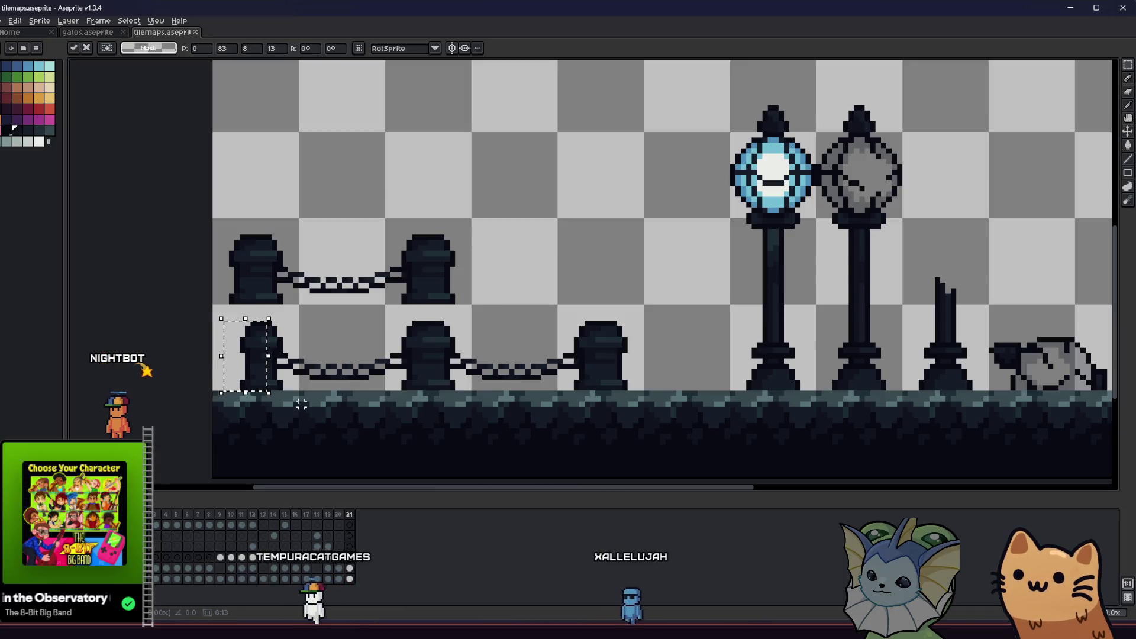
- In Aseprite, marquee-select the chain fence bollard area of the tilemap sheet
key("ctrl+d")
scroll(264, 390, "down", 3)
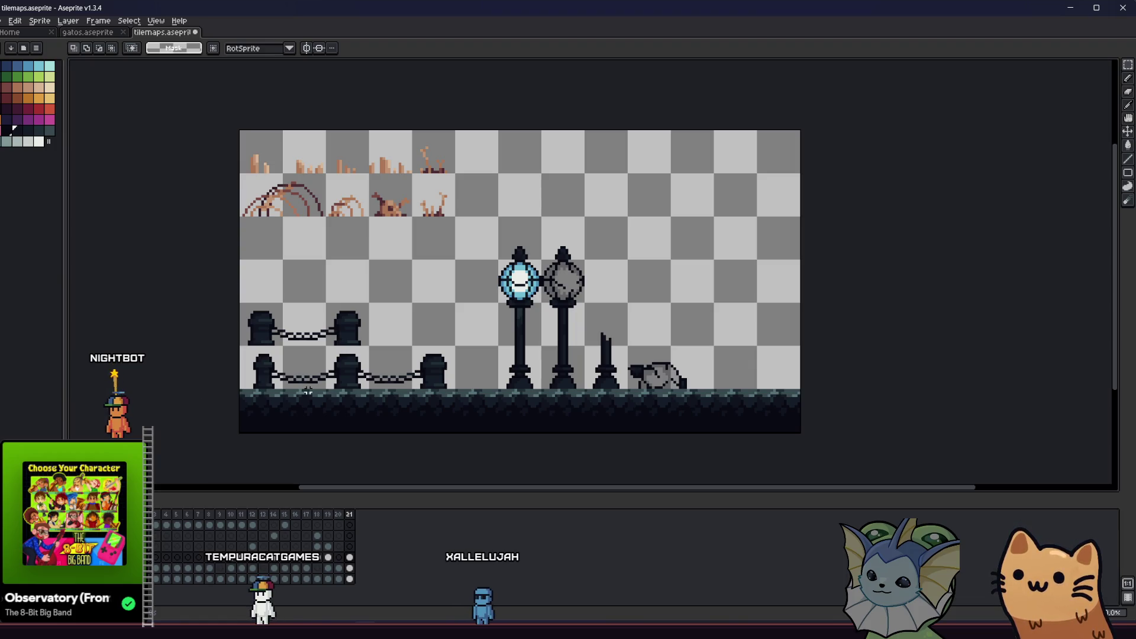
mouse_move(266, 393)
left_mouse_down()
mouse_move(218, 398)
mouse_move(188, 418)
mouse_move(189, 404)
left_mouse_up()
scroll(190, 399, "up", 2)
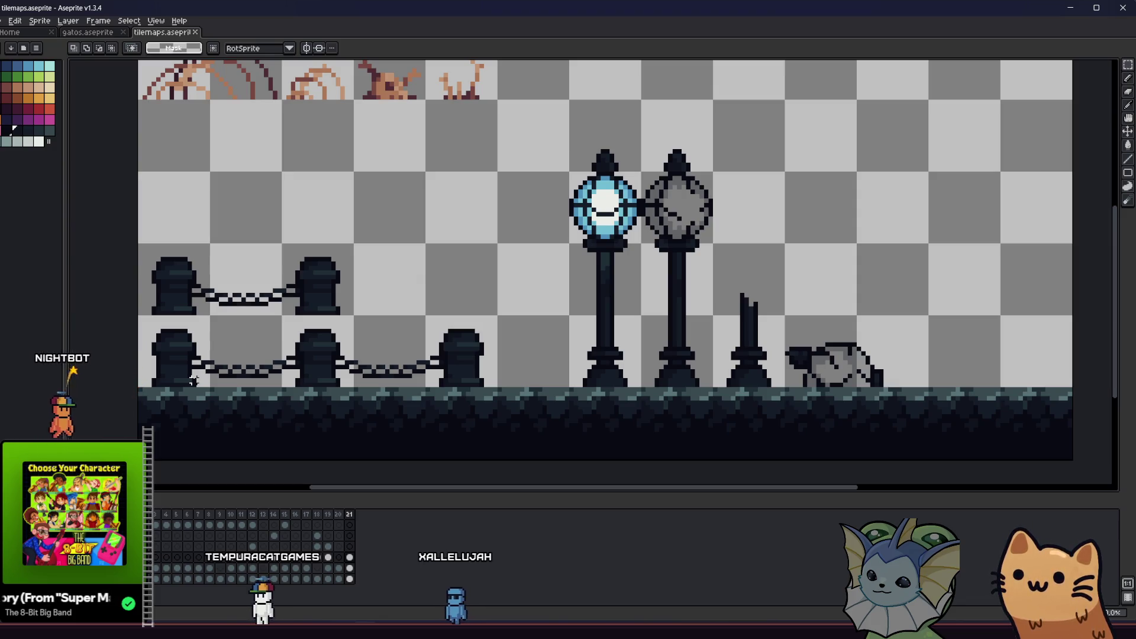
scroll(181, 349, "down", 1)
scroll(173, 319, "up", 1)
scroll(172, 314, "up", 1)
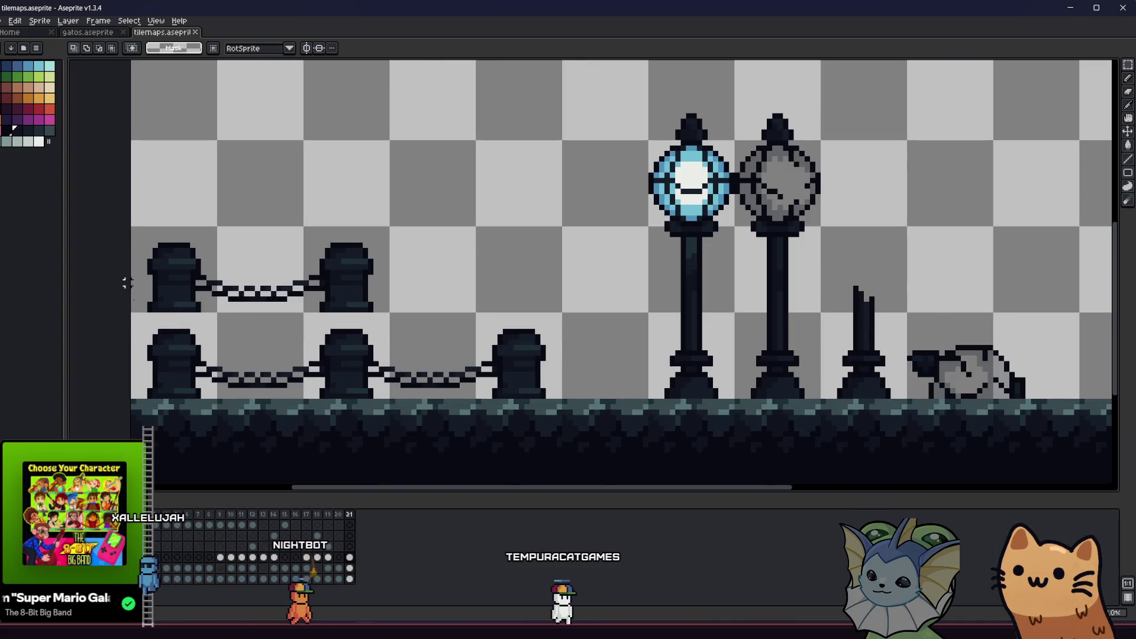
mouse_move(132, 228)
left_mouse_down()
mouse_move(470, 348)
mouse_move(543, 394)
left_mouse_up()
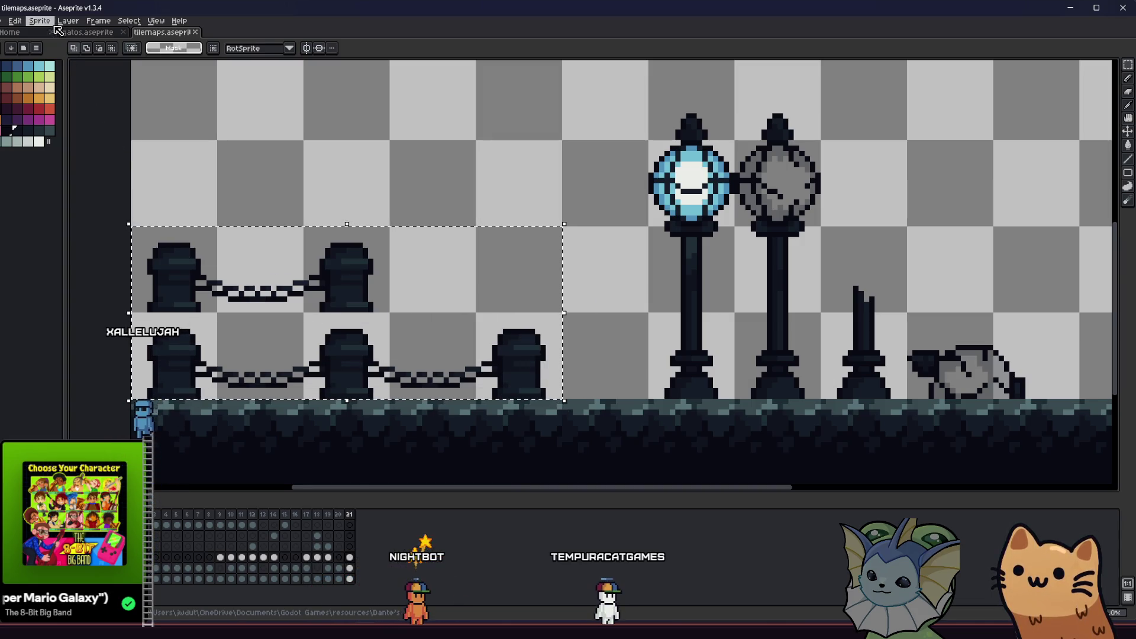
- Export the selected fence area as its own image, with Area set to Selection
left_click(5, 32)
left_click(162, 32)
left_click(3, 21)
mouse_move(35, 110)
left_click(118, 110)
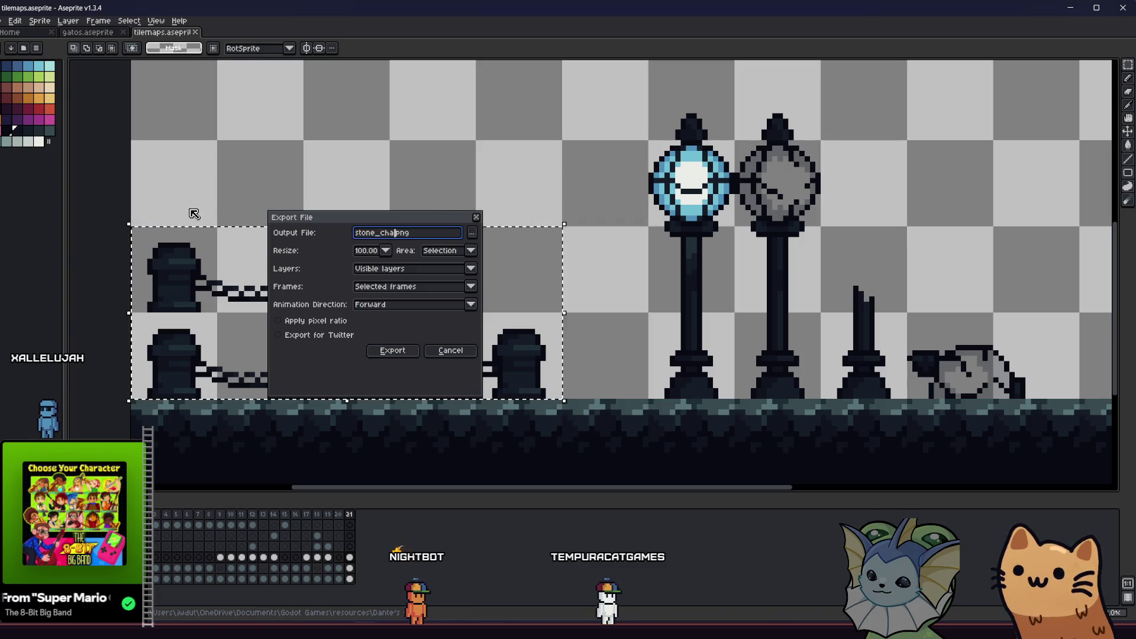
type("tileset")
key("Return")
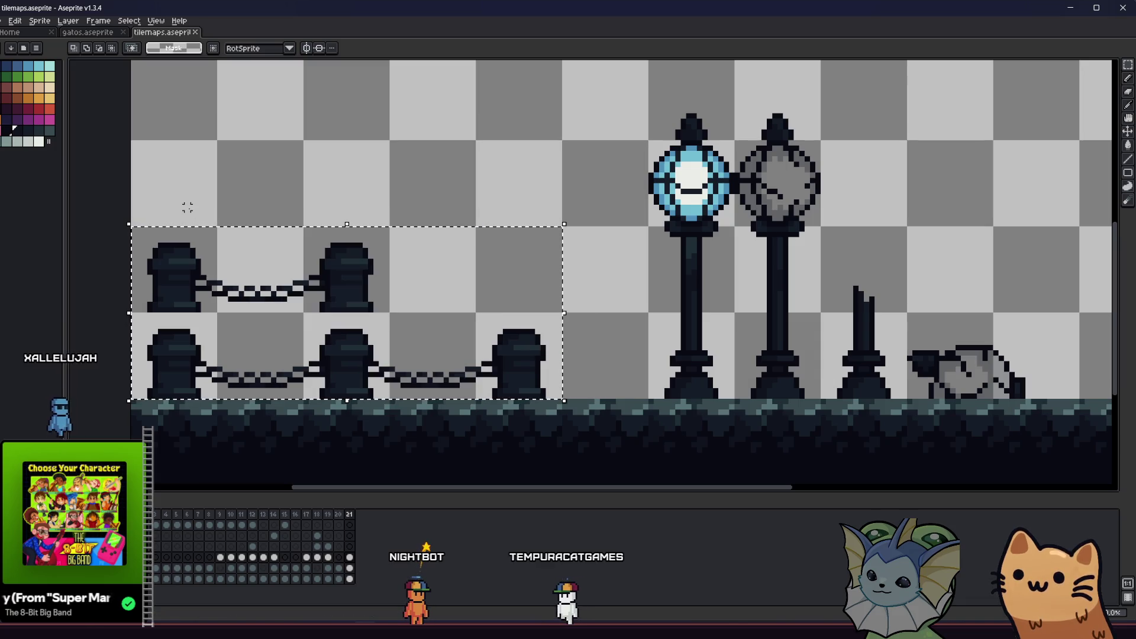
left_click(237, 574)
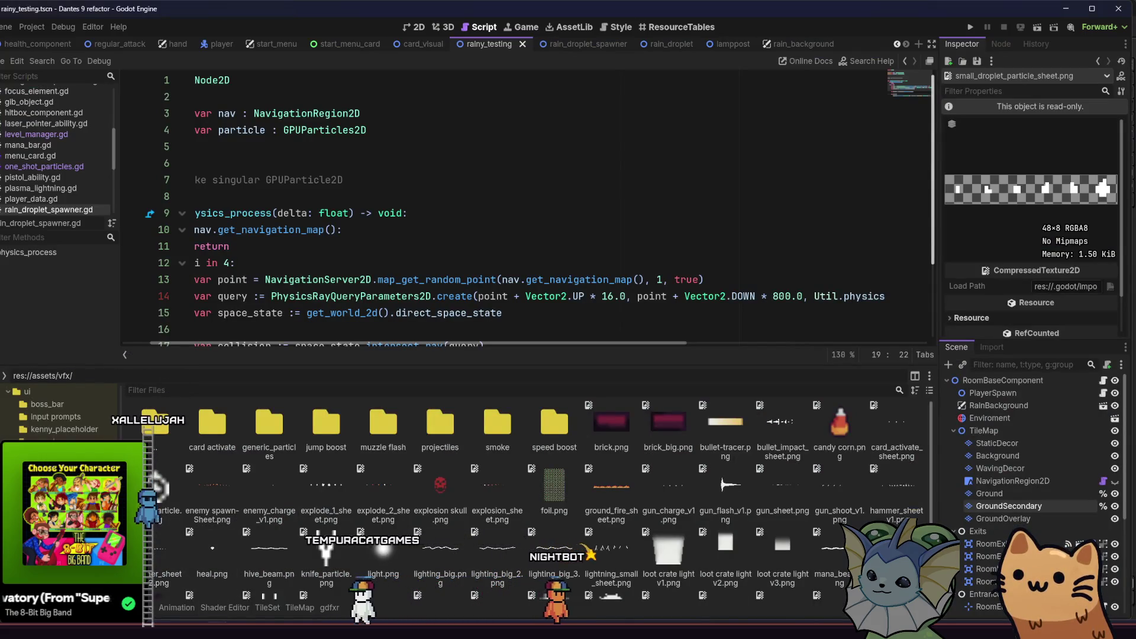
- Copy stone_chain_fence.png into res://assets/tilemaps/rainy_area and show the rainy_testing scene in 2D
left_click(59, 450)
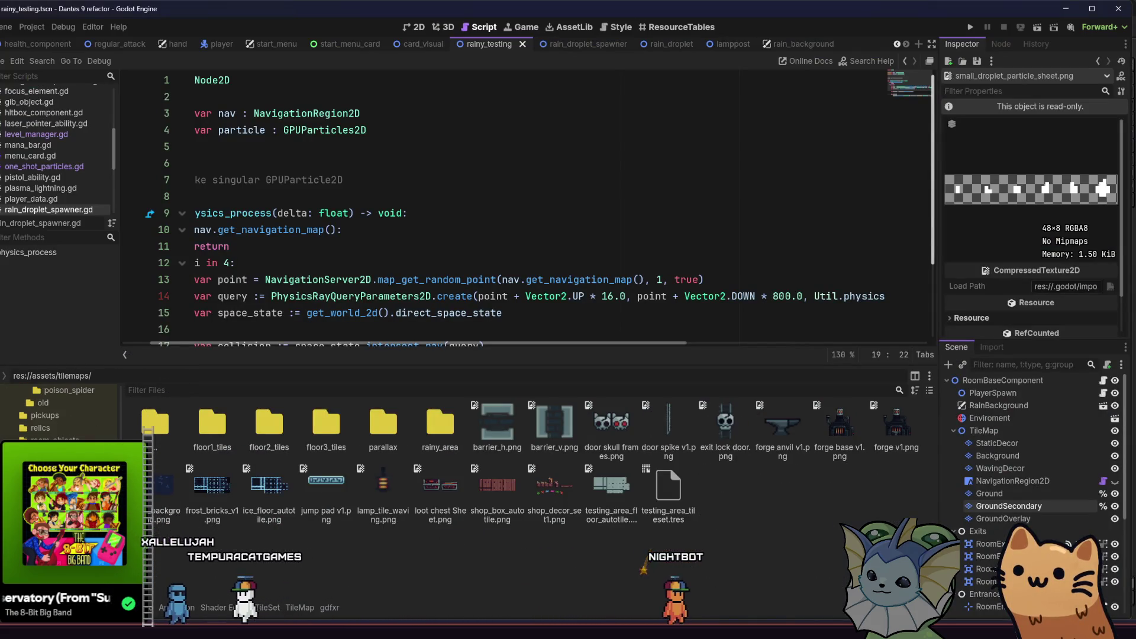
double_click(438, 425)
key("alt+Tab")
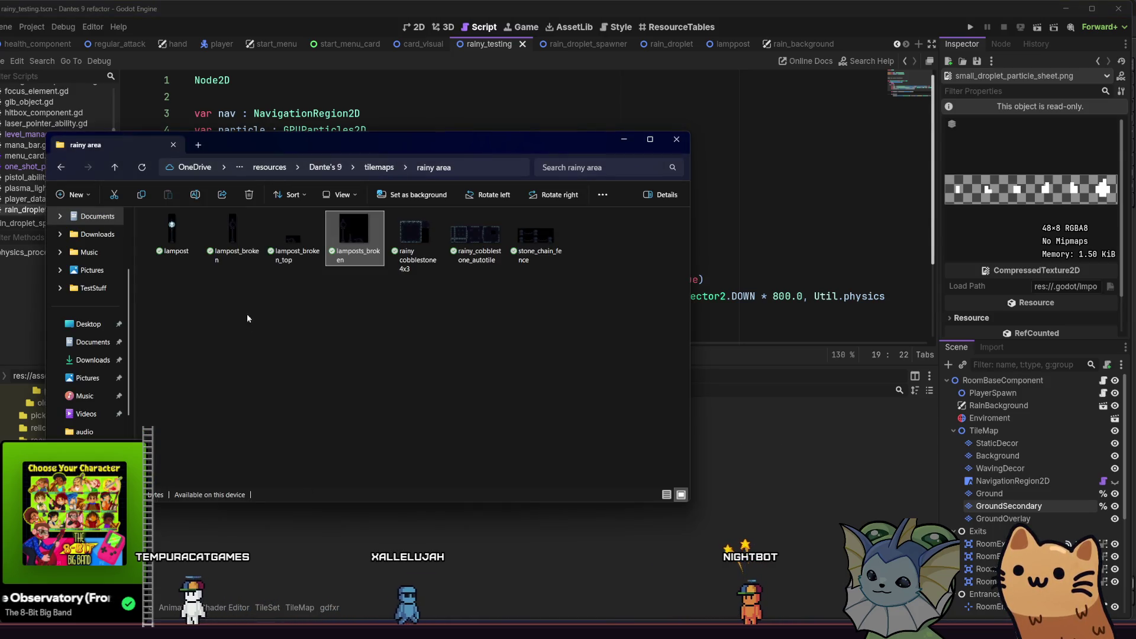
mouse_move(516, 262)
left_mouse_down()
mouse_move(639, 312)
mouse_move(784, 489)
mouse_move(752, 499)
left_mouse_up()
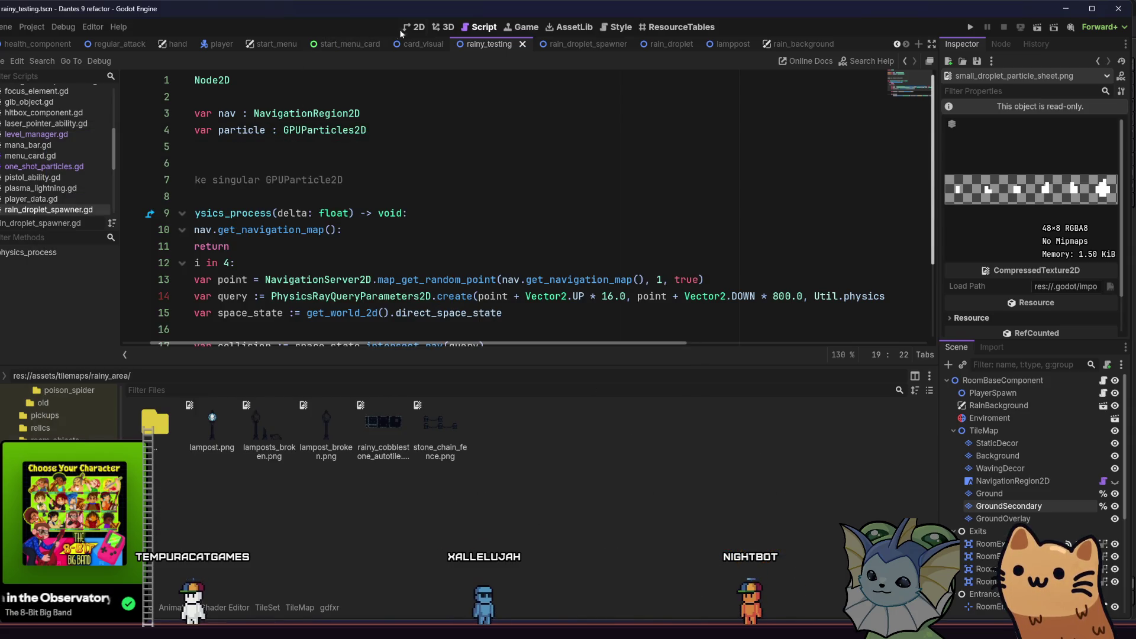
left_click(414, 27)
scroll(459, 302, "up", 2)
scroll(459, 302, "down", 1)
scroll(459, 300, "up", 5)
scroll(466, 297, "up", 1)
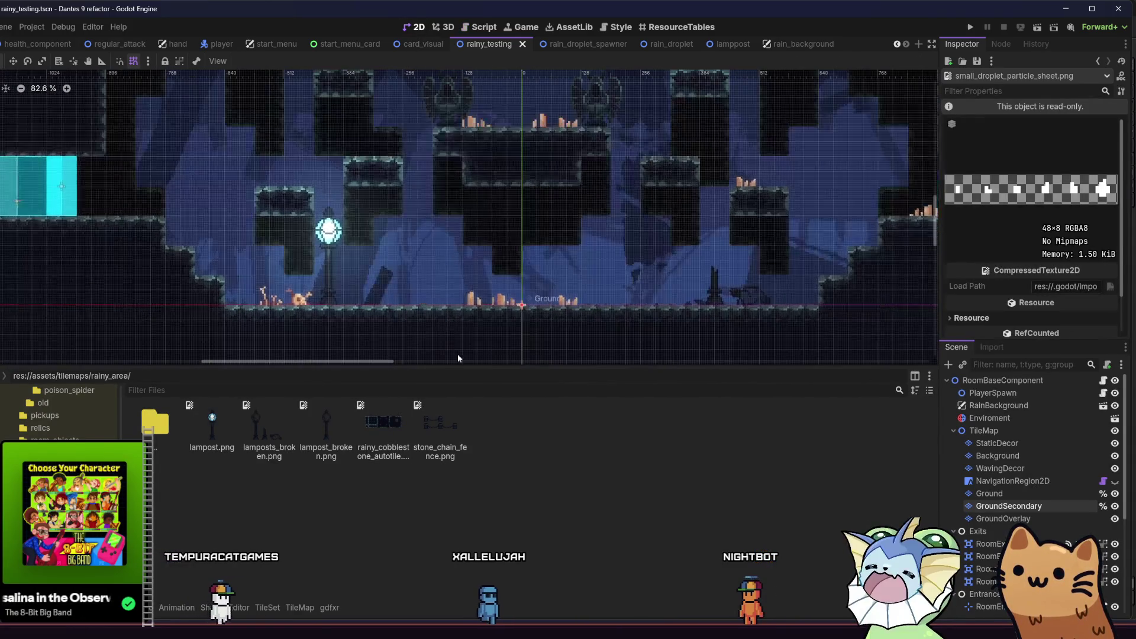
- Add stone_chain_fence.png as a new atlas source in the Ground layer's tileset, then undo the auto-created tiles
left_click(438, 429)
mouse_move(438, 429)
left_mouse_down()
mouse_move(267, 607)
mouse_move(983, 503)
left_mouse_up()
left_click(988, 494)
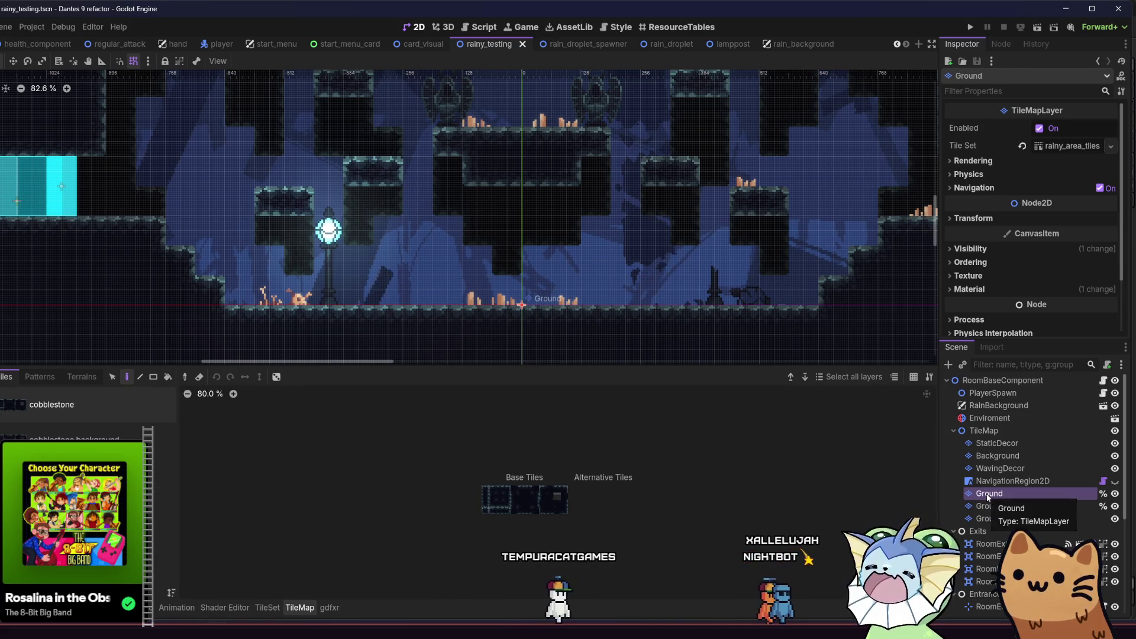
key("alt+f")
mouse_move(440, 427)
left_mouse_down()
mouse_move(544, 501)
mouse_move(263, 610)
left_mouse_up()
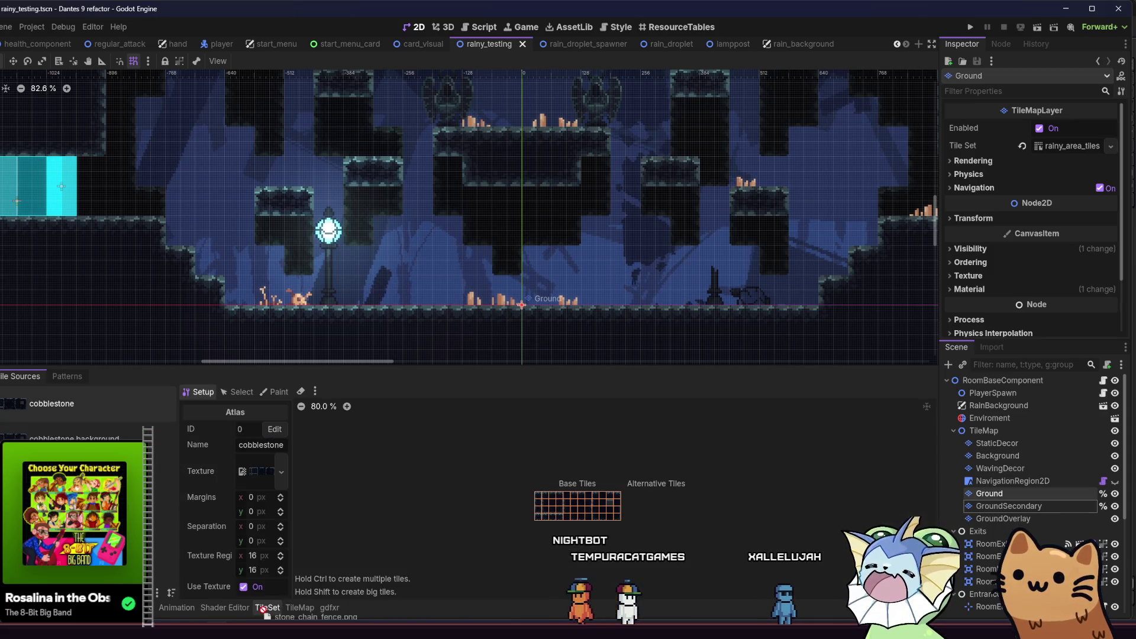
left_click_drag(147, 501, 148, 501)
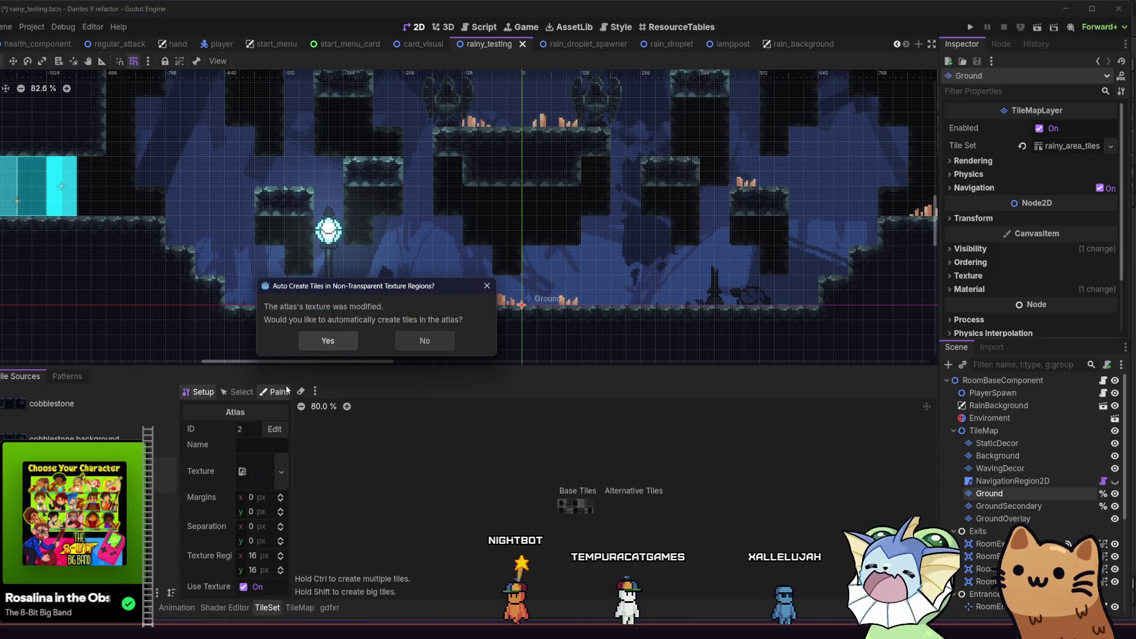
left_click(317, 342)
scroll(687, 500, "up", 5)
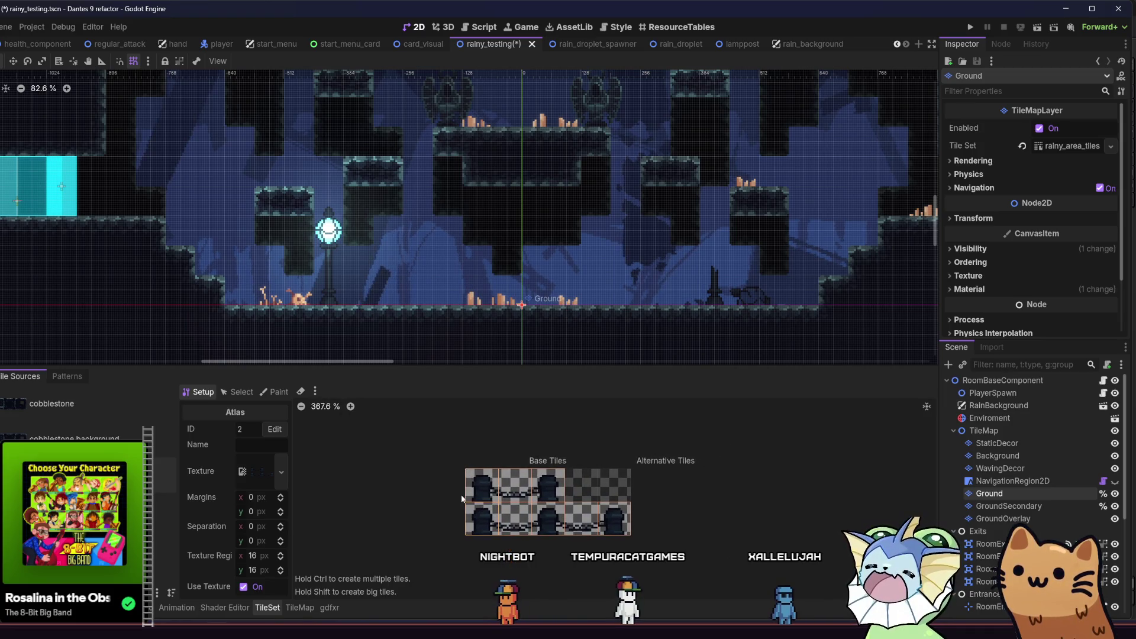
key("ctrl+z")
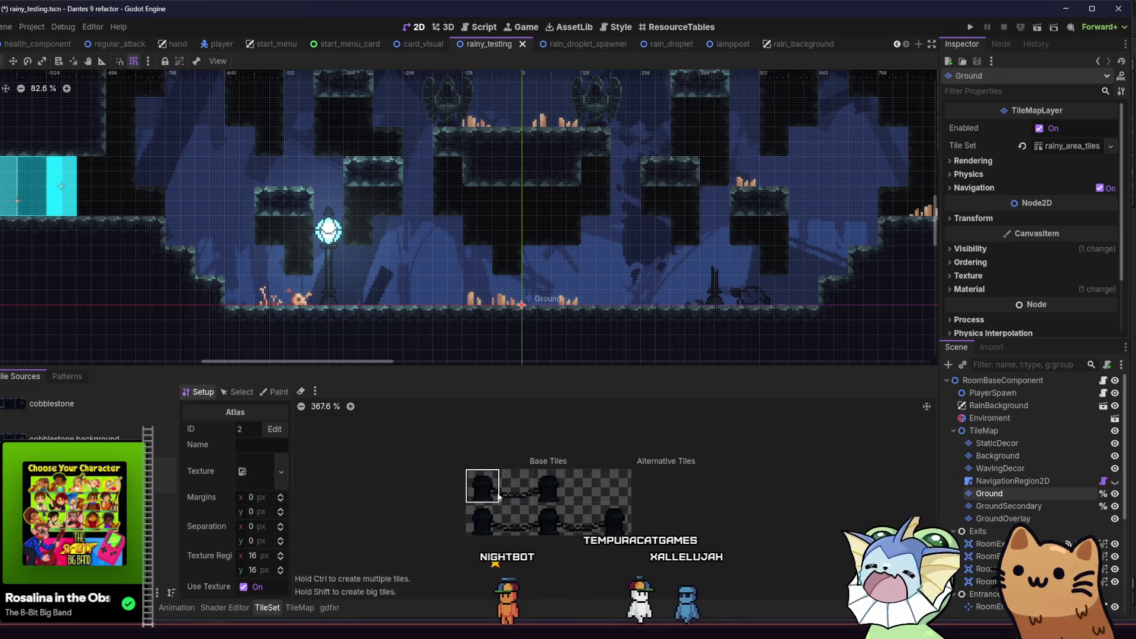
- Define two three-wide fence tiles and single bollard tiles on the stone chain fence atlas
scroll(497, 496, "up", 1)
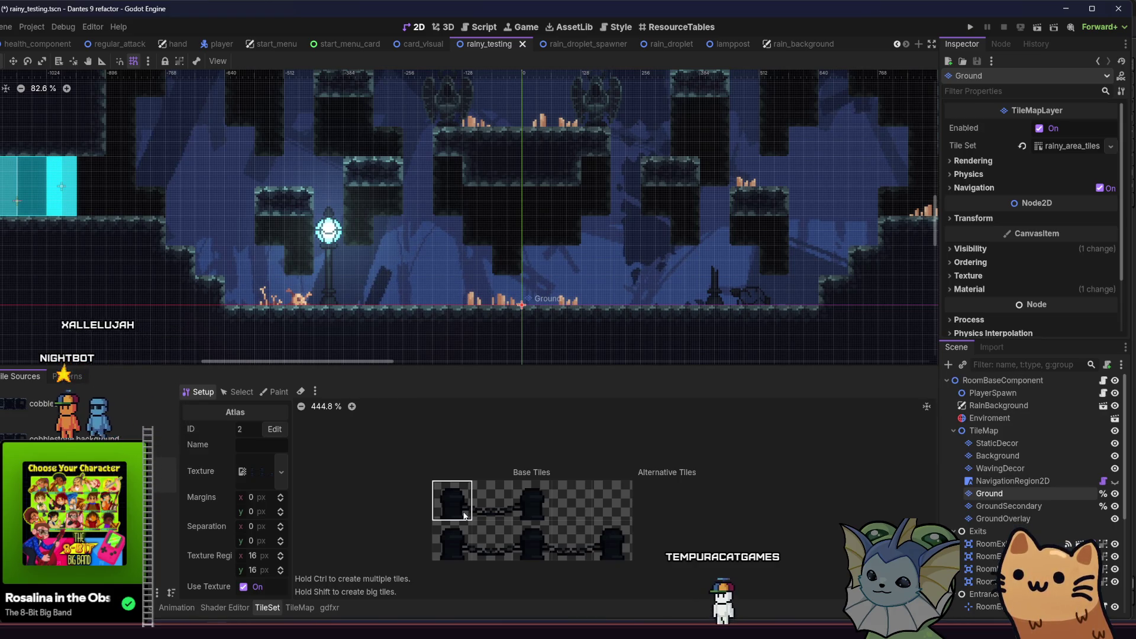
left_click_drag(464, 516, 537, 508)
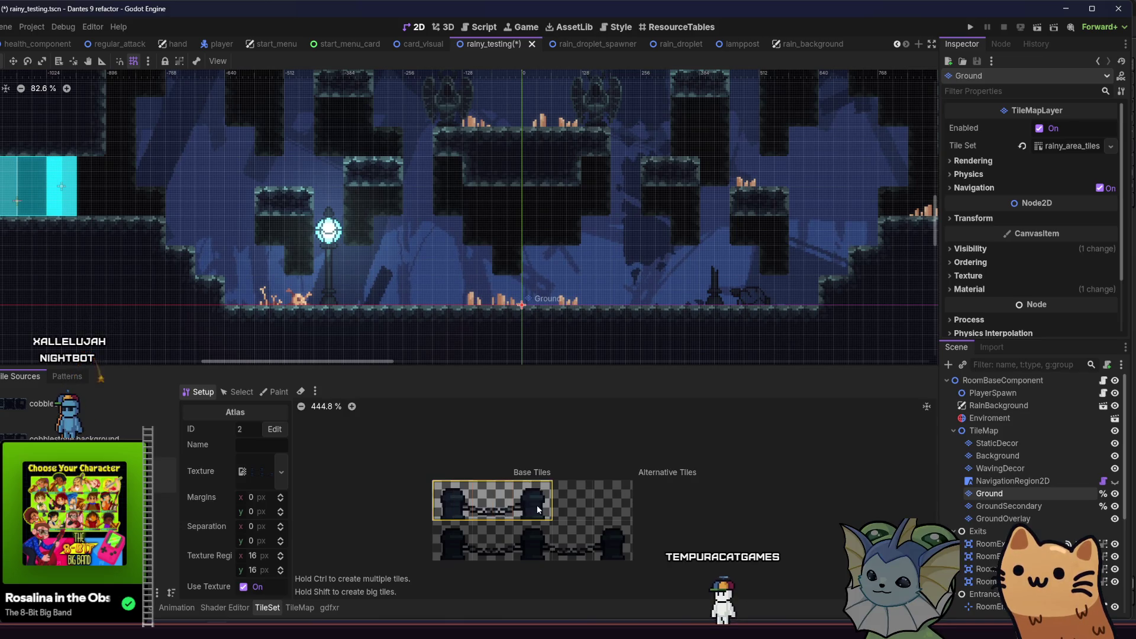
left_click_drag(460, 543, 534, 543)
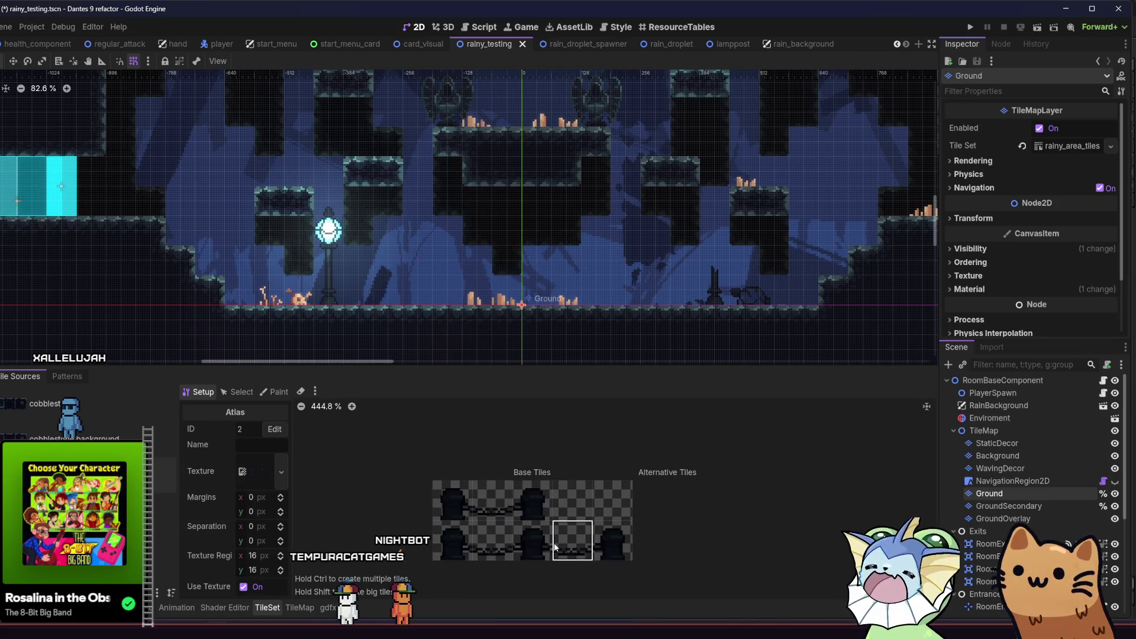
left_click(532, 540)
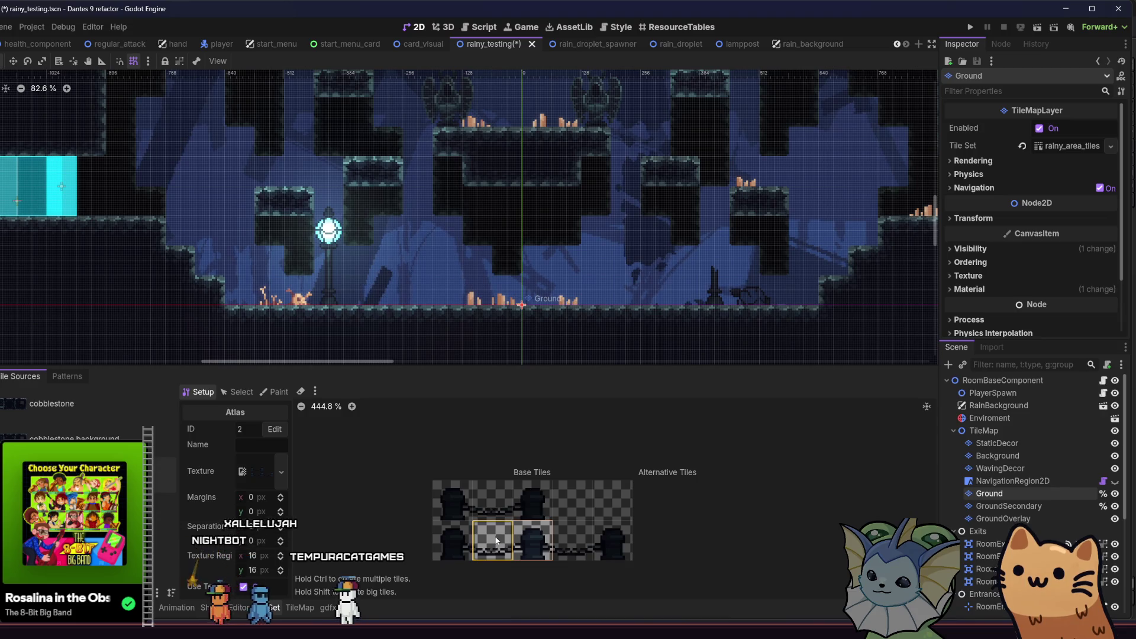
left_click(613, 540)
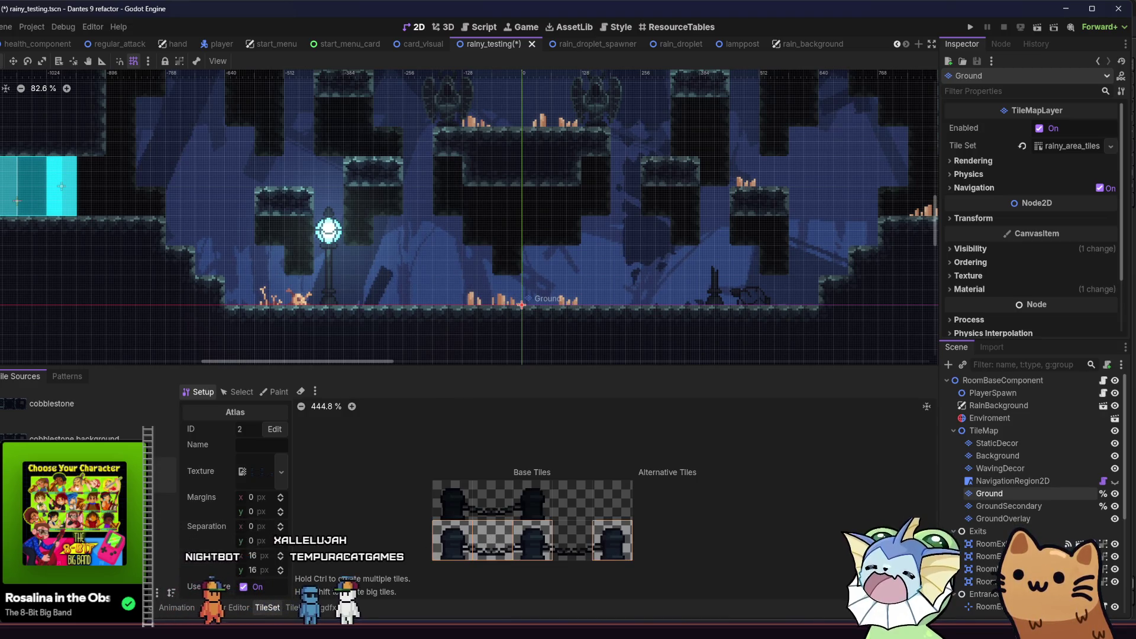
left_click(293, 608)
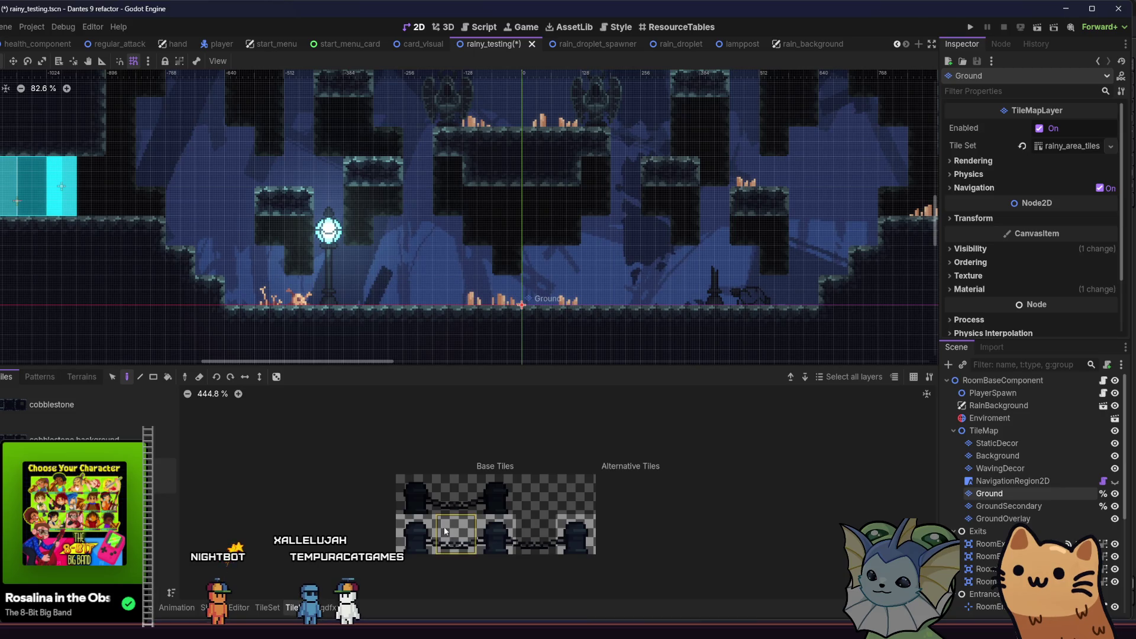
- Test-paint a bollard tile on the floor, then select the StaticDecor layer
scroll(348, 322, "up", 2)
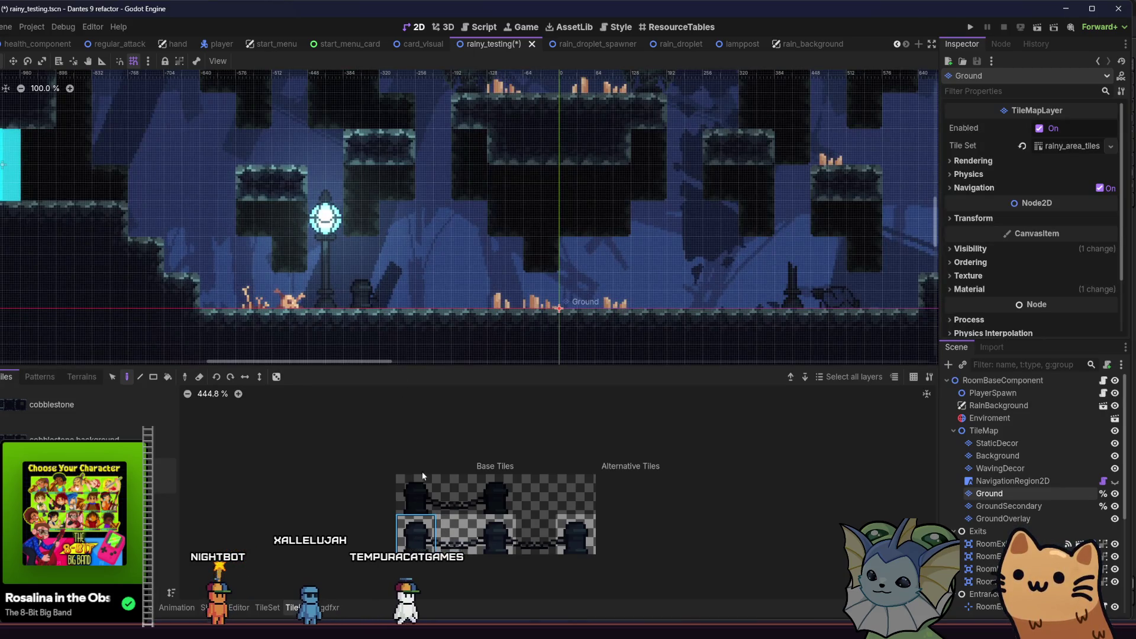
left_click(448, 535)
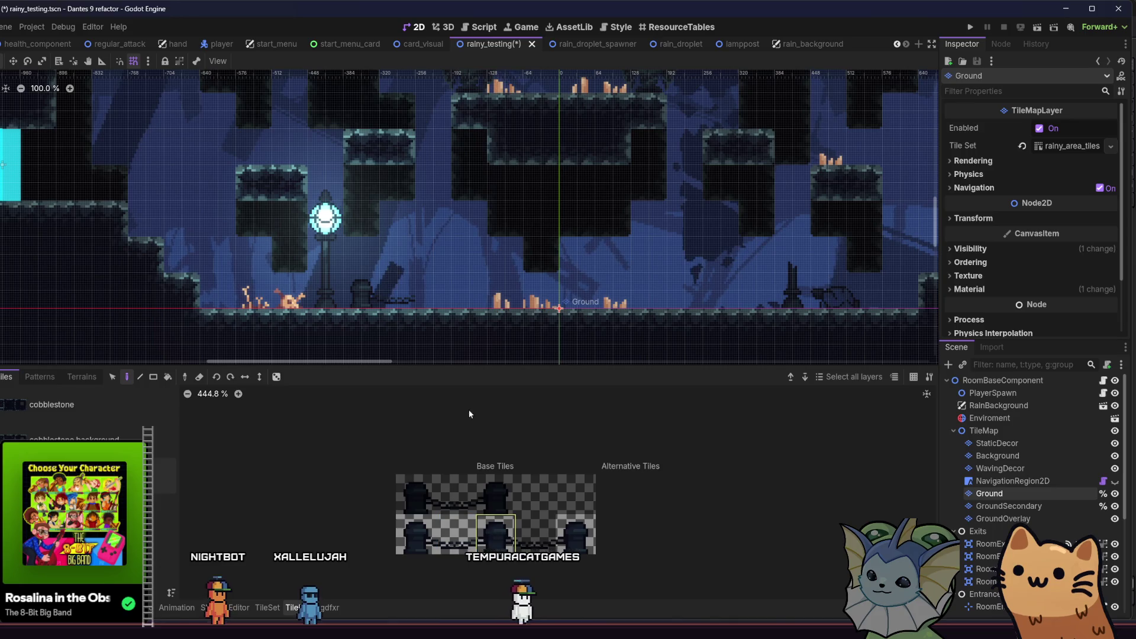
left_click(459, 534)
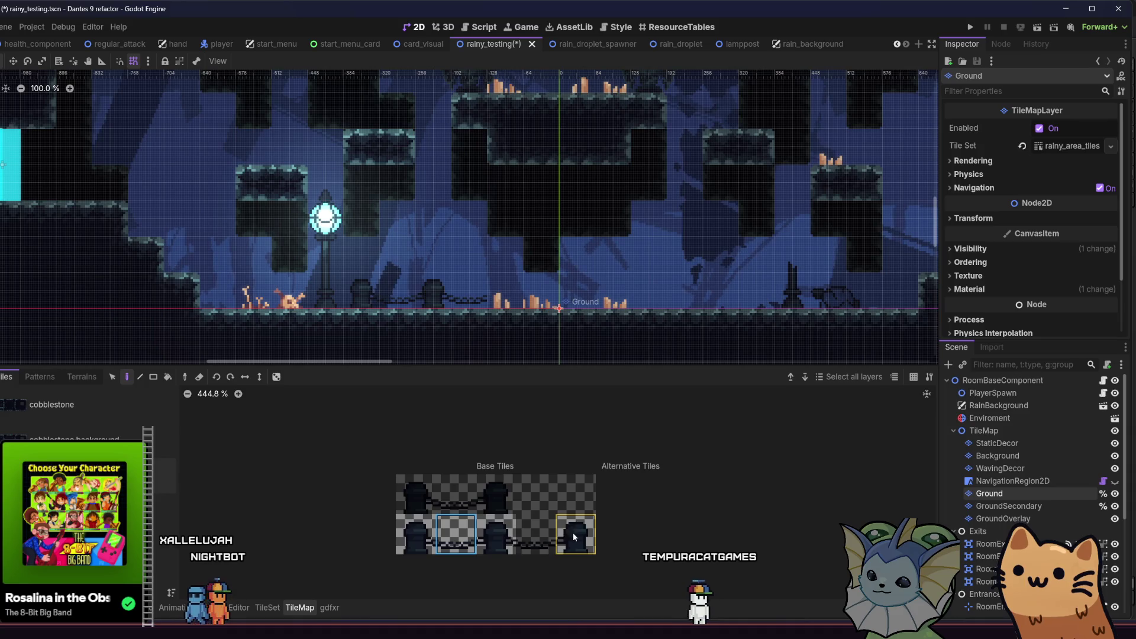
left_click(507, 299)
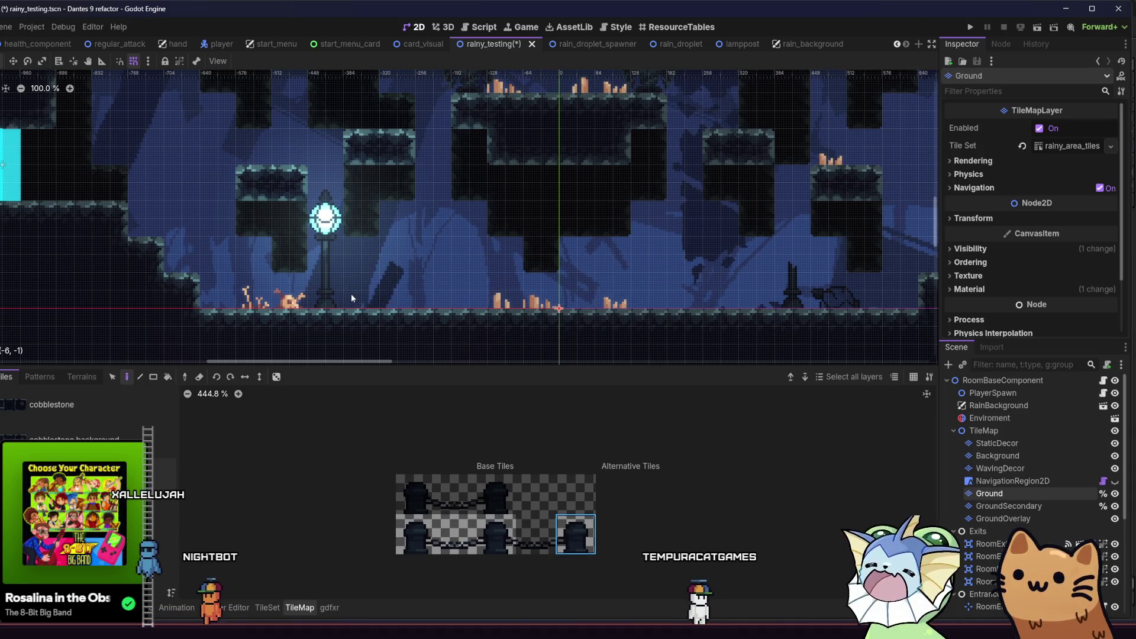
left_click(996, 445)
left_click(998, 455)
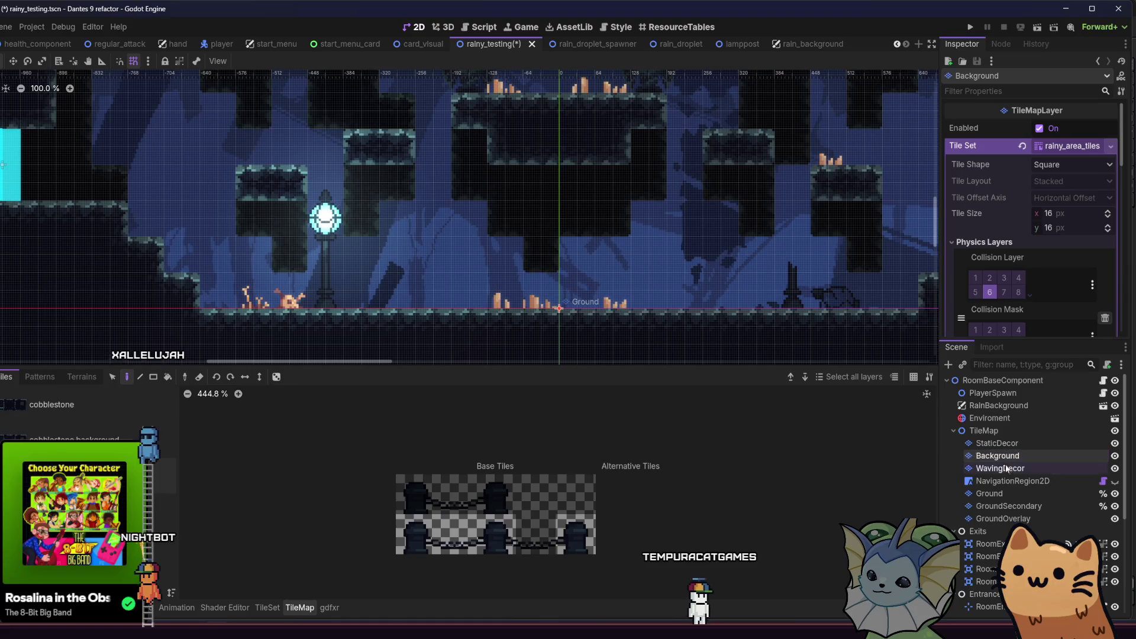
left_click(1020, 468)
left_click(1024, 445)
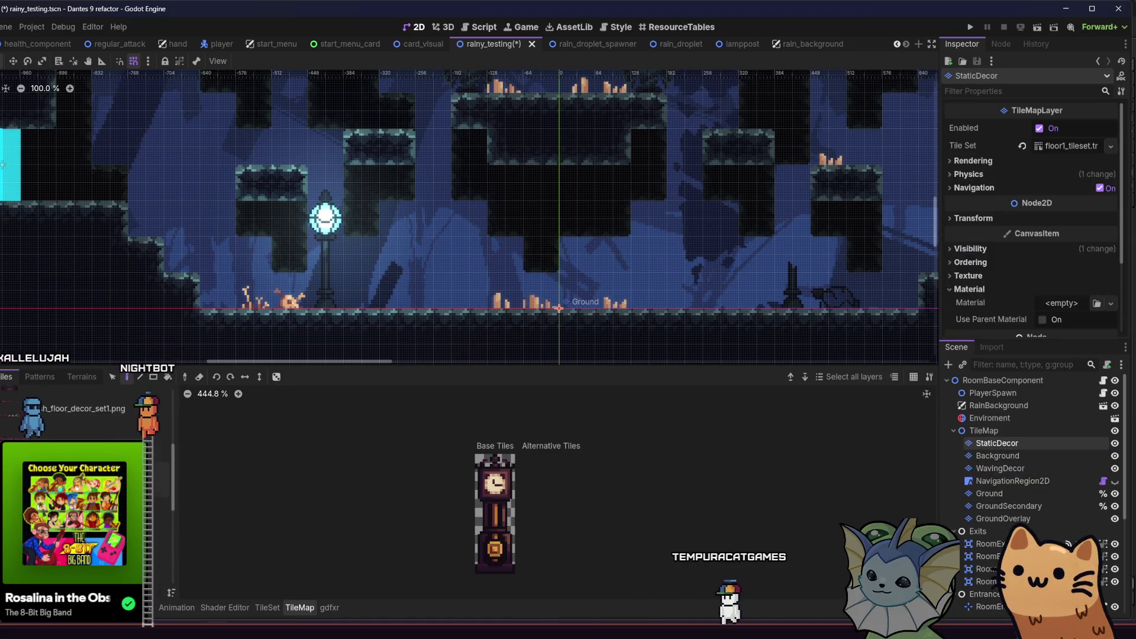
mouse_move(323, 292)
left_mouse_down()
mouse_move(301, 325)
mouse_move(260, 322)
left_mouse_up()
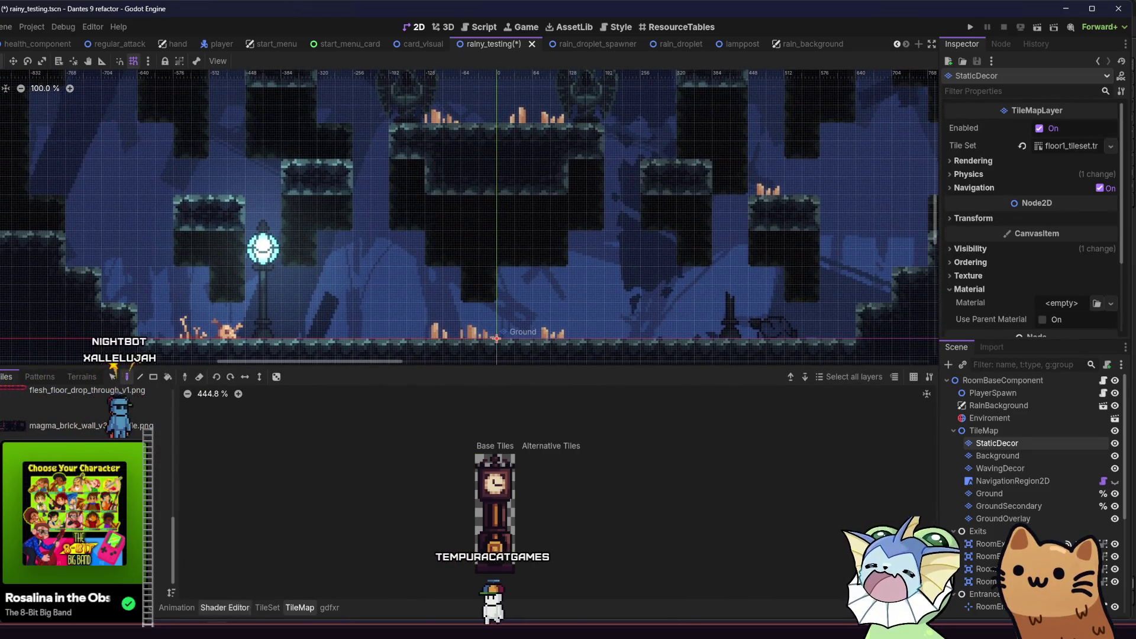
- Browse to res://data/tilesets/ and select rainy_area_tileset.tres
left_click(303, 609)
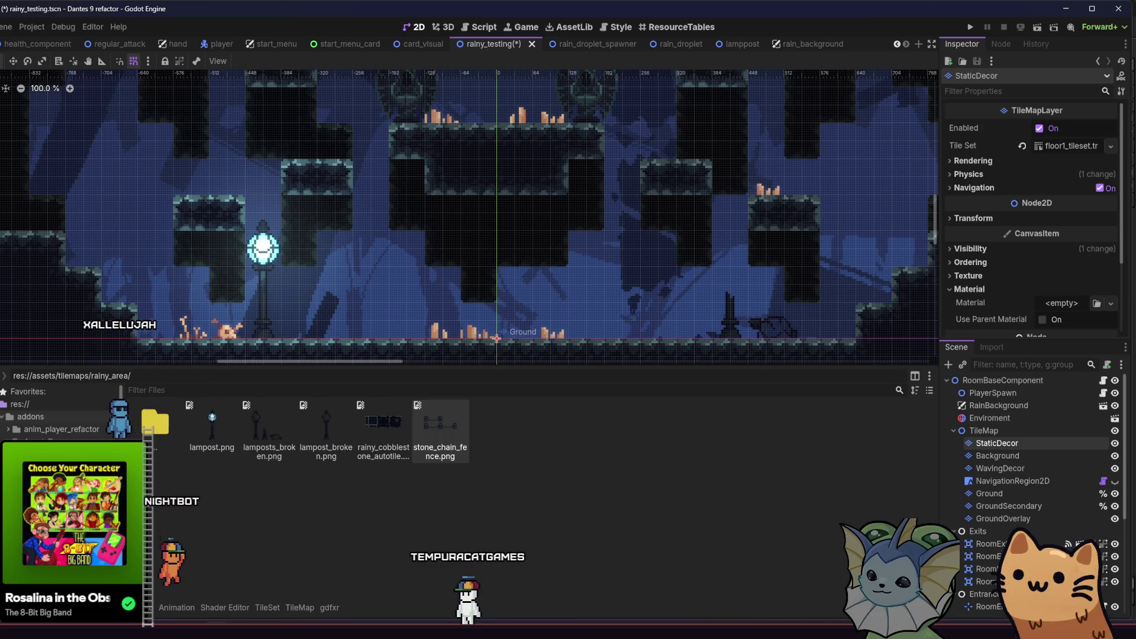
double_click(155, 423)
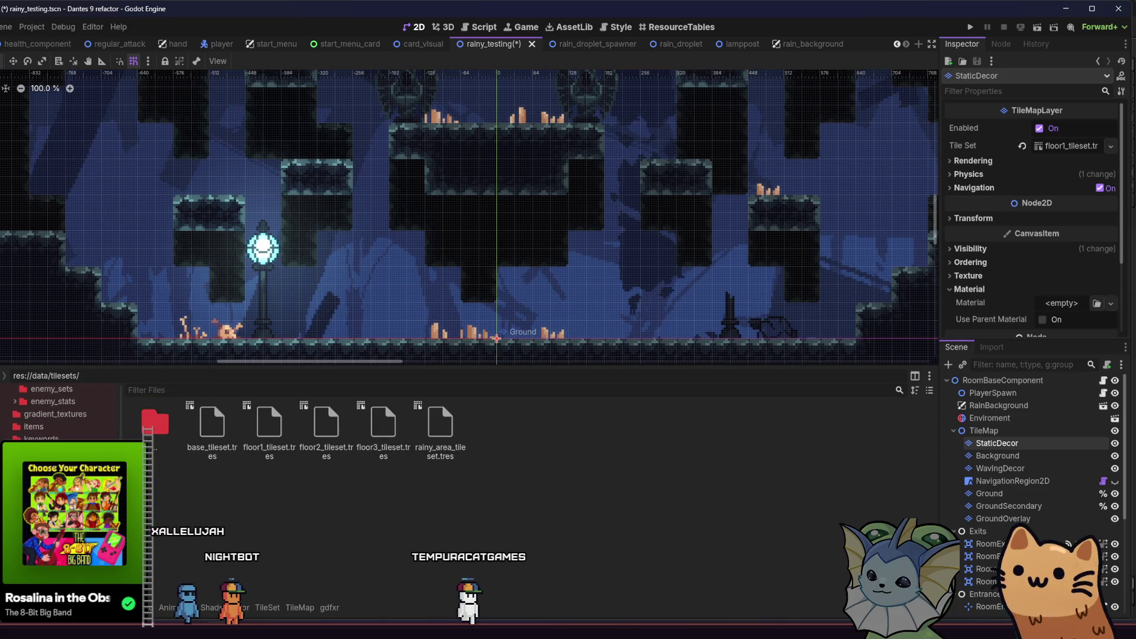
left_click(440, 424)
- Assign rainy_area_tileset.tres to StaticDecor's Tile Set and erase the stray placeholder tiles in the room
left_click_drag(440, 424, 1066, 146)
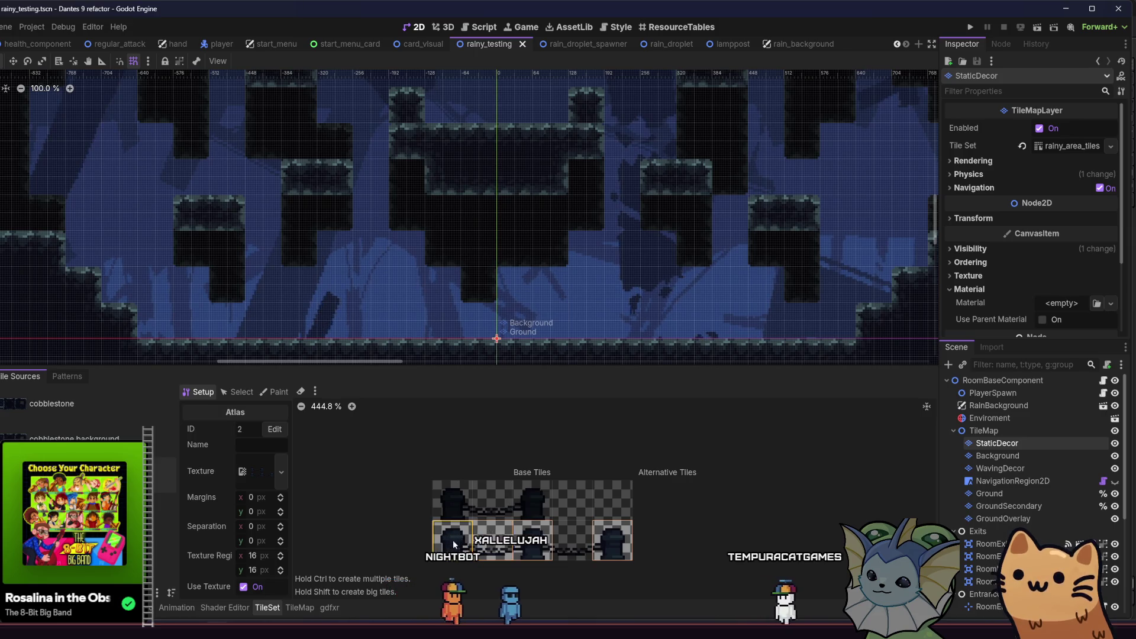
scroll(212, 219, "down", 8)
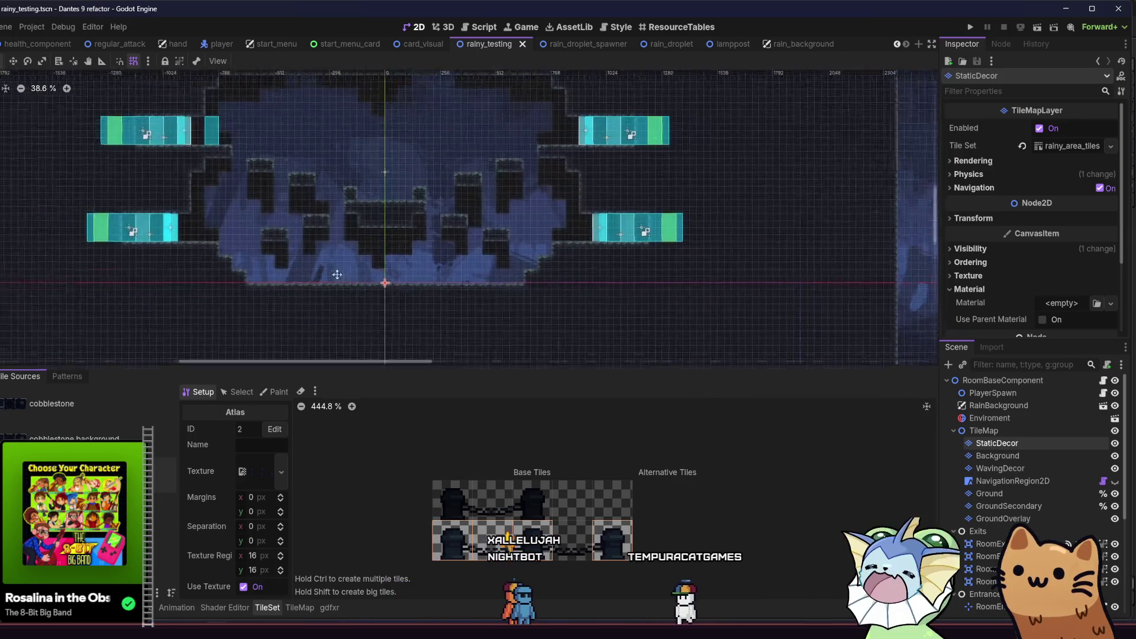
left_click(296, 608)
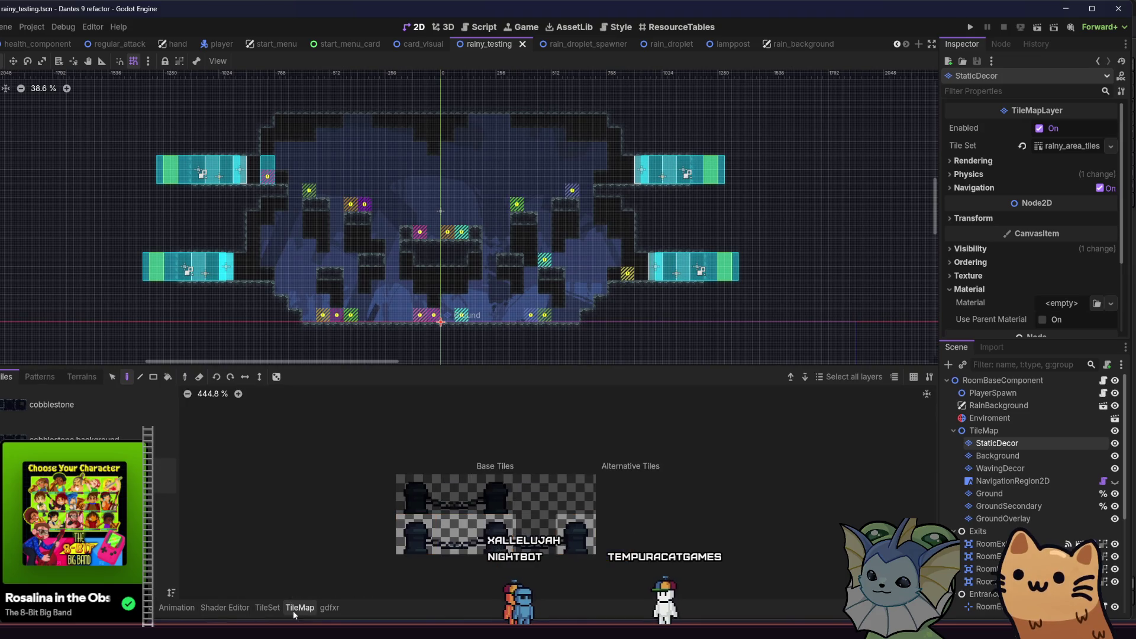
left_click(199, 378)
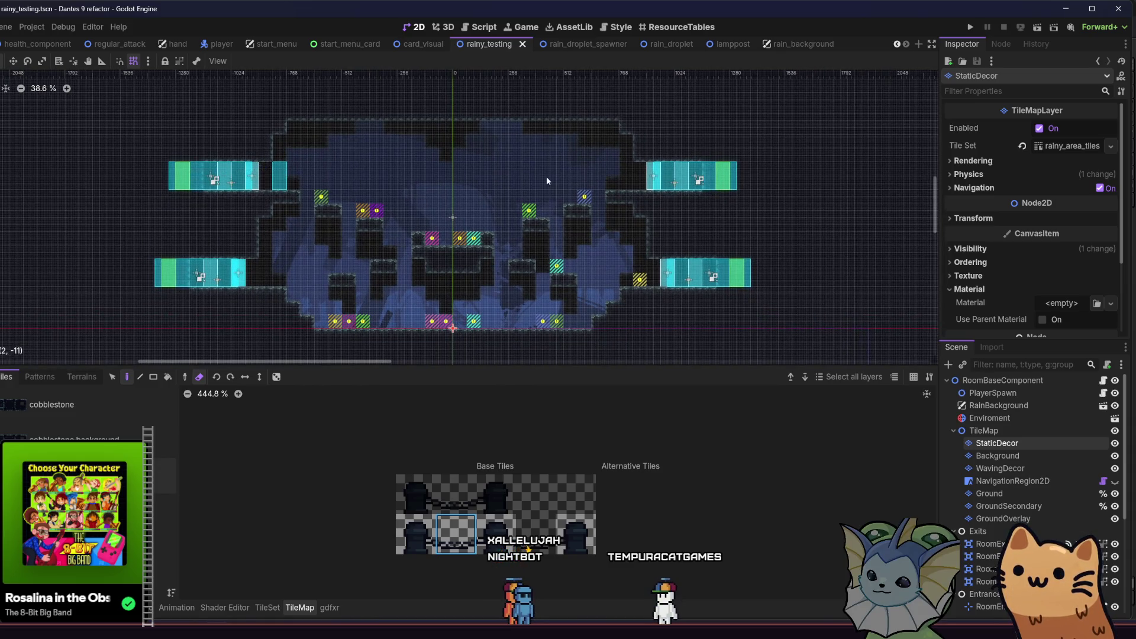
left_click_drag(580, 195, 307, 203)
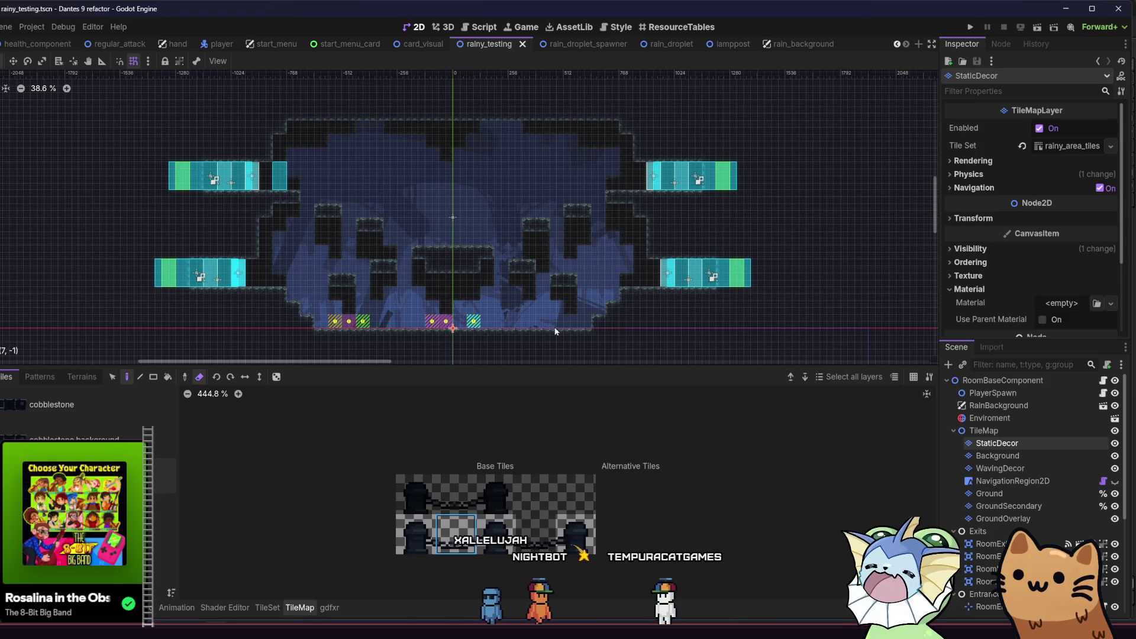
left_click_drag(492, 325, 299, 321)
scroll(354, 282, "up", 1)
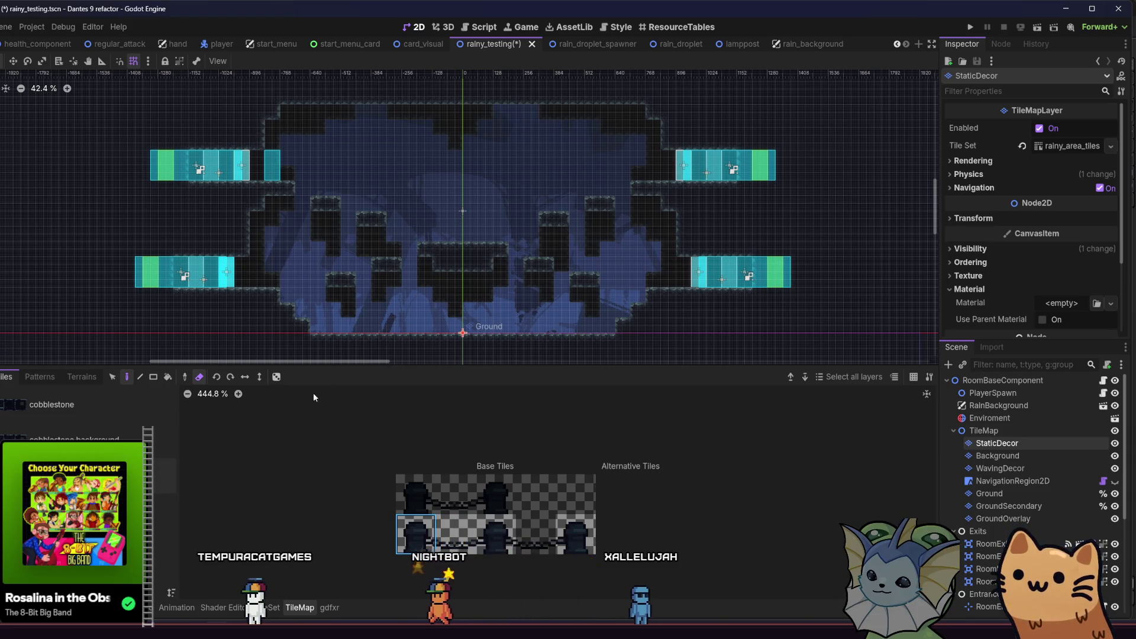
scroll(349, 294, "up", 4)
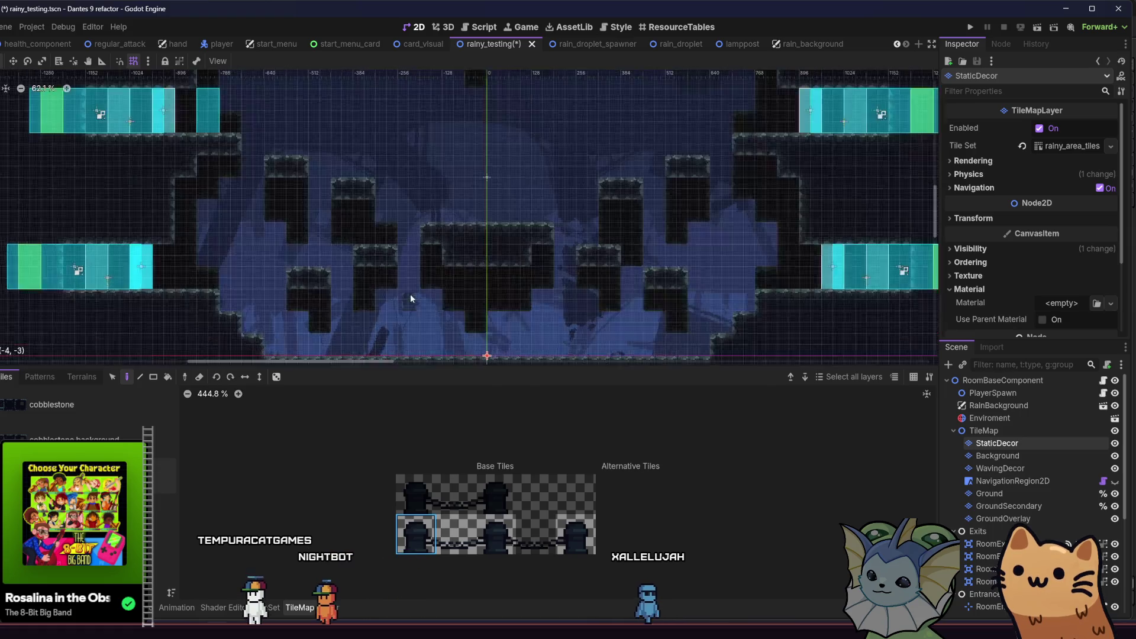
- Paint alternating post and chain tiles onto the central raised platform
scroll(371, 185, "up", 4)
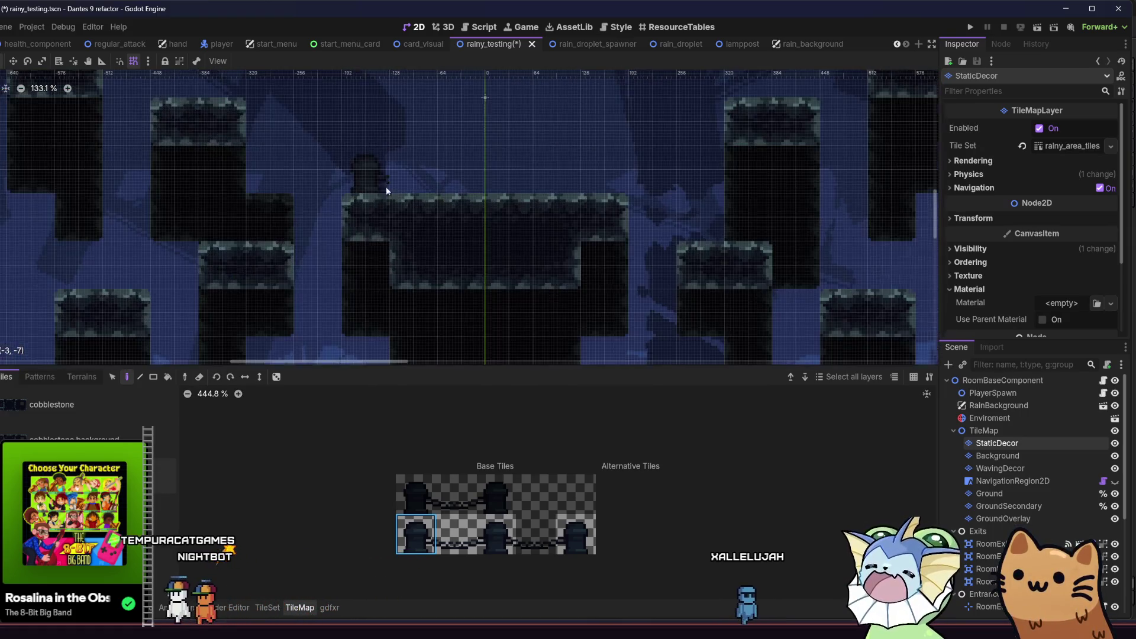
left_click(417, 176)
left_click(496, 534)
left_click(465, 188)
left_click(450, 539)
left_click(511, 187)
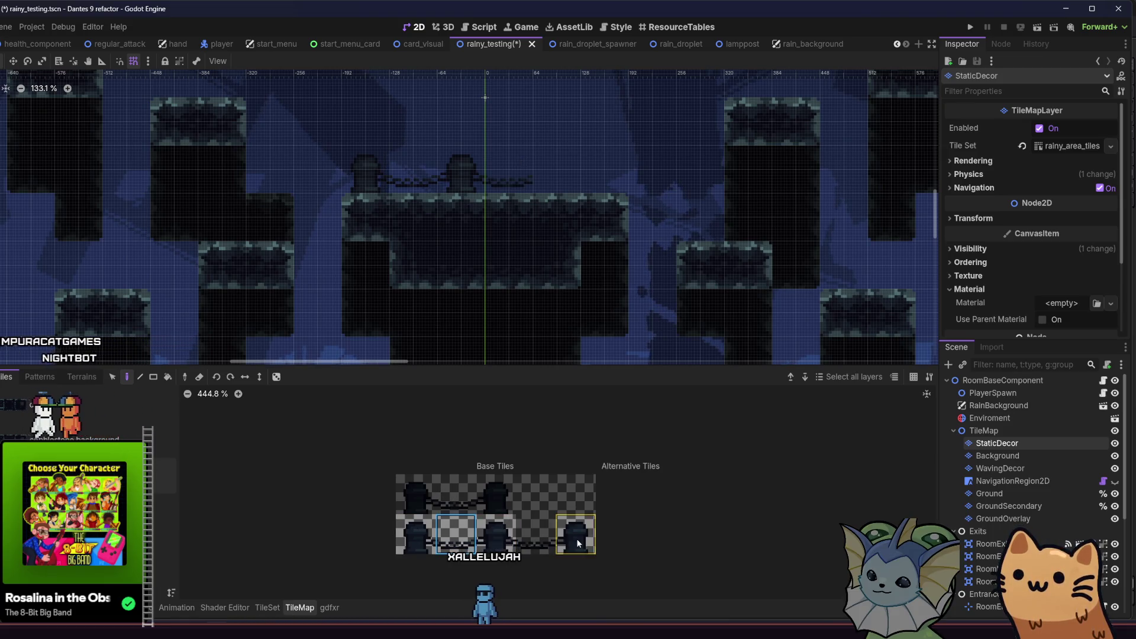
left_click(548, 179)
scroll(414, 130, "up", 2)
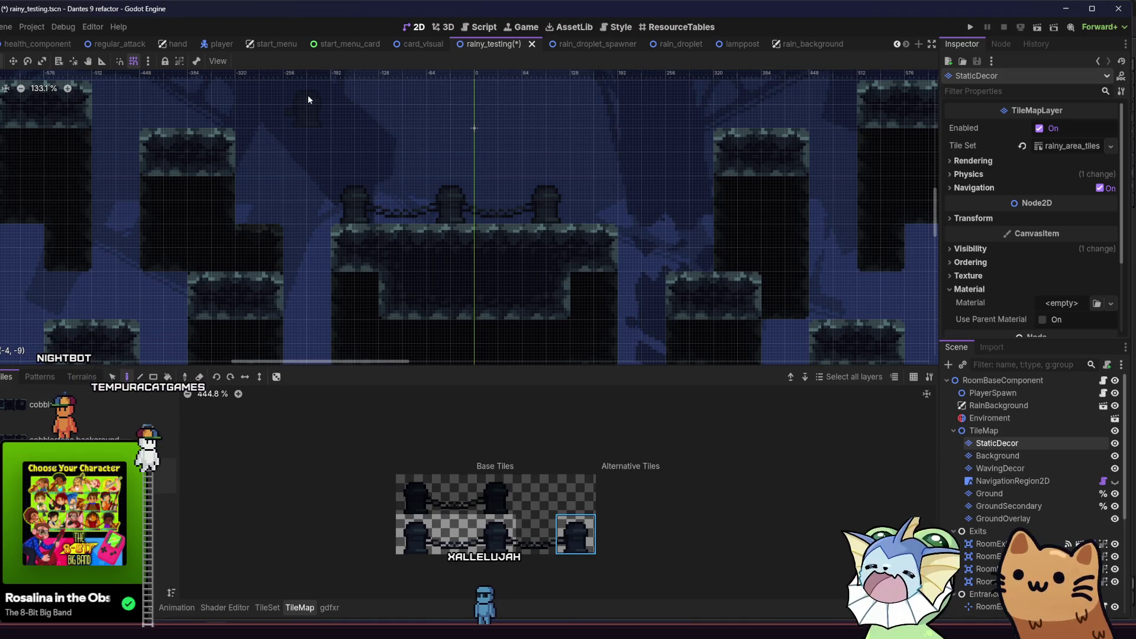
mouse_move(349, 154)
left_mouse_down()
mouse_move(350, 184)
mouse_move(248, 187)
mouse_move(319, 208)
mouse_move(285, 208)
left_mouse_up()
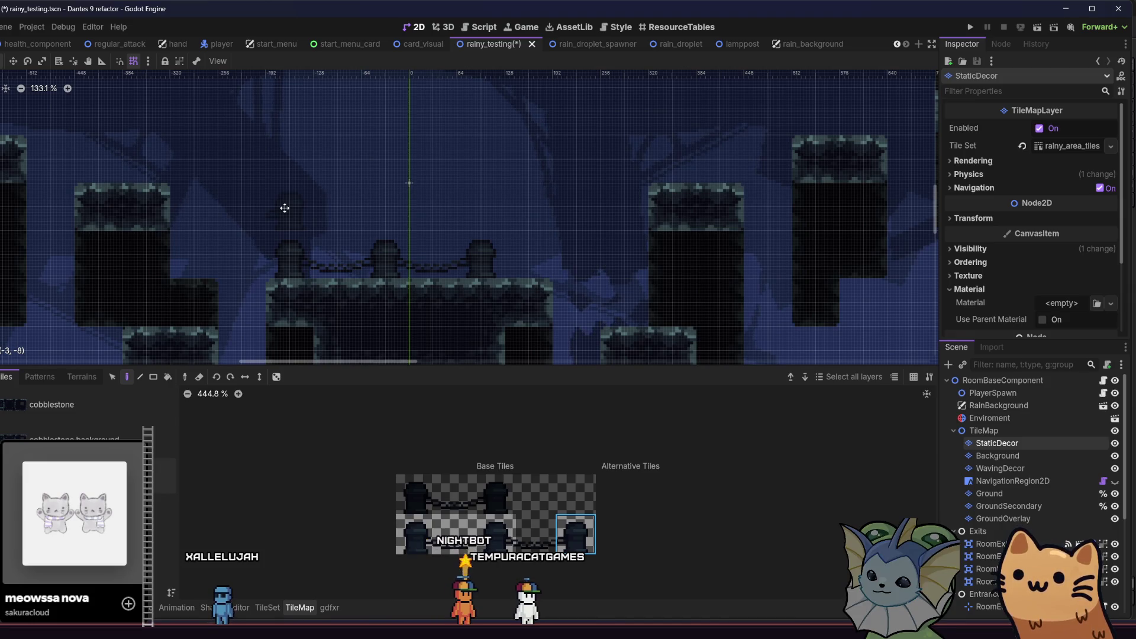
left_click_drag(284, 207, 219, 213)
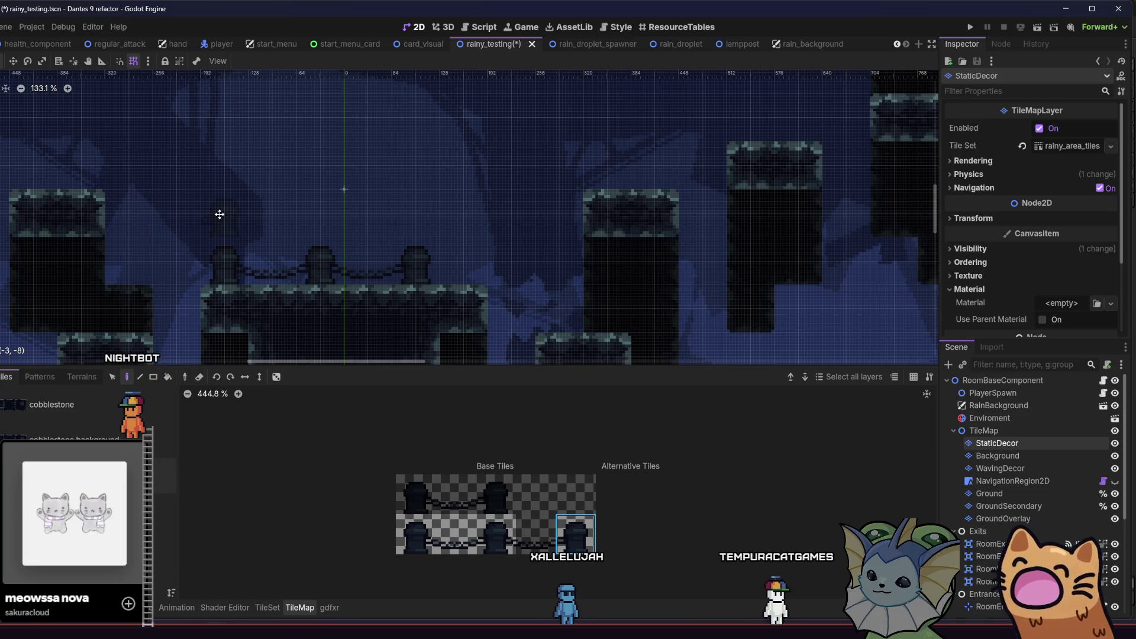
- Select the Ground layer and inspect its #979797 Modulate colour without changing it
left_click(1000, 493)
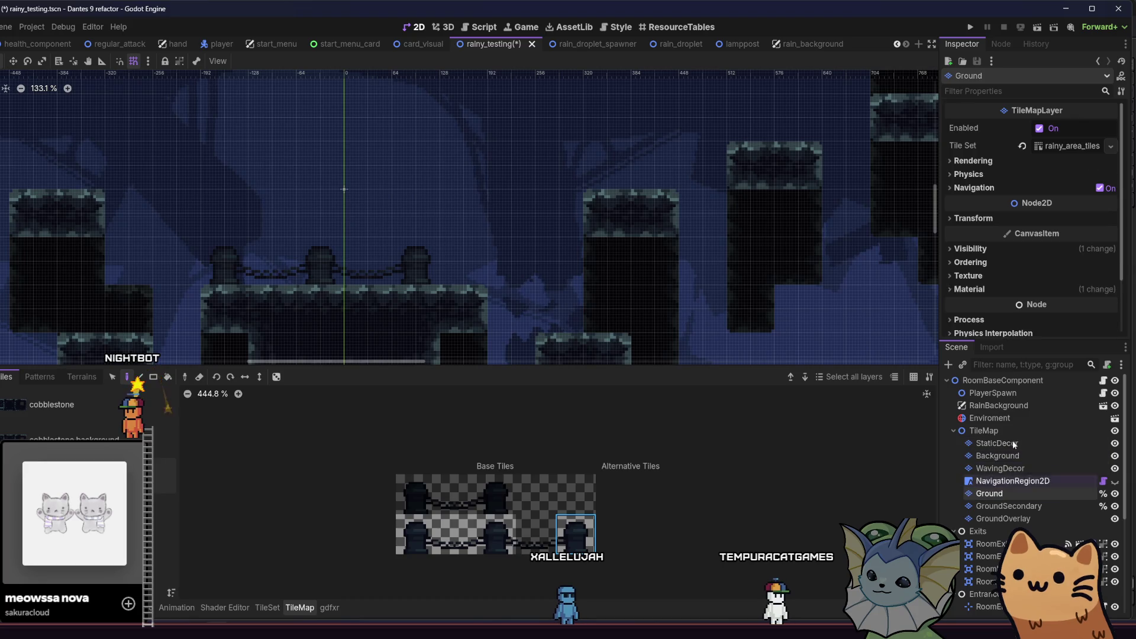
scroll(988, 322, "down", 2)
left_click(1006, 217)
left_click(1006, 217)
left_click(1004, 182)
left_click(1004, 181)
left_click(1004, 180)
left_click(1061, 213)
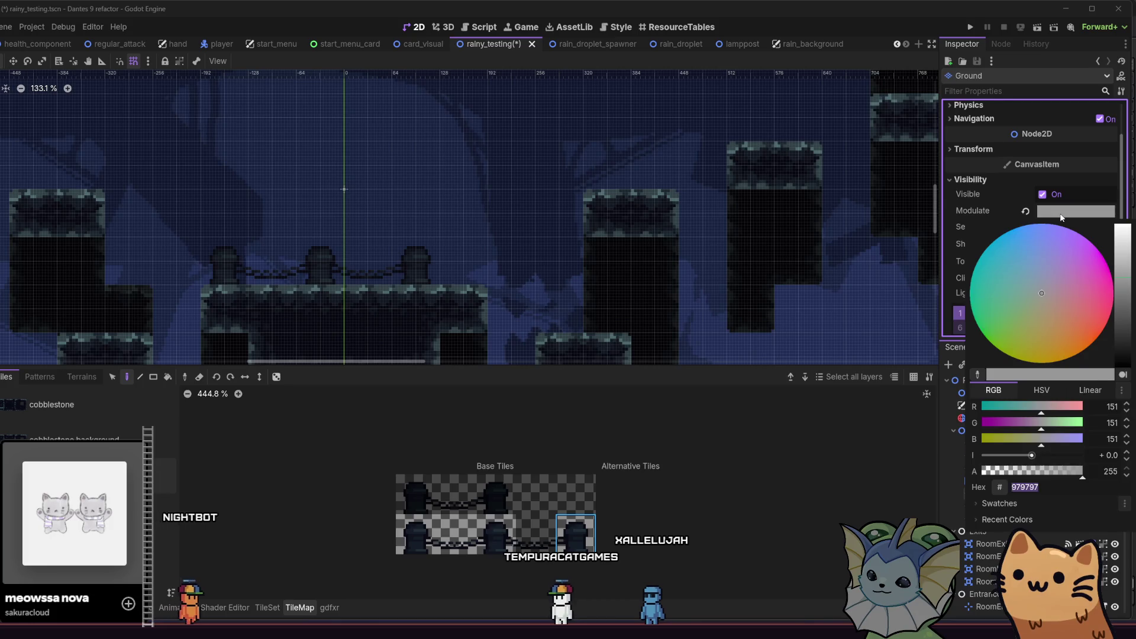
left_click(690, 411)
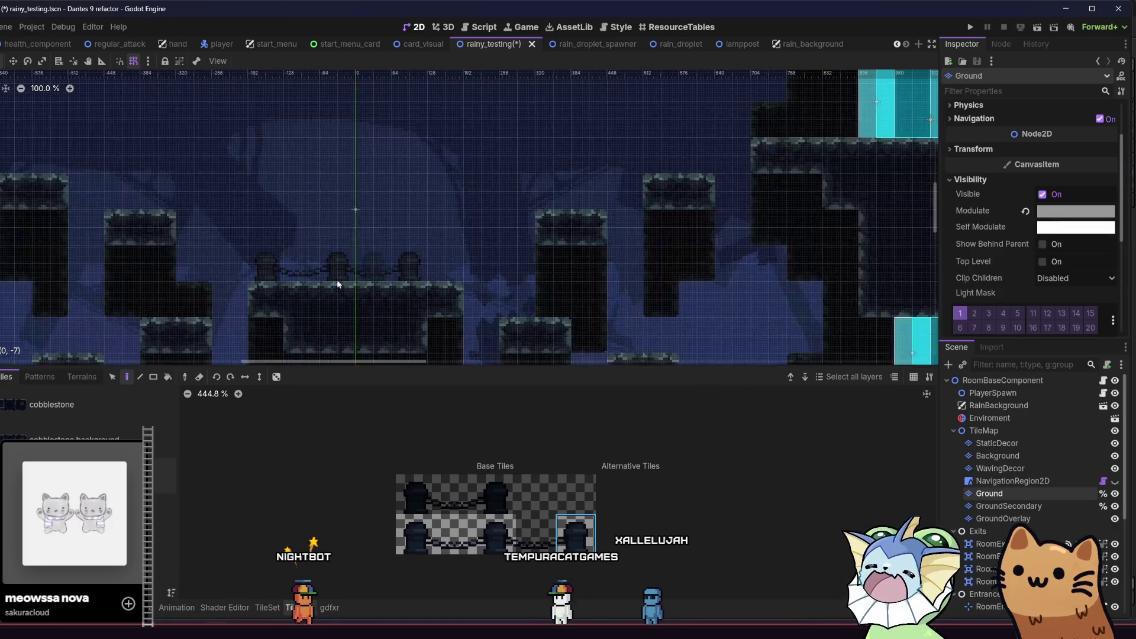
scroll(363, 278, "down", 3)
left_click_drag(220, 283, 235, 274)
left_click_drag(755, 179, 780, 78)
left_click(416, 533)
- Paint five posts linked by chains along the floor row, then save and run the scene
left_click_drag(345, 262, 403, 199)
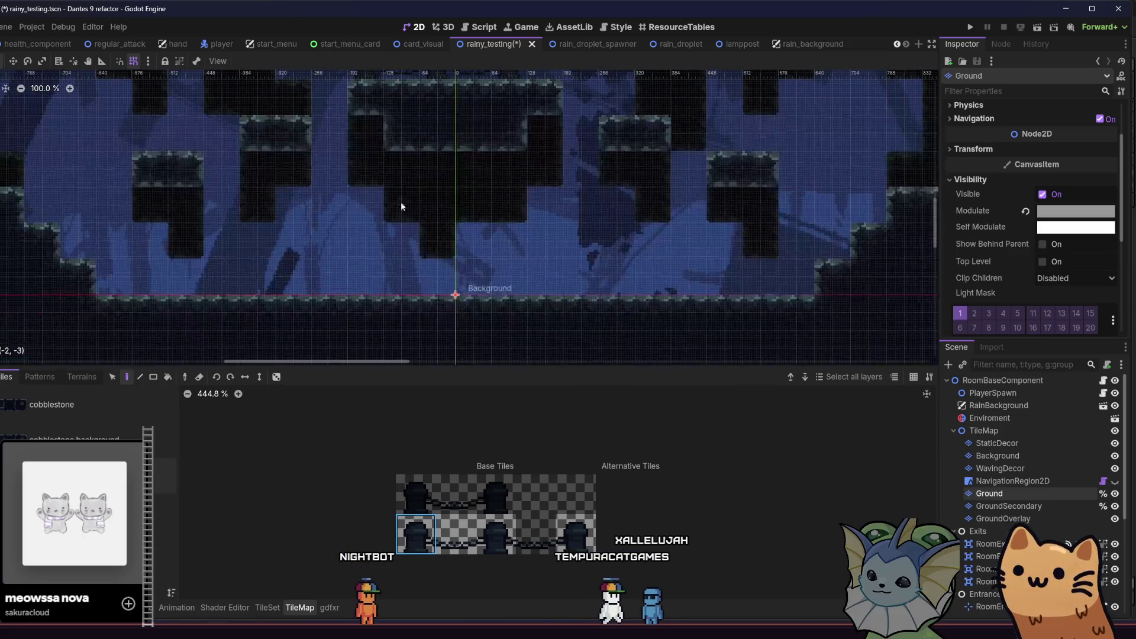
left_click(456, 534)
left_click(357, 275)
left_click(490, 525)
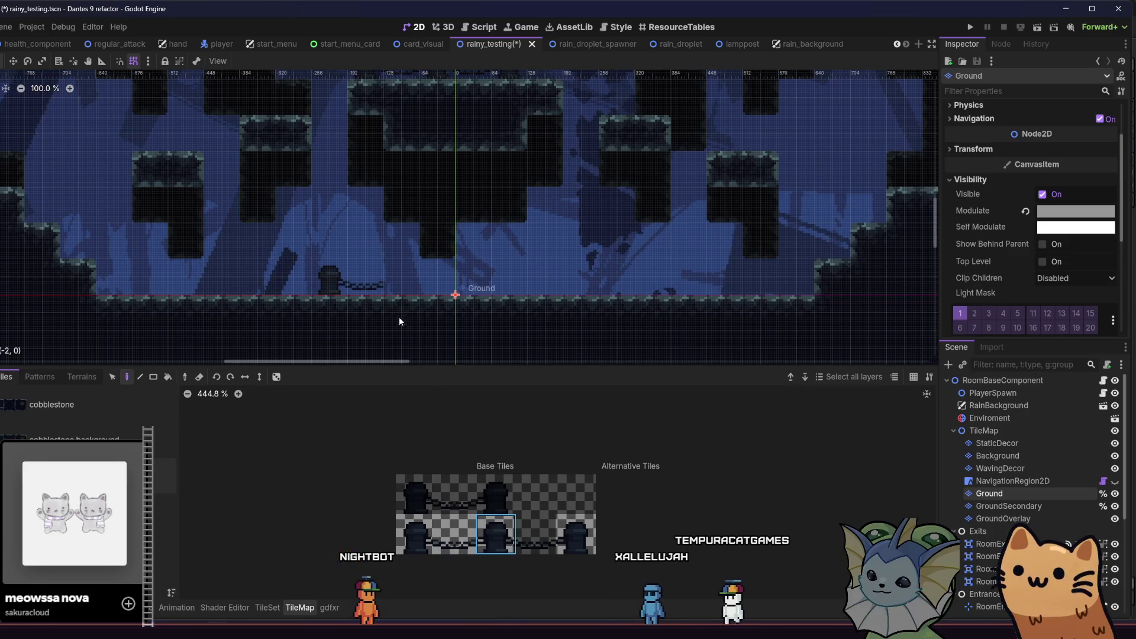
left_click(408, 287)
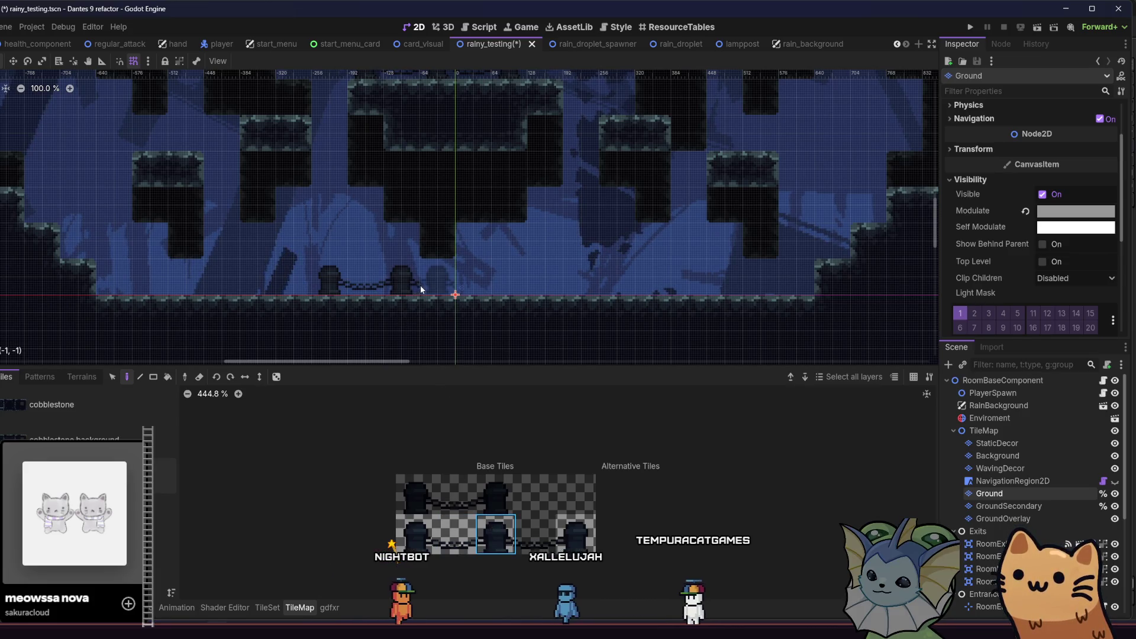
left_click(455, 534)
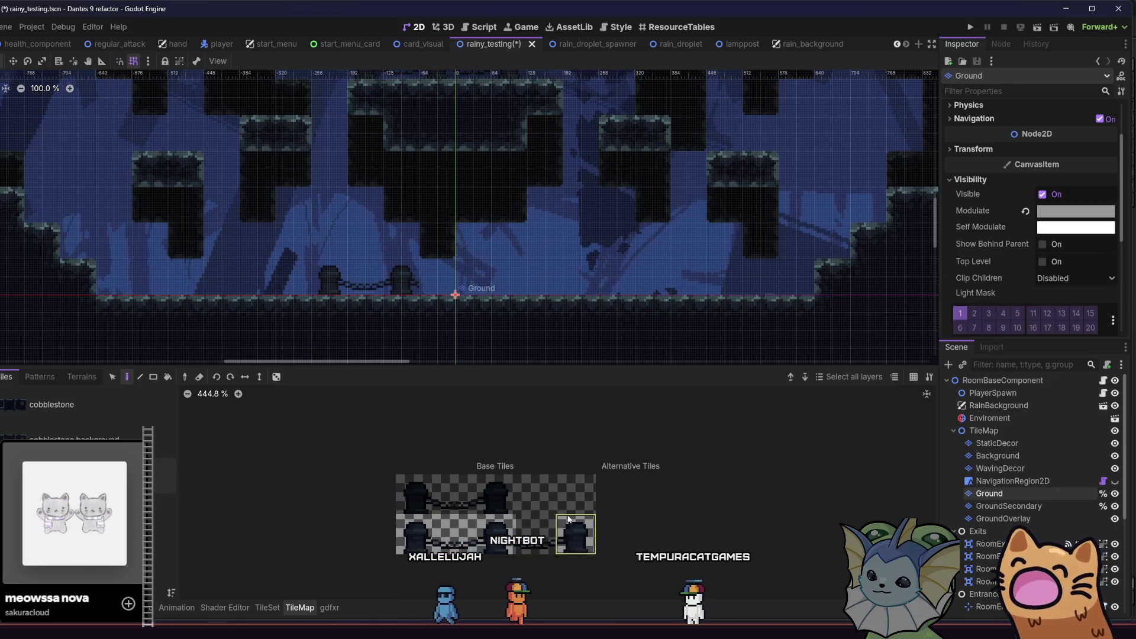
left_click(441, 278)
left_click(496, 535)
left_click(474, 281)
left_click(456, 534)
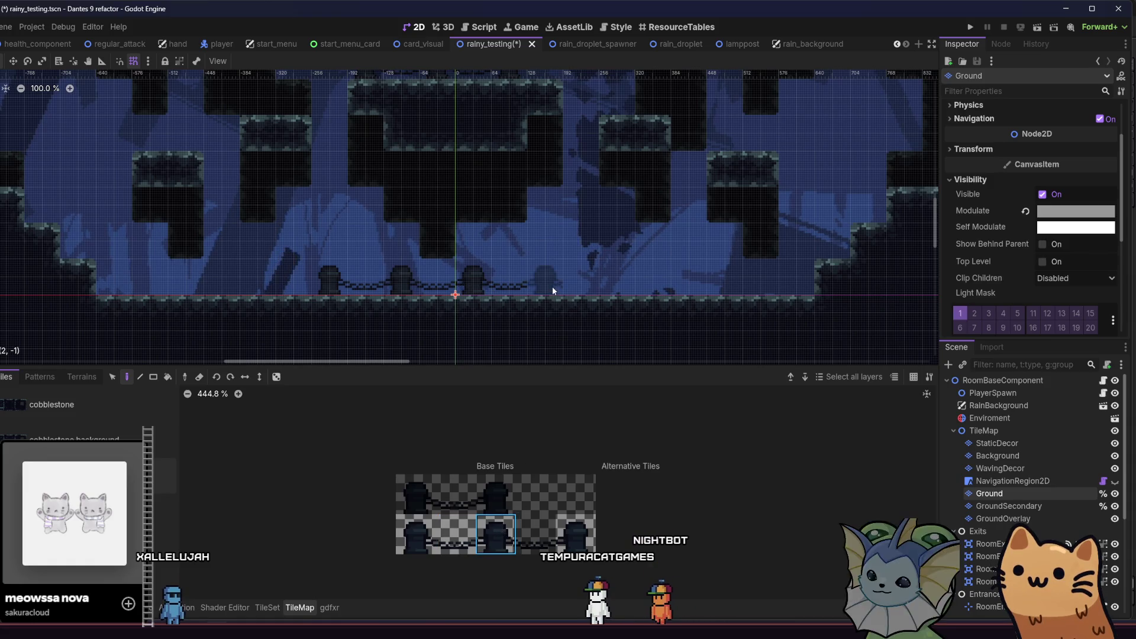
left_click(450, 548)
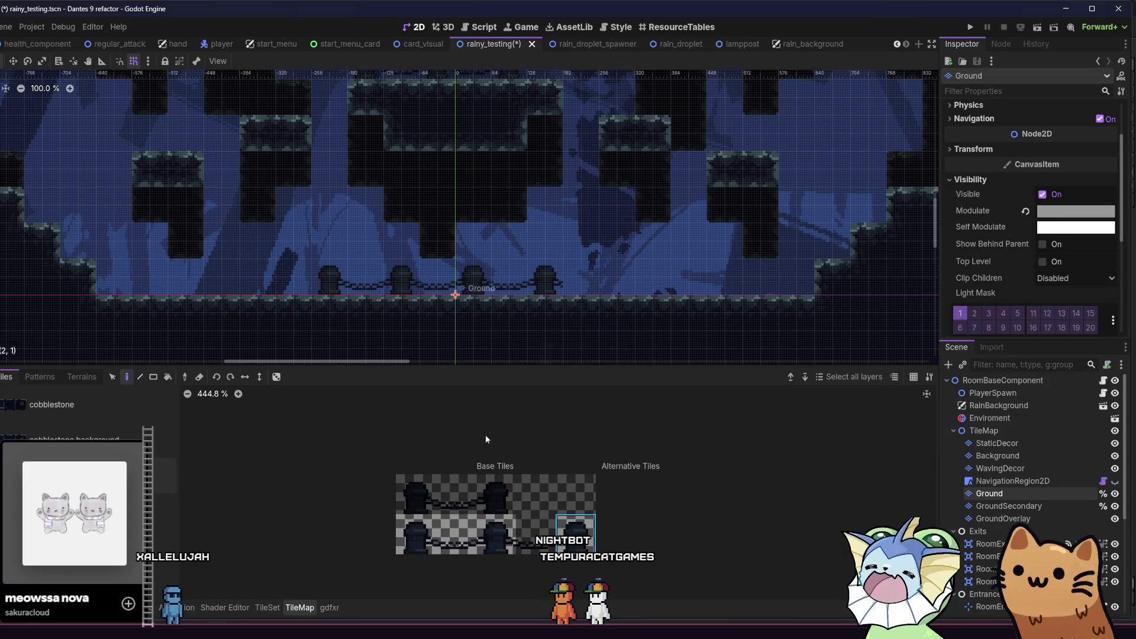
left_click(614, 286)
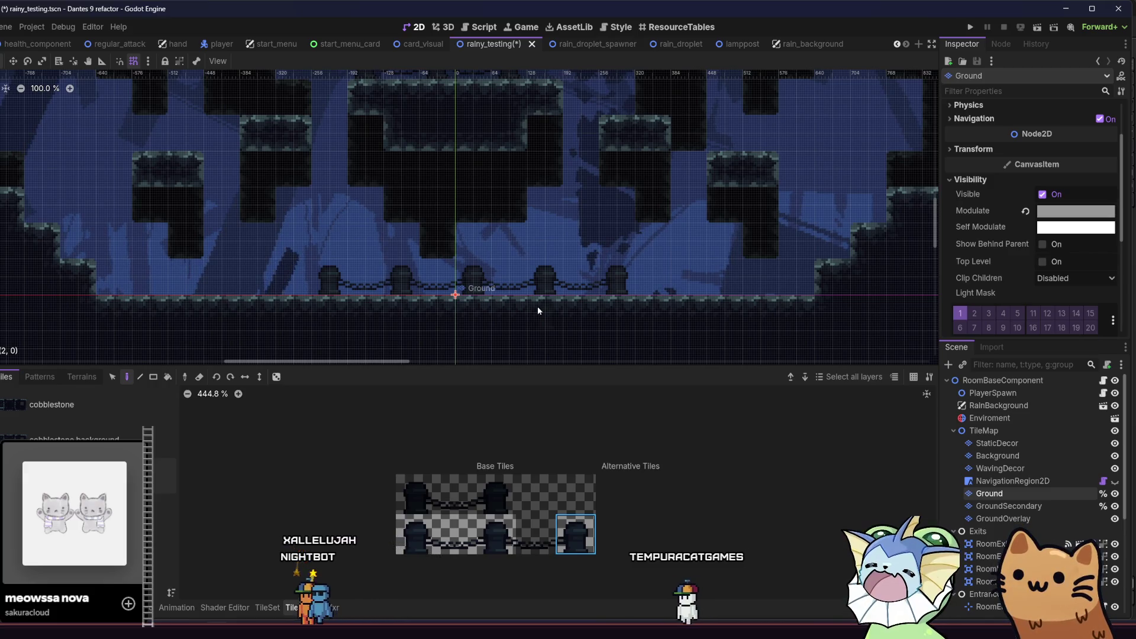
left_click_drag(500, 286, 525, 311)
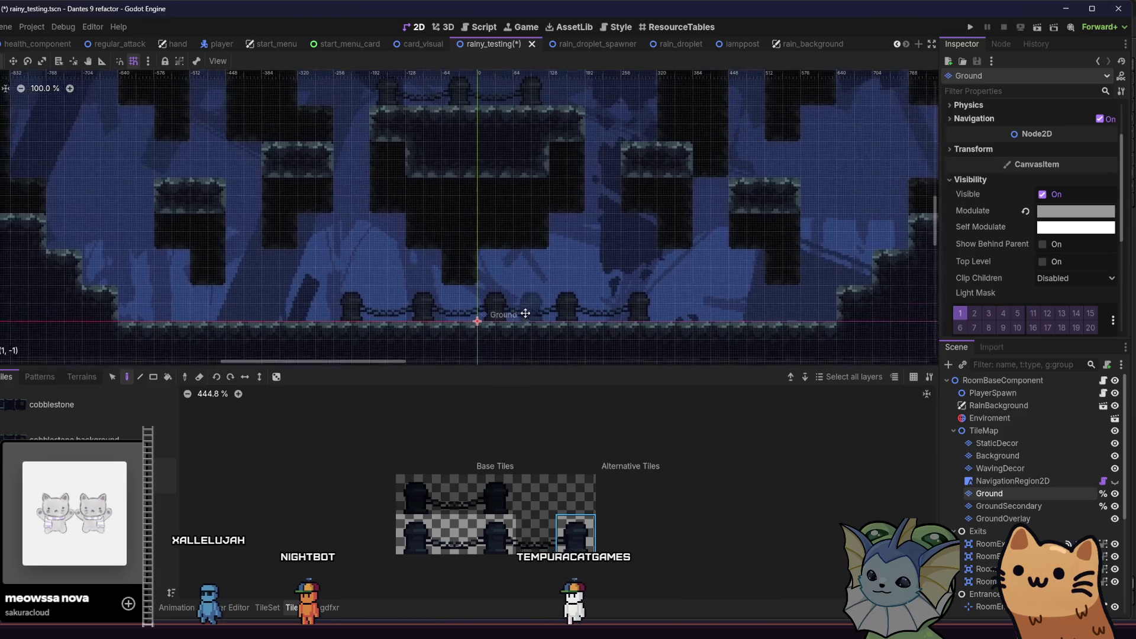
left_click(1034, 27)
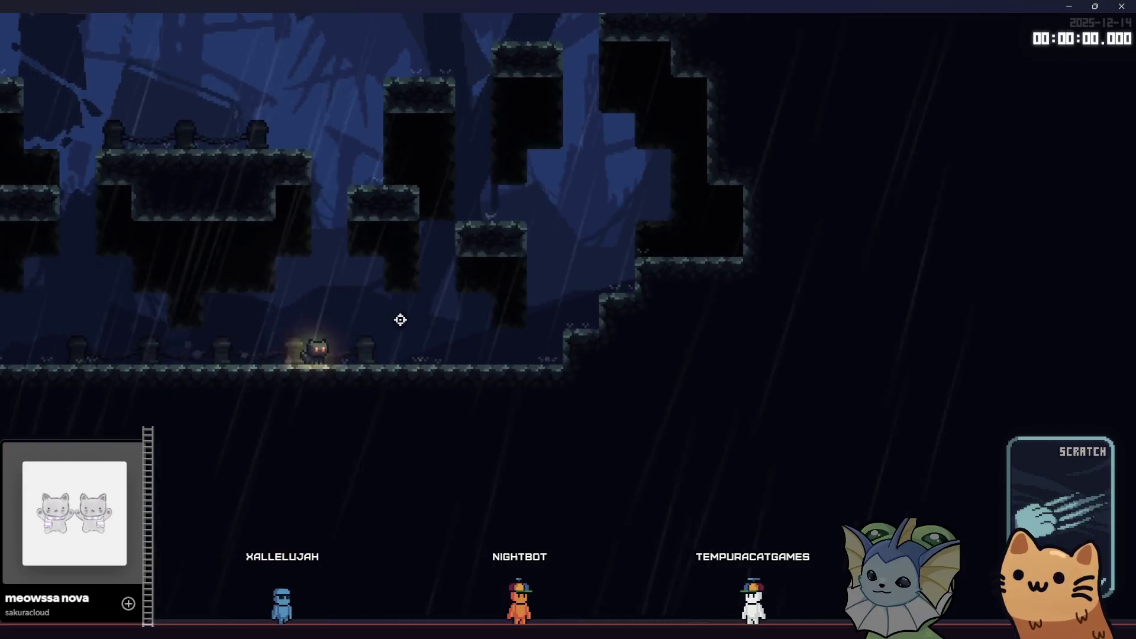
- Run the cat left and right through the rainy level, then open the in-game card Collection menu
key("Right")
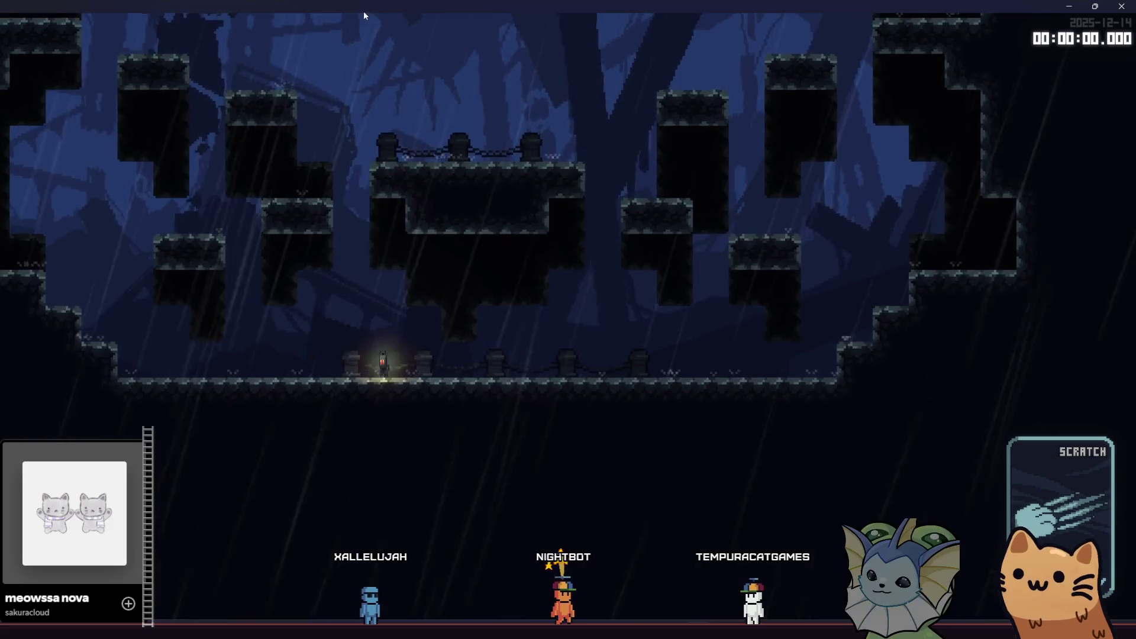
double_click(363, 8)
double_click(369, 16)
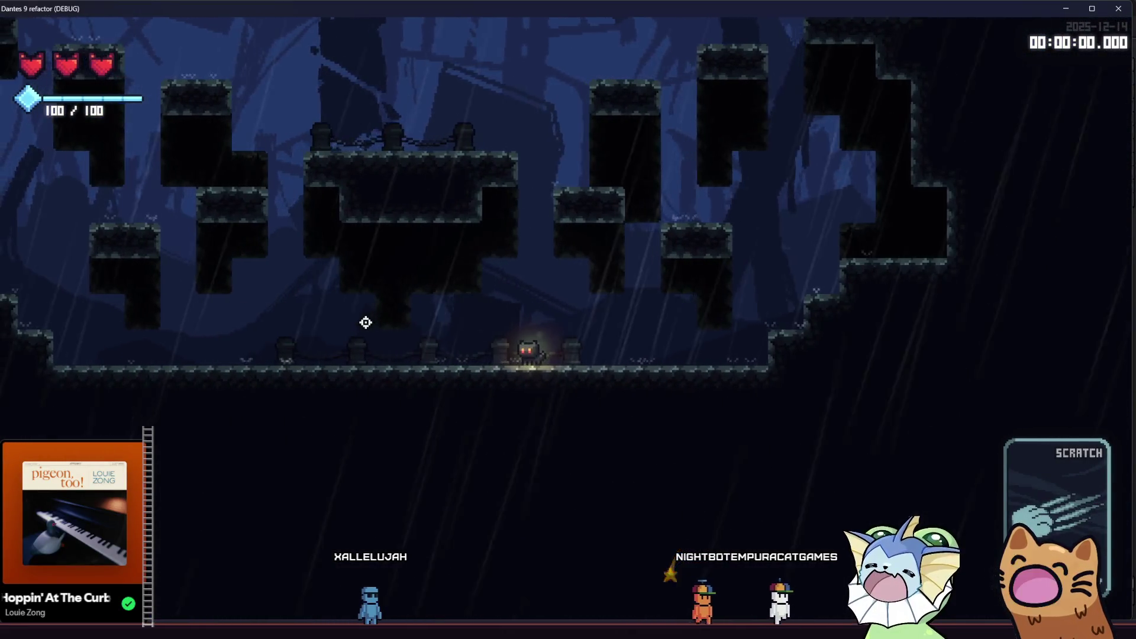
key("Left")
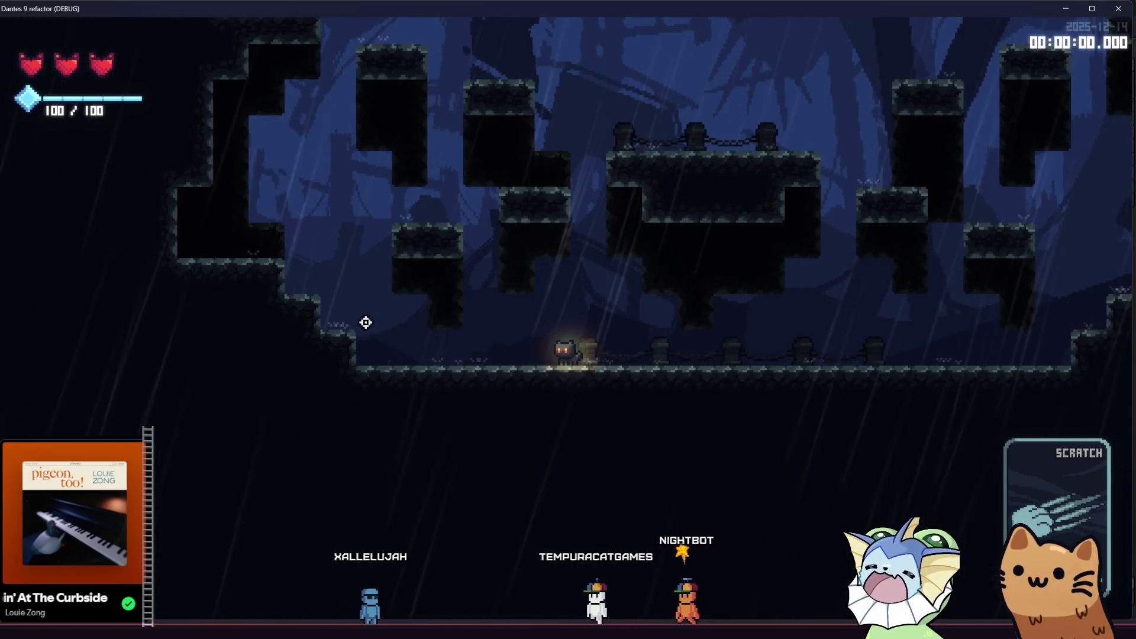
key("Left")
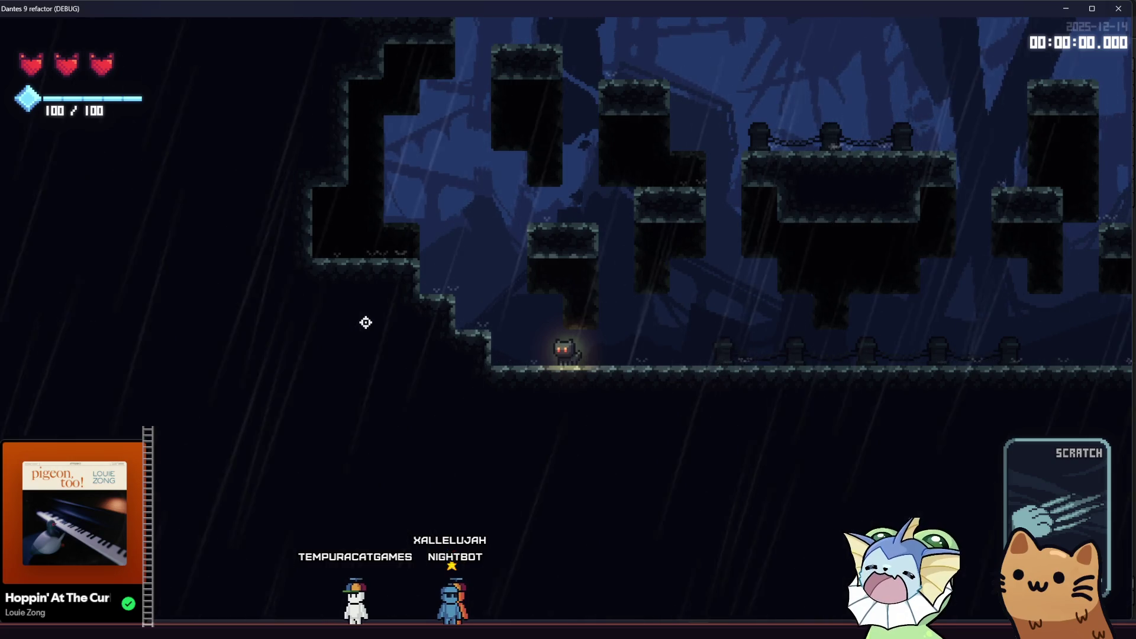
key("d")
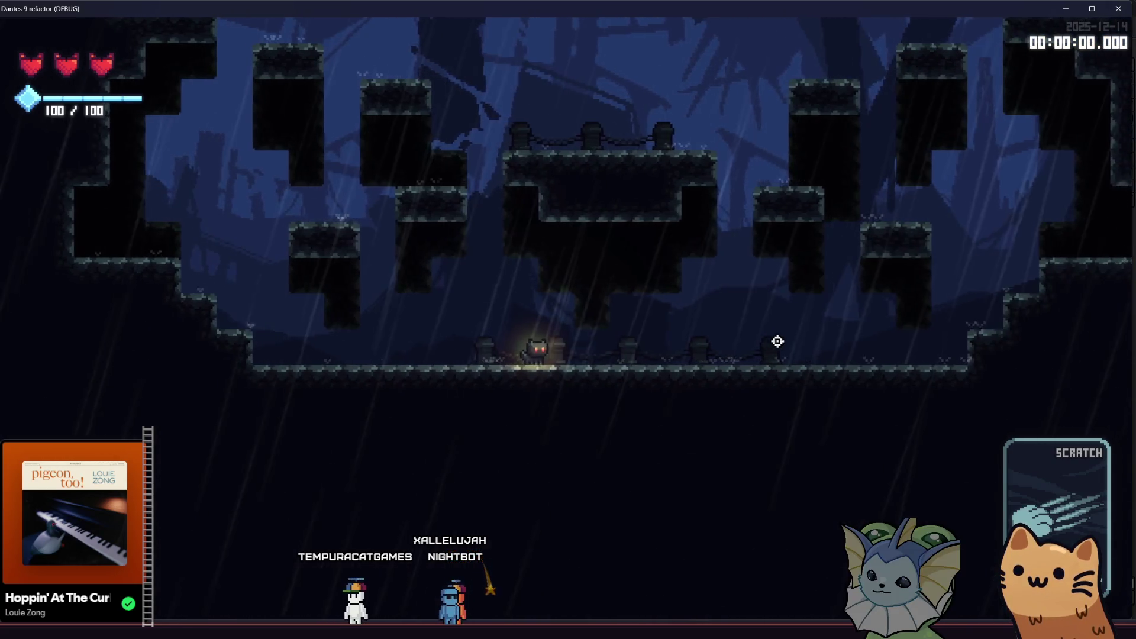
key("d")
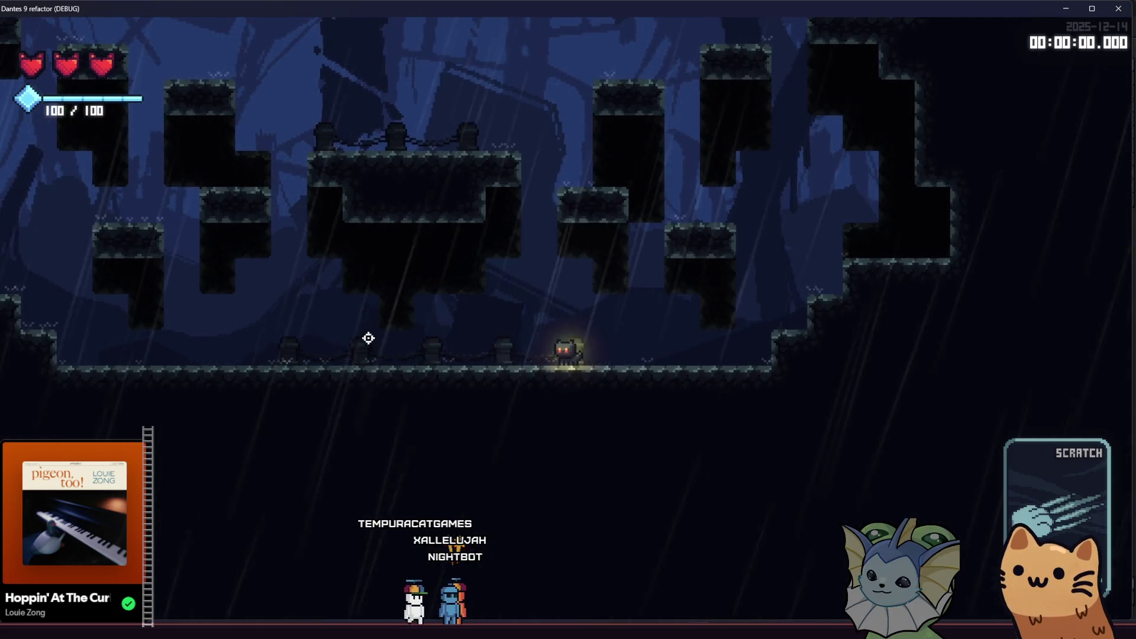
key("Tab")
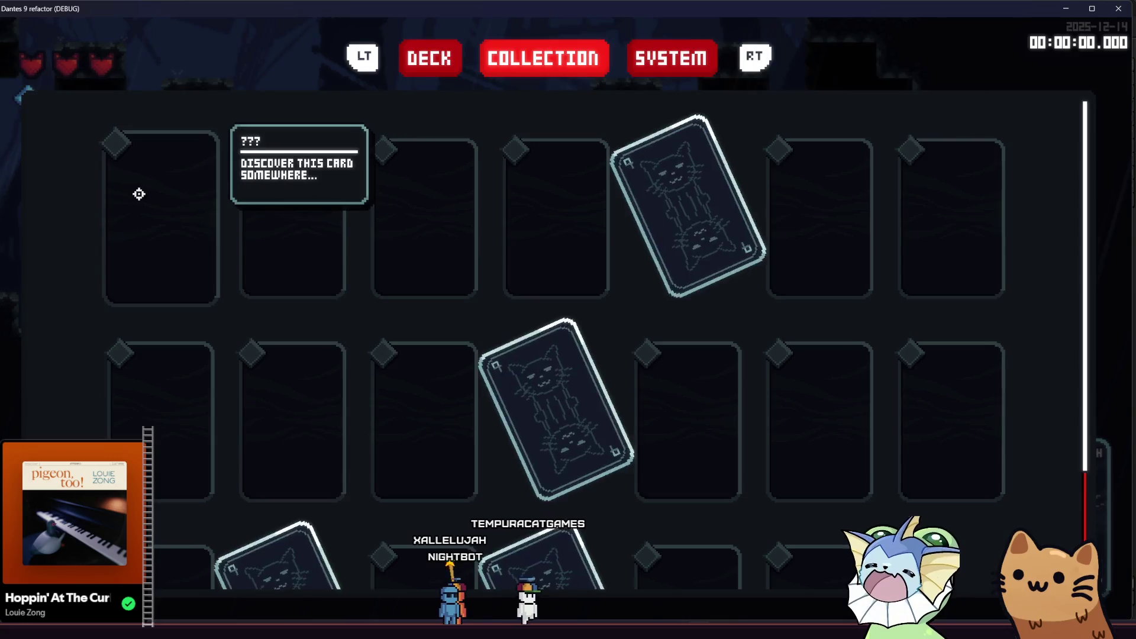
- Set the in-game debug Camera Zoom to 2X and return to the game
key("Tab")
key("F1")
scroll(196, 391, "down", 5)
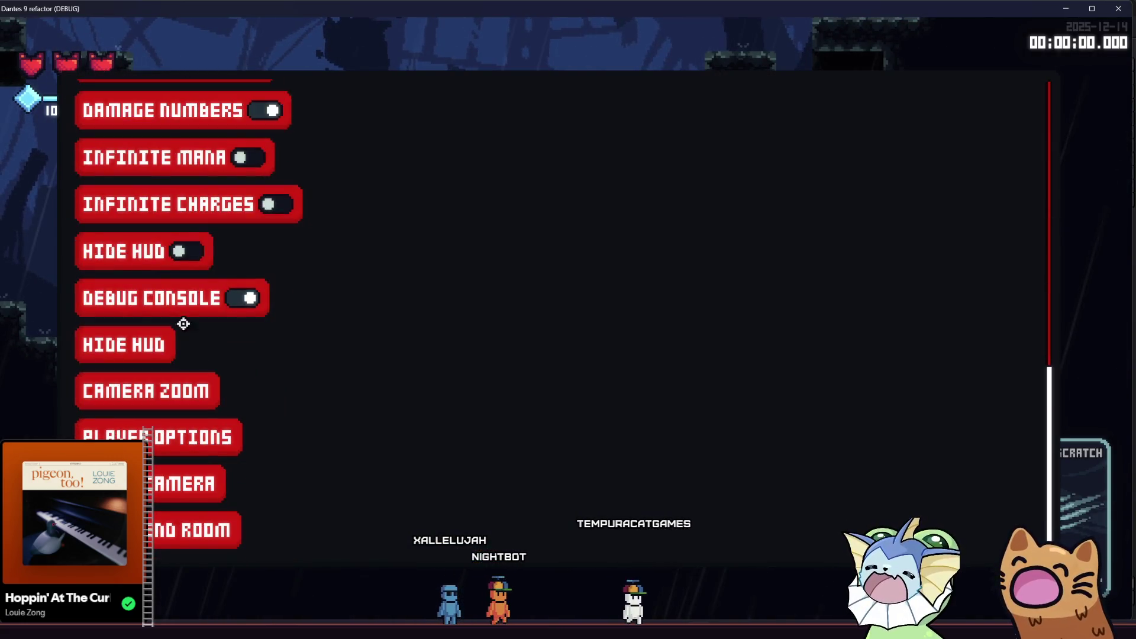
left_click(183, 391)
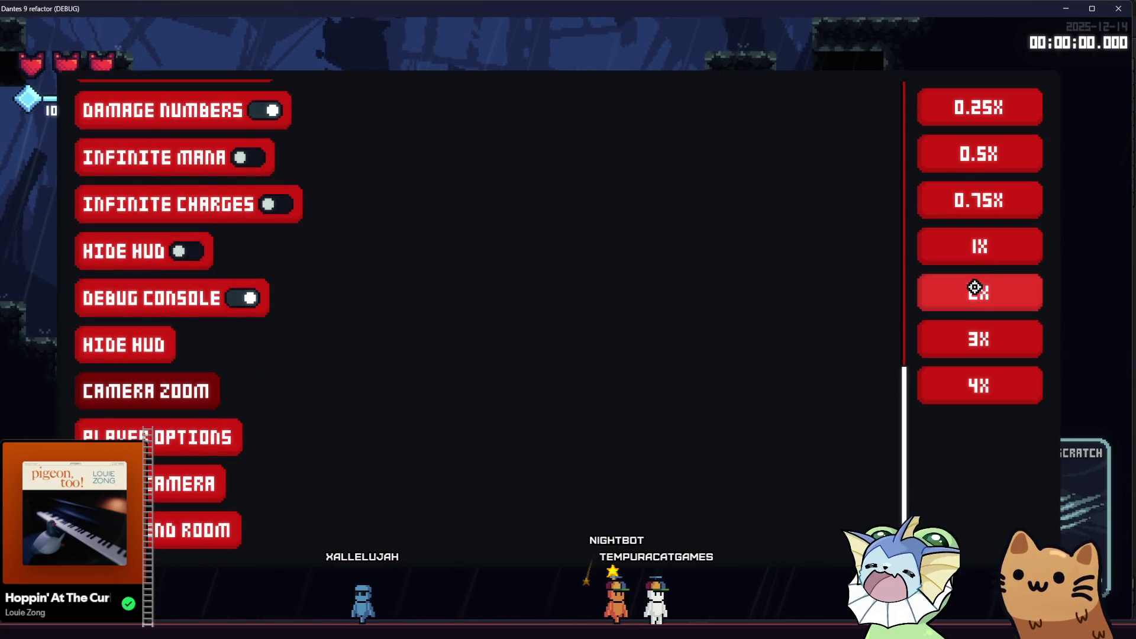
key("F1")
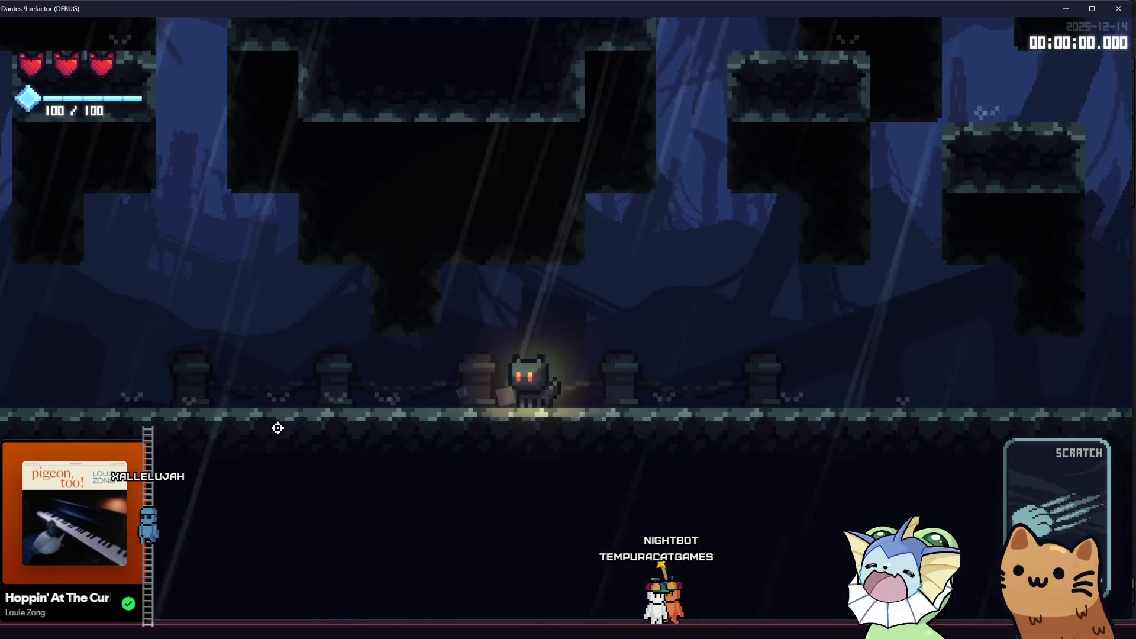
- Walk and jump the cat through the level, then close the game window
key("d")
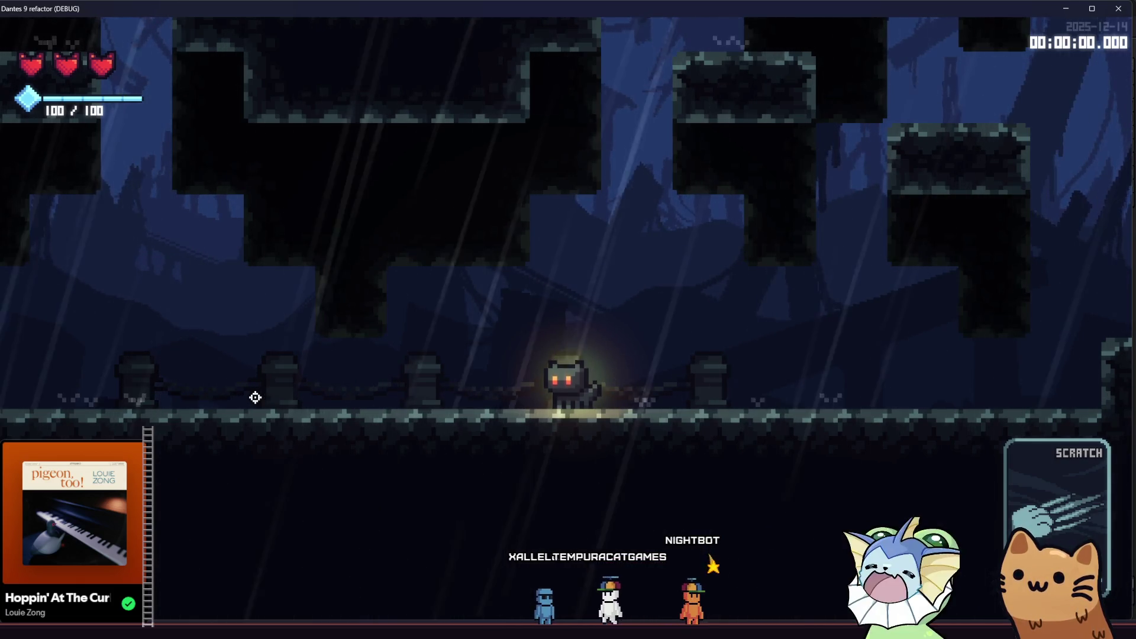
key("Right")
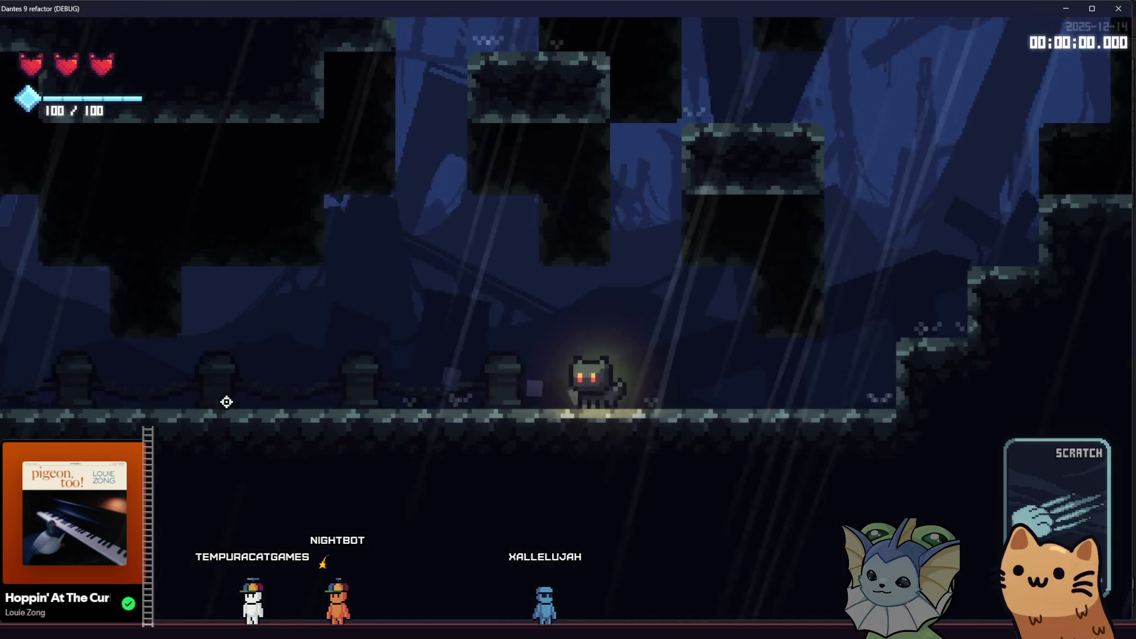
key("space")
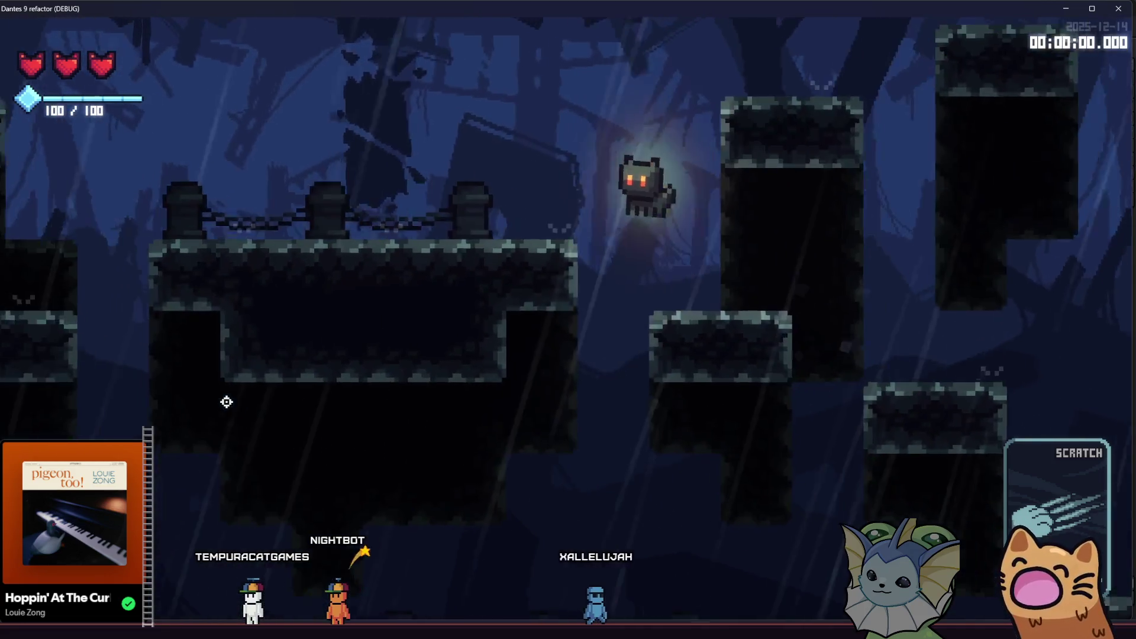
key("space")
key("Left")
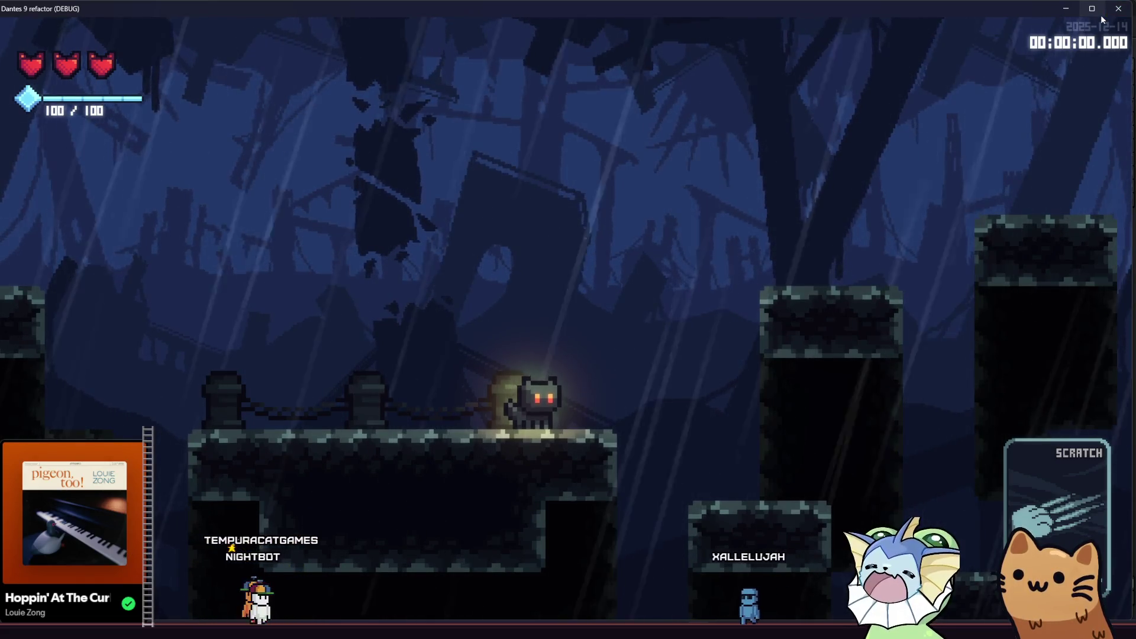
left_click(1113, 12)
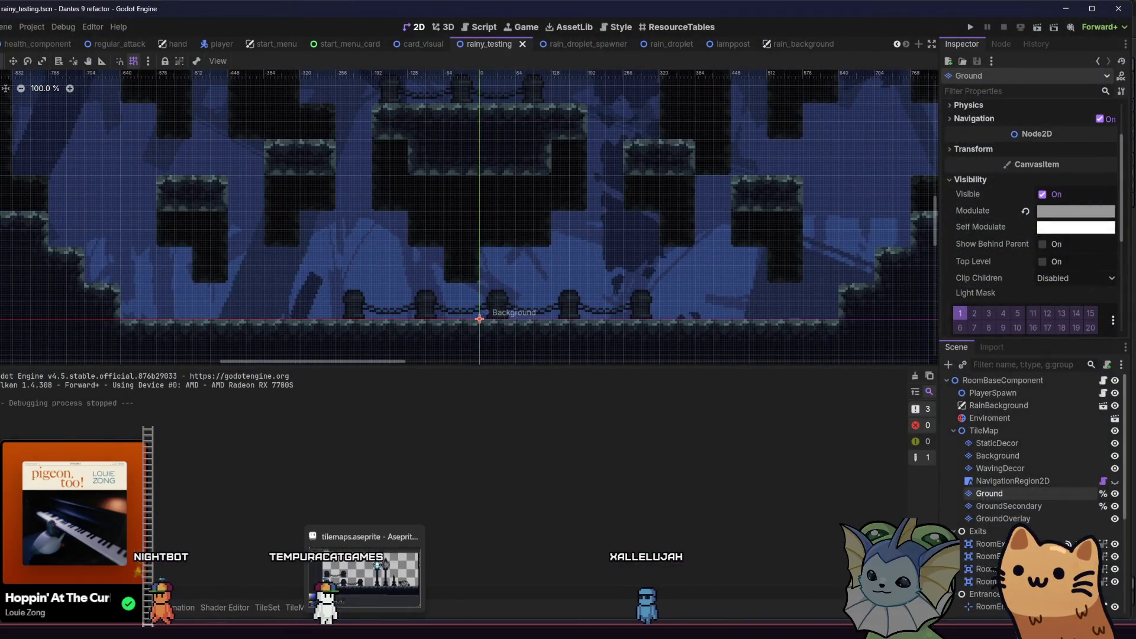
- Zoom in on the bollard and chain tiles of tilemaps.aseprite and select the Pencil
key("alt+Tab")
scroll(217, 392, "up", 1)
mouse_move(216, 305)
left_mouse_down()
mouse_move(302, 309)
mouse_move(299, 277)
left_mouse_up()
scroll(303, 309, "up", 1)
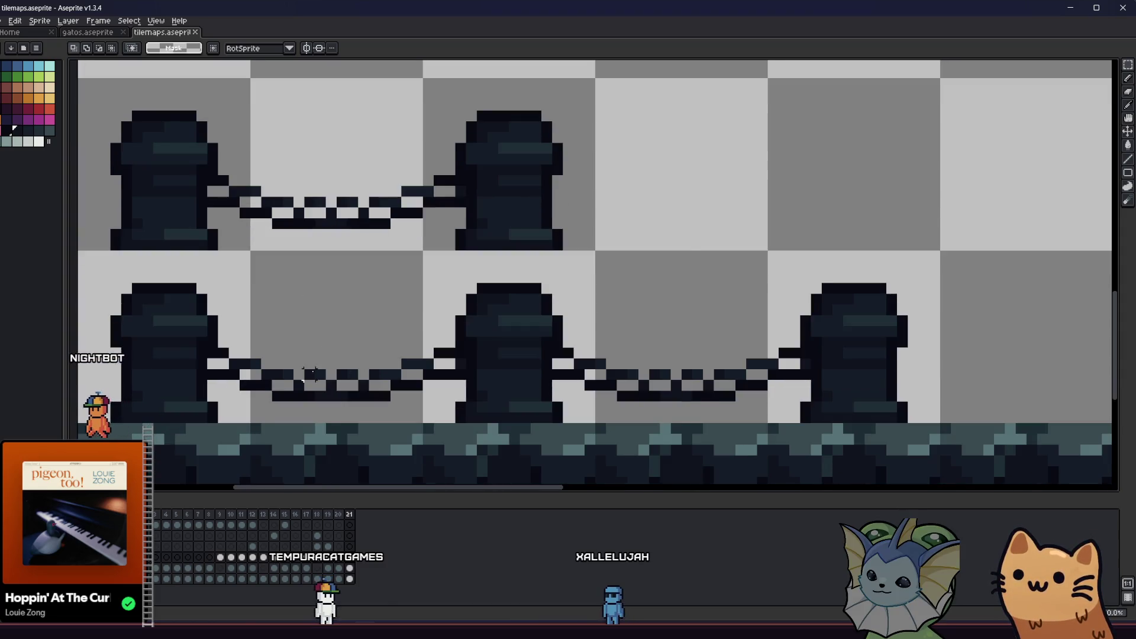
scroll(318, 374, "up", 1)
key("b")
key("b")
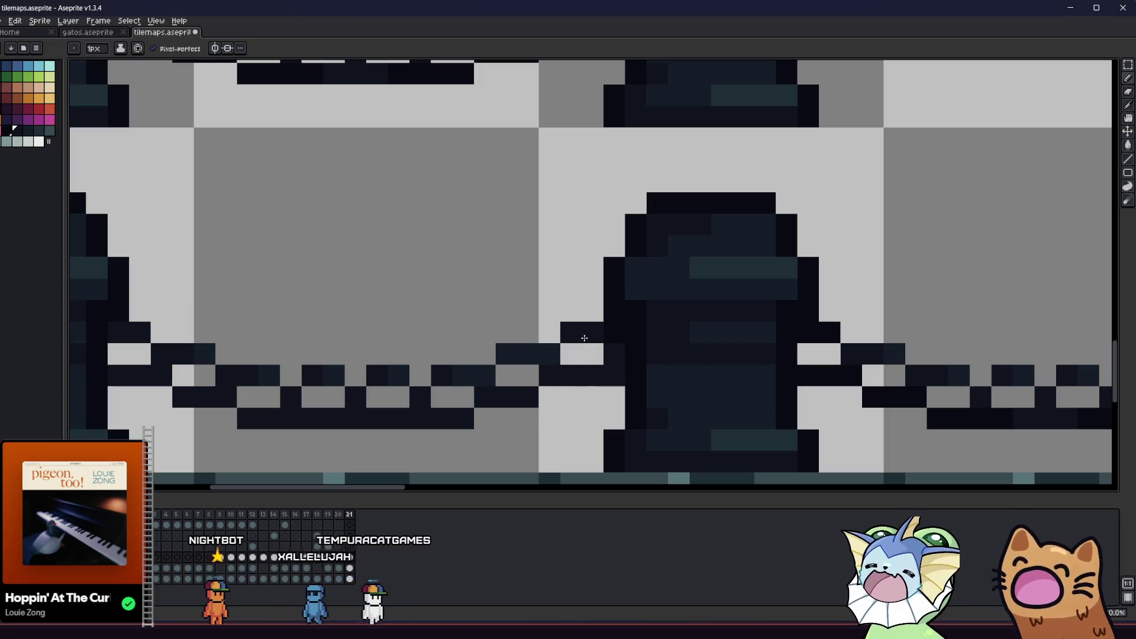
- With the dark palette colour, fill the lower chain's rows into a solid dark bar
left_click_drag(606, 336, 183, 330)
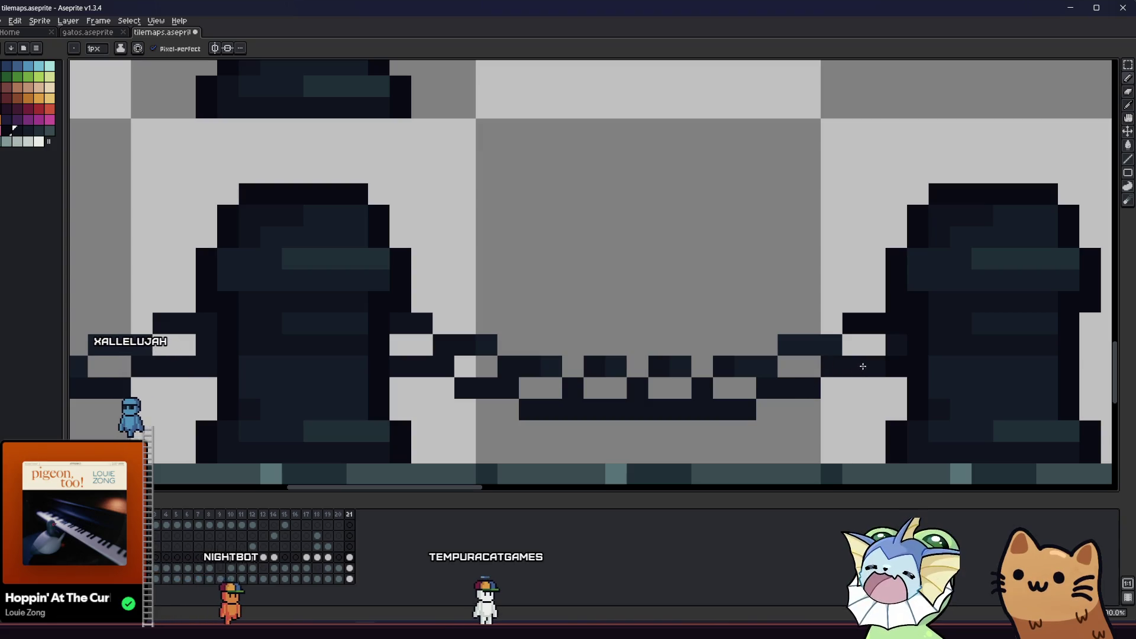
scroll(685, 339, "right", 3)
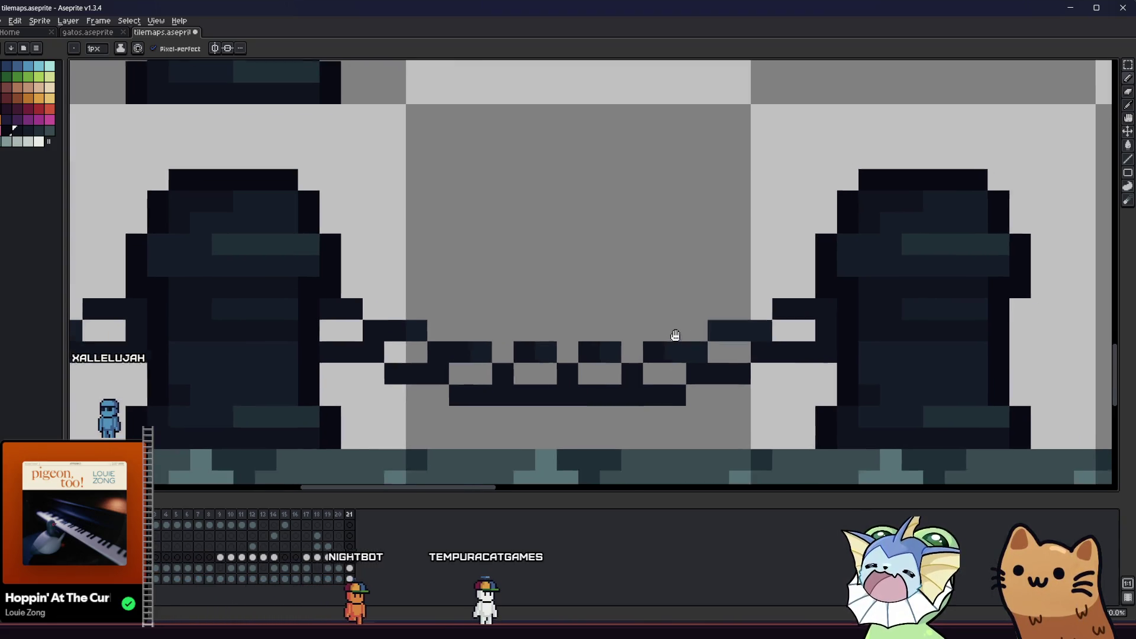
left_click(16, 131)
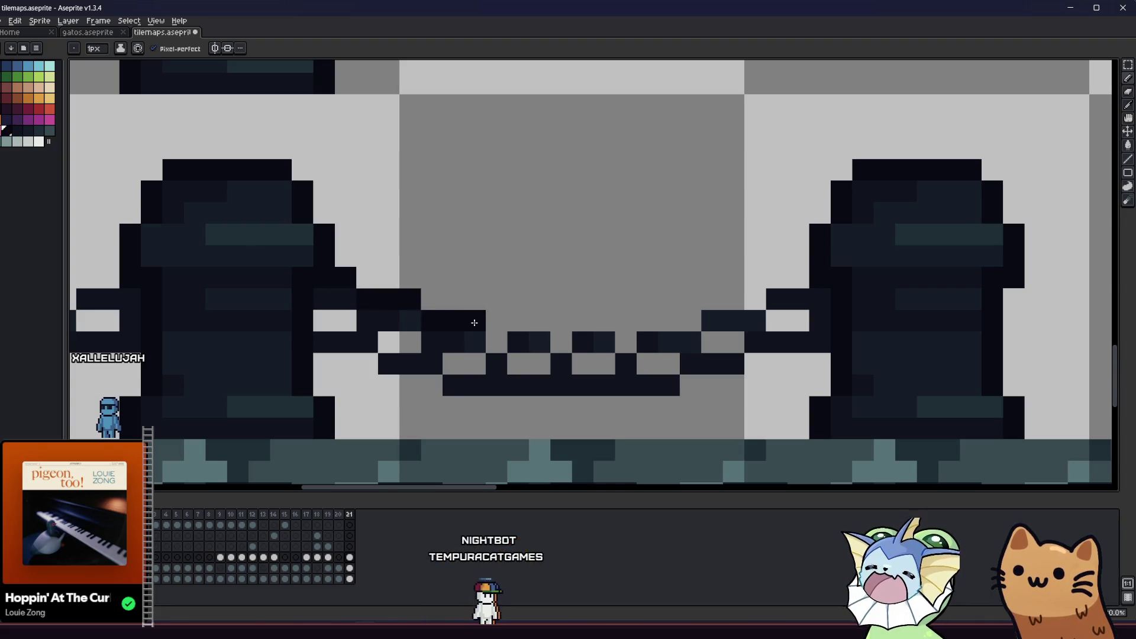
left_click(717, 304)
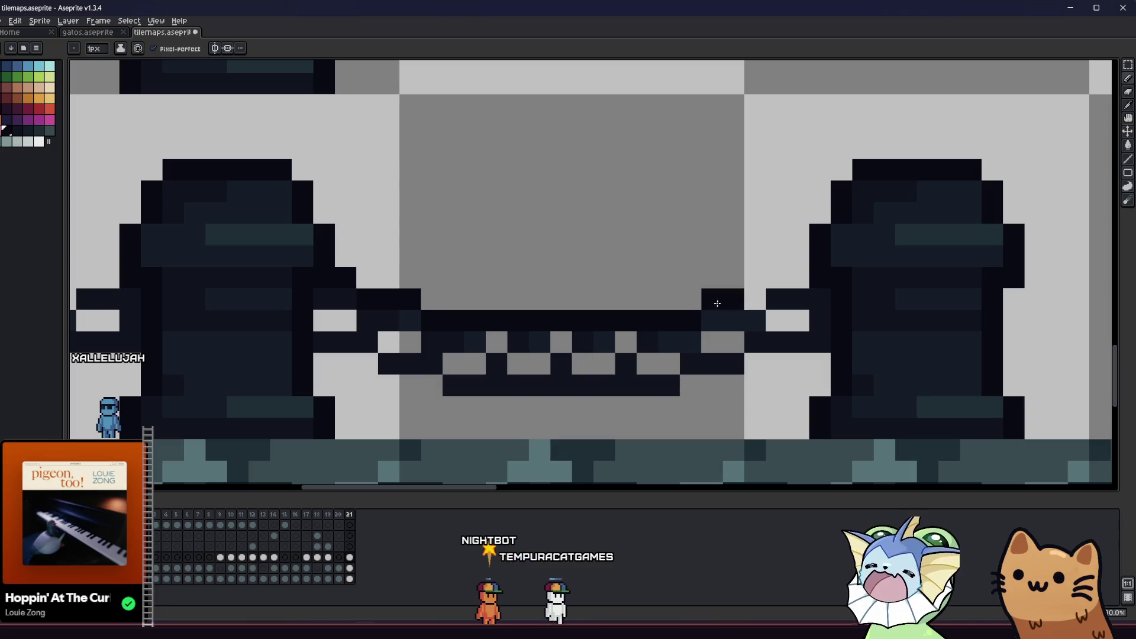
left_click(798, 278)
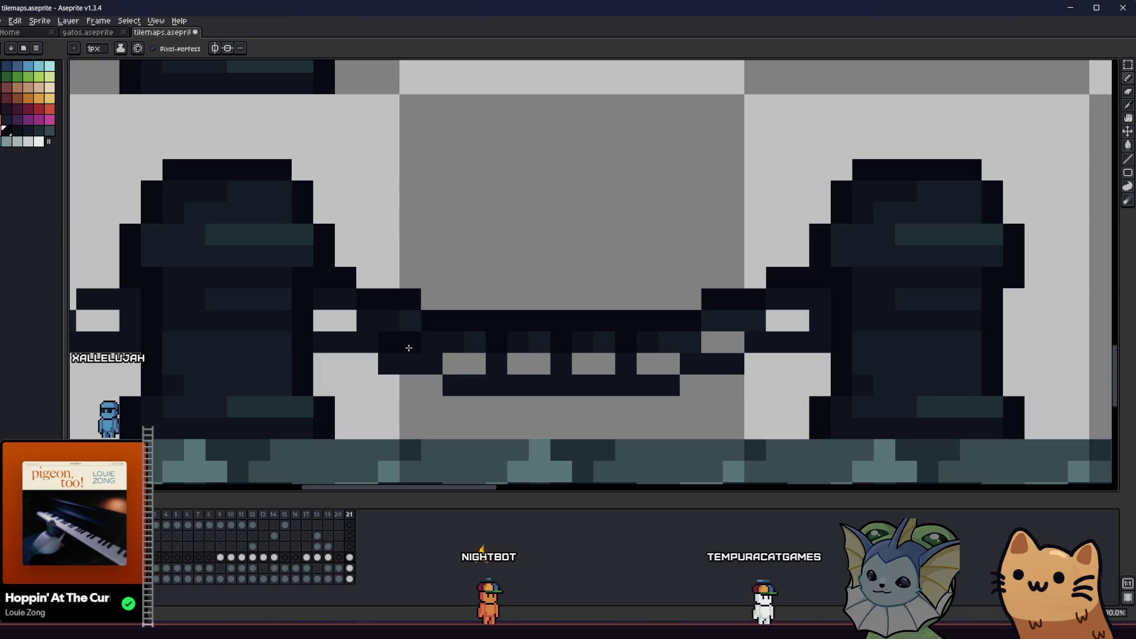
left_click_drag(546, 368, 643, 363)
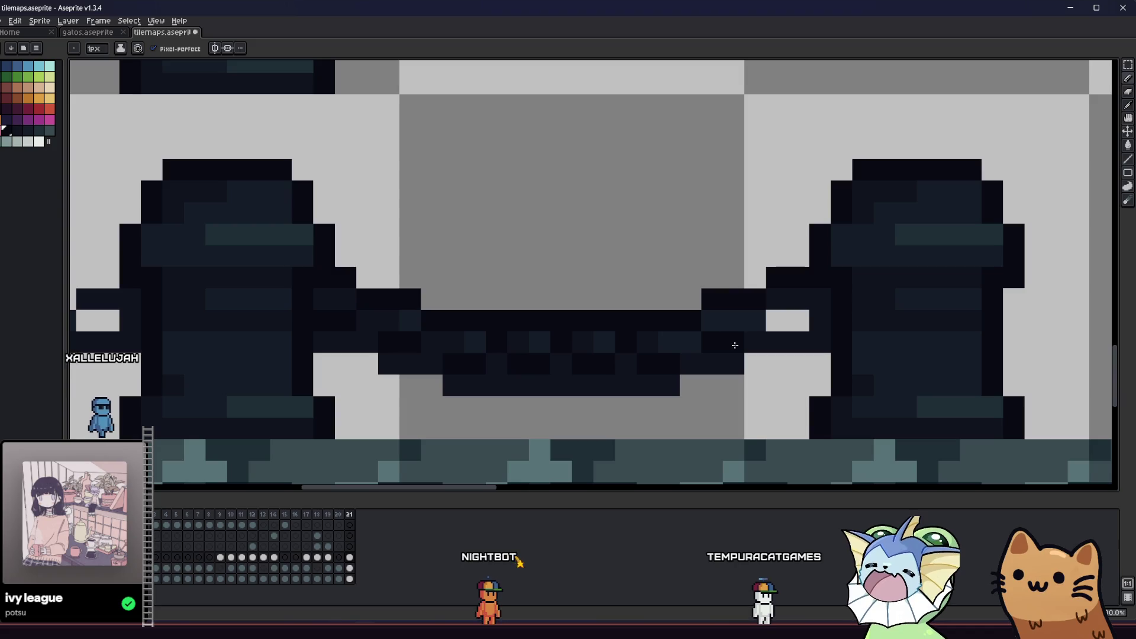
left_click_drag(815, 365, 765, 362)
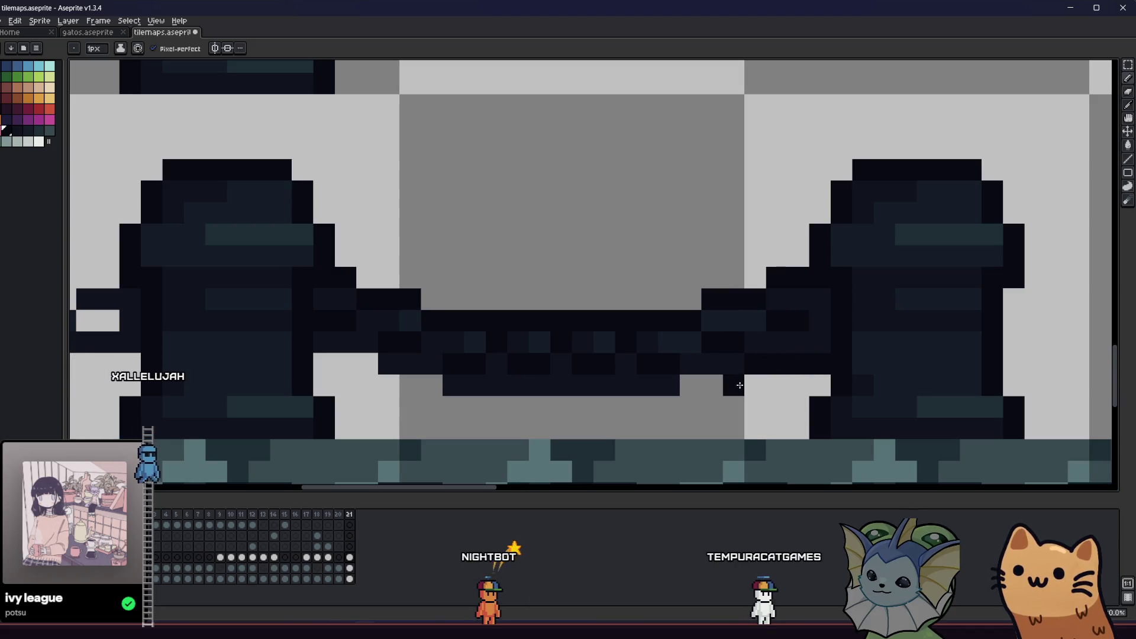
mouse_move(705, 385)
left_mouse_down()
mouse_move(667, 406)
mouse_move(452, 406)
mouse_move(414, 385)
left_mouse_up()
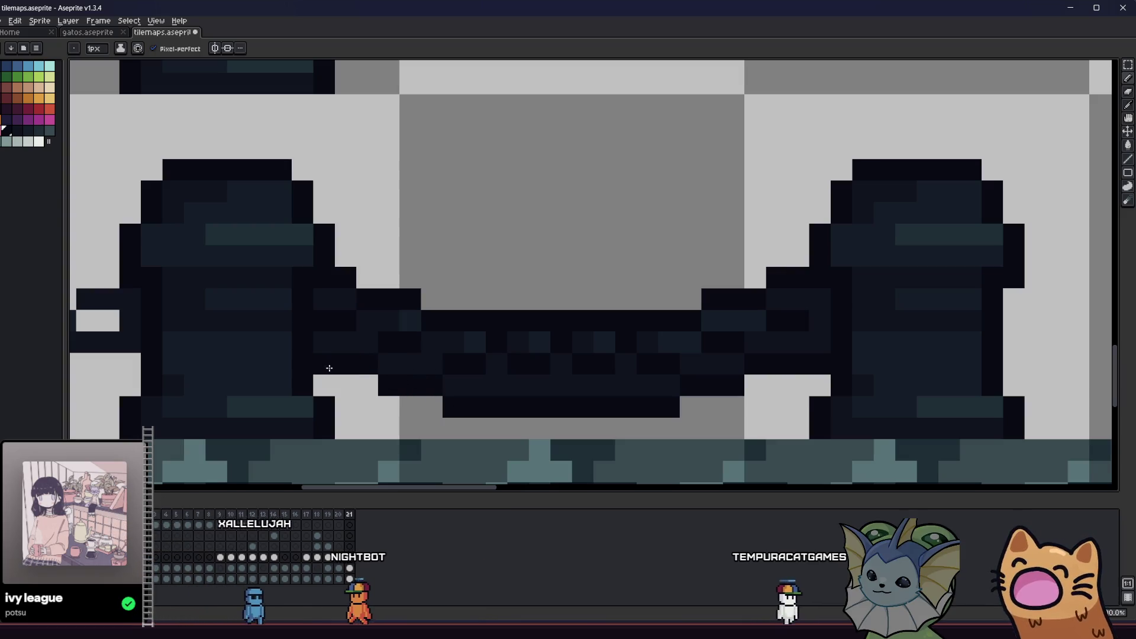
- Save tilemaps.aseprite and bring the whole bollard row back into view
scroll(316, 386, "down", 4)
key("ctrl+s")
mouse_move(316, 387)
left_mouse_down()
mouse_move(349, 401)
mouse_move(279, 424)
left_mouse_up()
scroll(350, 398, "up", 3)
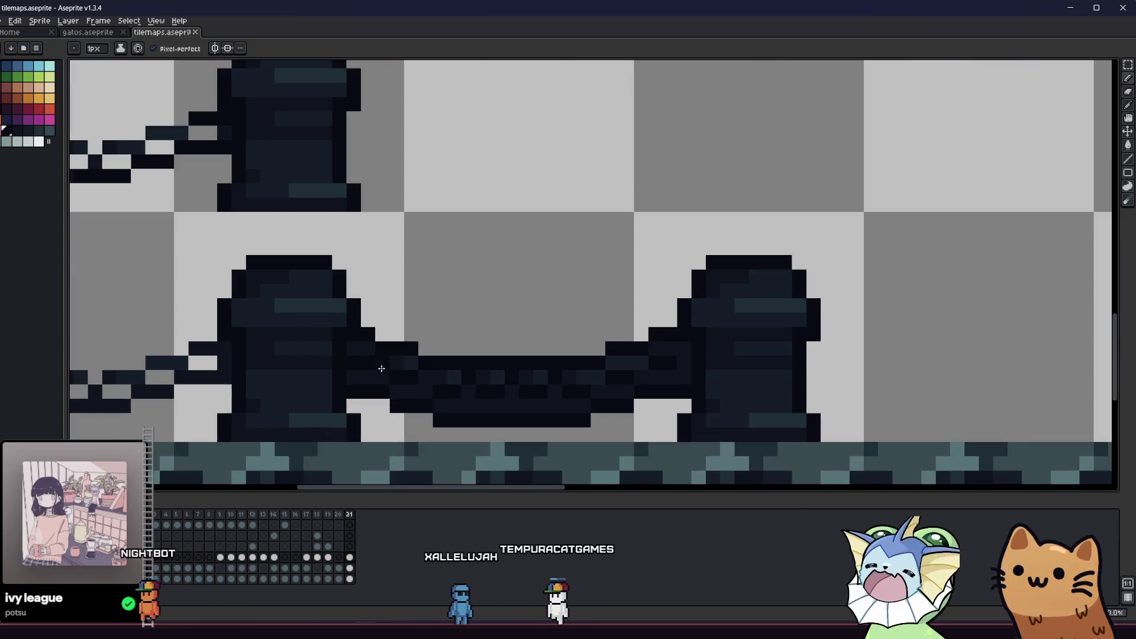
- Restore the lower chain's thin link pattern in tilemaps.aseprite and return to Godot's rainy_testing scene
scroll(331, 416, "down", 3)
key("b")
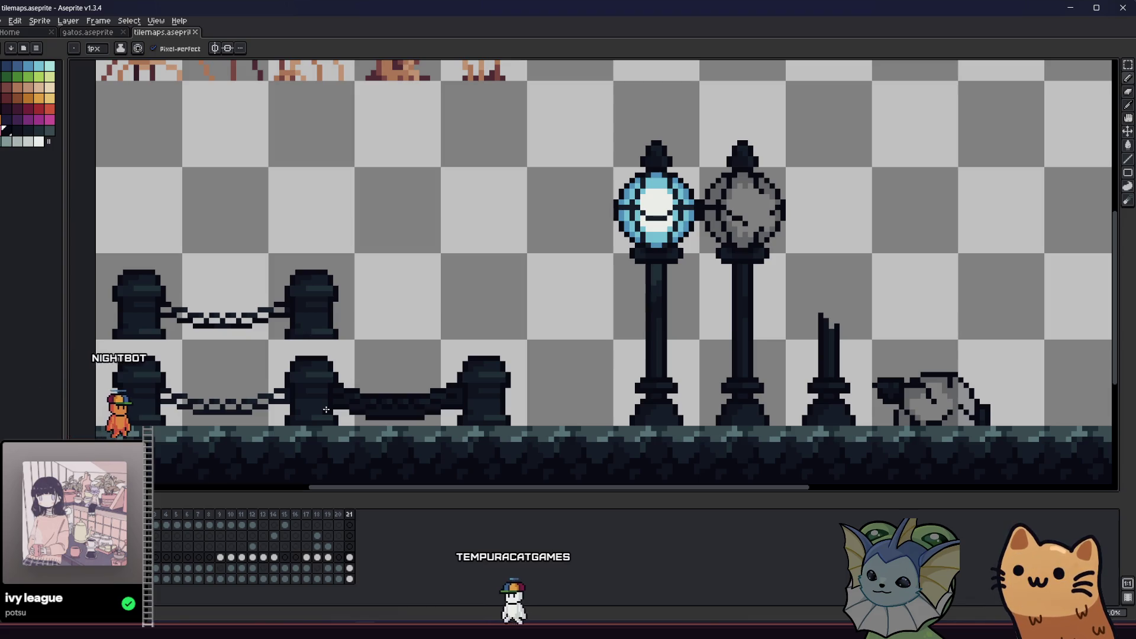
key("v")
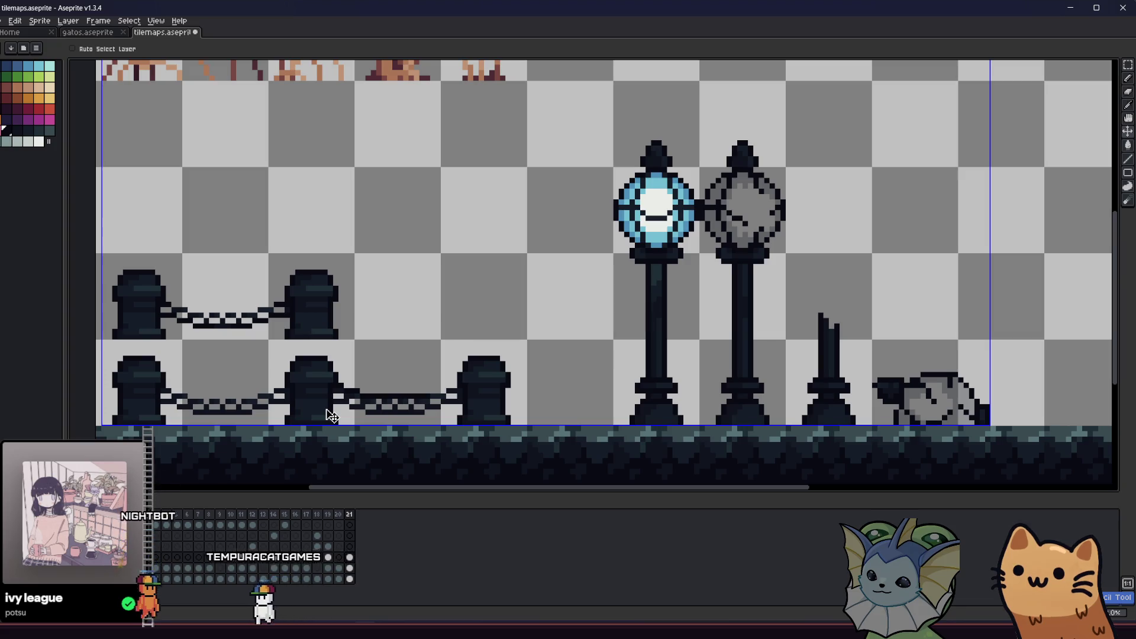
key("b")
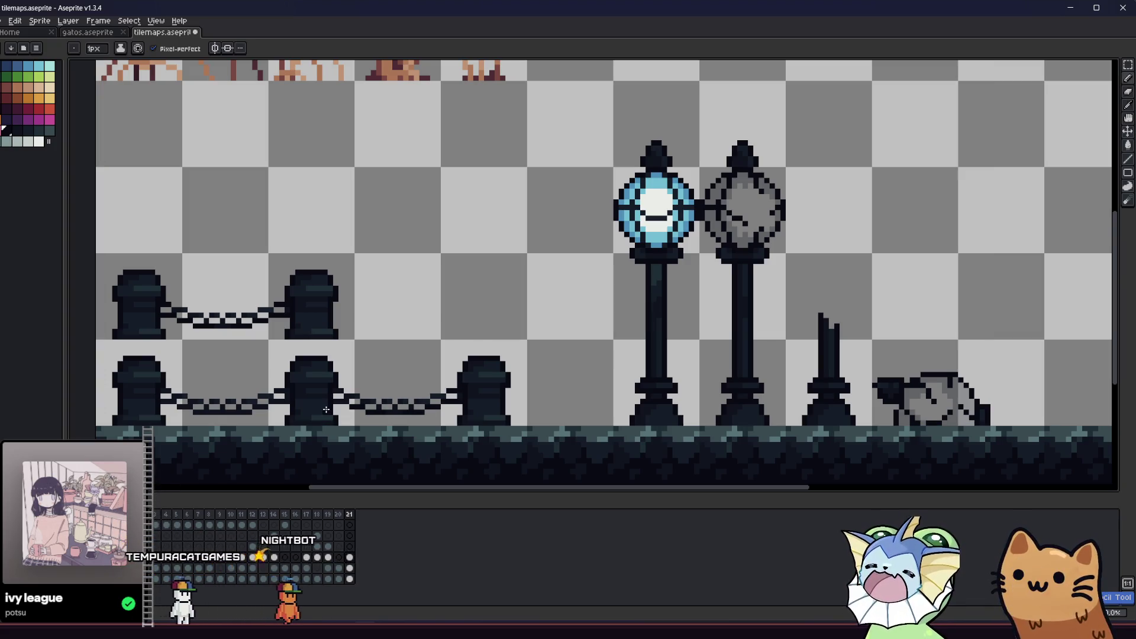
scroll(326, 409, "up", 3)
key("v")
left_click_drag(330, 413, 536, 420)
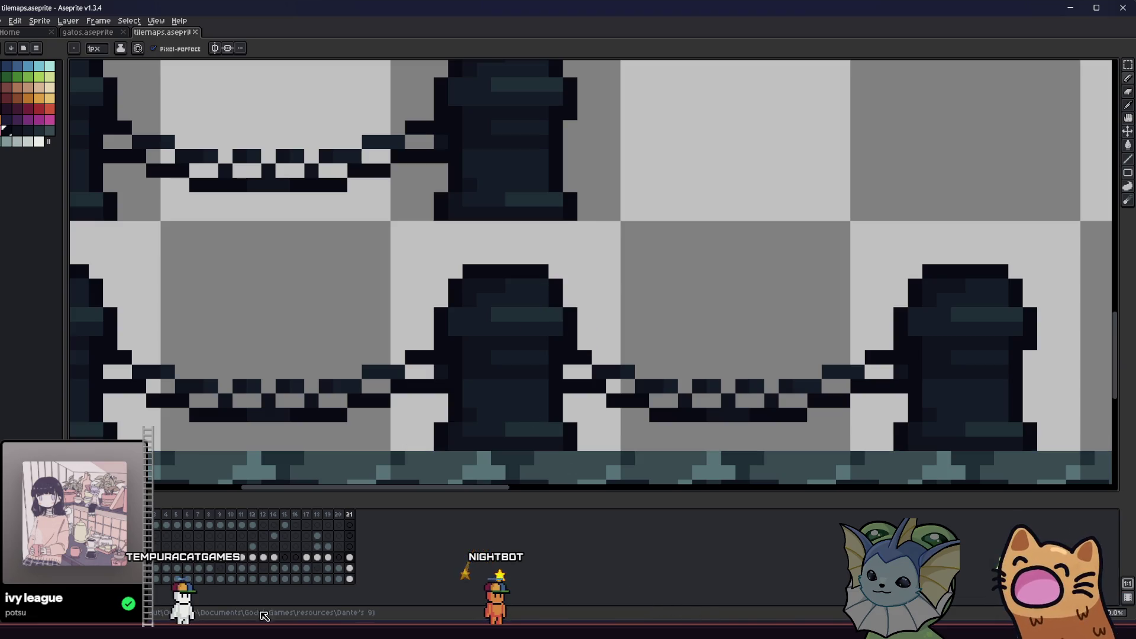
key("alt+Tab")
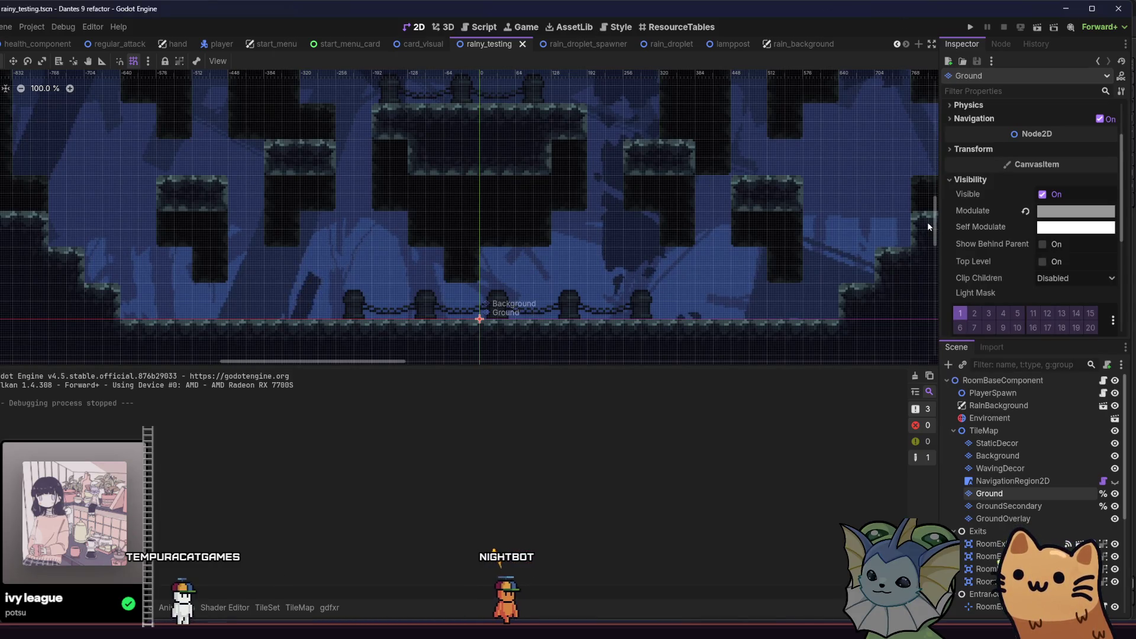
- Bring the ground and bollards into view and pick the bottom-left post tile for the Ground layer
left_click_drag(509, 283, 519, 326)
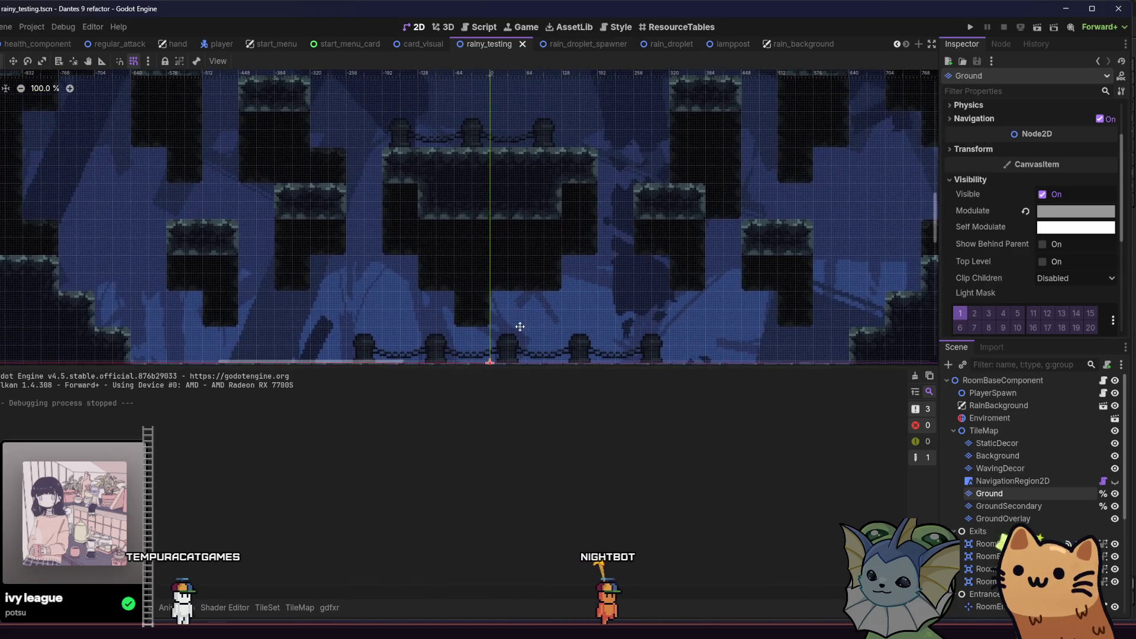
scroll(522, 285, "down", 3)
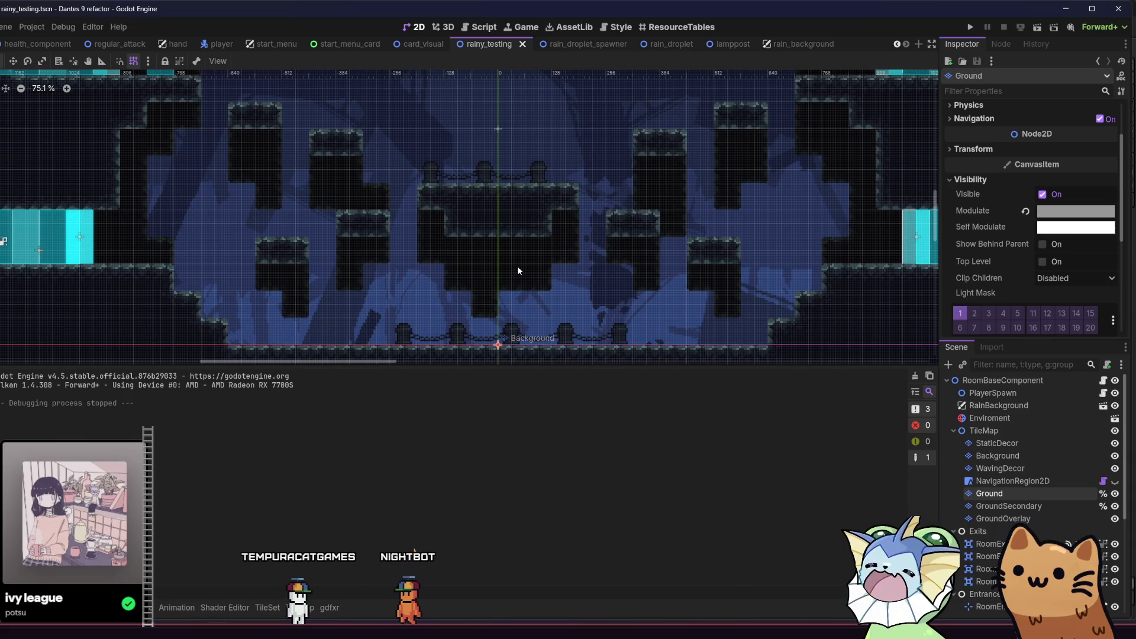
scroll(485, 239, "up", 2)
mouse_move(472, 239)
left_mouse_down()
mouse_move(391, 185)
mouse_move(417, 237)
left_mouse_up()
scroll(417, 254, "up", 4)
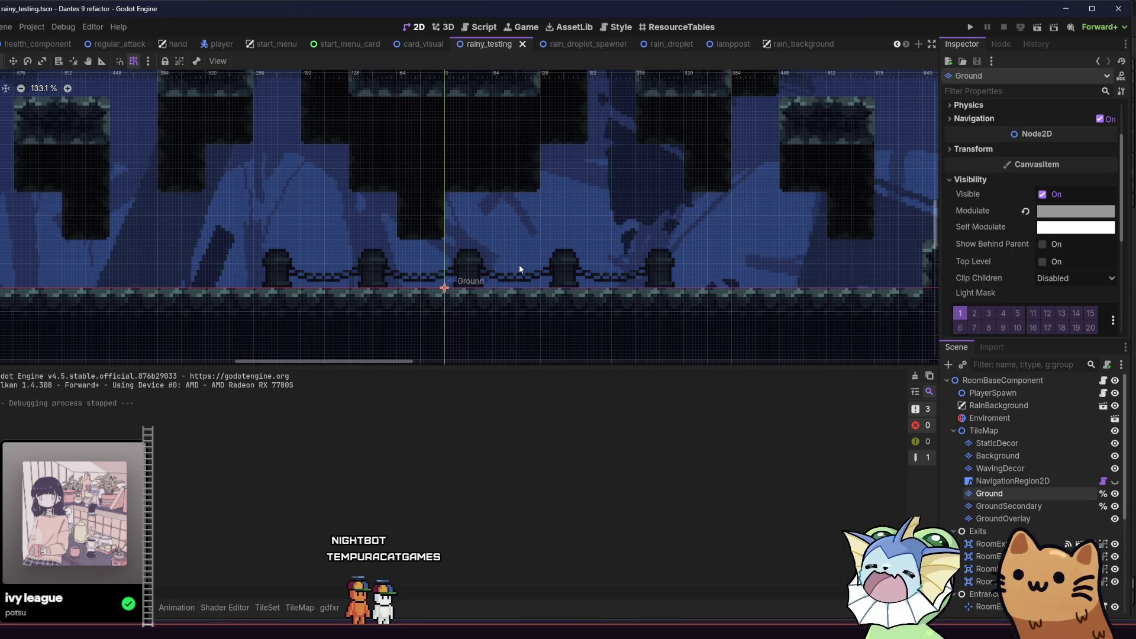
left_click(268, 608)
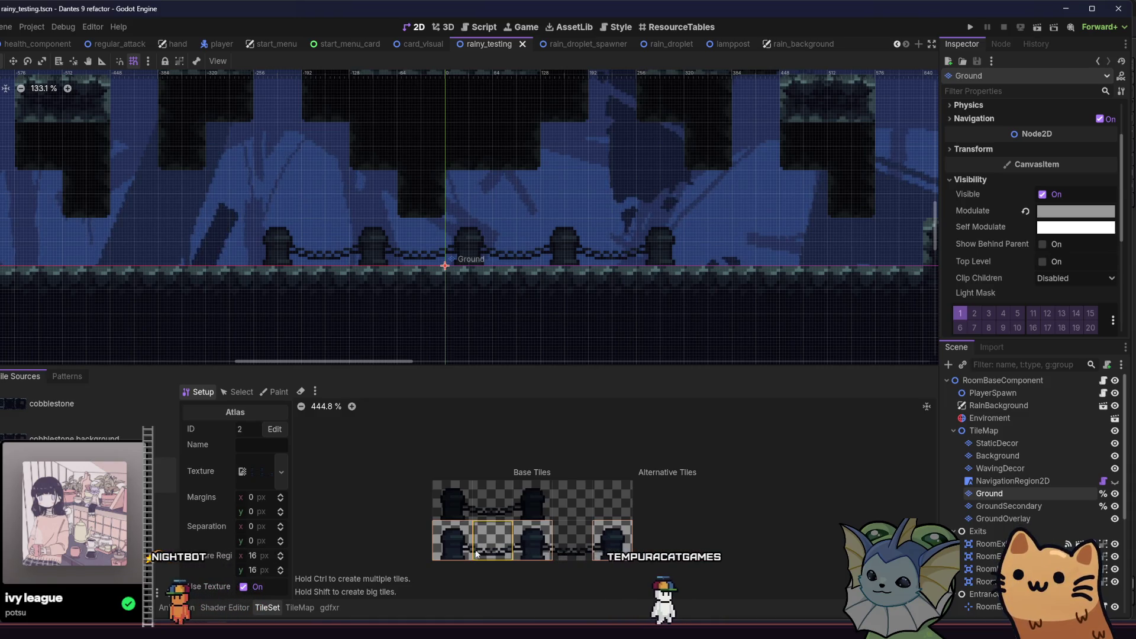
left_click(299, 607)
left_click(417, 542)
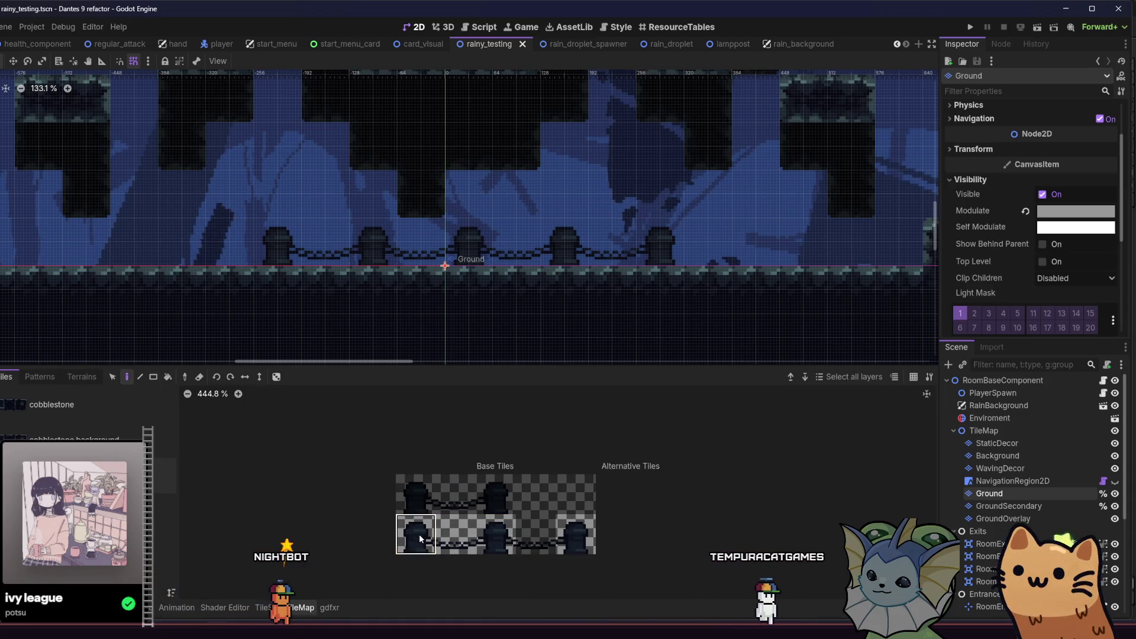
- Paint a post and chain-and-post fence sections along the floor on the Ground layer
left_click(157, 268)
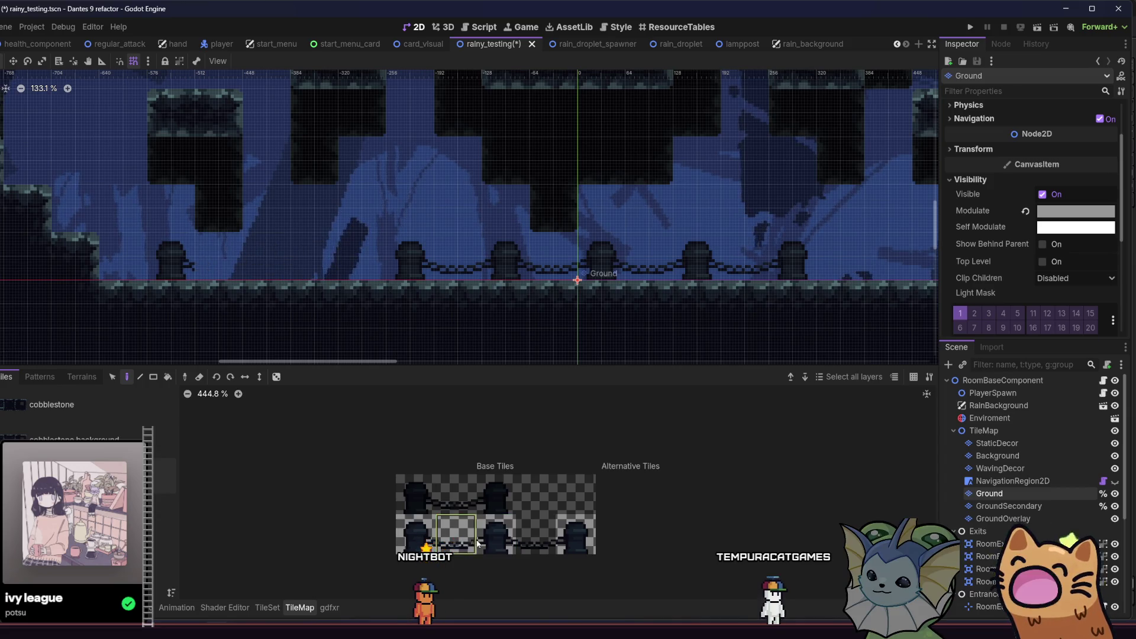
left_click(230, 261)
left_click(330, 268)
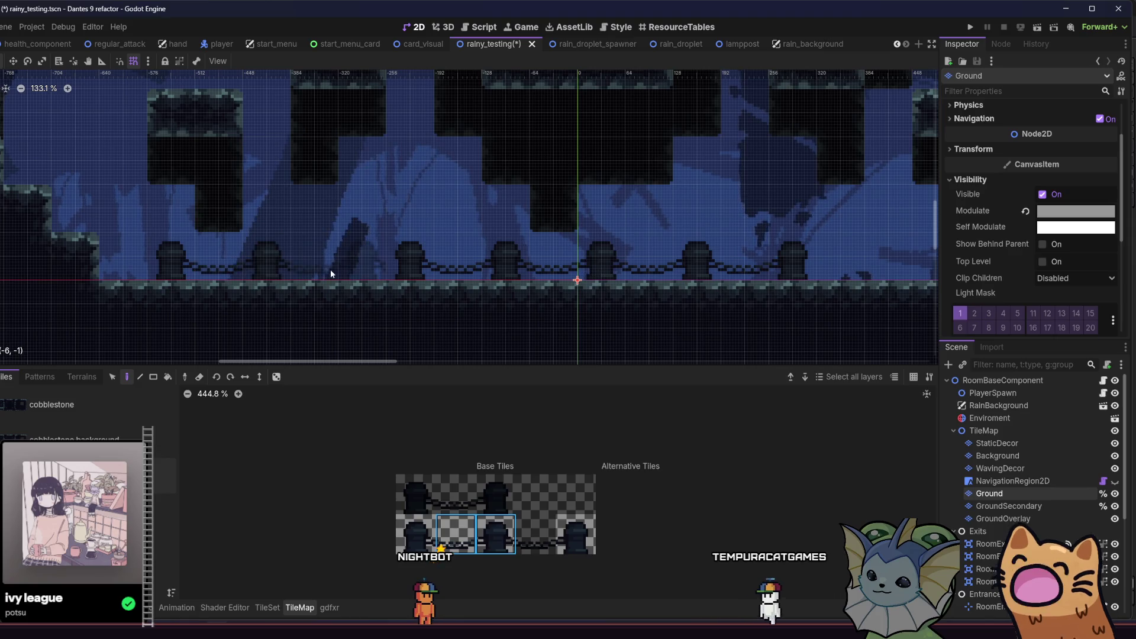
left_click_drag(465, 273, 923, 267)
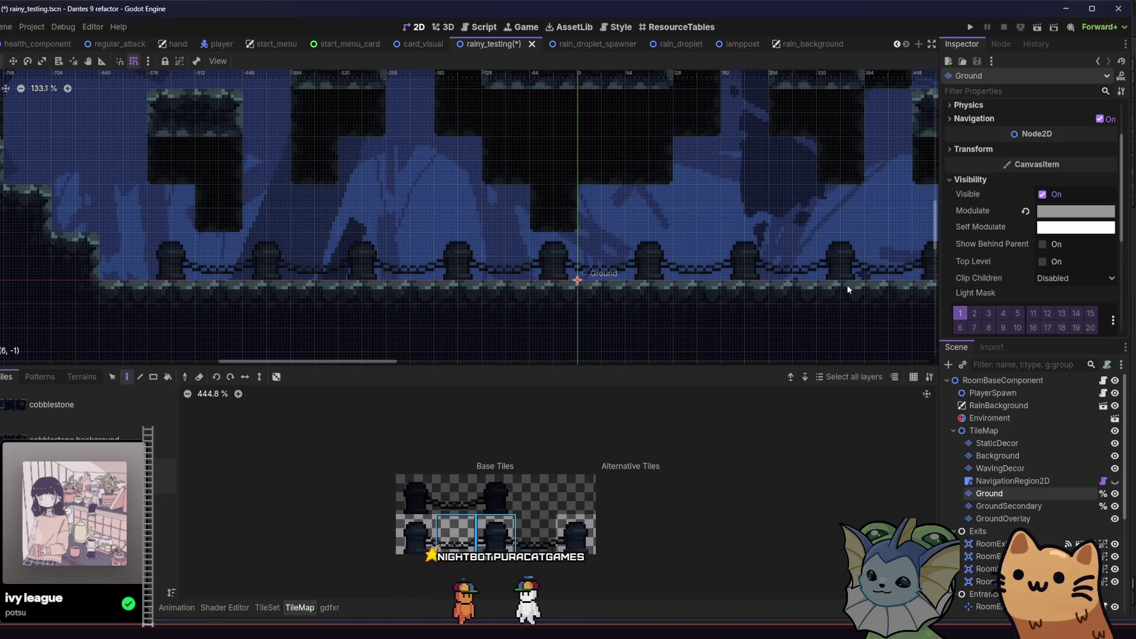
scroll(592, 284, "right", 5)
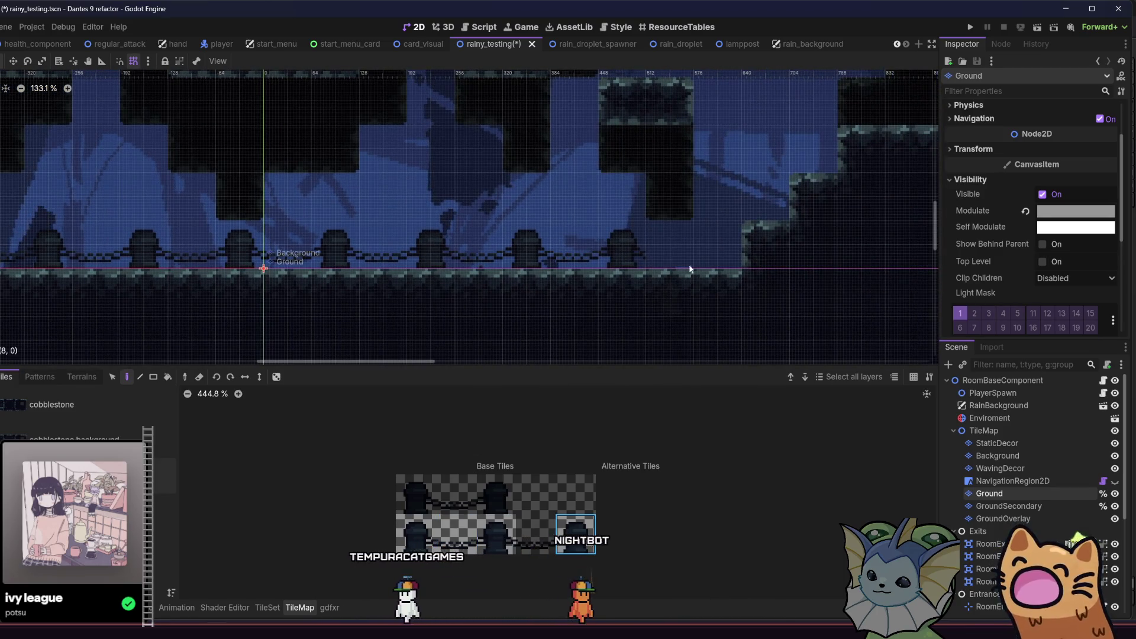
- Erase the painted floor fence tiles and make StaticDecor the layer to paint on
left_click(455, 534)
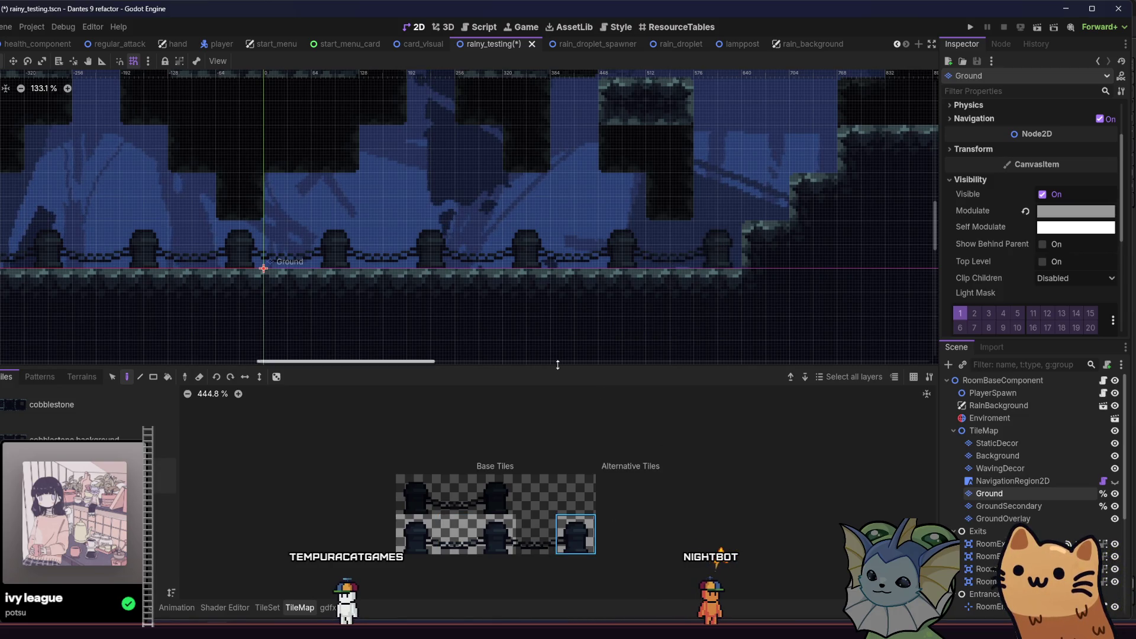
scroll(545, 295, "down", 5)
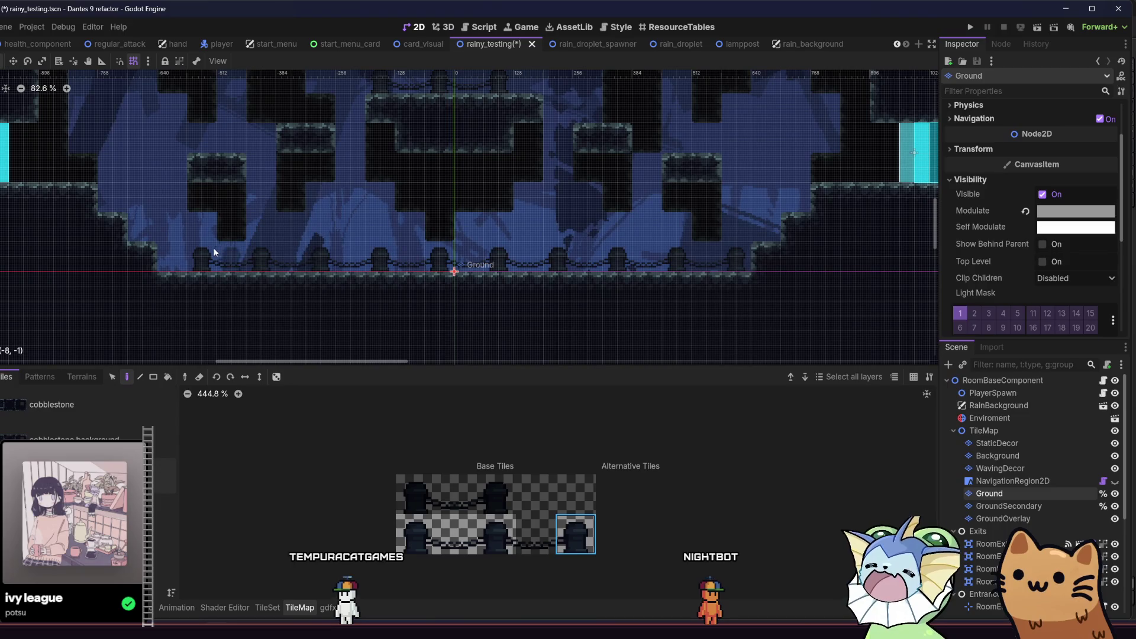
left_click_drag(197, 259, 749, 262)
scroll(454, 289, "up", 3)
left_click(416, 534)
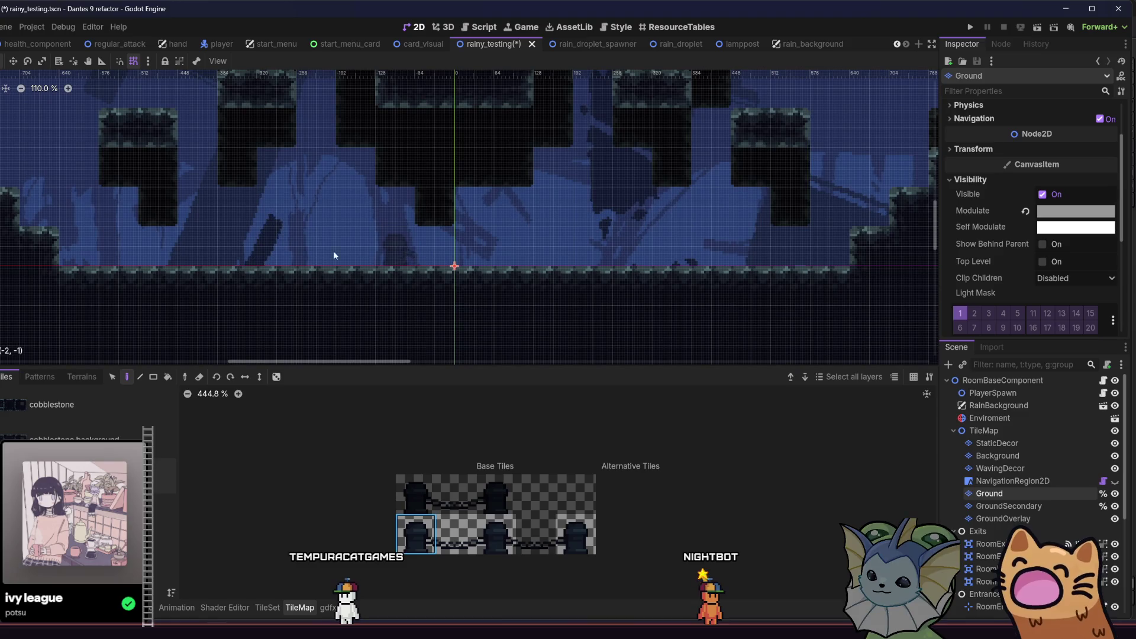
left_click(568, 529)
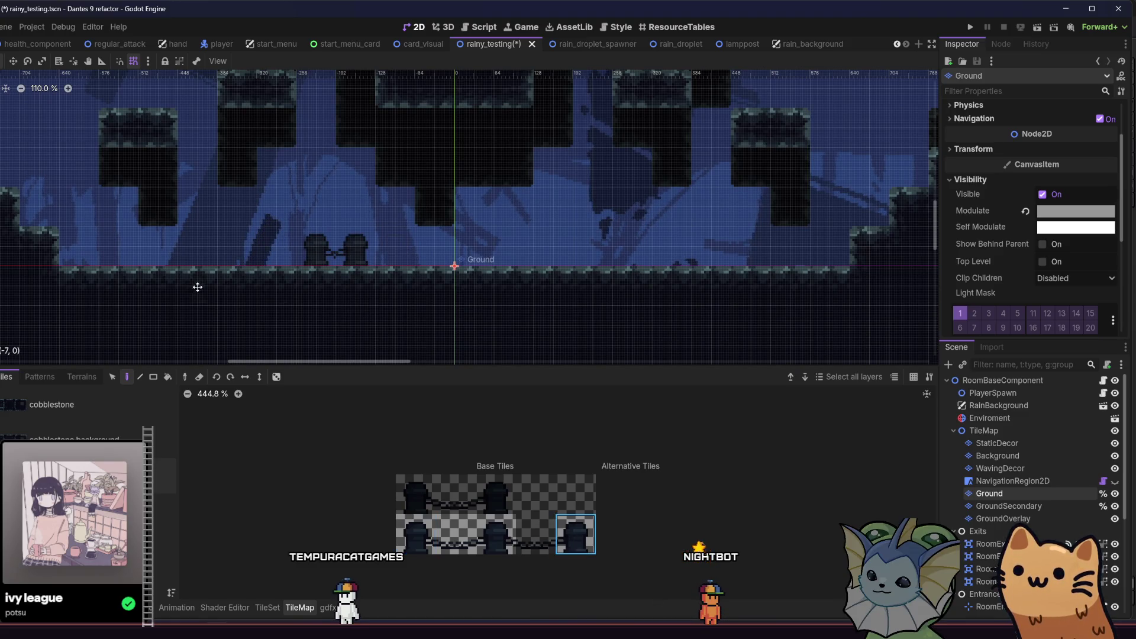
scroll(296, 267, "up", 8)
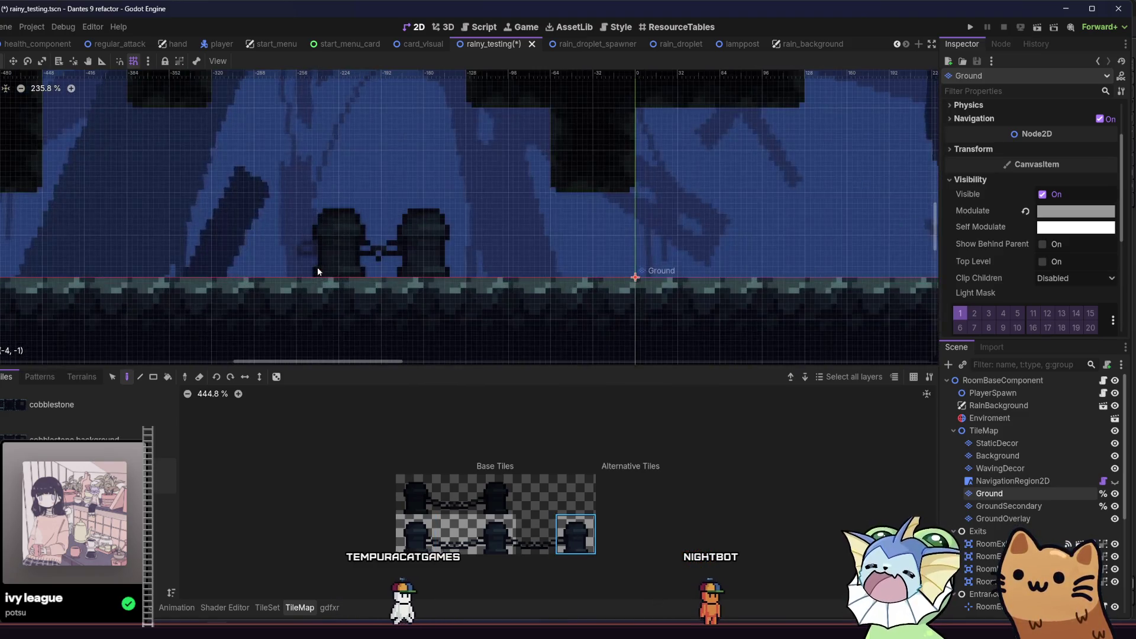
scroll(321, 262, "down", 3)
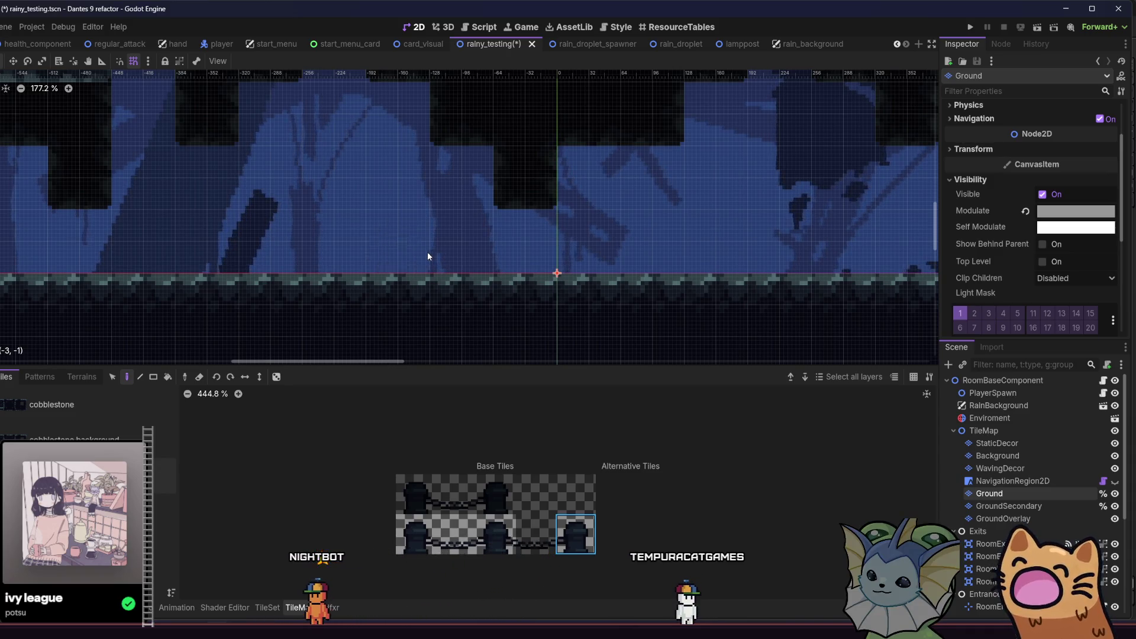
scroll(428, 251, "down", 4)
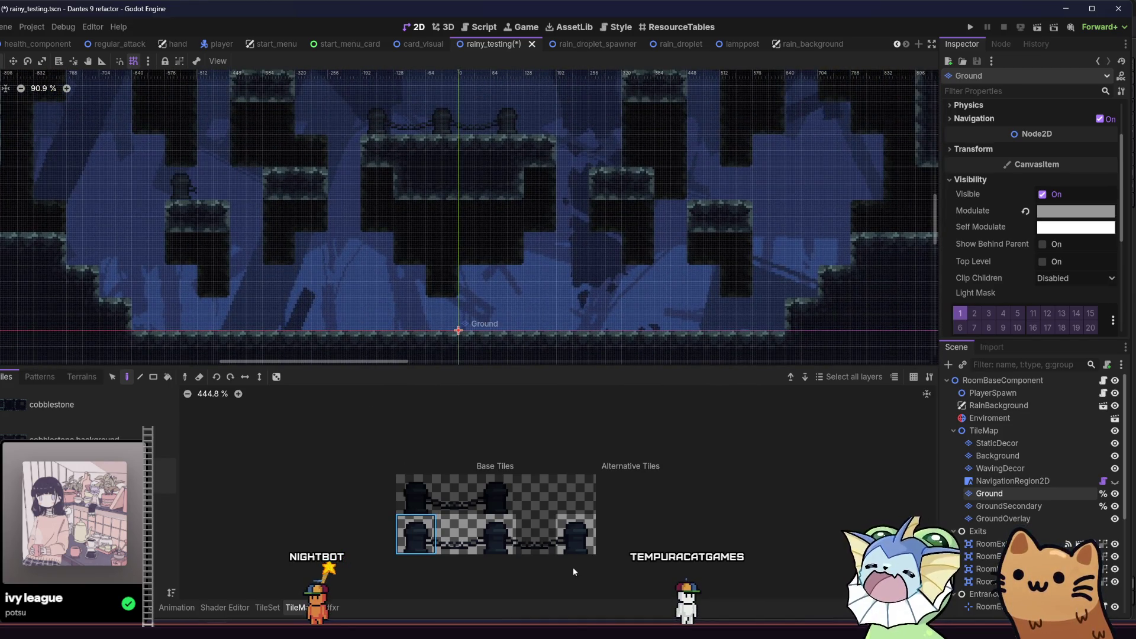
scroll(211, 187, "up", 3)
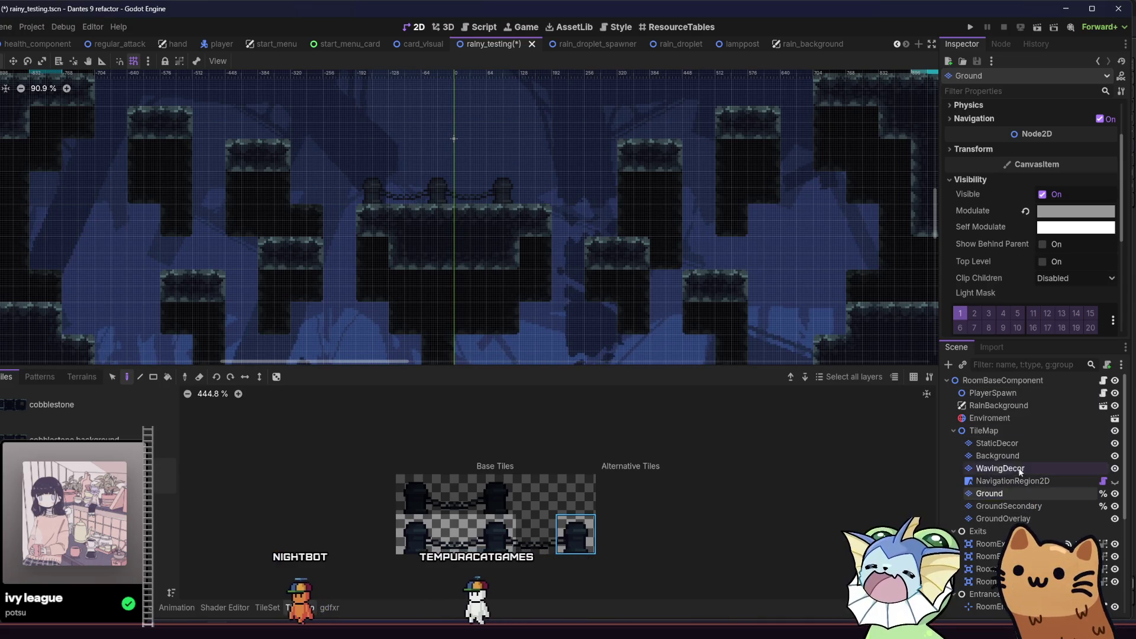
left_click(1007, 442)
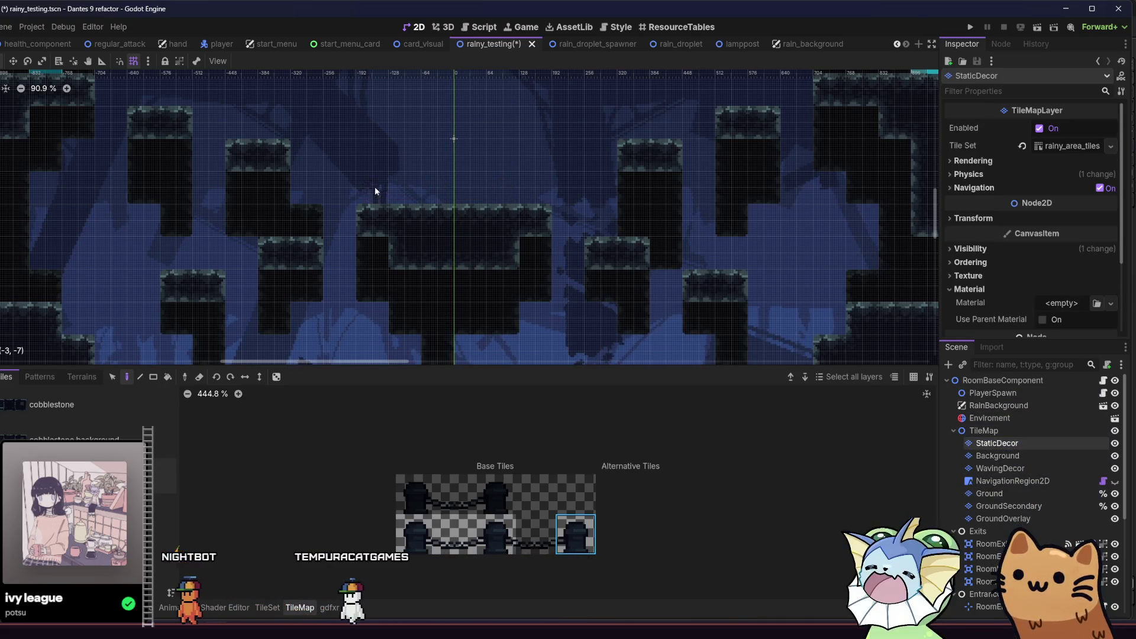
- On StaticDecor, place a left post and two chain-and-post fence sections along the floor
scroll(246, 205, "down", 2)
scroll(246, 205, "down", 2)
left_click(415, 534)
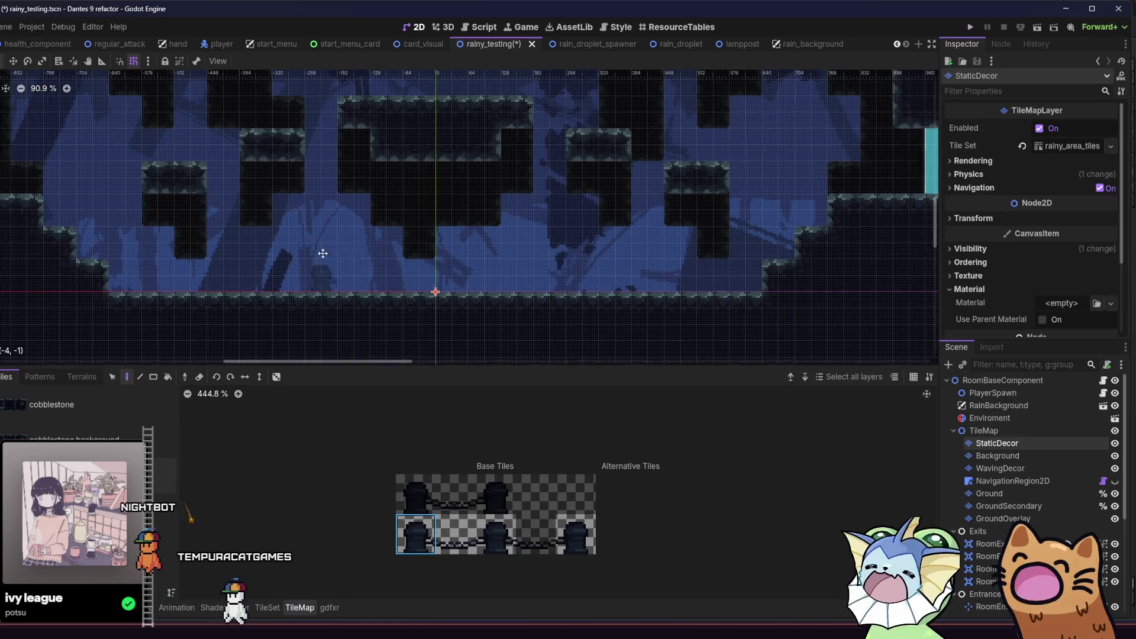
scroll(179, 259, "left", 1)
scroll(179, 258, "up", 2)
left_click(177, 261)
left_click(456, 534)
left_click(233, 260)
left_click(323, 261)
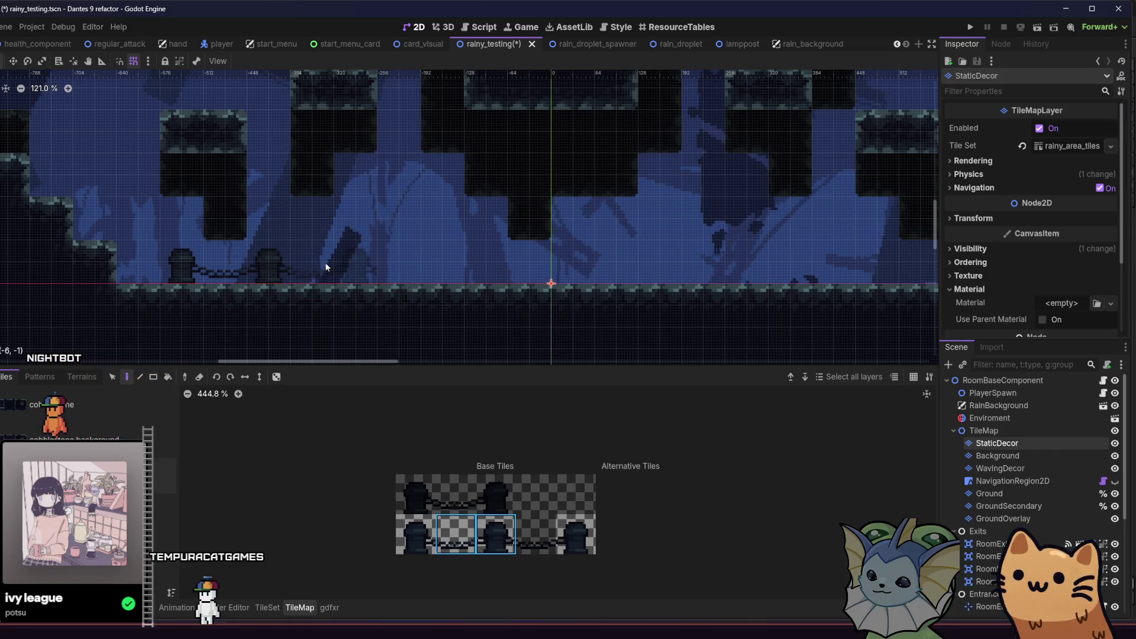
- Paint a post-and-chain section on the right part of the floor
left_click(572, 533)
scroll(332, 278, "down", 2)
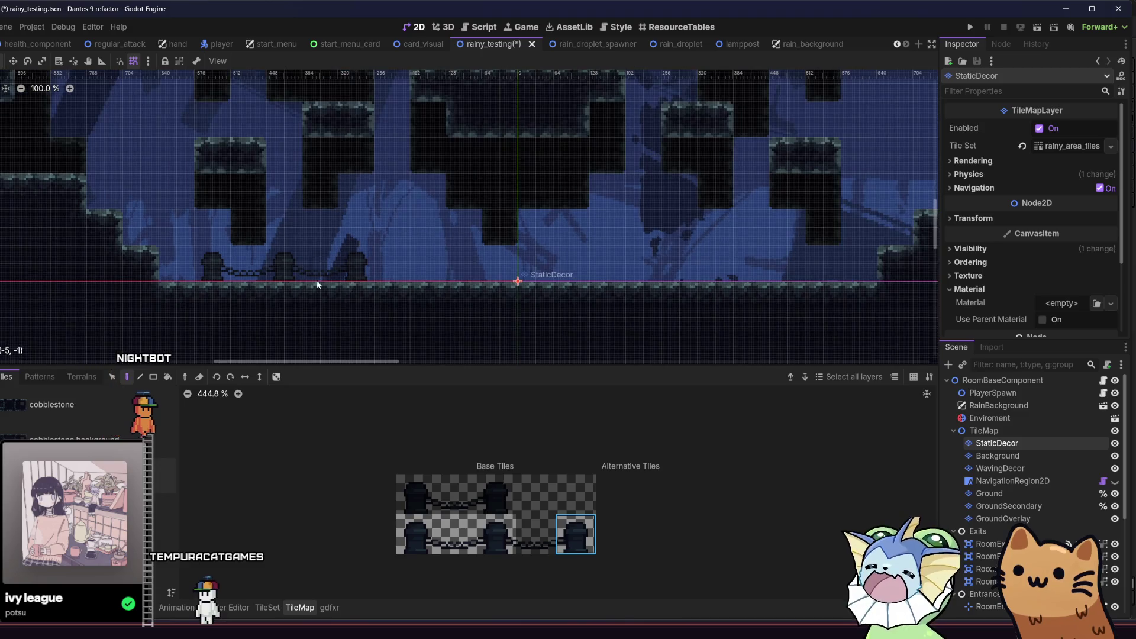
left_click_drag(226, 287, 129, 291)
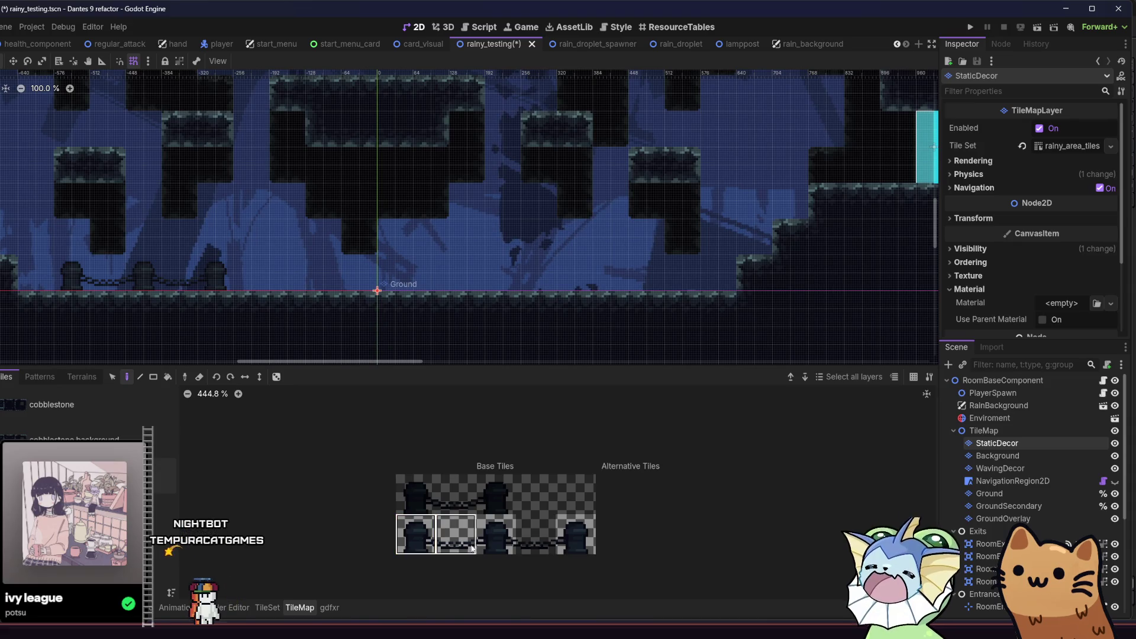
left_click(530, 272)
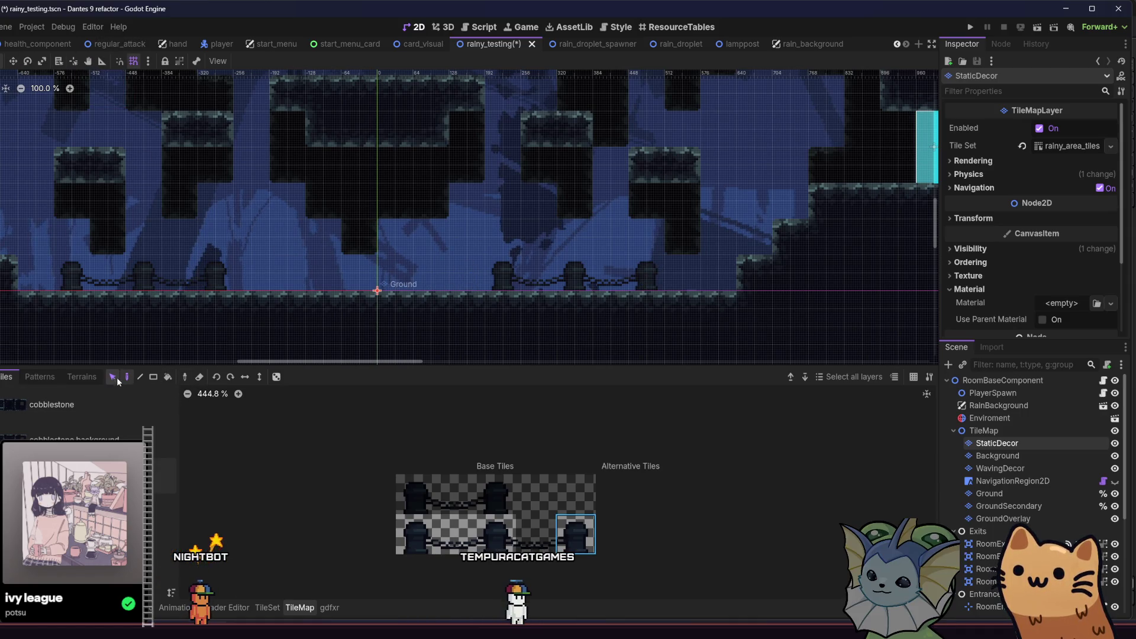
mouse_move(481, 288)
left_mouse_down()
mouse_move(641, 282)
mouse_move(628, 280)
left_mouse_up()
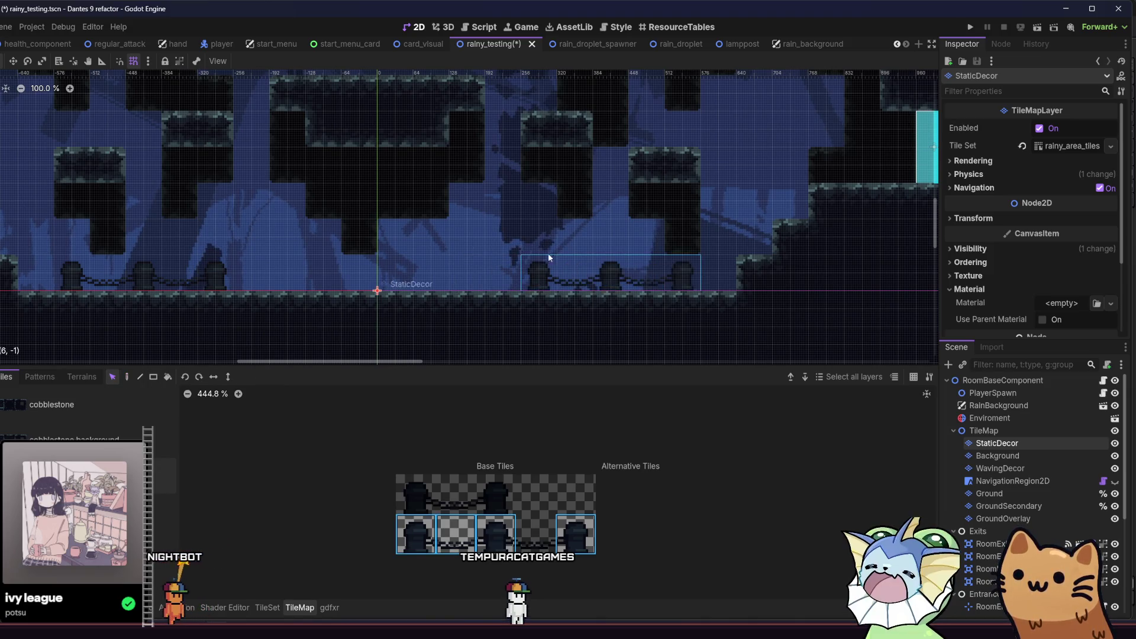
- Paint two lampposts along the floor and save the scene
scroll(339, 261, "down", 1)
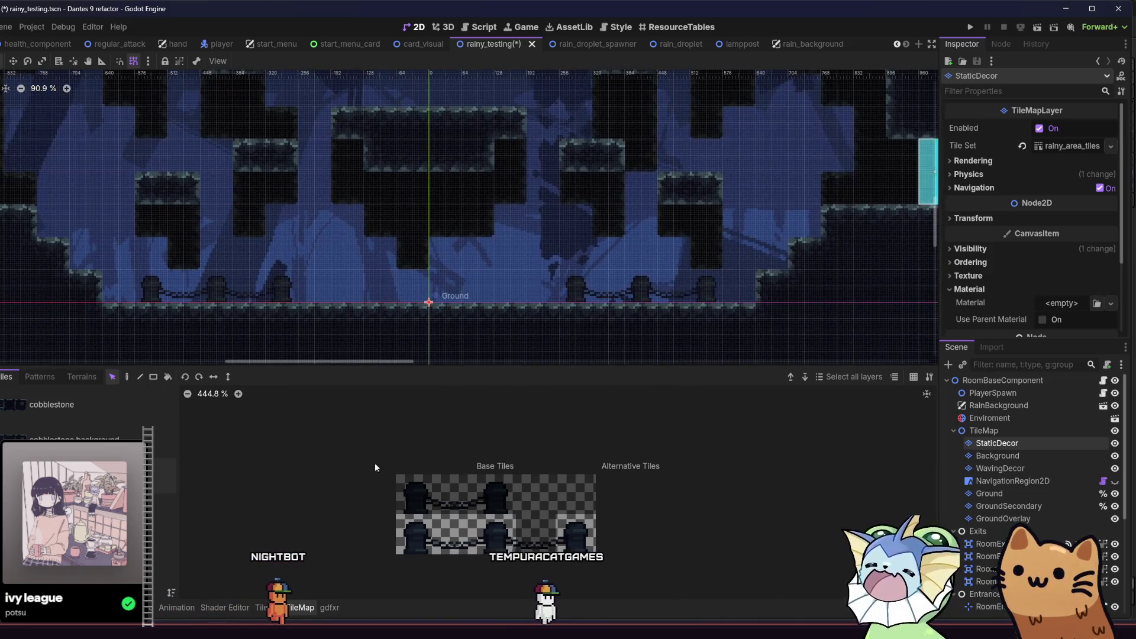
left_click(576, 534)
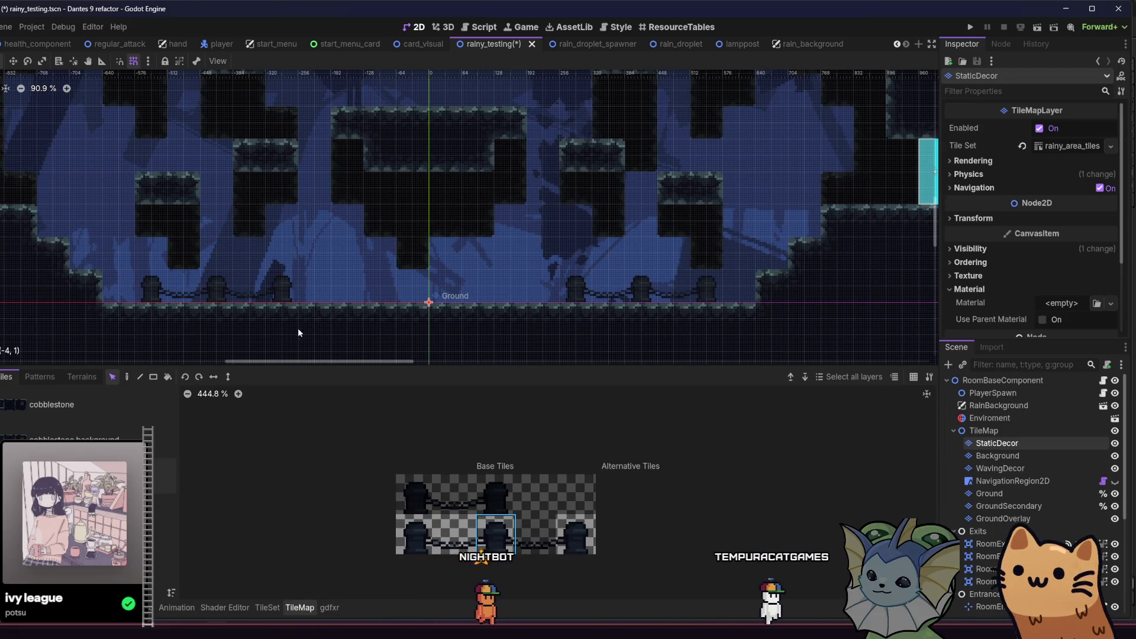
left_click(127, 377)
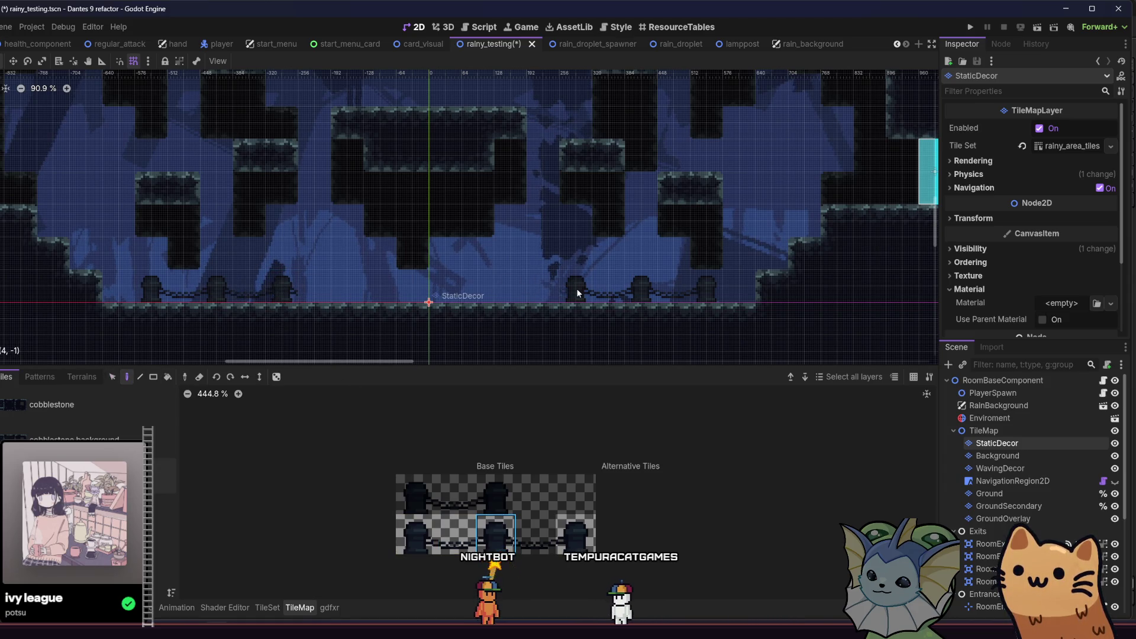
left_click(350, 290)
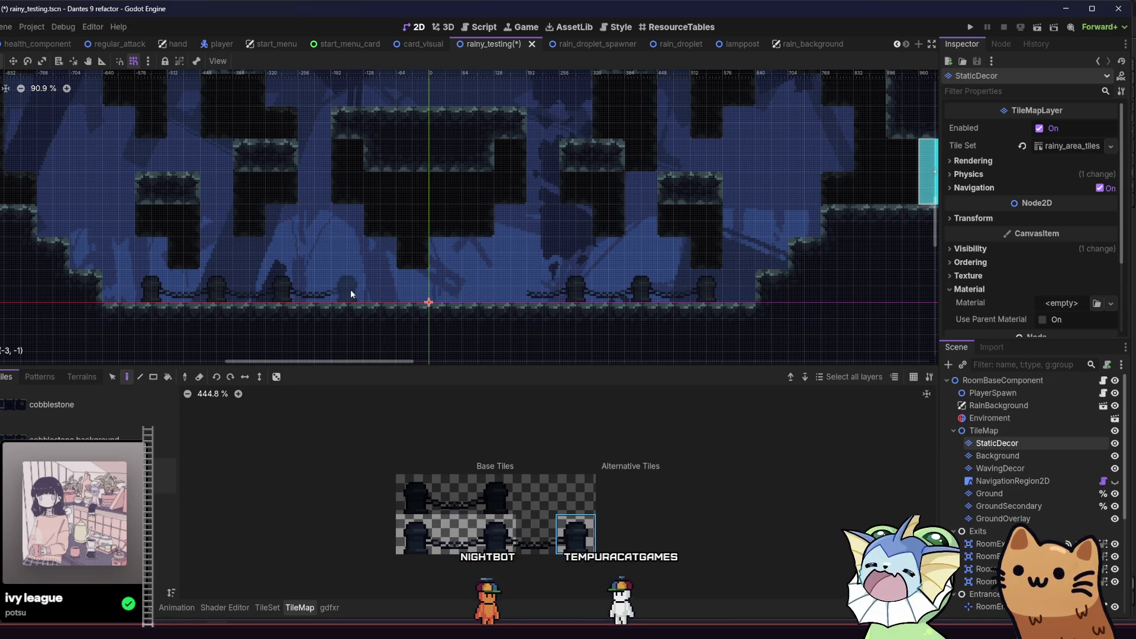
left_click(506, 294)
key("ctrl+s")
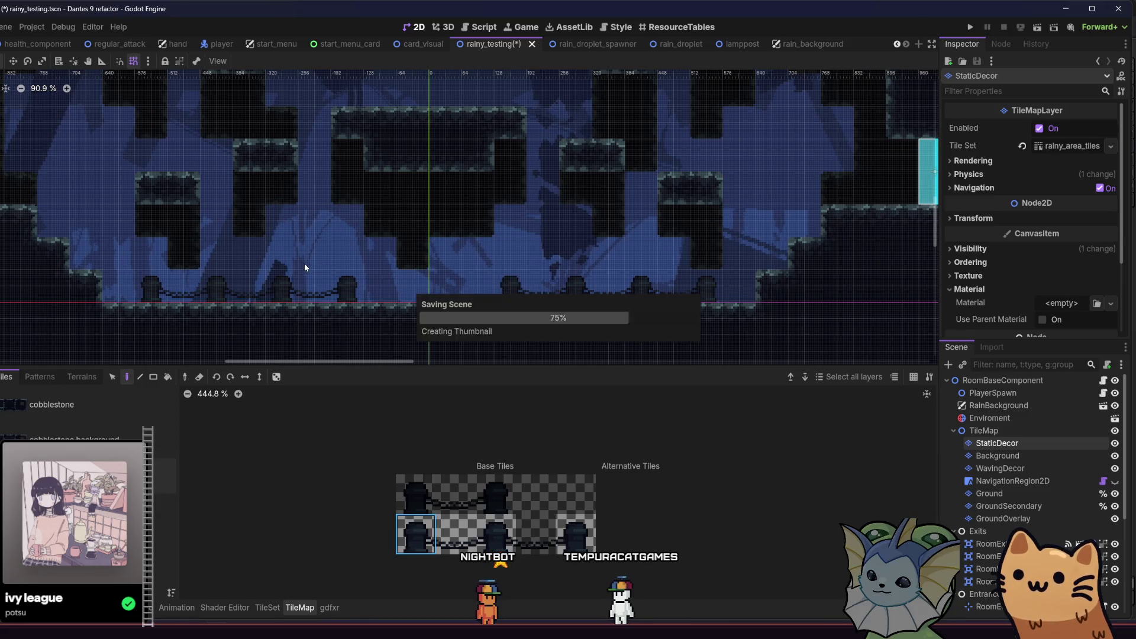
- Run the rainy_testing scene to check the new floor fence in-game, then stop it
scroll(266, 246, "down", 2)
mouse_move(223, 231)
left_mouse_down()
mouse_move(238, 283)
mouse_move(233, 262)
mouse_move(299, 262)
left_mouse_up()
scroll(275, 258, "down", 2)
left_click(1041, 28)
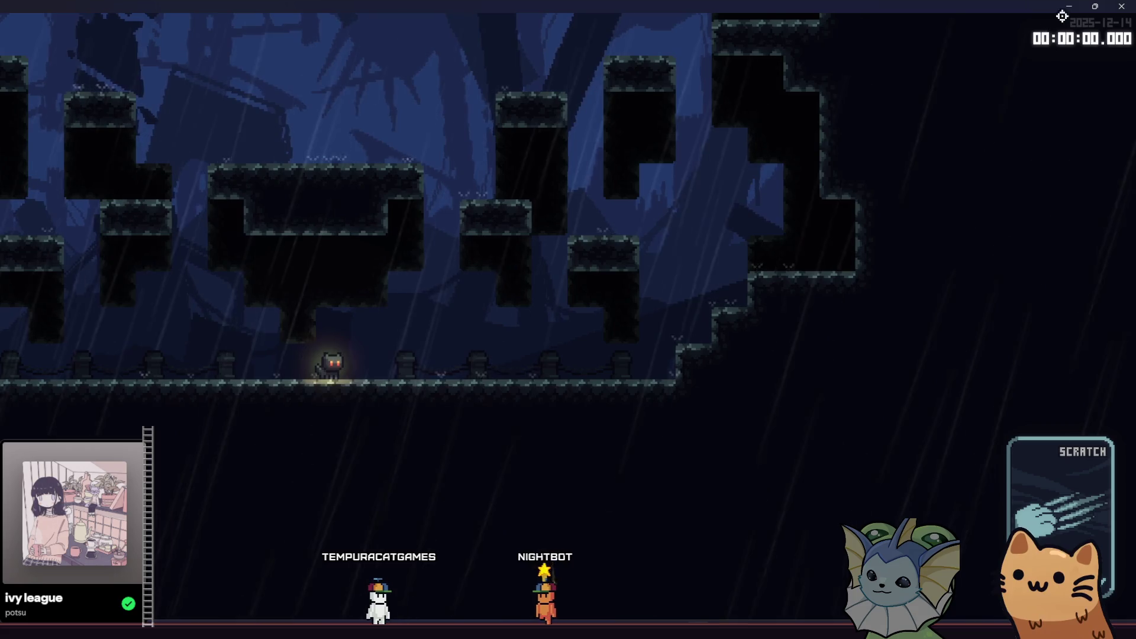
key("F8")
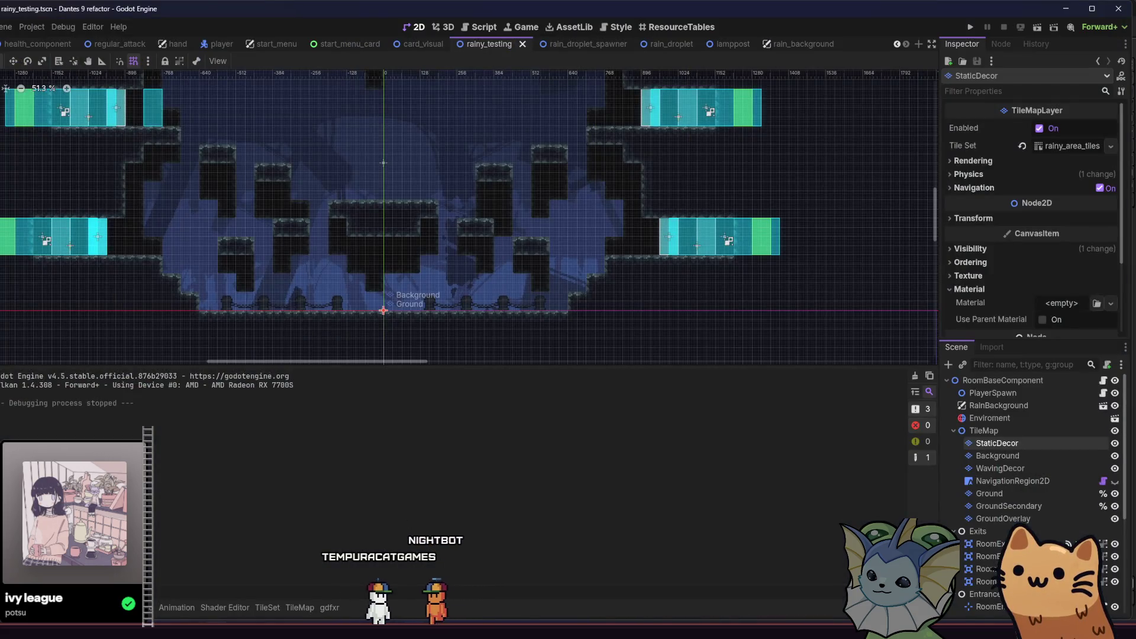
- Bring the PureRef board of rainy street references in front of the editor
mouse_move(365, 629)
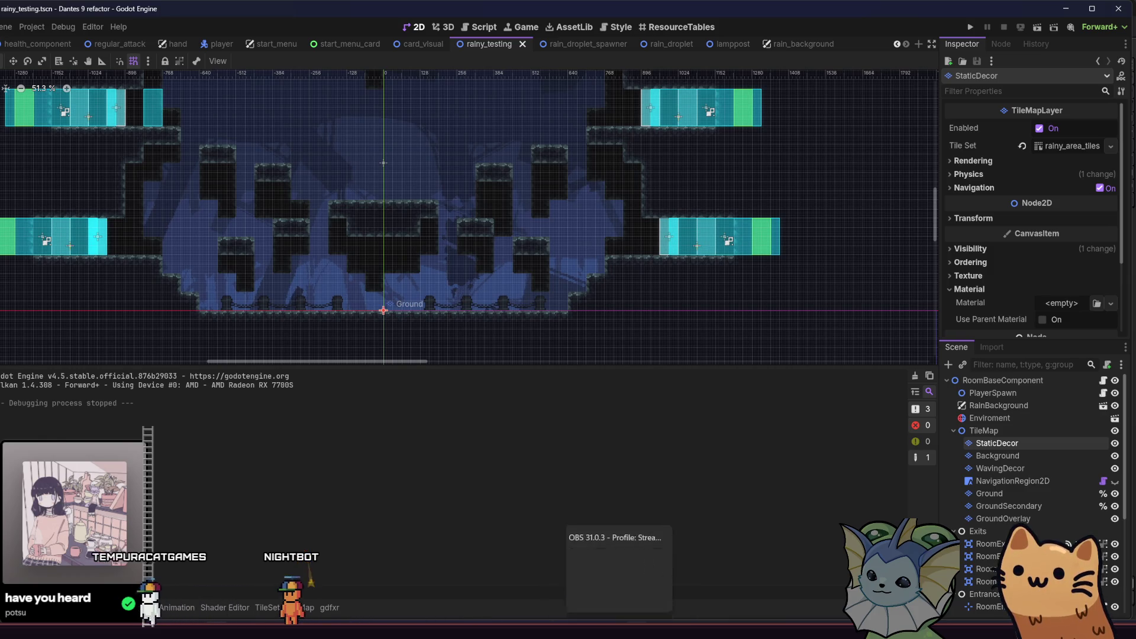
left_click(615, 630)
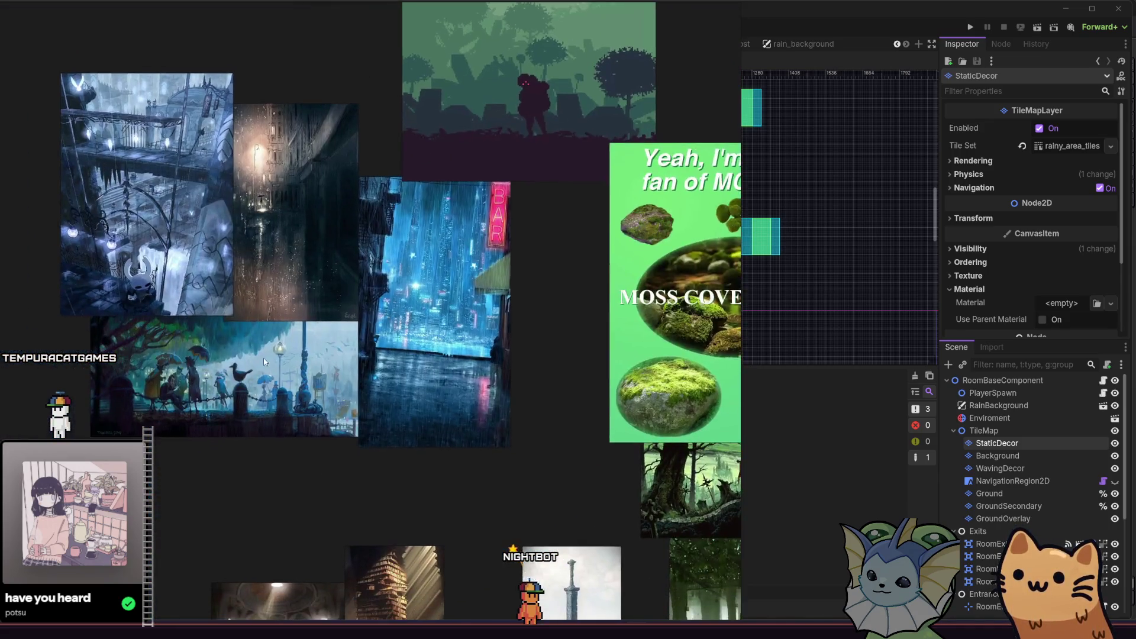
- Pan across the PureRef collage through the forest, city, mushroom and cat references
mouse_move(265, 362)
left_mouse_down()
mouse_move(320, 322)
mouse_move(427, 354)
mouse_move(699, 357)
left_mouse_up()
left_click_drag(380, 365, 134, 349)
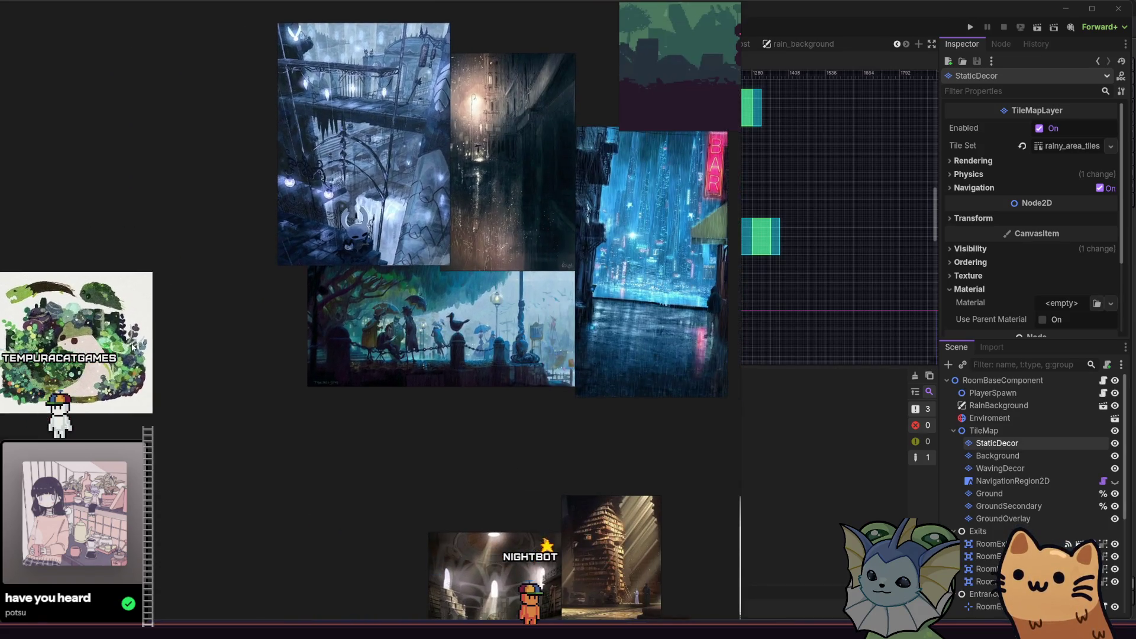
left_click_drag(308, 360, 144, 275)
left_click_drag(320, 406, 222, 305)
mouse_move(312, 493)
left_mouse_down()
mouse_move(270, 403)
mouse_move(88, 338)
mouse_move(108, 353)
left_mouse_up()
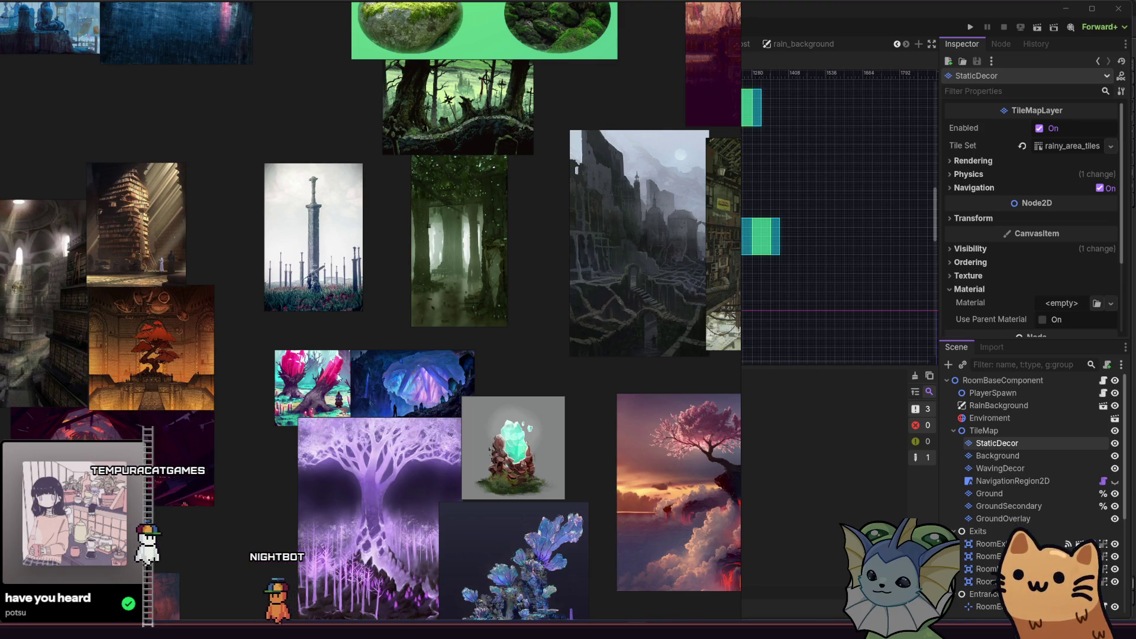
left_click_drag(332, 379, 112, 396)
left_click_drag(355, 379, 244, 382)
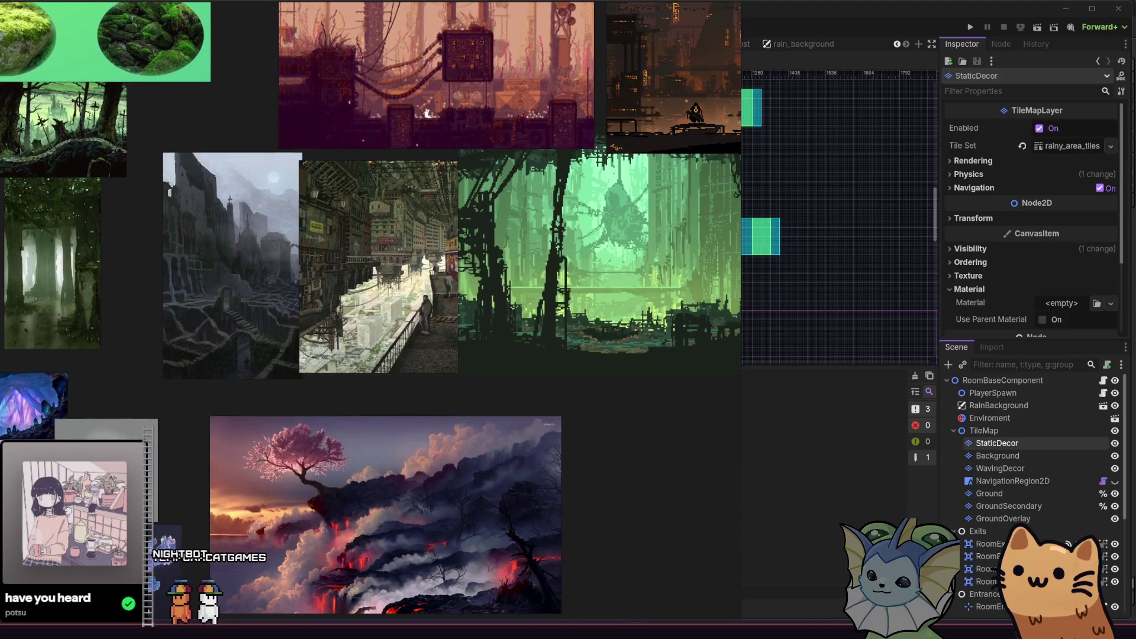
mouse_move(355, 379)
left_mouse_down()
mouse_move(328, 379)
mouse_move(297, 297)
mouse_move(330, 217)
left_mouse_up()
mouse_move(22, 417)
left_mouse_down()
mouse_move(51, 307)
mouse_move(133, 290)
left_mouse_up()
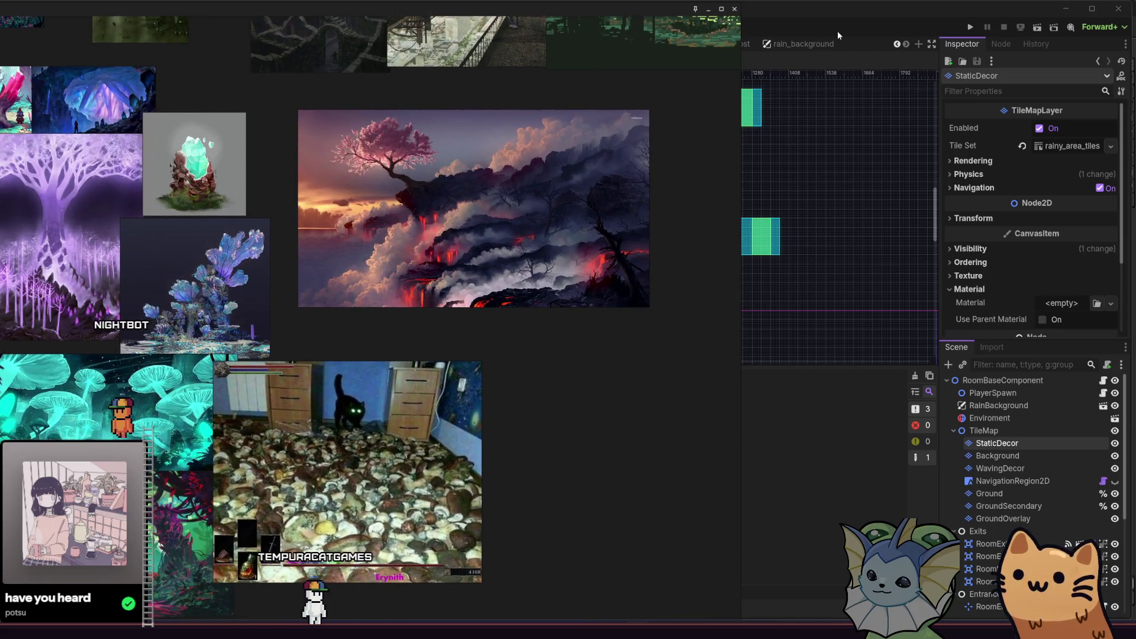
- Hide the PureRef collage so Godot's rainy_testing scene shows again
left_click(840, 36)
key("alt+Tab")
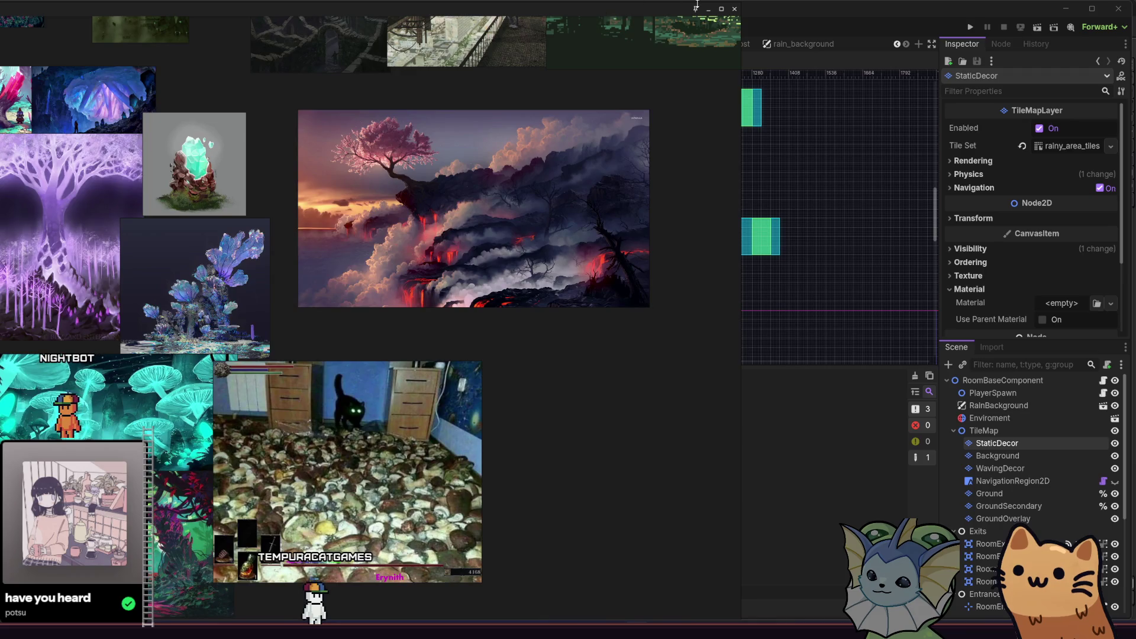
left_click(707, 11)
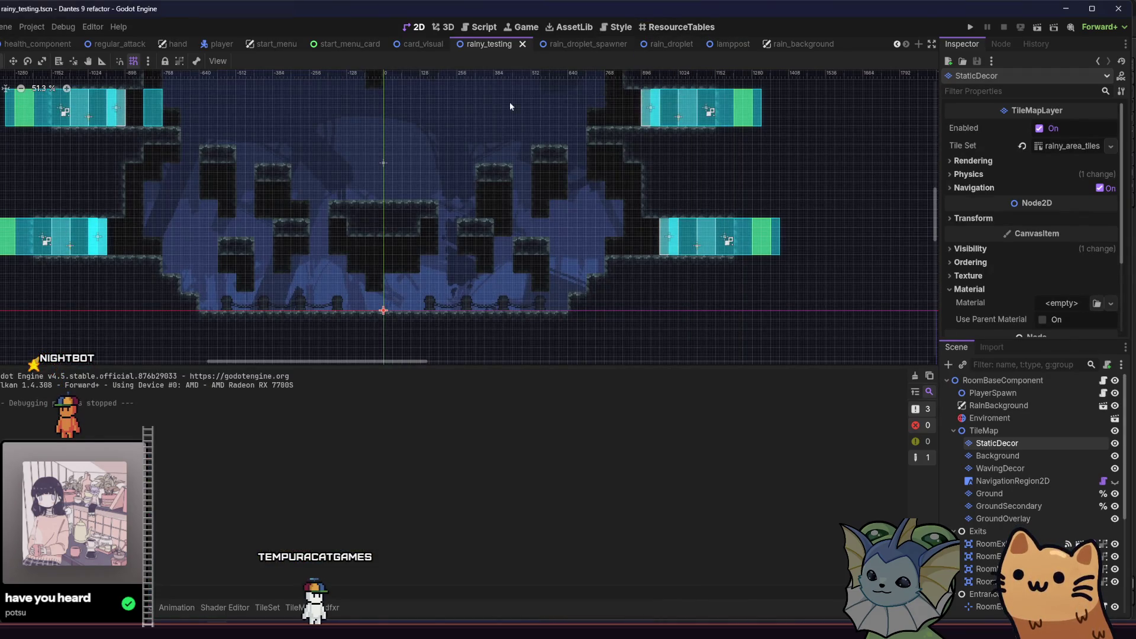
- Show the whole tilemaps.aseprite sheet and marquee-select the lamps, broken post and rubble
key("alt+Tab")
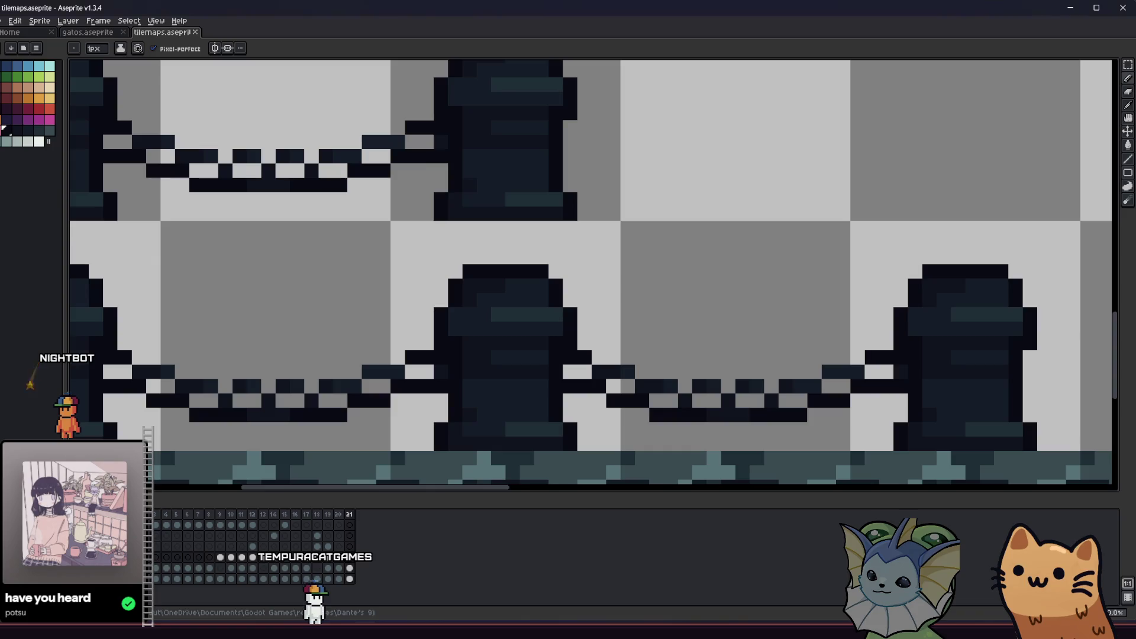
scroll(283, 350, "down", 4)
scroll(284, 350, "up", 1)
left_click_drag(284, 349, 245, 354)
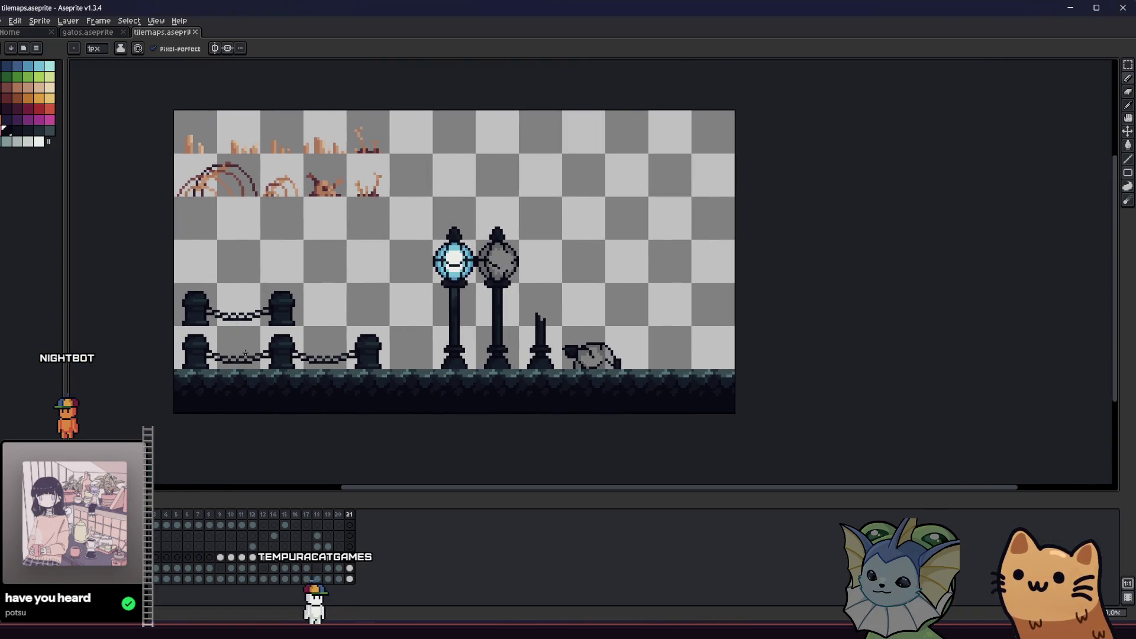
left_click_drag(368, 342, 371, 345)
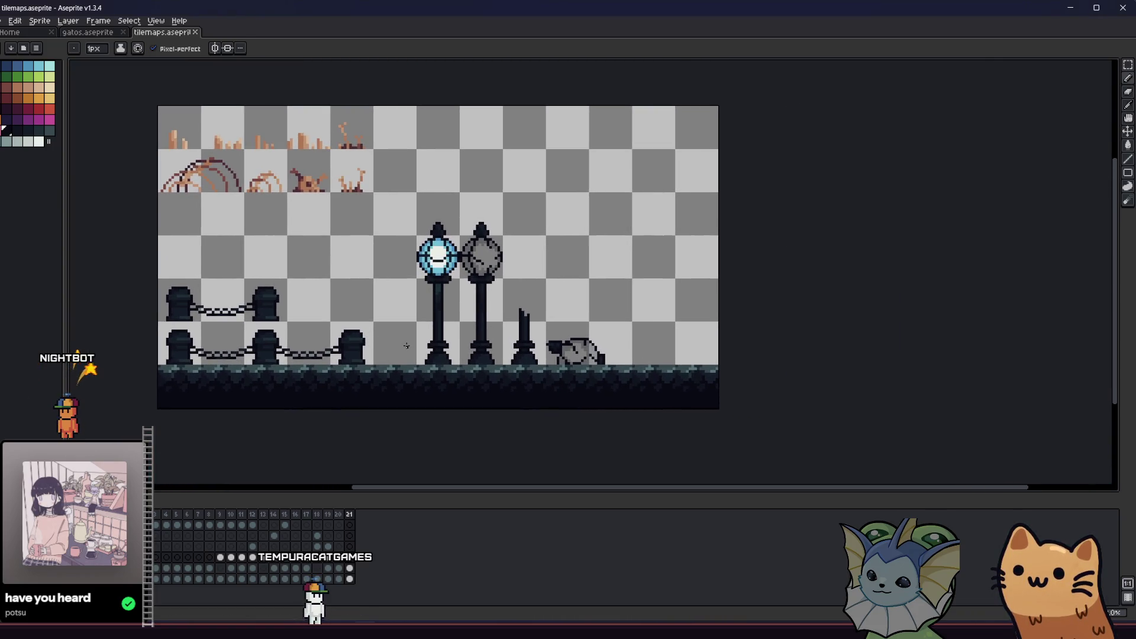
key("m")
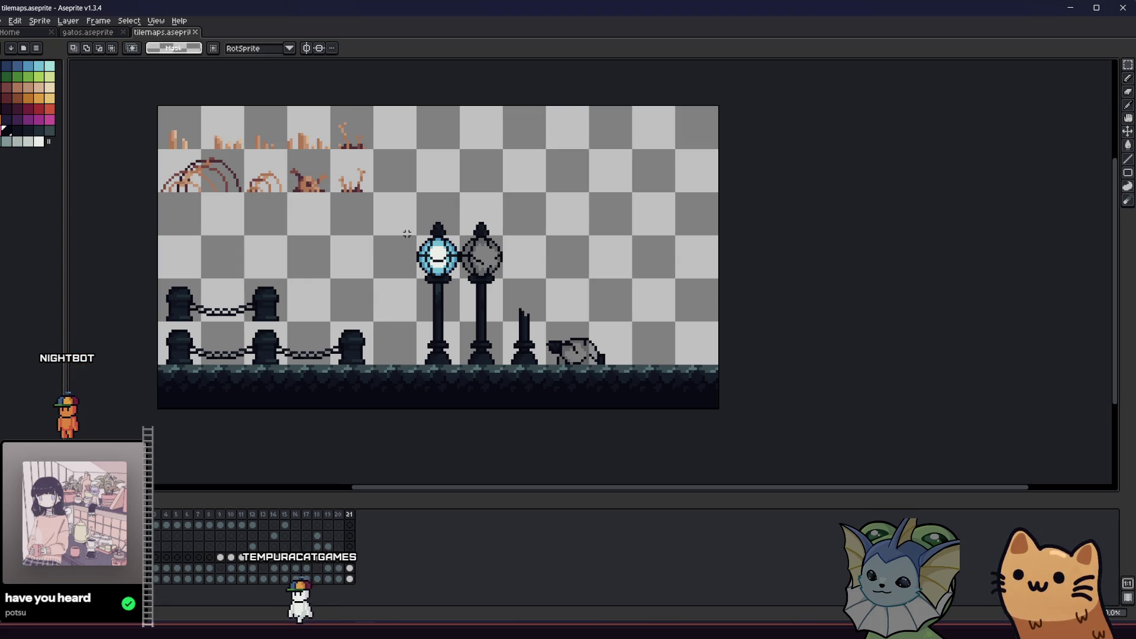
left_click_drag(410, 215, 642, 367)
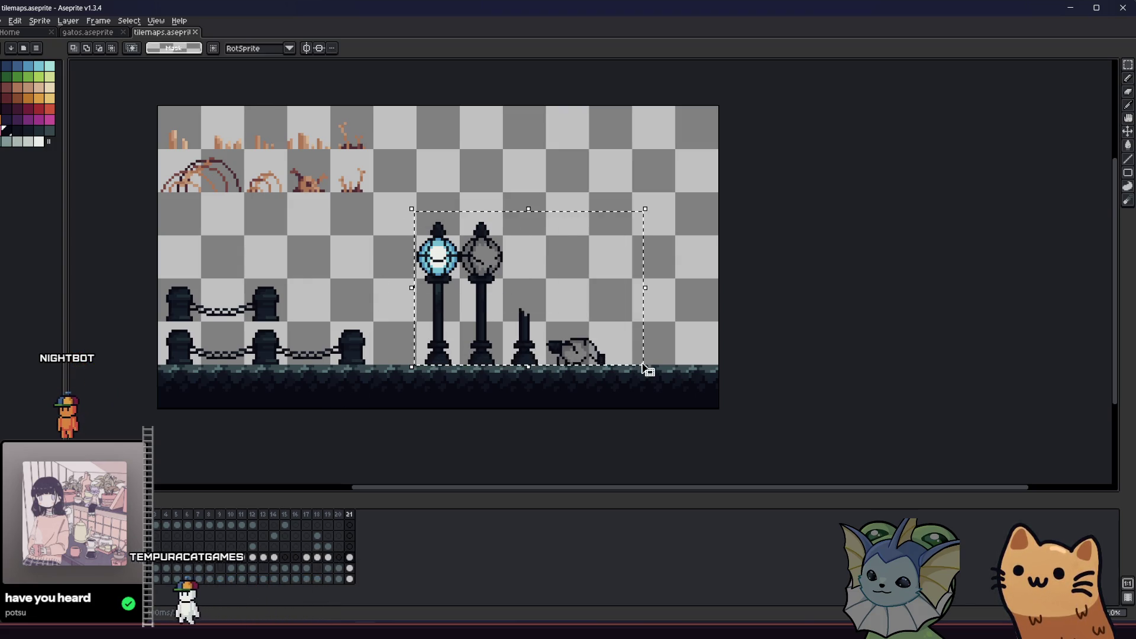
- Move the selected lamps, broken post and toppled lamp 16 pixels left and deselect
scroll(538, 348, "up", 2)
left_click_drag(539, 348, 466, 348)
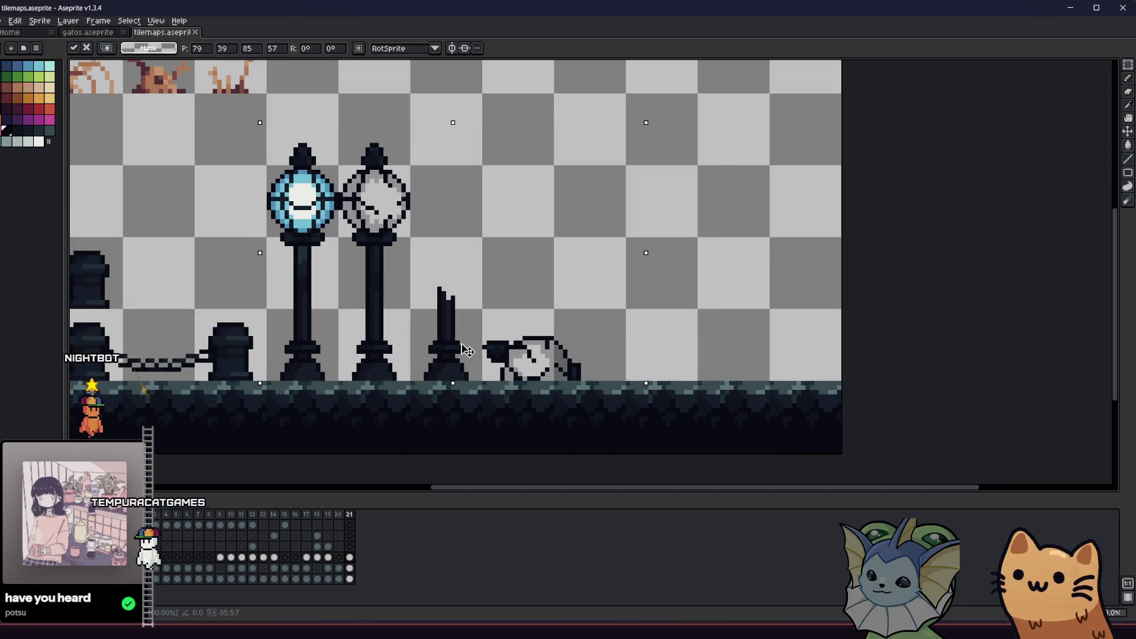
left_click(722, 316)
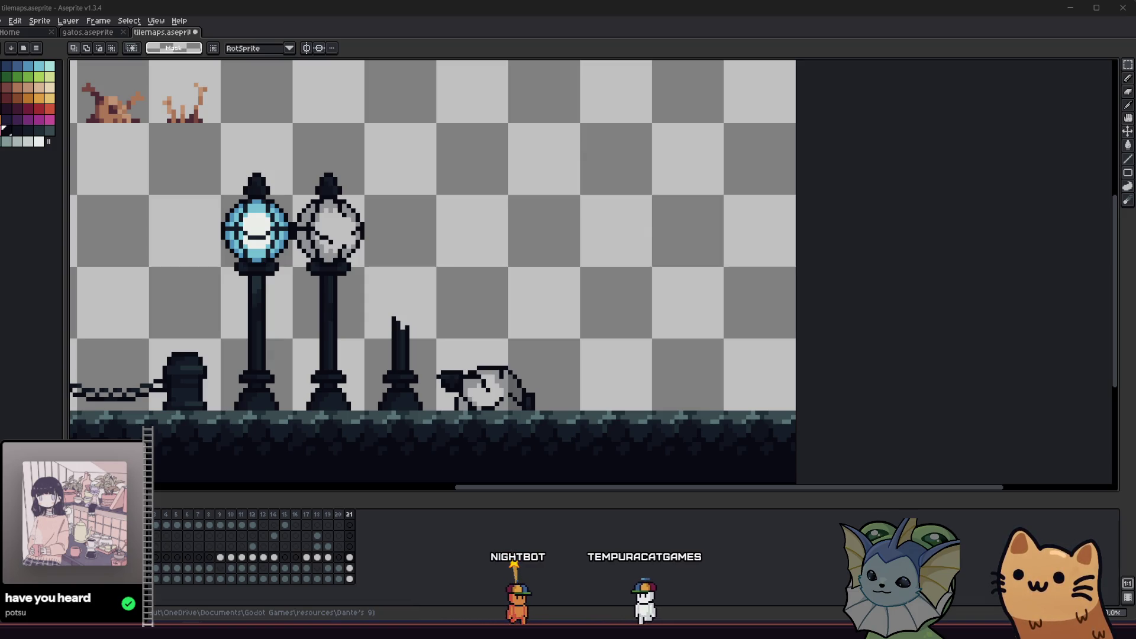
- Zoom in with the Pencil active and undo a stray vertical line
scroll(514, 251, "right", 3)
scroll(515, 251, "down", 2)
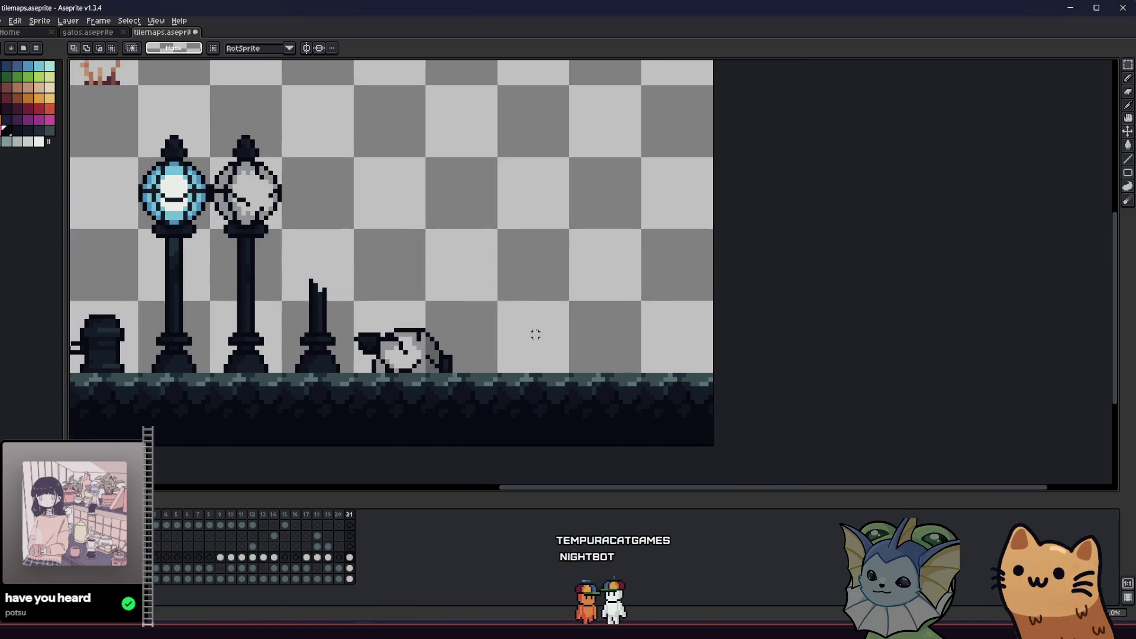
scroll(536, 330, "right", 2)
key("b")
scroll(494, 373, "up", 1)
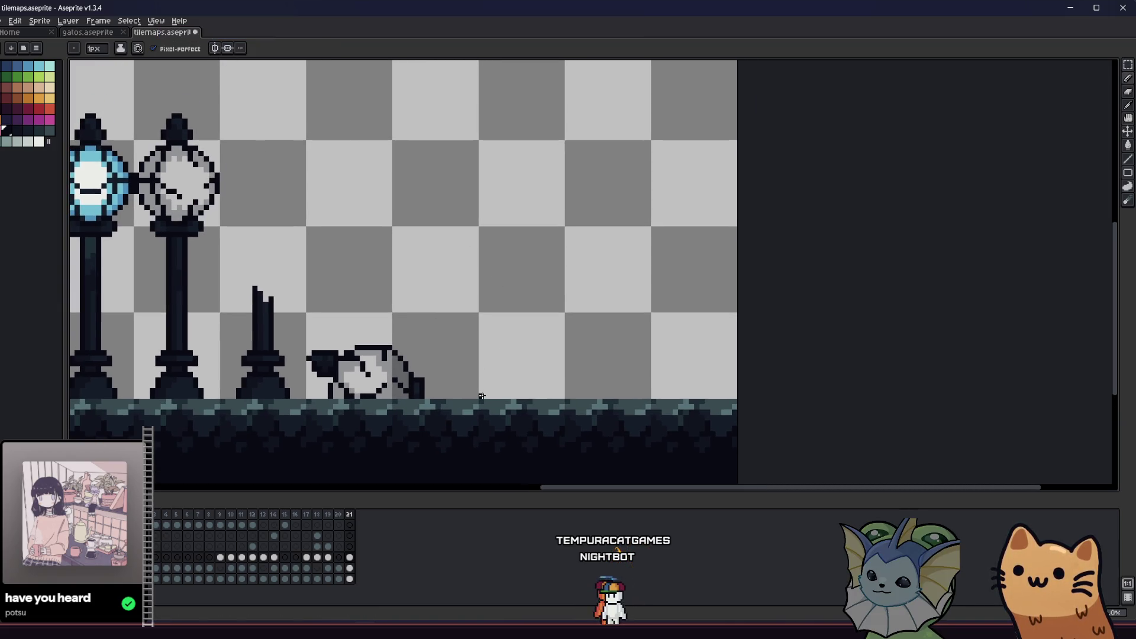
key("ctrl+z")
scroll(487, 294, "up", 1)
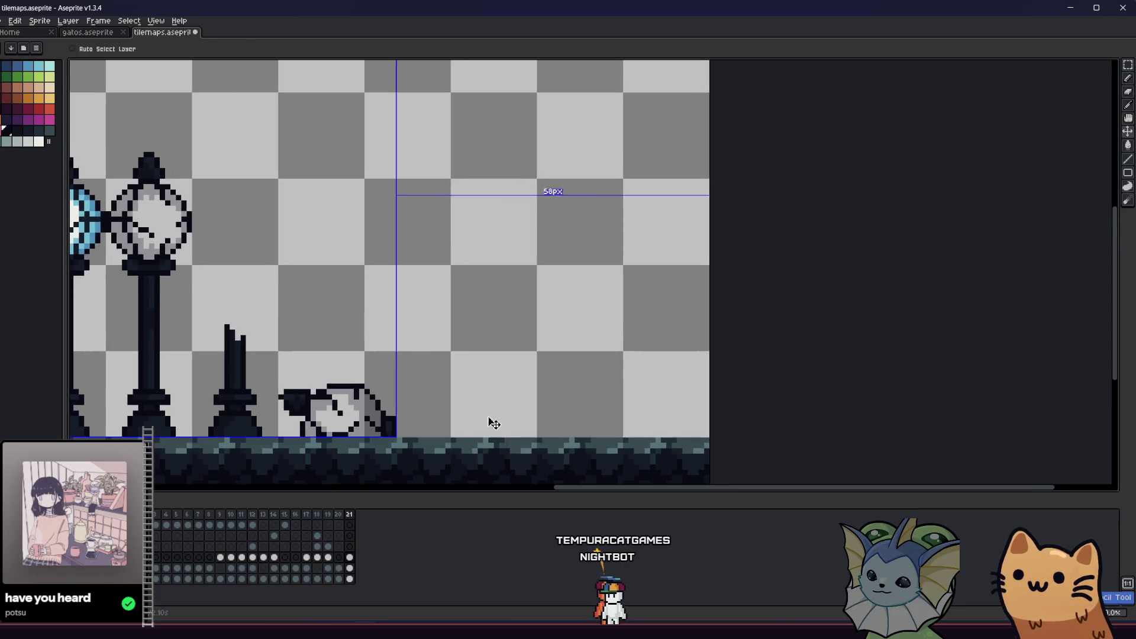
- Draw two tall thin black poles right of the lamps, with a curve arching from the left pole's top
left_click_drag(453, 437, 453, 262)
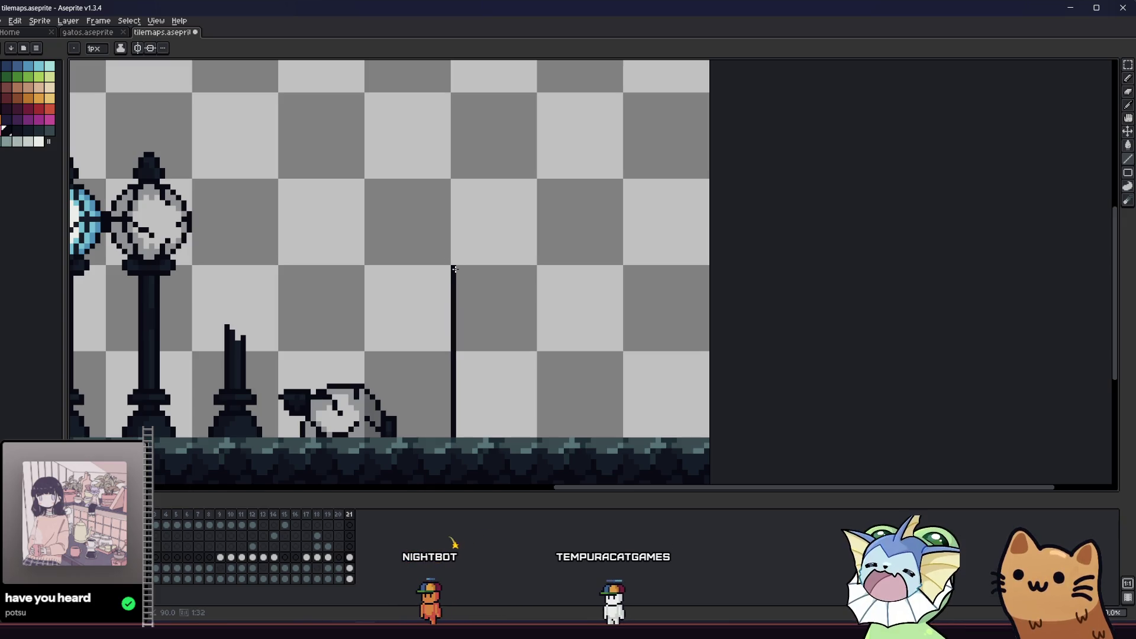
key("ctrl+z")
left_click_drag(458, 334, 454, 212)
key("ctrl+z")
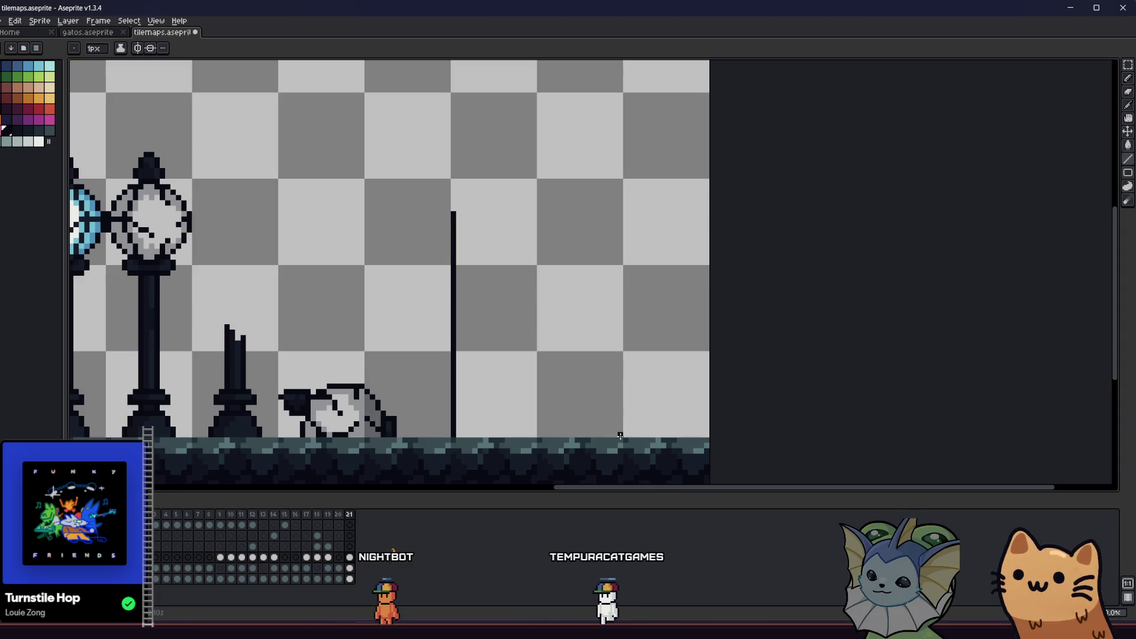
left_click_drag(620, 437, 620, 215)
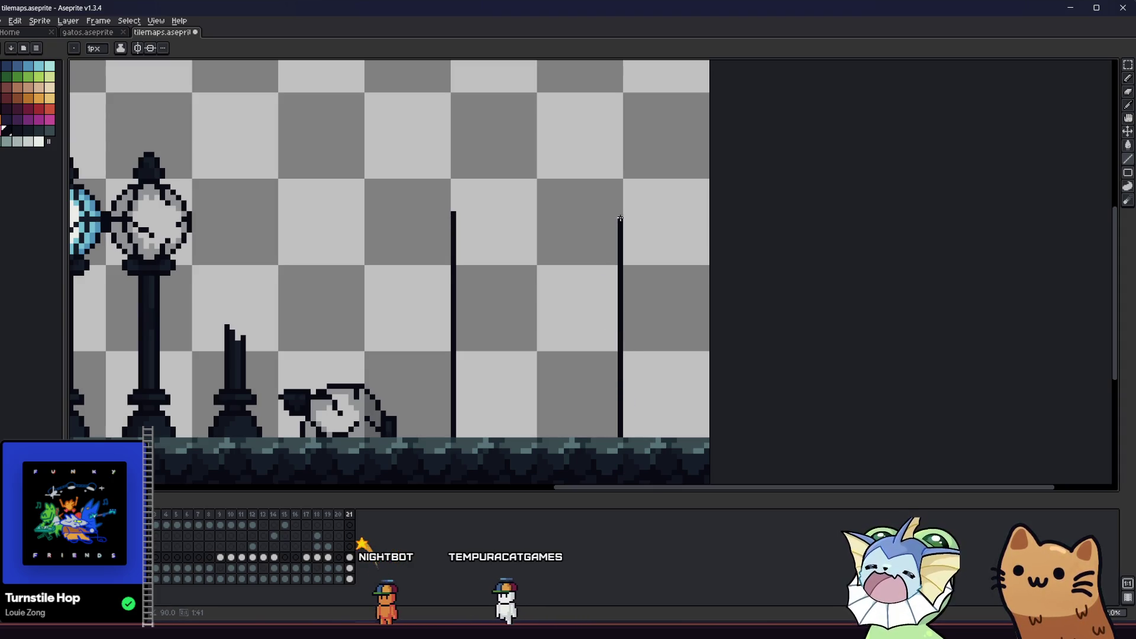
key("b")
left_click_drag(437, 248, 496, 191)
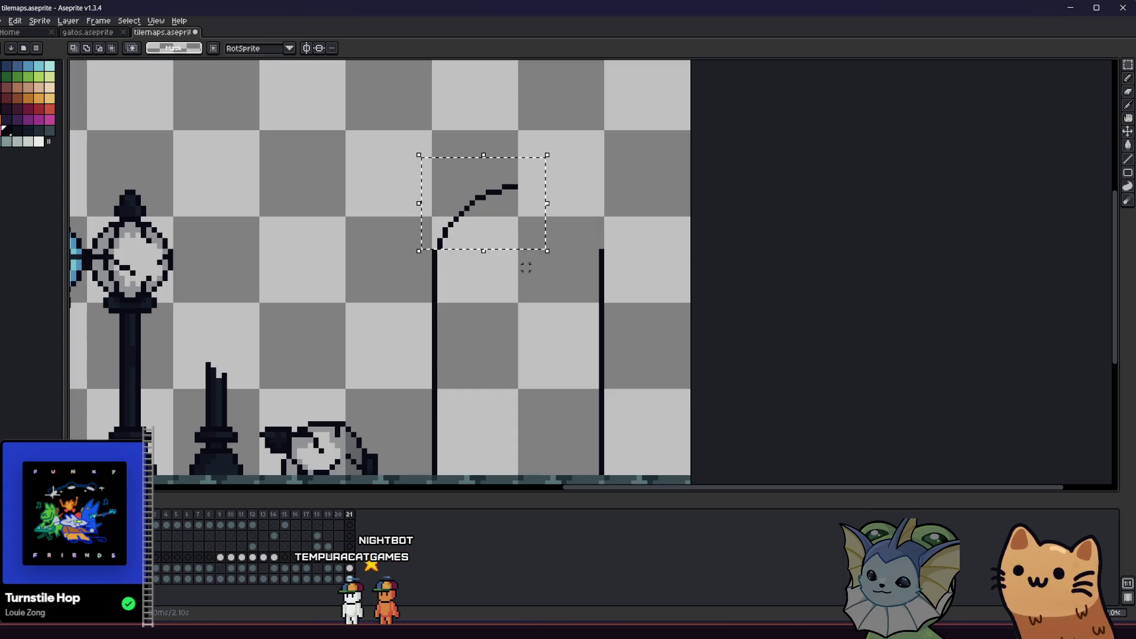
- Move the selected curve toward the right pole and add a pixel beside the arch's right side
key("ctrl+t")
left_click_drag(484, 220, 557, 223)
key("ctrl+d")
key("b")
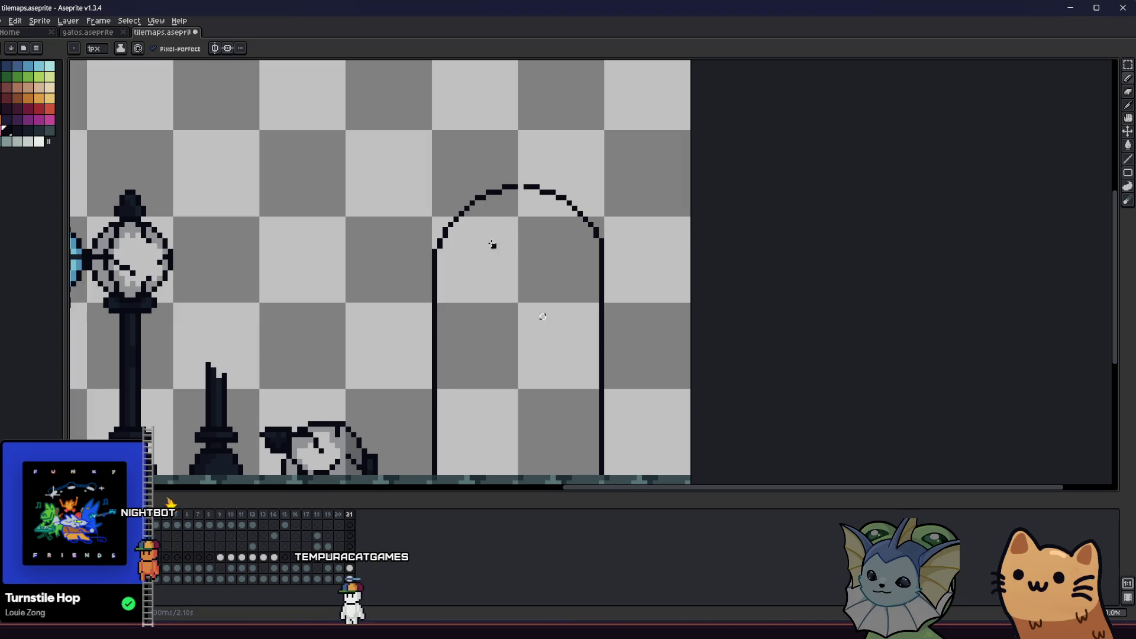
scroll(485, 191, "up", 2)
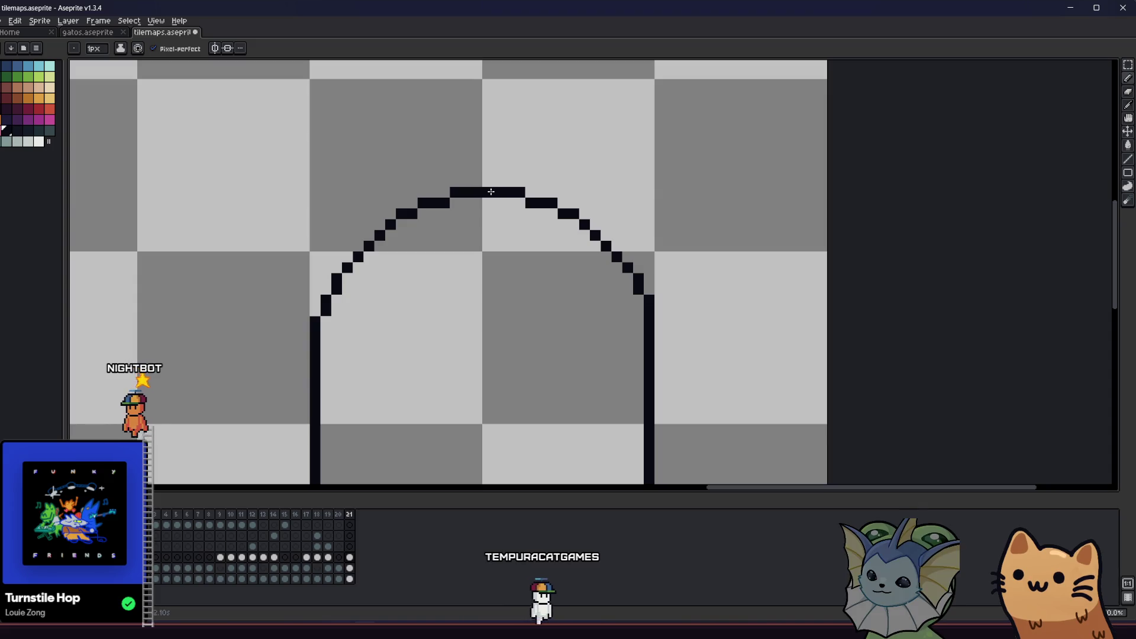
left_click(671, 278)
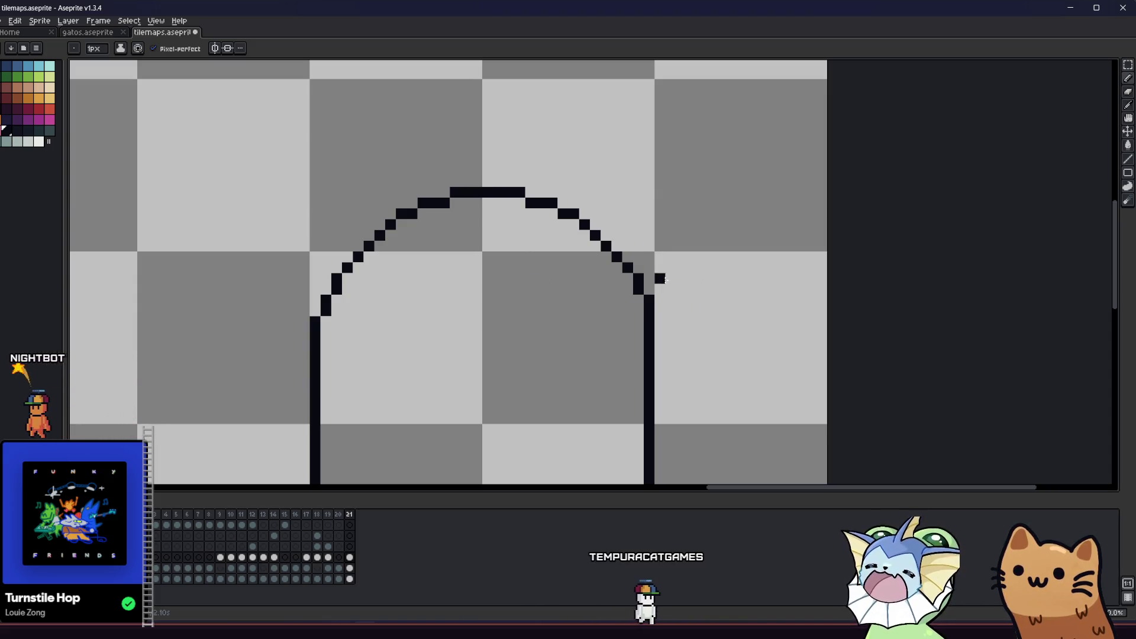
- Try nudging the right arch half up one pixel, then undo back to only the left half
key("e")
mouse_move(648, 161)
left_mouse_down()
mouse_move(547, 255)
mouse_move(509, 309)
mouse_move(499, 307)
left_mouse_up()
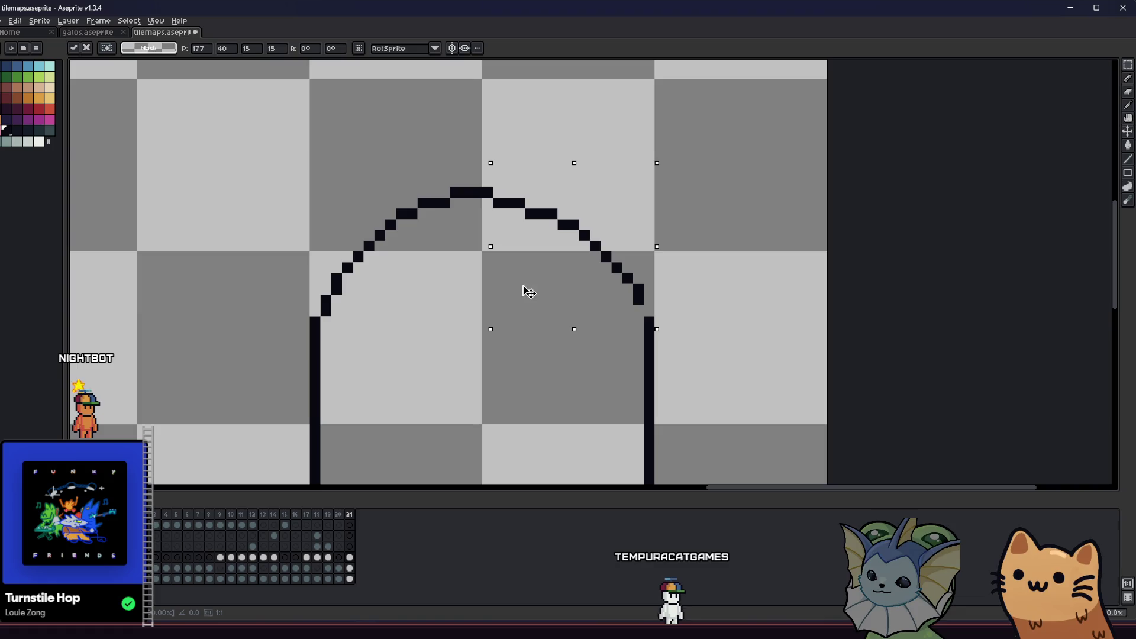
left_click(466, 310)
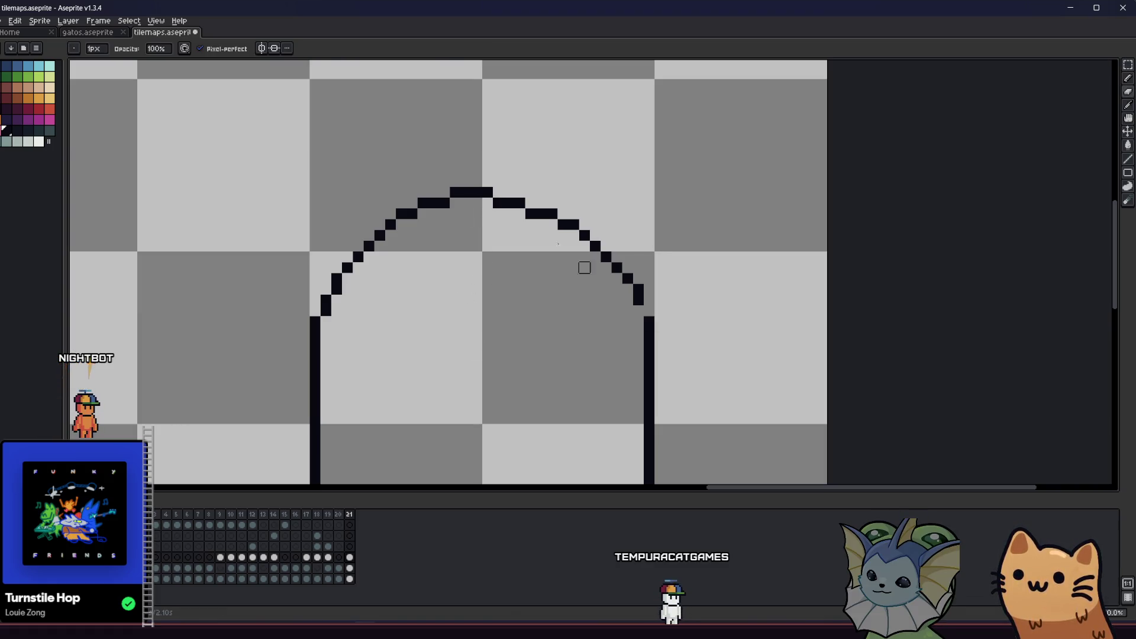
key("ctrl+shift+d")
key("Up")
left_click(560, 354)
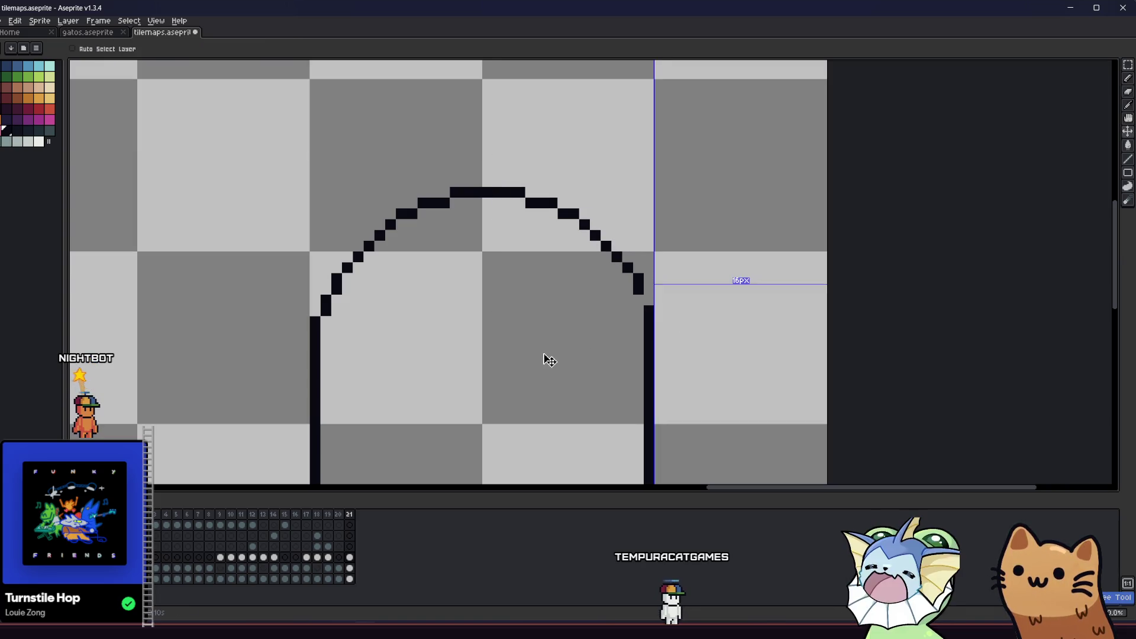
key("b")
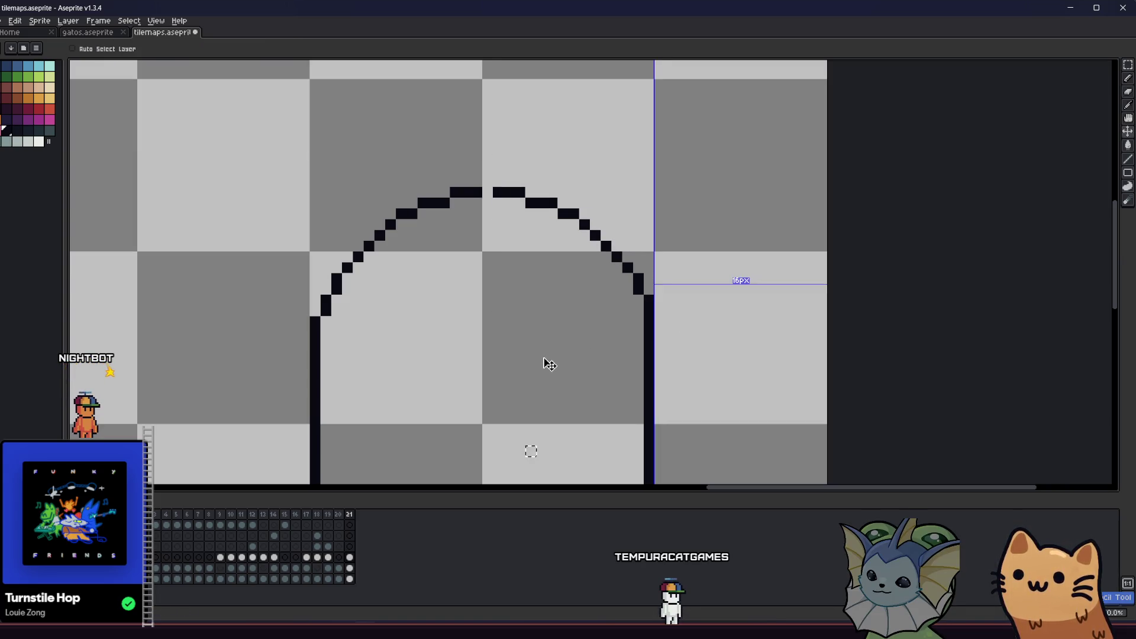
key("ctrl+z")
key("ctrl+z")
key("ctrl+z")
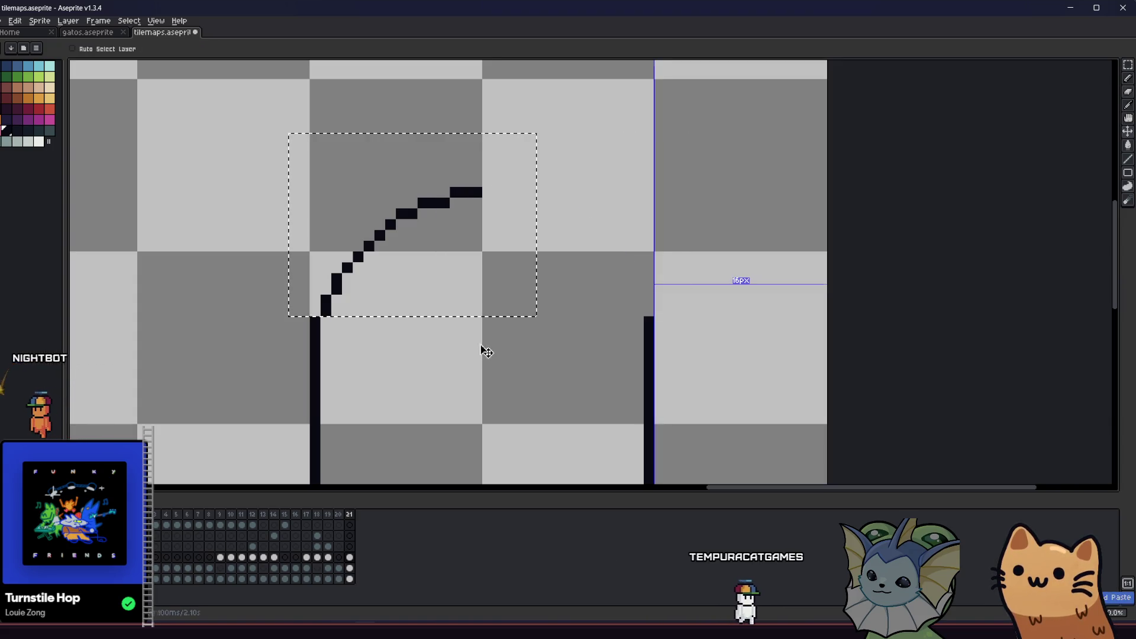
- Duplicate the left arch half, mirror it horizontally and place it atop the right pole
key("u")
mouse_move(240, 138)
left_mouse_down()
mouse_move(486, 310)
mouse_move(519, 311)
left_mouse_up()
key("ctrl+z")
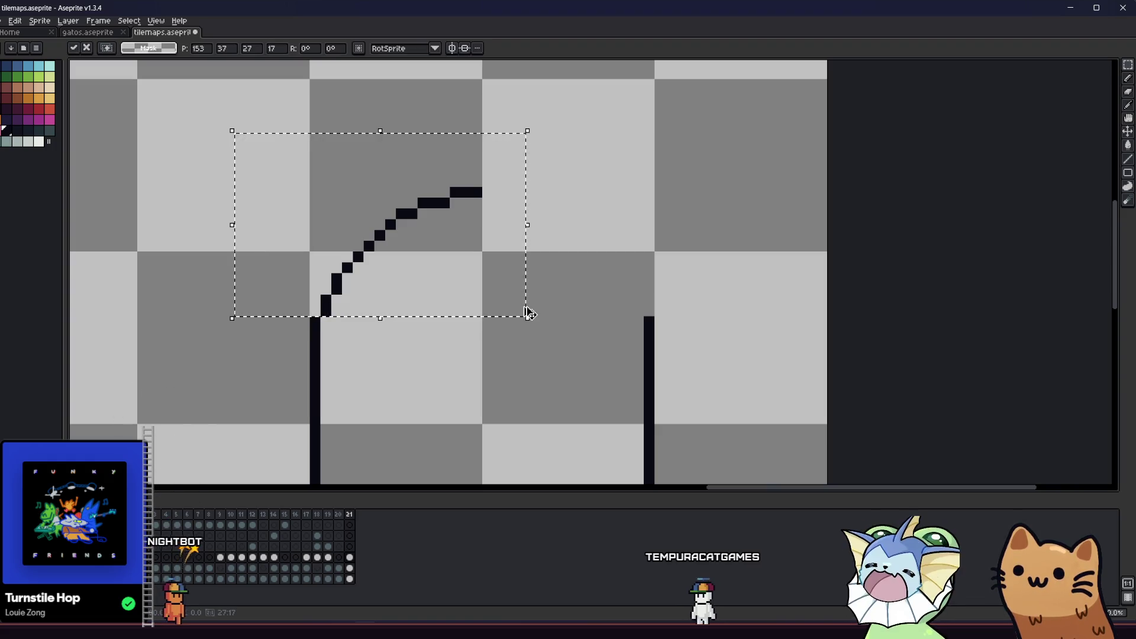
key("Return")
key("shift+h")
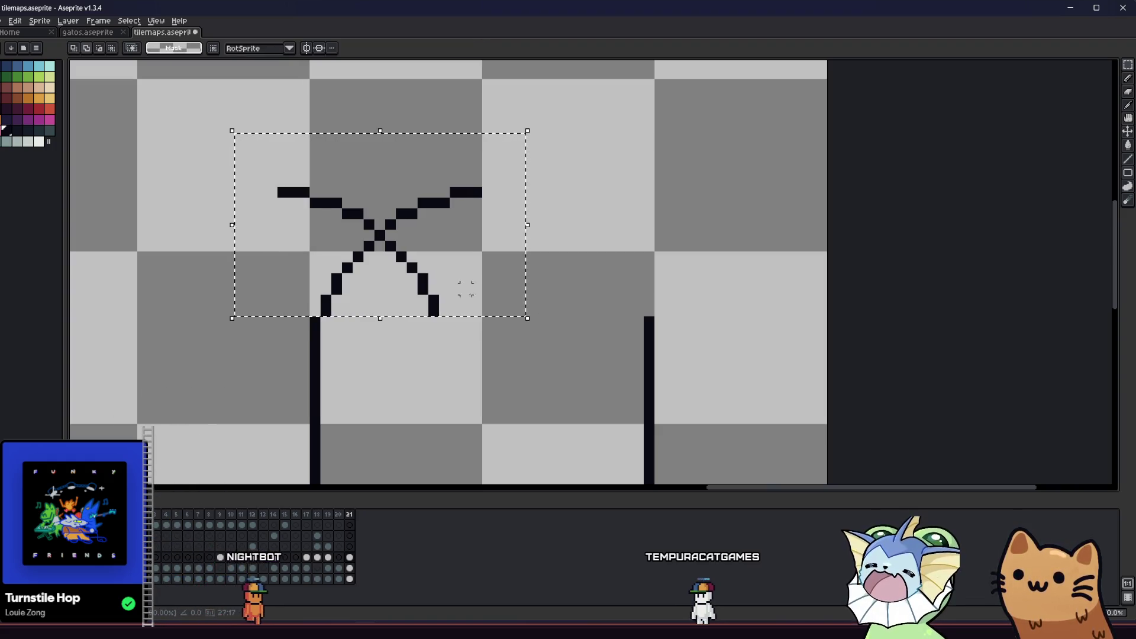
mouse_move(432, 286)
left_mouse_down()
mouse_move(577, 275)
mouse_move(648, 287)
mouse_move(618, 286)
mouse_move(629, 286)
left_mouse_up()
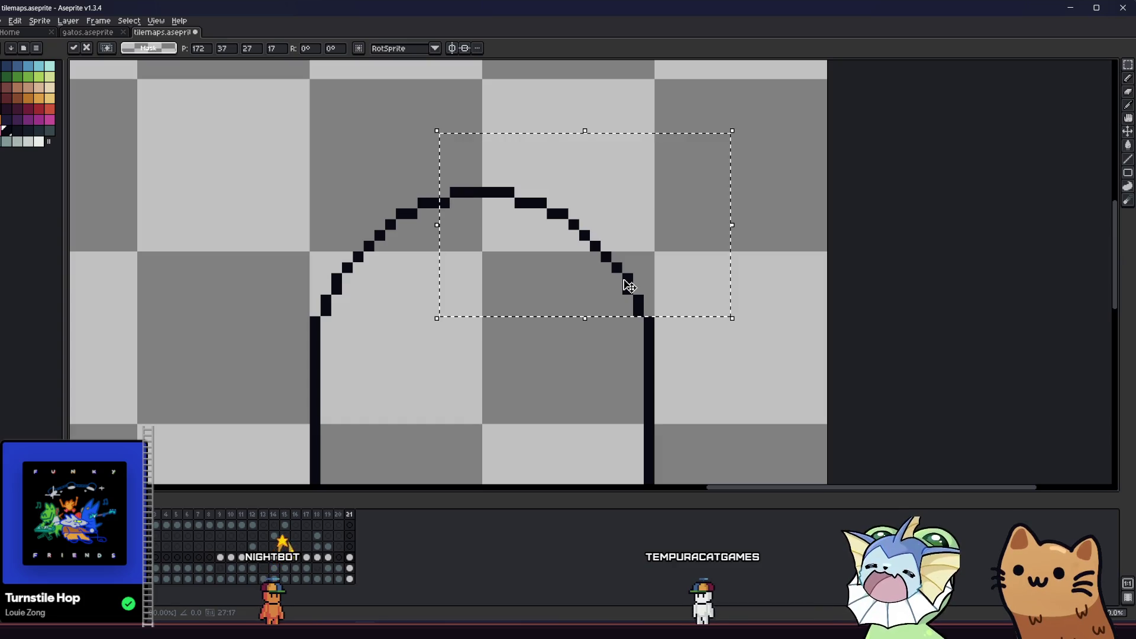
left_click(562, 374)
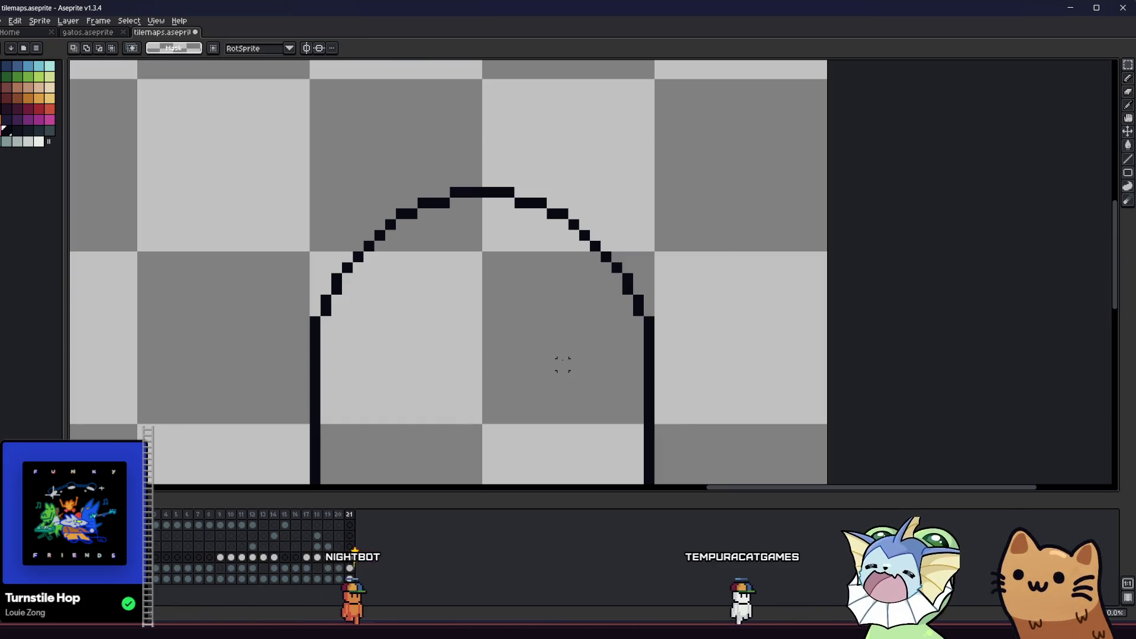
- Smooth the arch's right shoulder by erasing stray pixels and adding two black pixels
key("b")
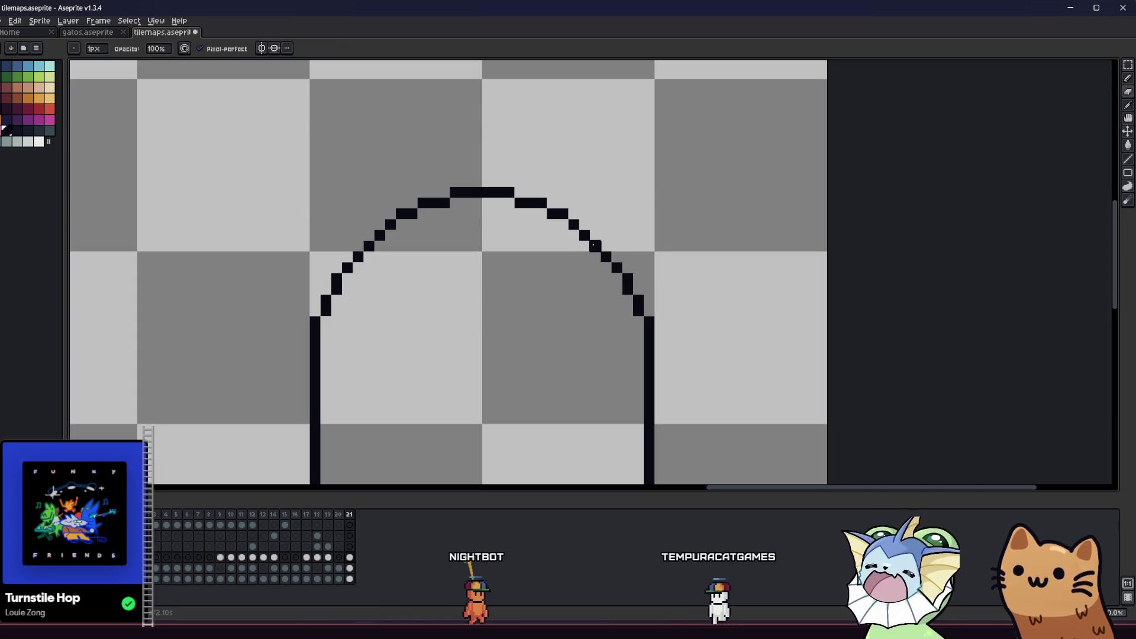
key("e")
left_click_drag(606, 257, 584, 235)
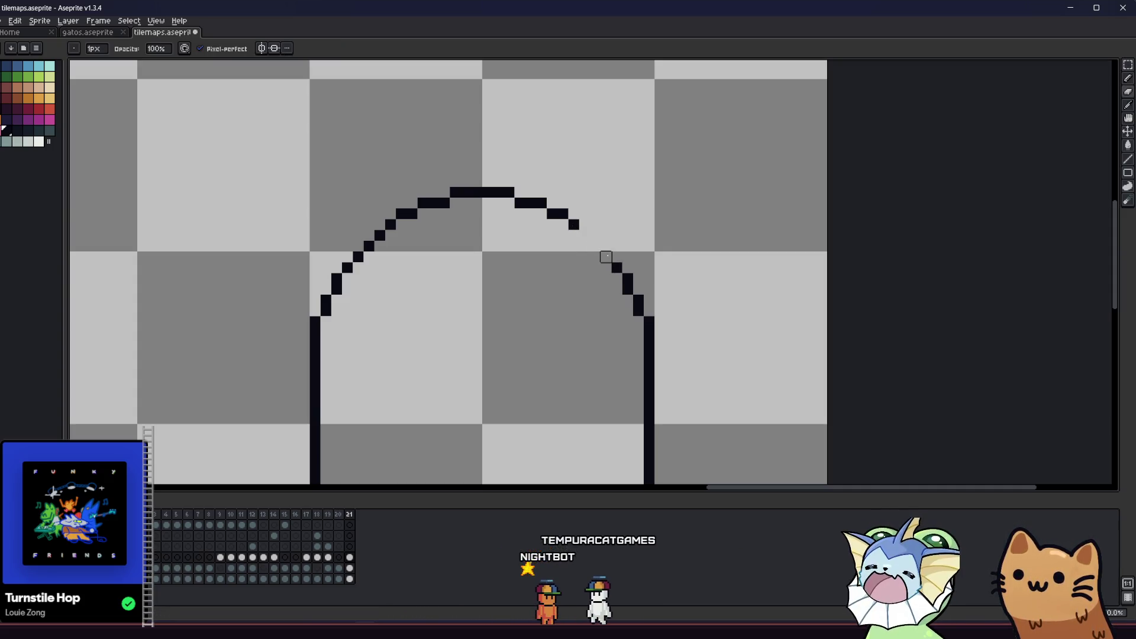
key("b")
left_click(595, 235)
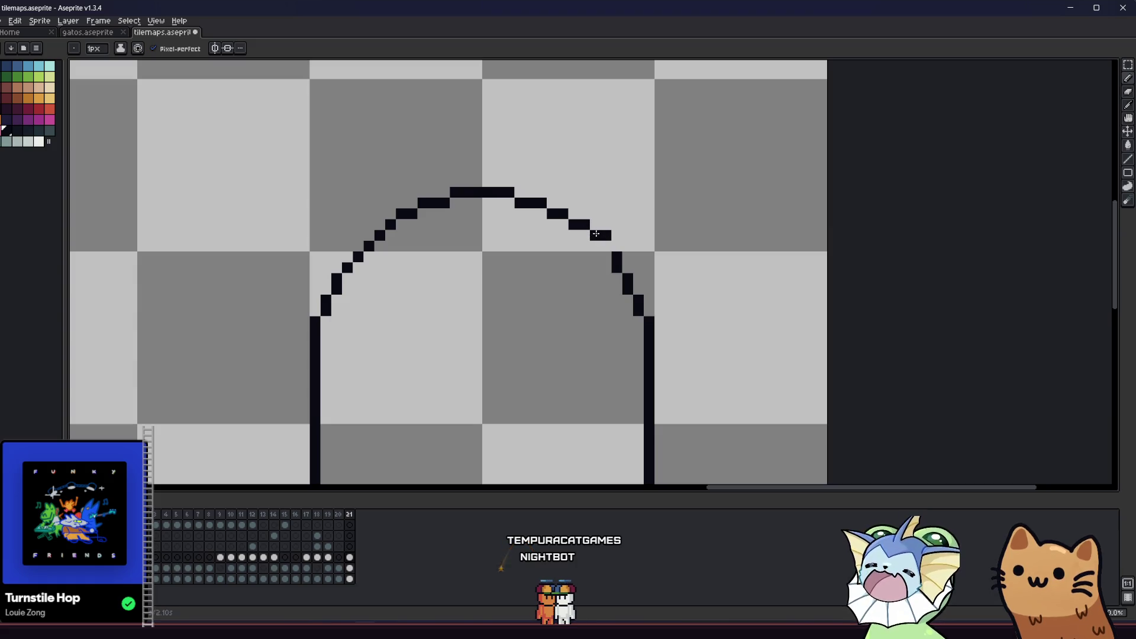
left_click(606, 245)
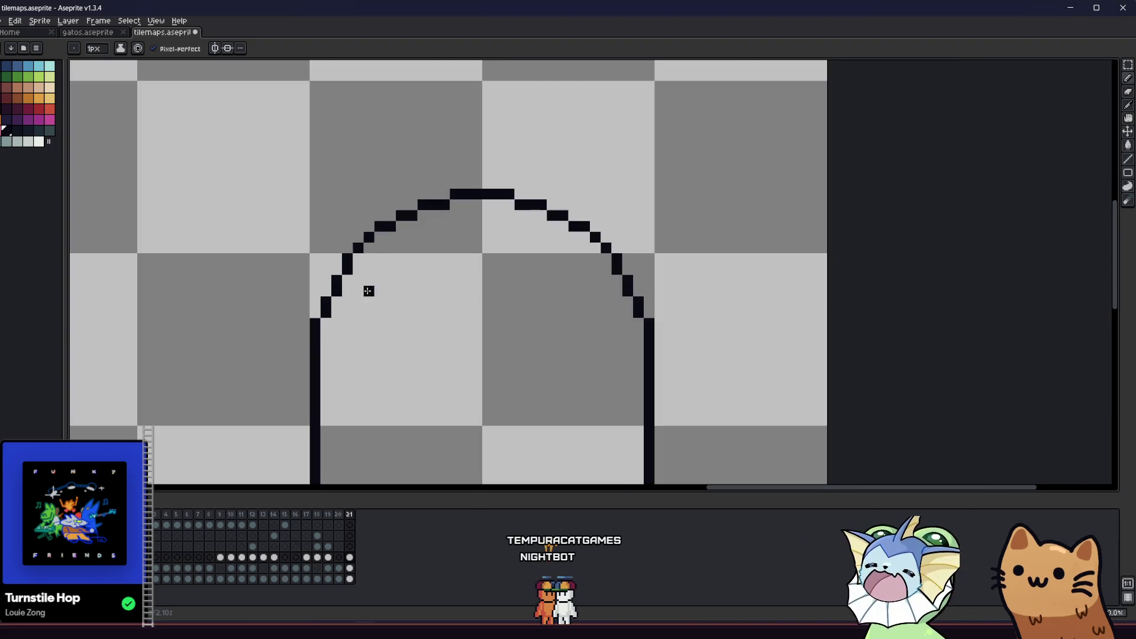
scroll(368, 292, "down", 2)
scroll(351, 288, "up", 3)
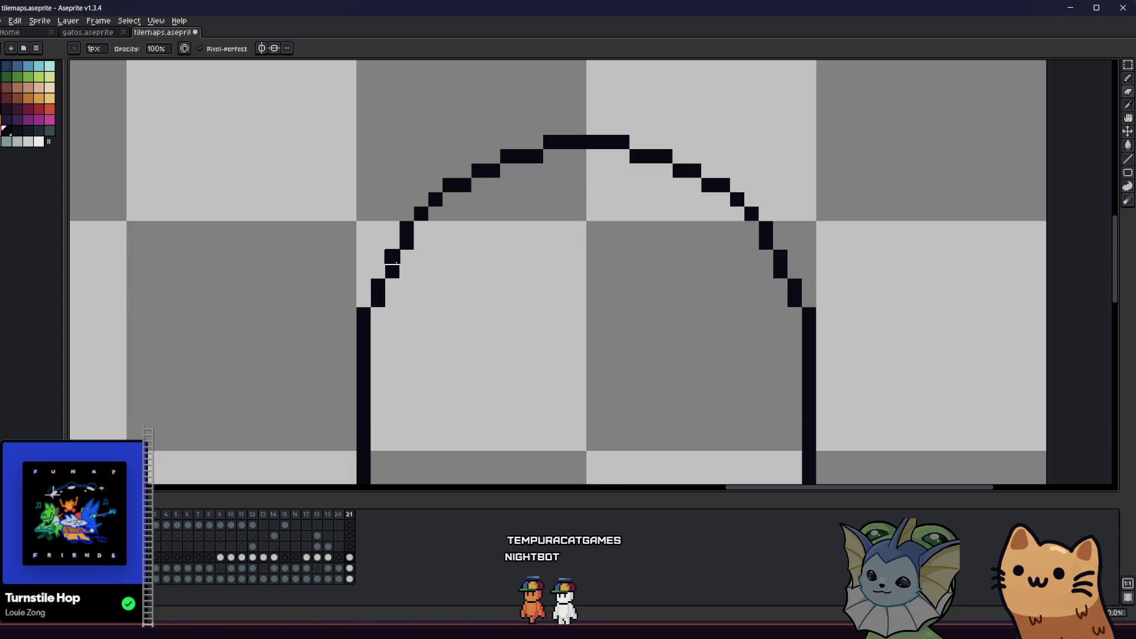
- Fix the left side: erase the block beside the left column and shift the column down one pixel
left_click(392, 271)
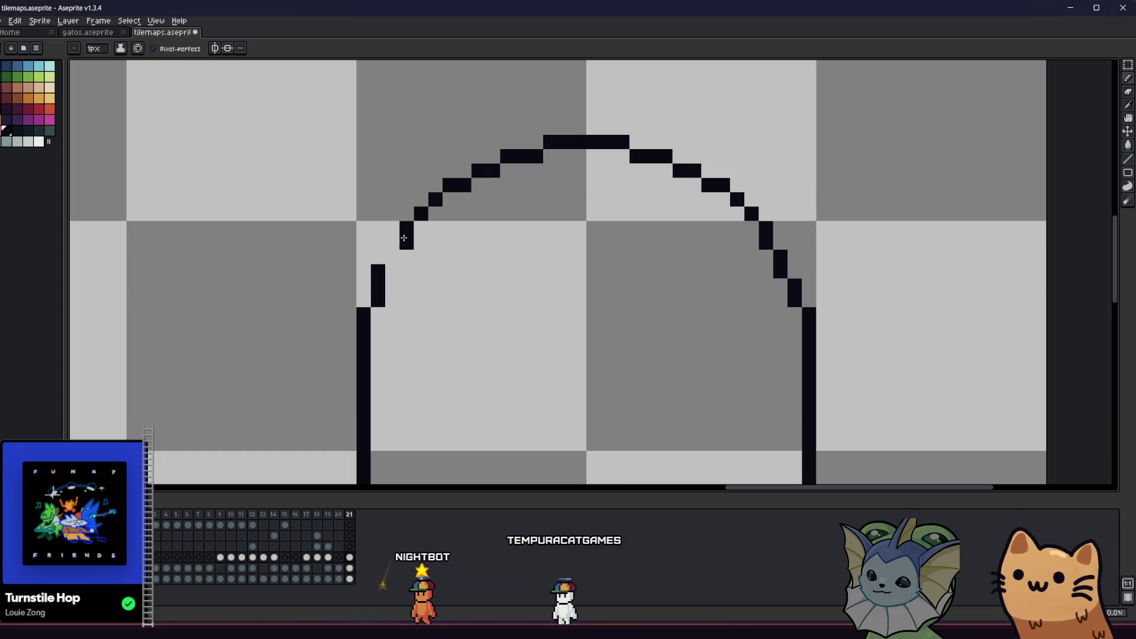
key("b")
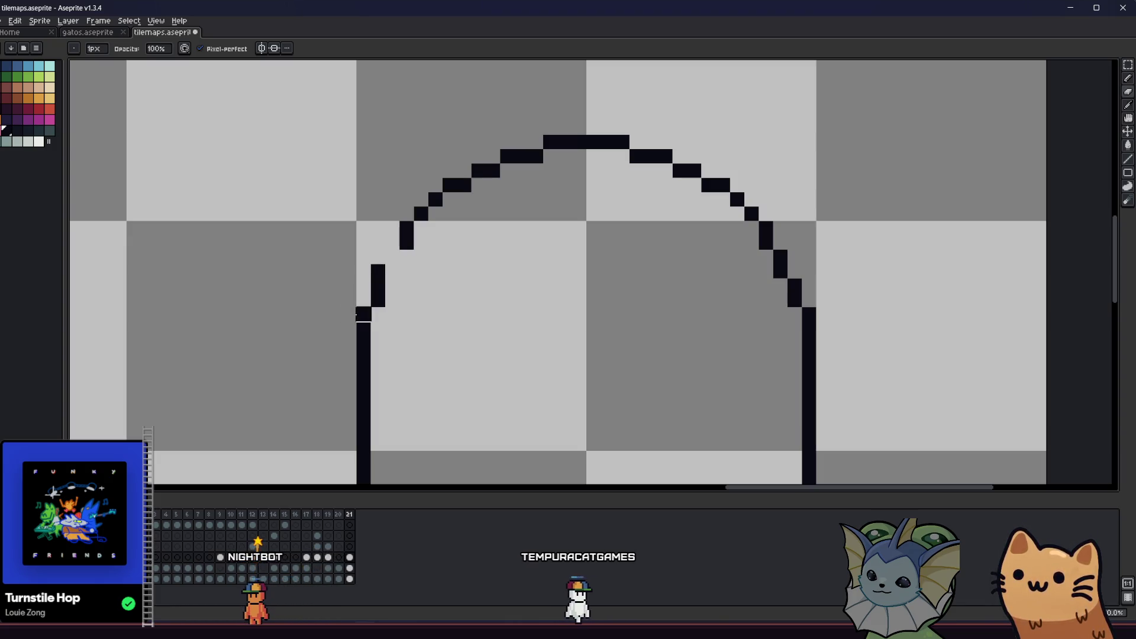
key("e")
left_click_drag(385, 279, 364, 314)
key("m")
mouse_move(367, 261)
left_mouse_down()
mouse_move(382, 321)
mouse_move(396, 258)
mouse_move(384, 335)
mouse_move(373, 322)
left_mouse_up()
key("ctrl+d")
key("b")
left_click(392, 285)
- Add a pixel to smooth the left curve and erase an extra pixel on the right shoulder
key("m")
key("ctrl+d")
key("b")
left_click(392, 343)
scroll(393, 336, "right", 2)
scroll(393, 336, "down", 1)
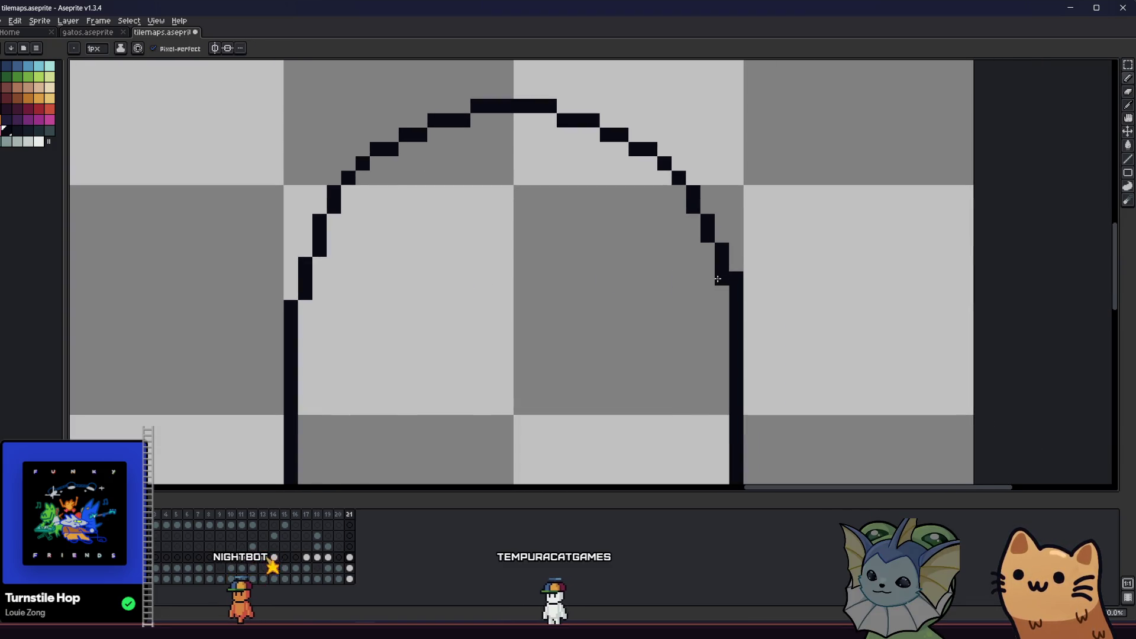
key("e")
left_click(722, 250)
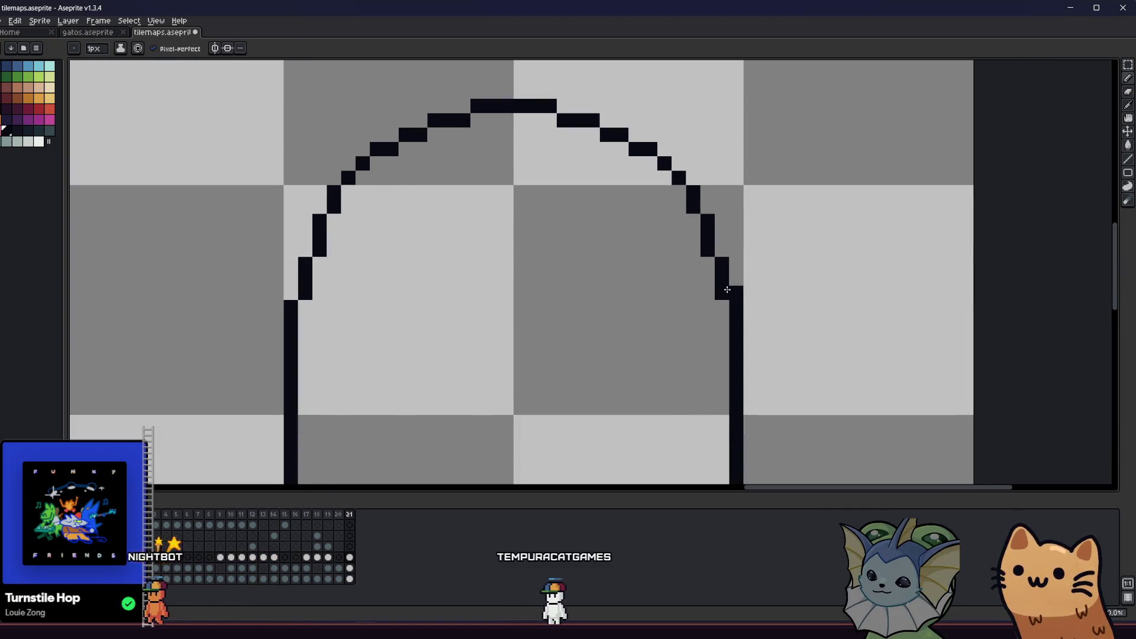
scroll(530, 304, "down", 5)
scroll(391, 335, "down", 2)
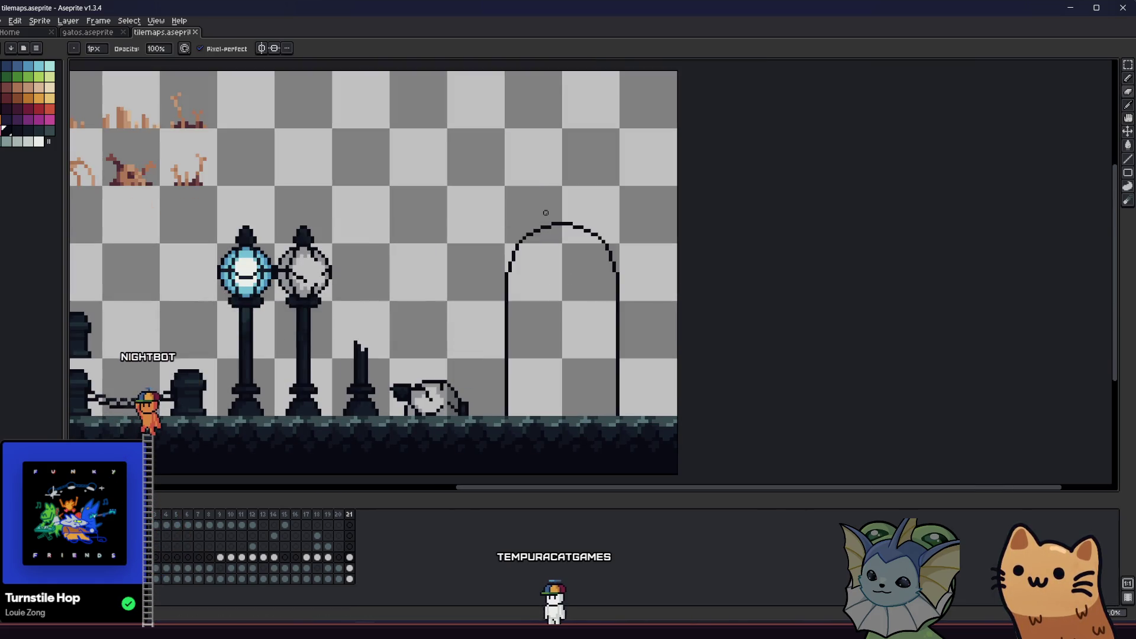
- Draw inner vertical lines beside both the left and right arch walls
scroll(506, 188, "up", 2)
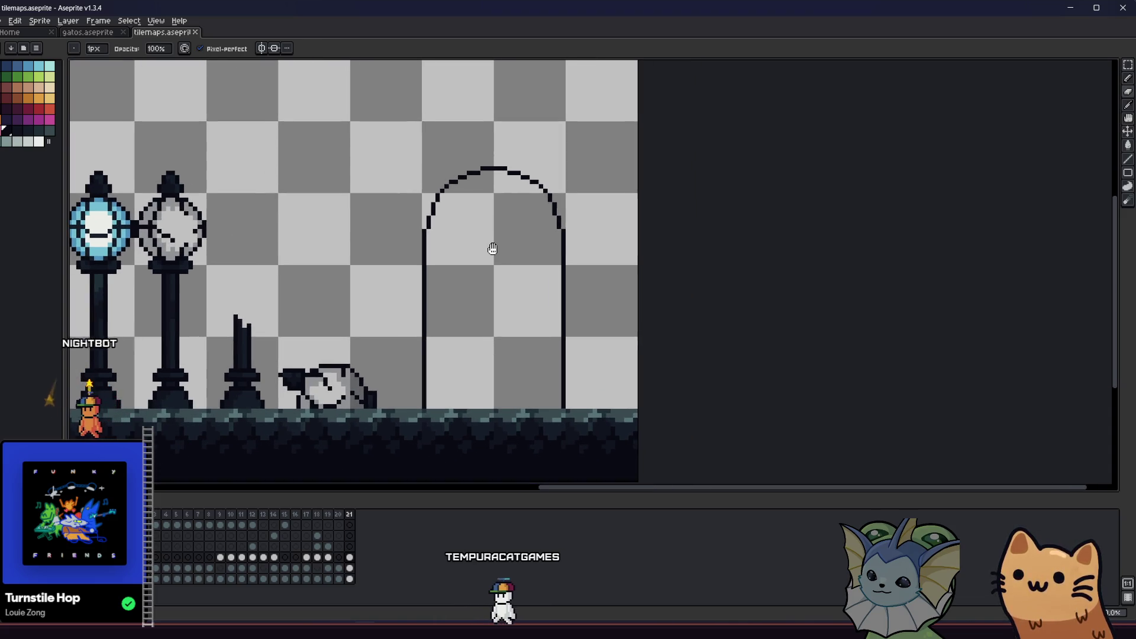
key("e")
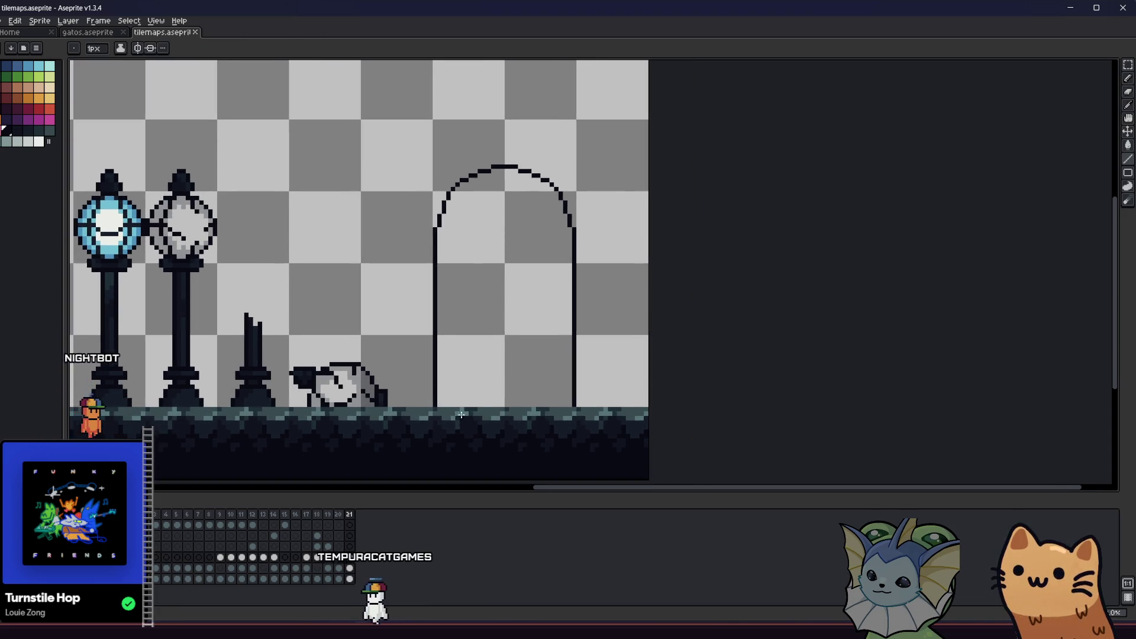
left_click_drag(442, 404, 444, 235)
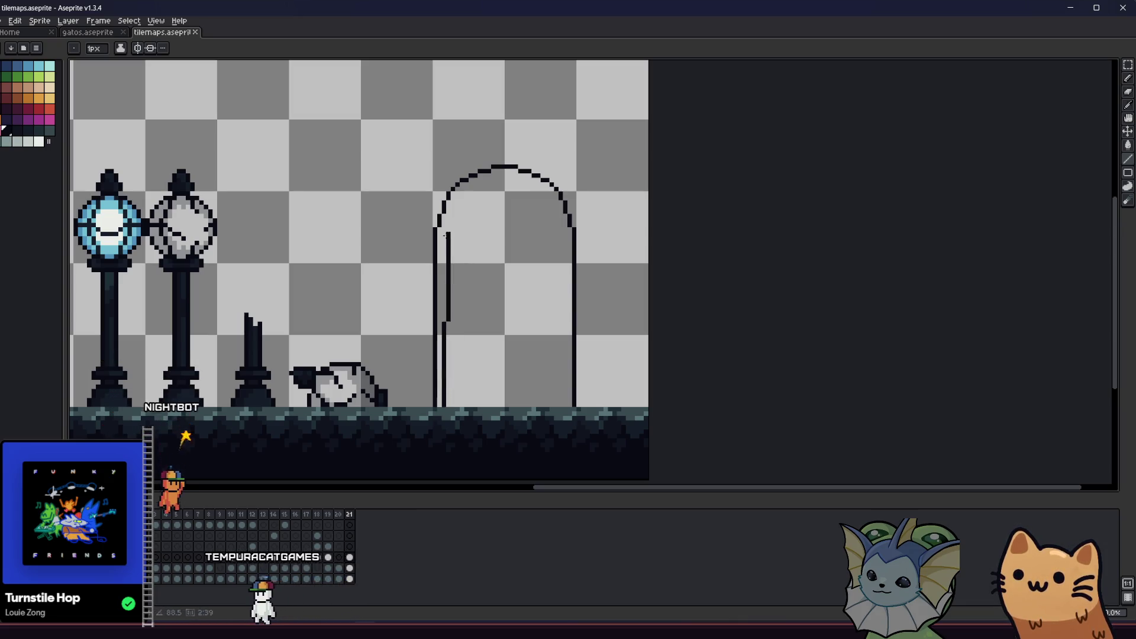
scroll(444, 235, "up", 2)
key("b")
mouse_move(562, 407)
left_mouse_down()
mouse_move(558, 220)
mouse_move(530, 168)
left_mouse_up()
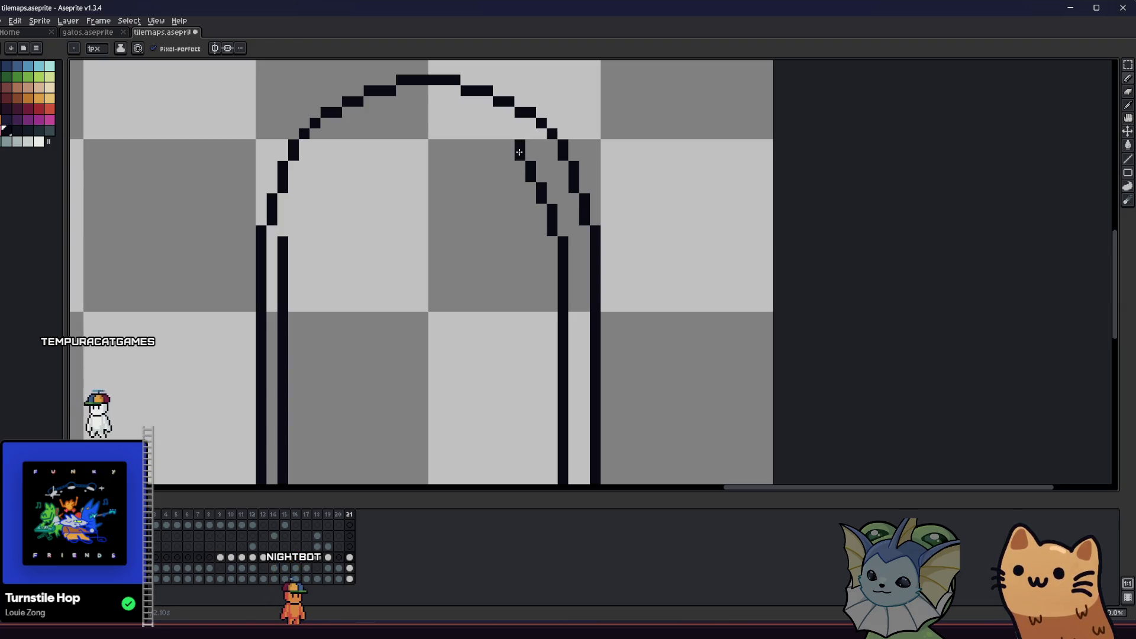
- Draw the inner arch's right-side diagonal, correcting its end pixel
left_click_drag(509, 144, 542, 190)
key("ctrl+z")
left_click(542, 188)
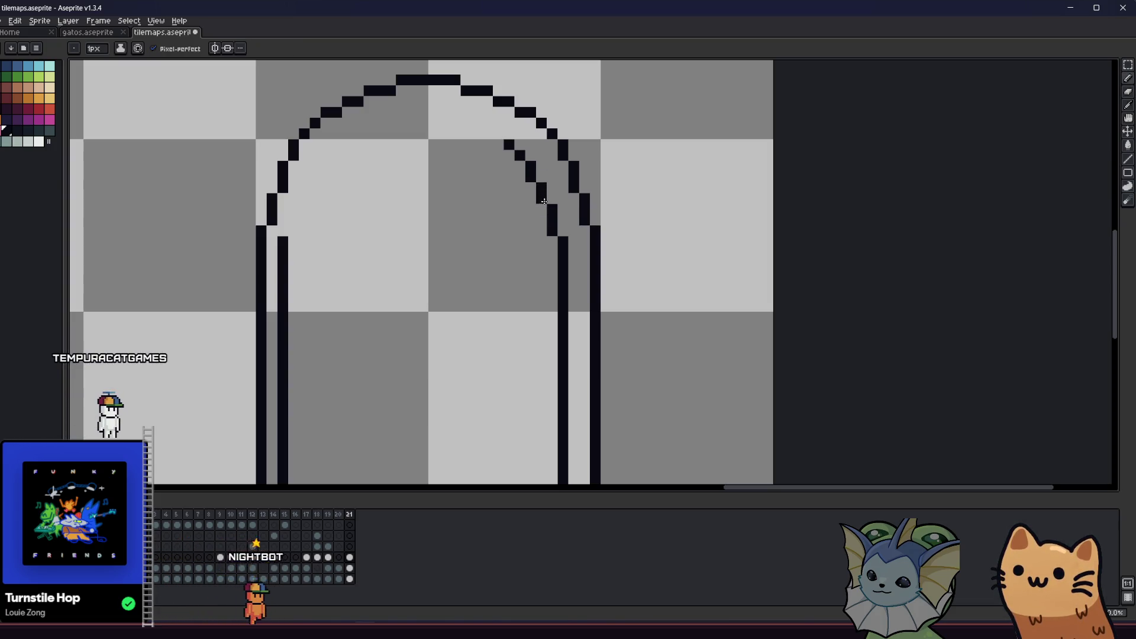
key("b")
left_click(540, 178)
key("b")
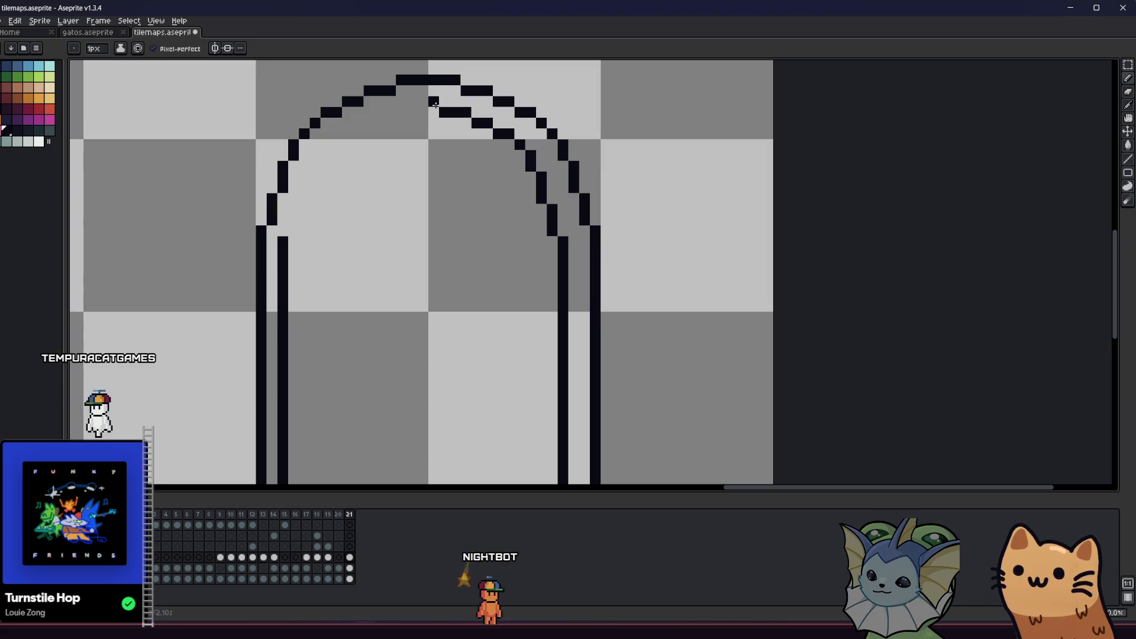
- Draw the inner arch's stepped top curve and extend it down the left side
left_click_drag(389, 187, 418, 231)
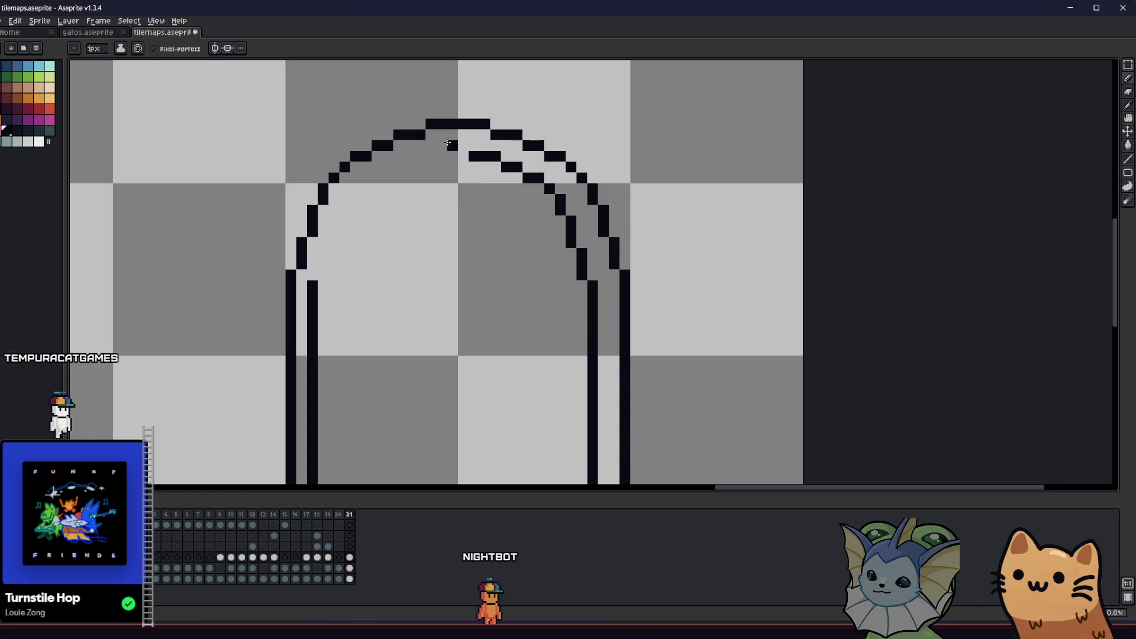
left_click_drag(460, 146, 411, 163)
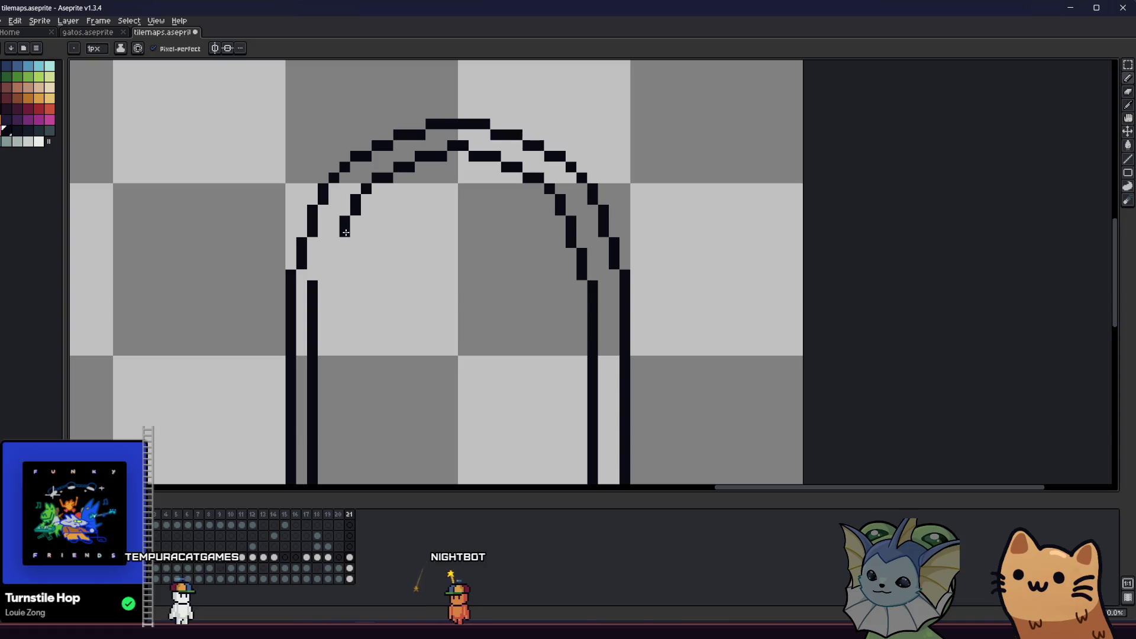
left_click_drag(345, 239, 335, 273)
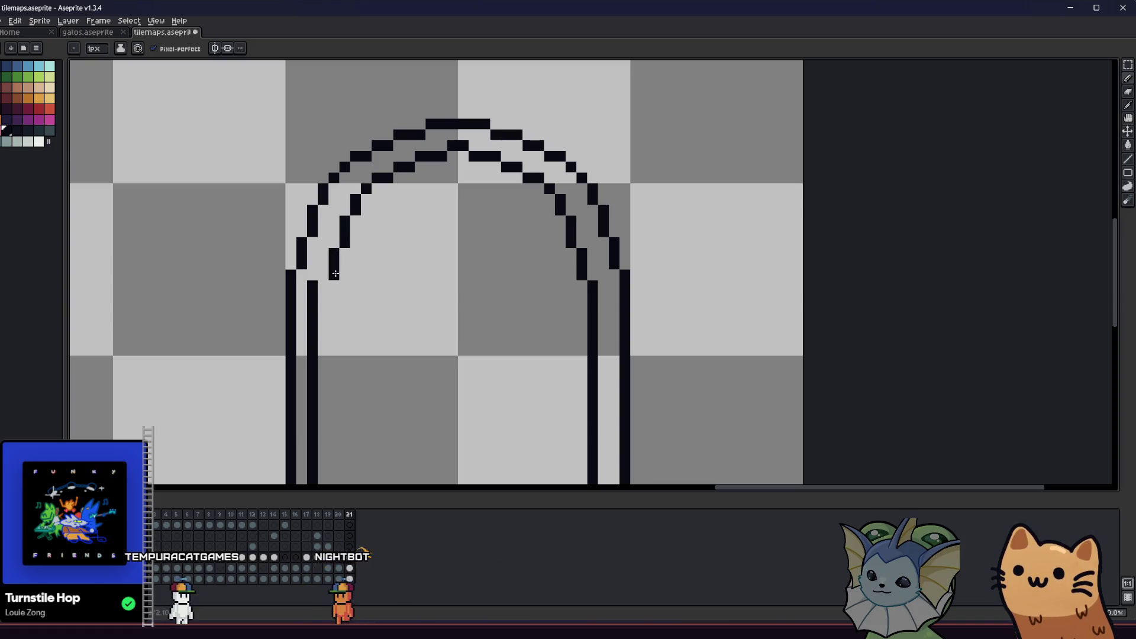
scroll(324, 283, "down", 3)
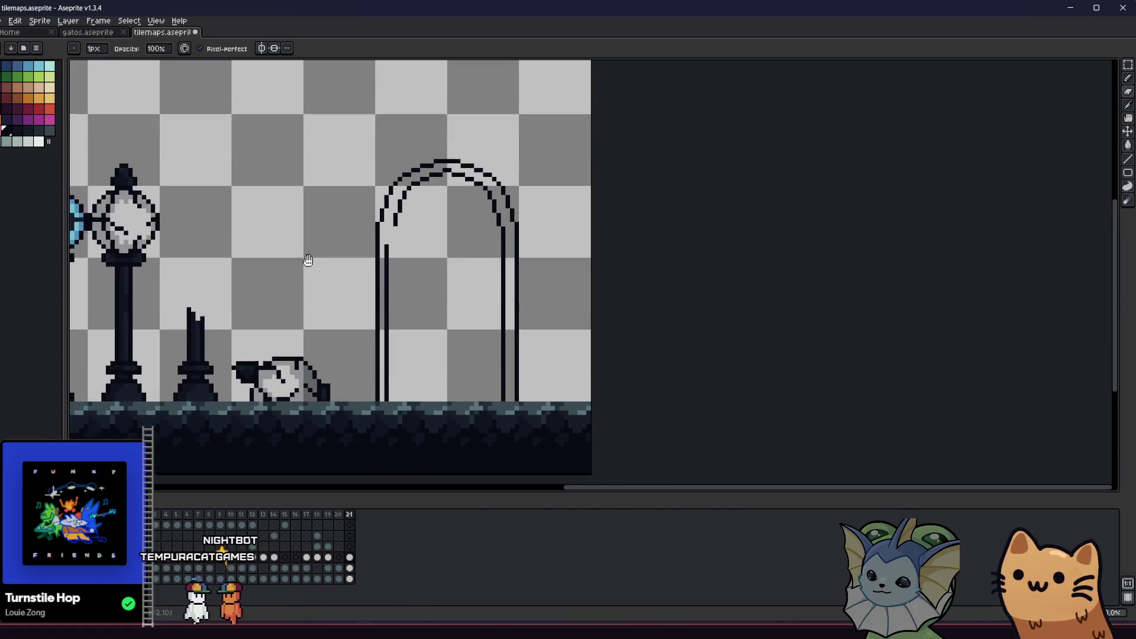
- Erase the top of the left inner line and the top-centre inner pixel, then save the sprite
left_click_drag(383, 232, 388, 268)
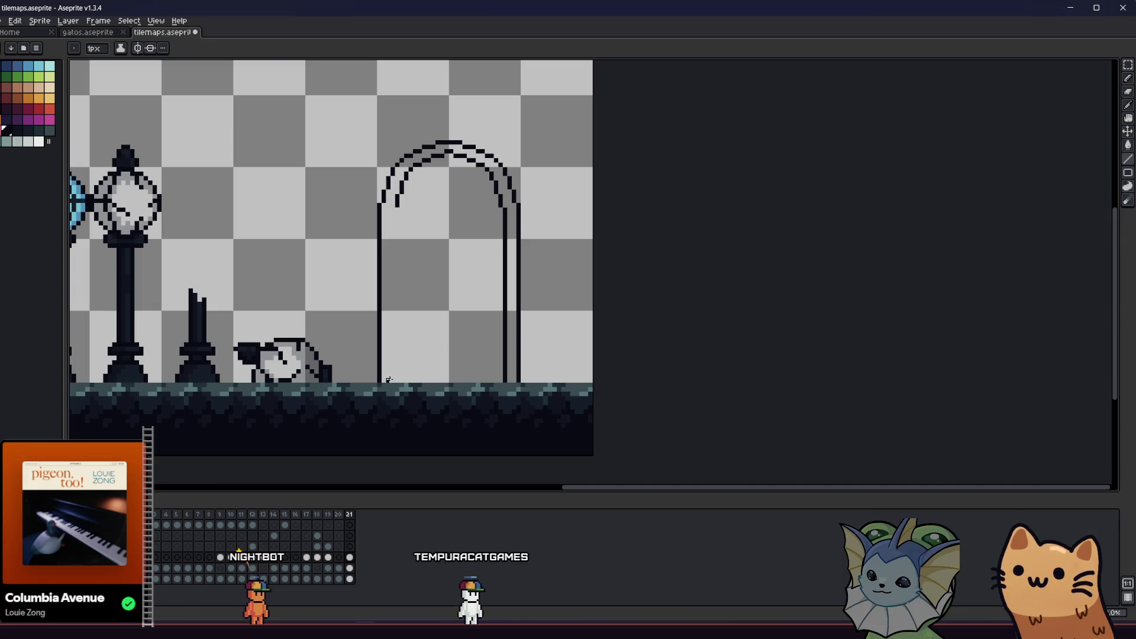
key("ctrl+s")
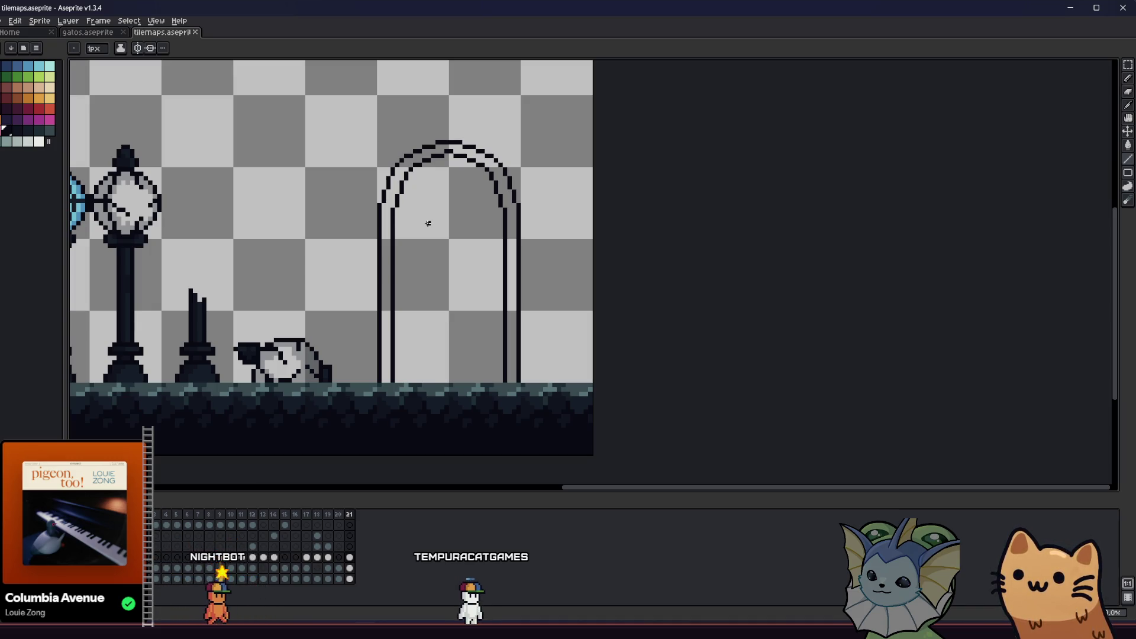
scroll(517, 161, "up", 2)
scroll(451, 153, "up", 2)
key("e")
left_click(459, 152)
key("b")
scroll(442, 164, "down", 4)
key("ctrl+s")
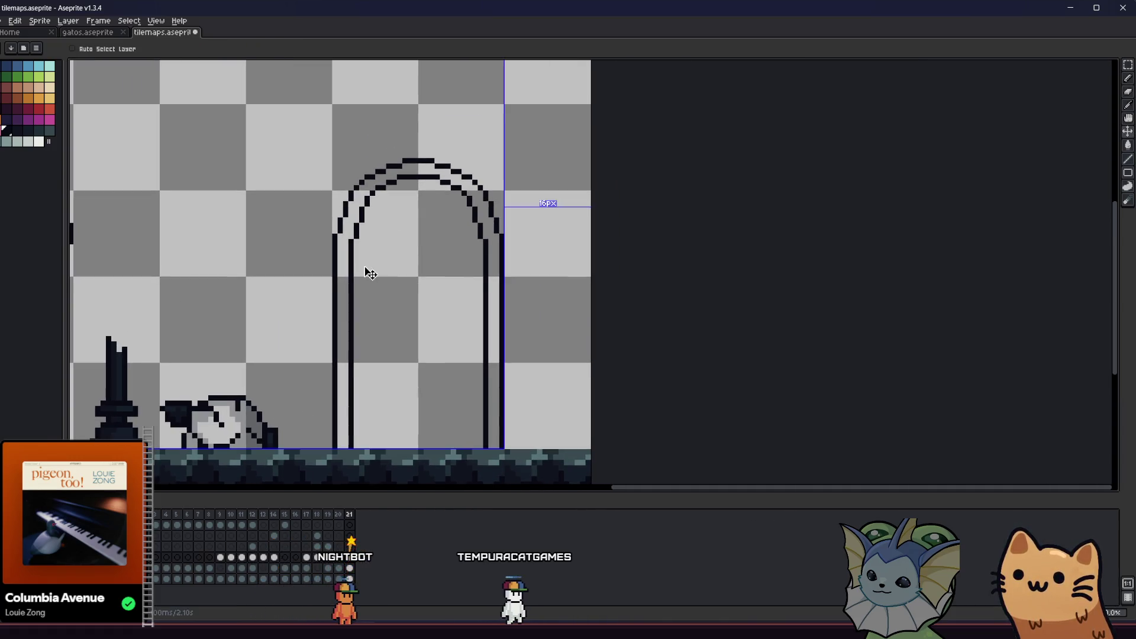
- Touch up inner arch pixels on the left side and top row, undoing an unwanted erase
scroll(359, 214, "up", 3)
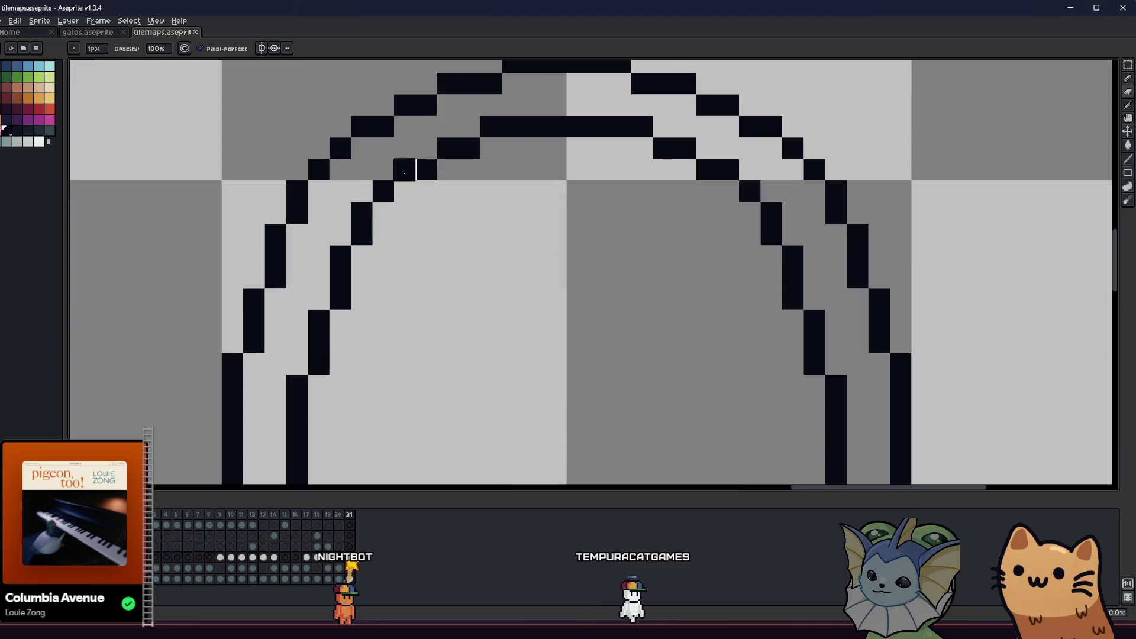
left_click(379, 210)
key("b")
left_click(397, 187)
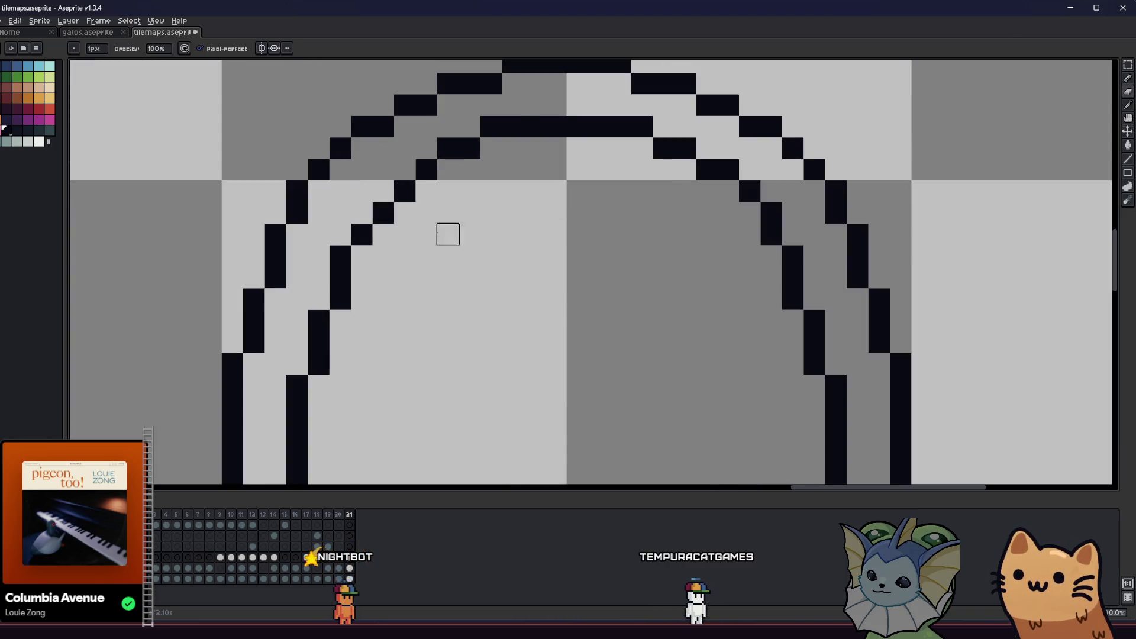
scroll(532, 246, "down", 2)
key("v")
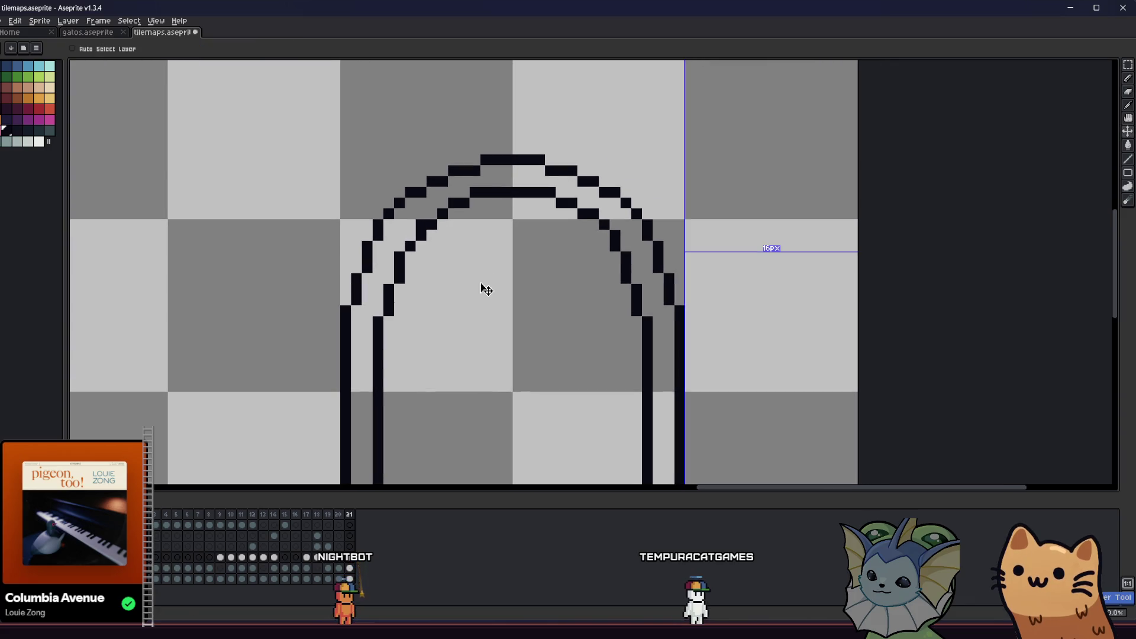
key("b")
key("ctrl+z")
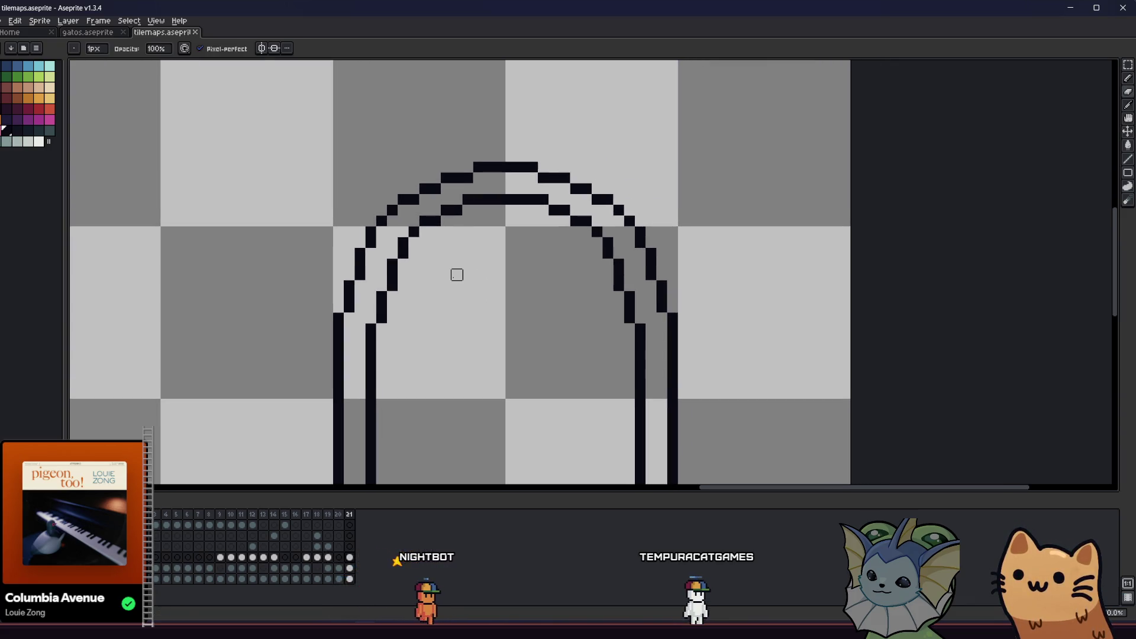
scroll(467, 208, "up", 2)
right_click(483, 185)
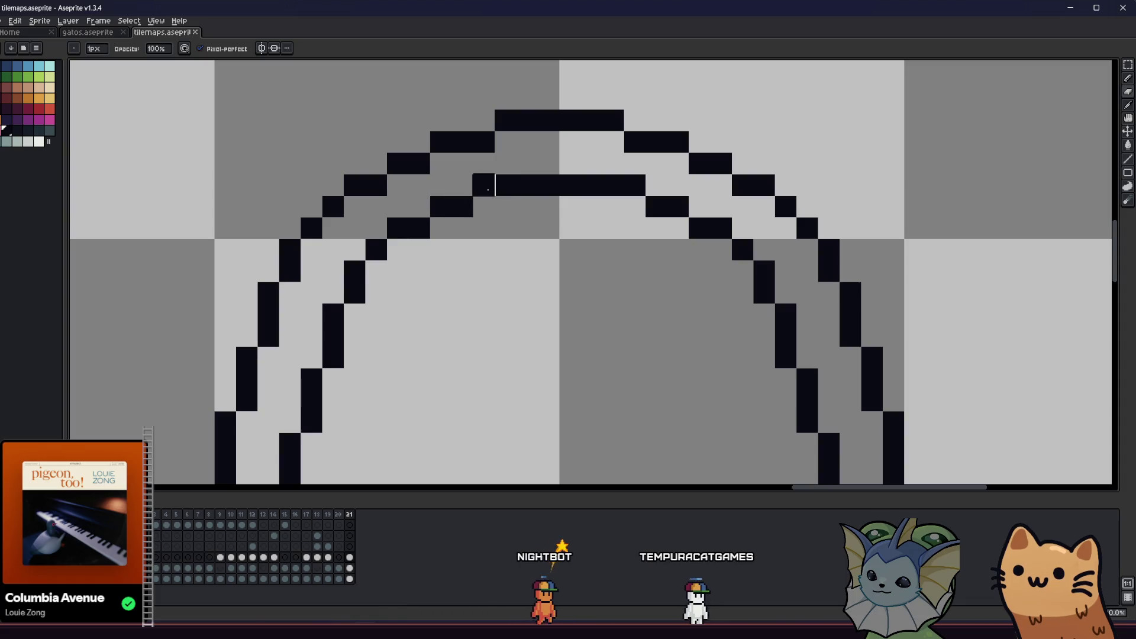
right_click(627, 181)
key("ctrl+z")
scroll(627, 181, "down", 3)
- Erase two stray black pixels on the arch's inner curve
left_click_drag(481, 271, 340, 264)
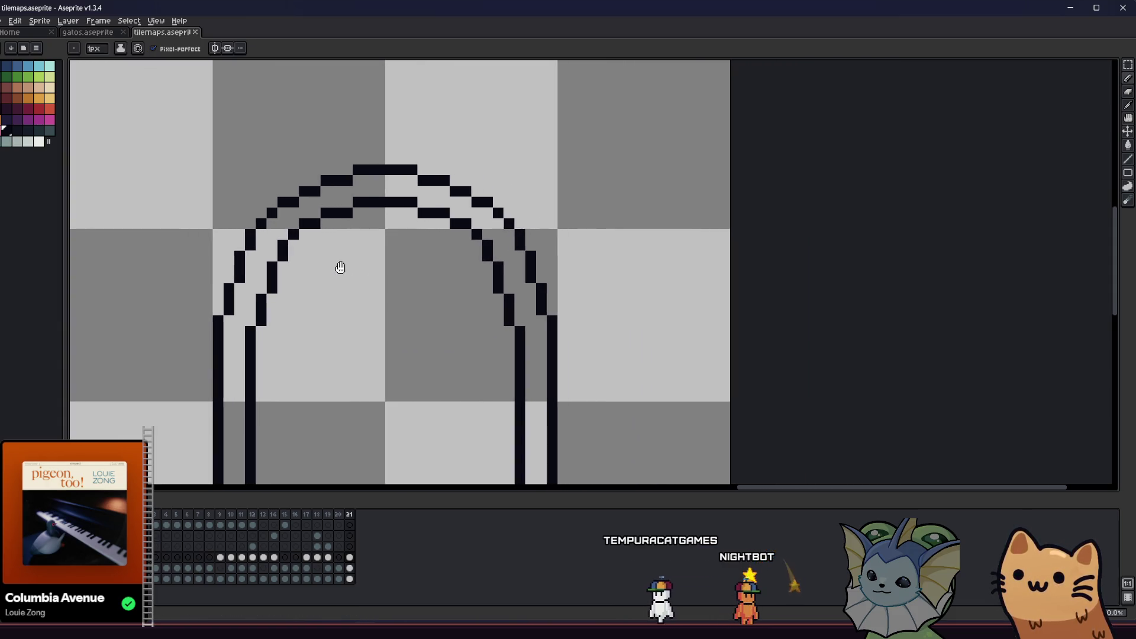
scroll(355, 267, "down", 4)
scroll(475, 270, "up", 4)
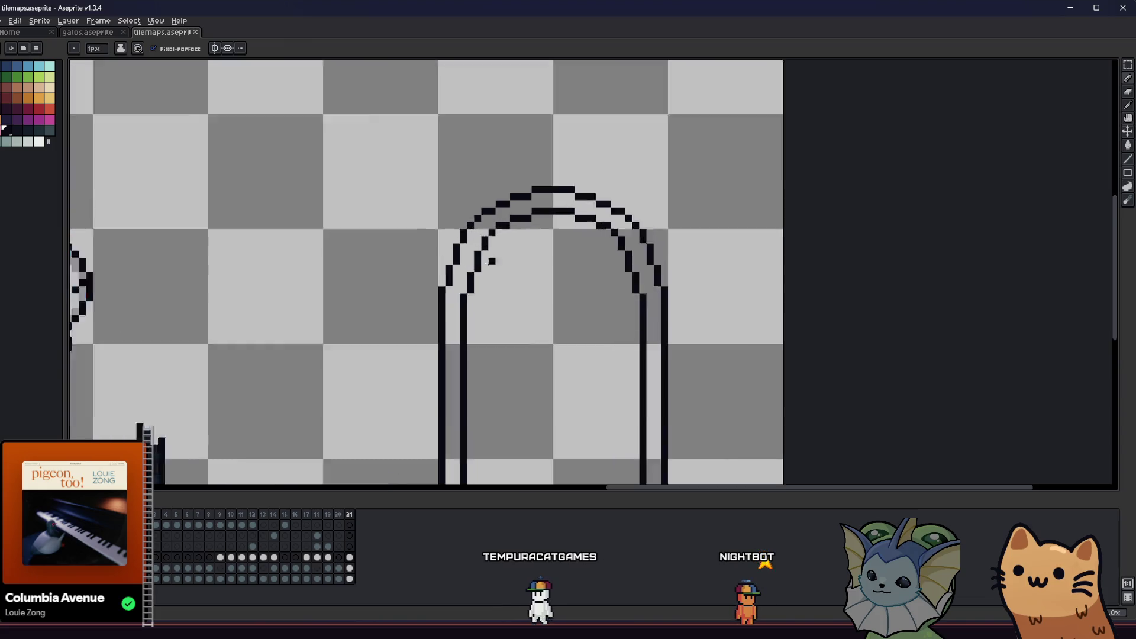
key("e")
left_click(475, 270)
left_click(467, 245)
key("b")
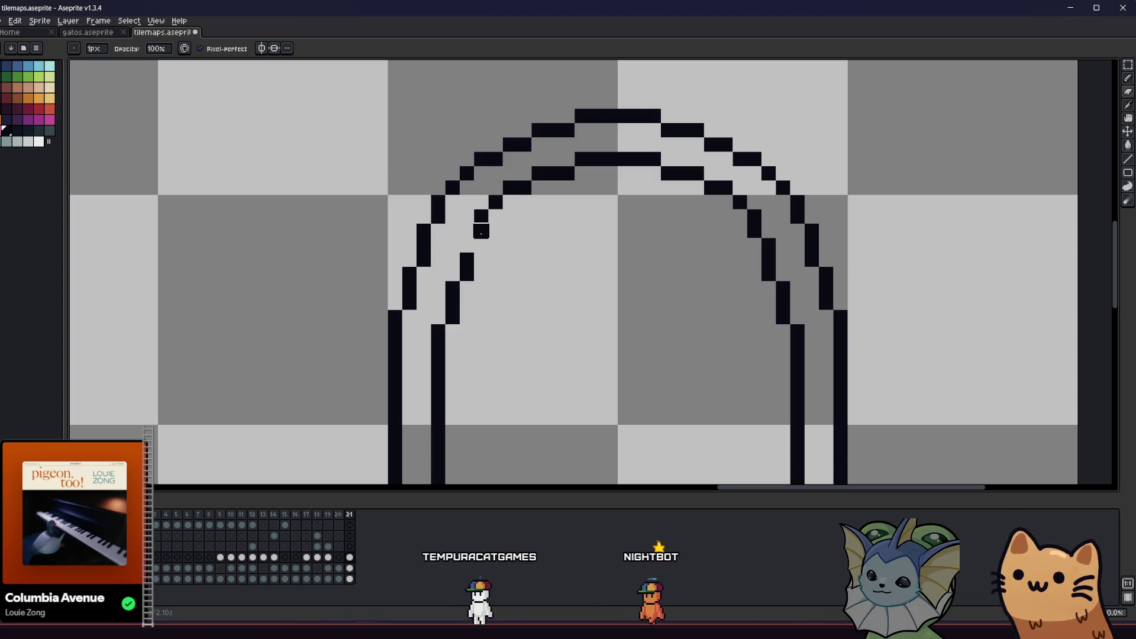
key("b")
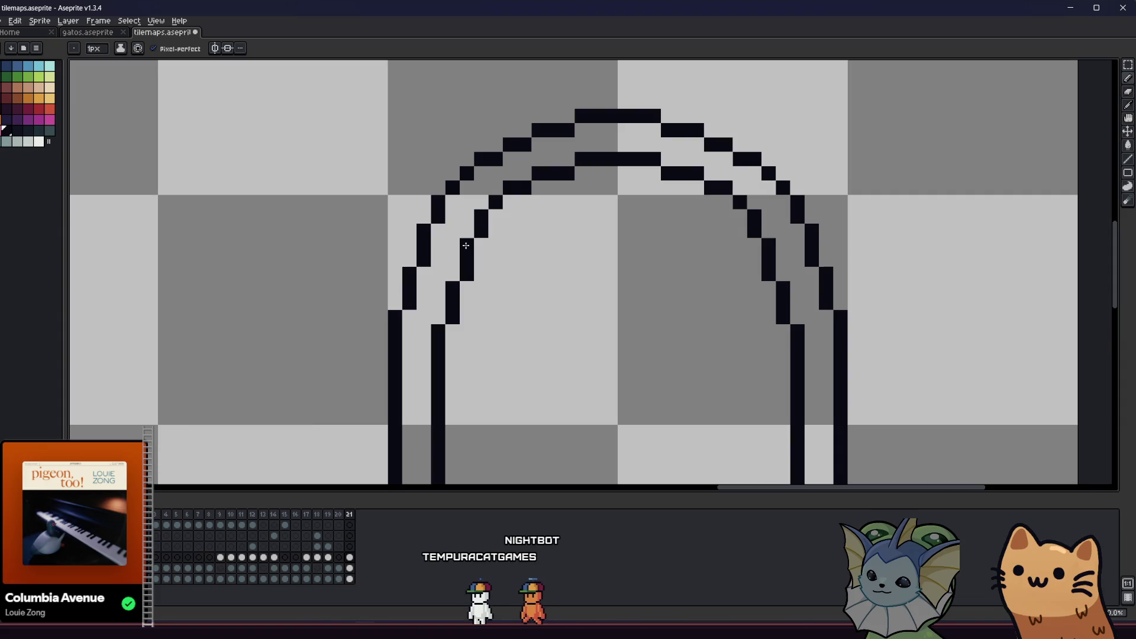
- Select the whole arch tile and squeeze it narrower to about 21 by 64 pixels
scroll(466, 245, "down", 5)
scroll(413, 287, "up", 1)
key("m")
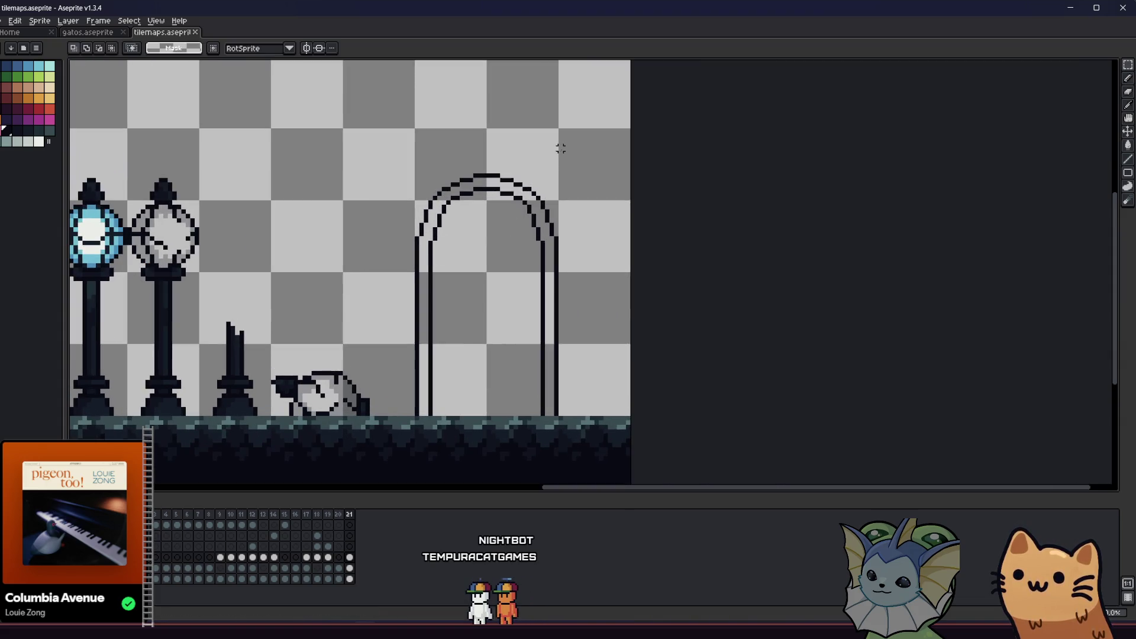
mouse_move(543, 201)
left_mouse_down()
mouse_move(427, 414)
mouse_move(413, 417)
left_mouse_up()
left_click_drag(560, 274, 513, 269)
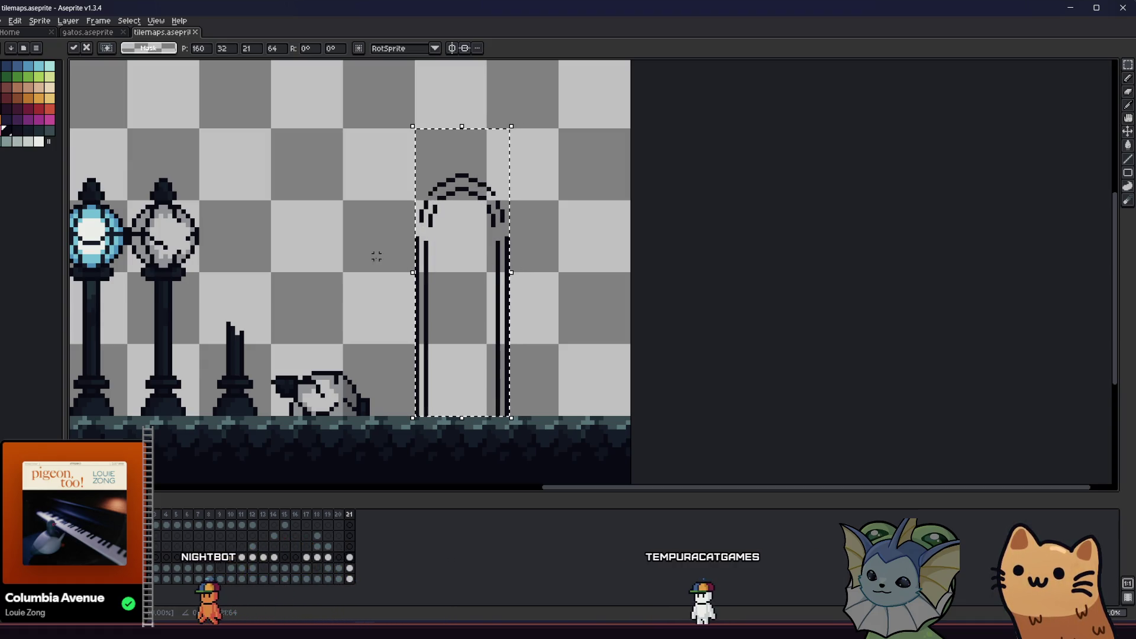
- Apply the narrowed arch and extend the left posts upward to meet the curve
key("Return")
scroll(425, 238, "up", 2)
key("b")
left_click(432, 215)
left_click(400, 226)
left_click_drag(410, 227, 410, 216)
left_click(410, 205)
right_click(399, 226)
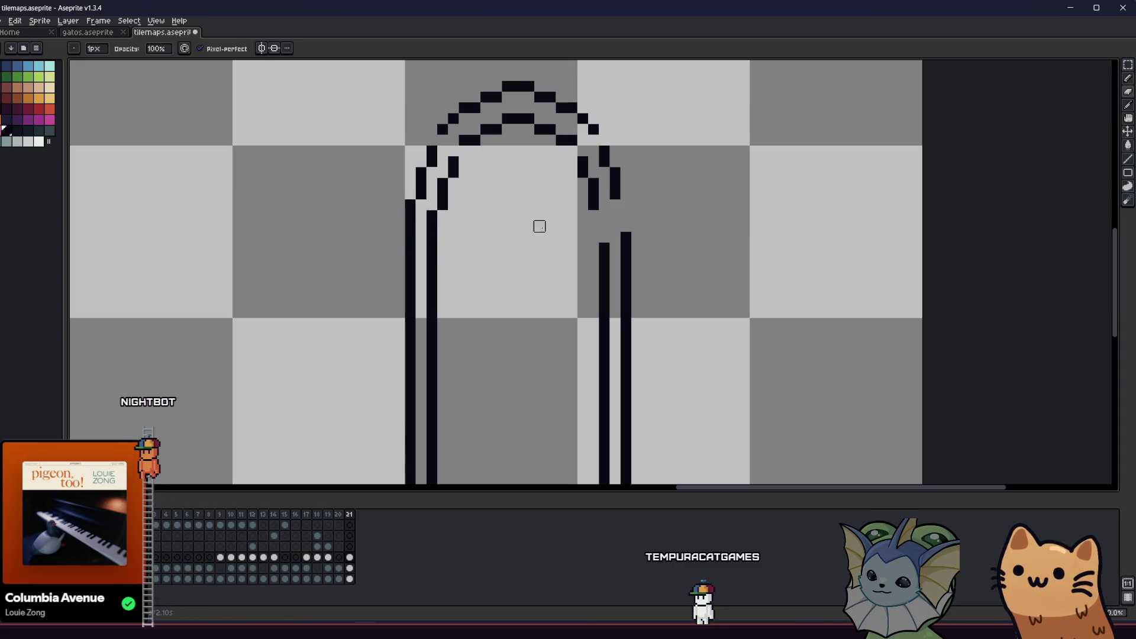
- Extend the right posts up to the curve and move the inner-left stair pixel lower
left_click_drag(604, 237, 604, 216)
left_click(615, 204)
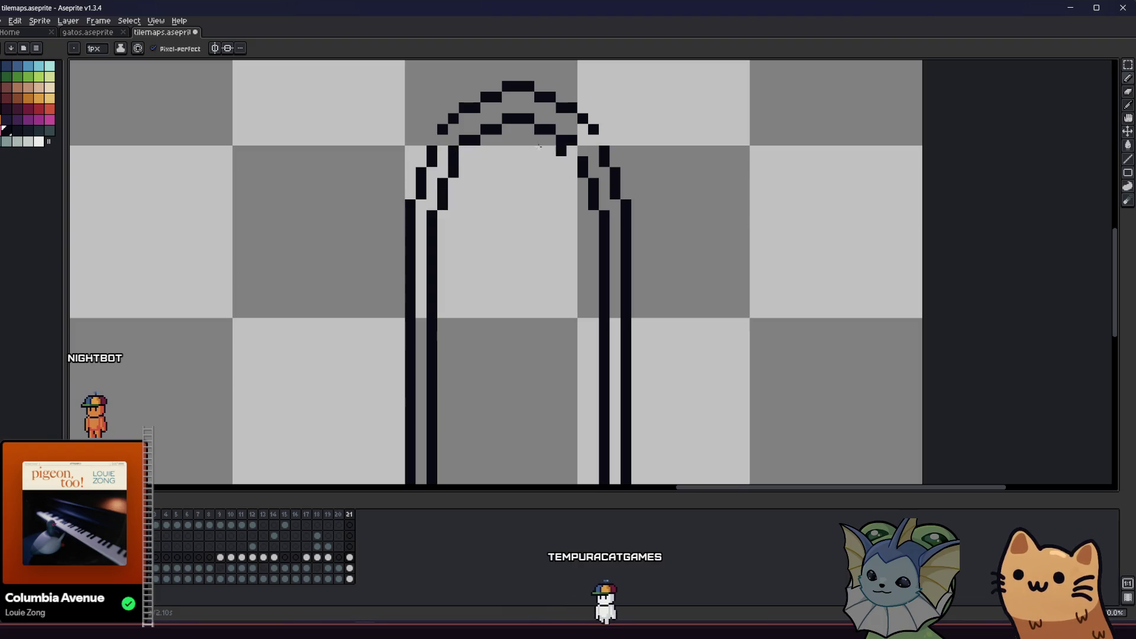
key("b")
left_click(465, 151)
right_click(465, 140)
left_click_drag(443, 142, 422, 199)
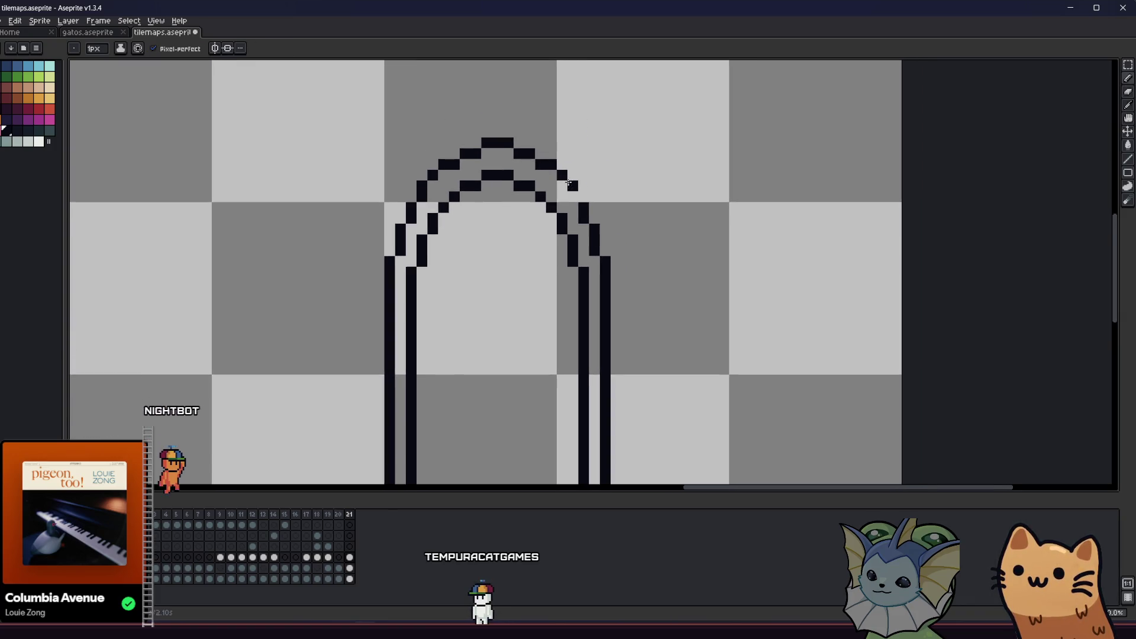
scroll(574, 193, "down", 5)
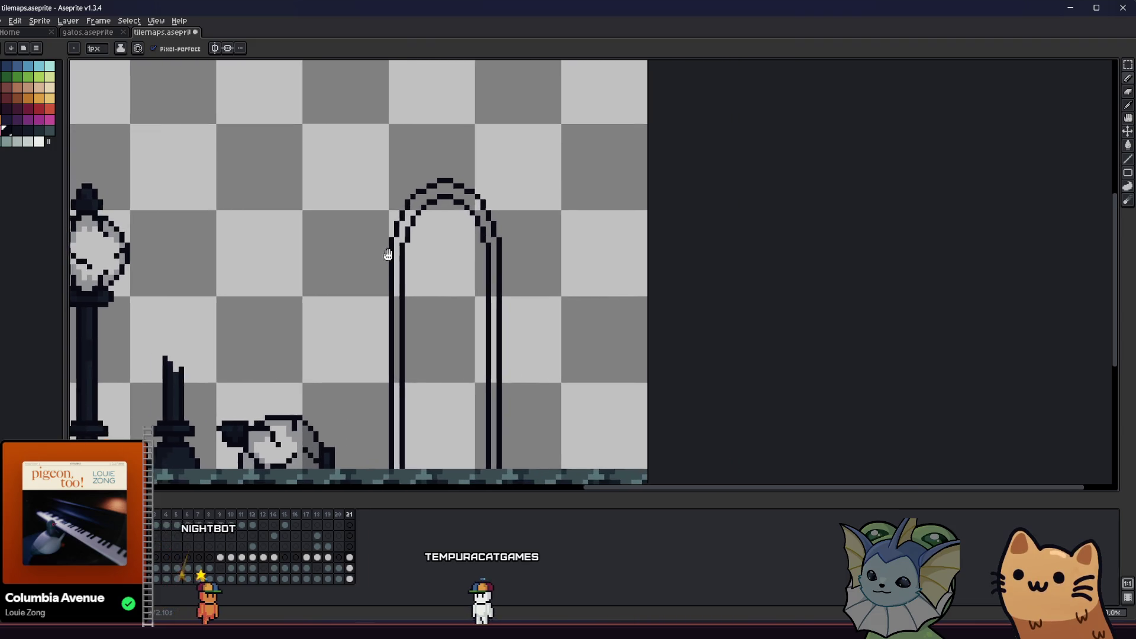
scroll(353, 247, "down", 3)
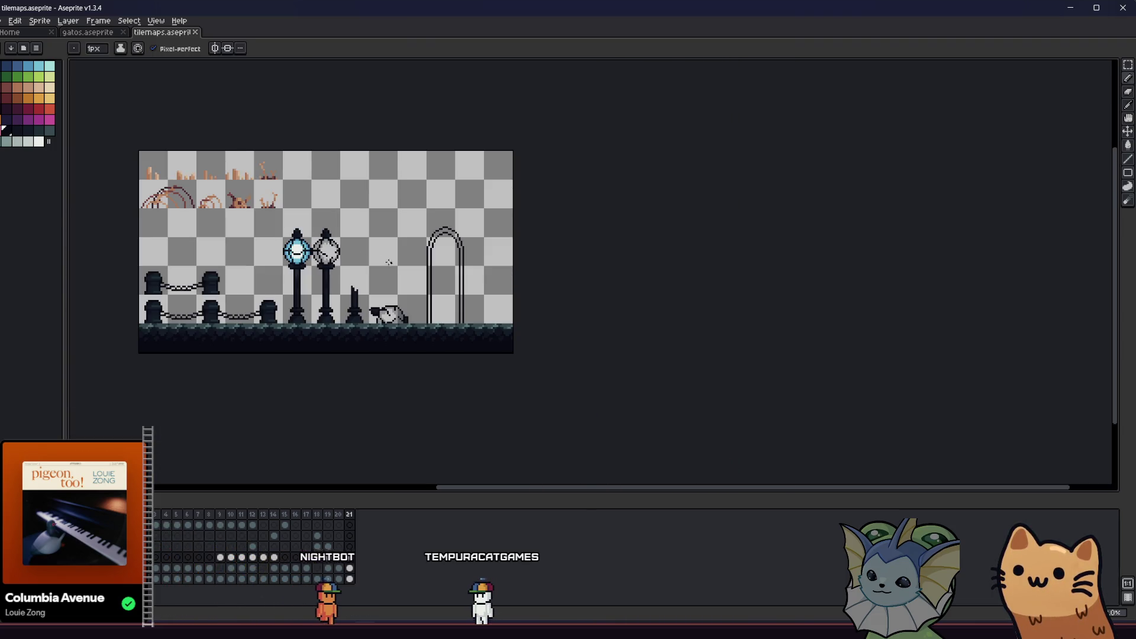
scroll(450, 261, "up", 2)
scroll(525, 209, "up", 3)
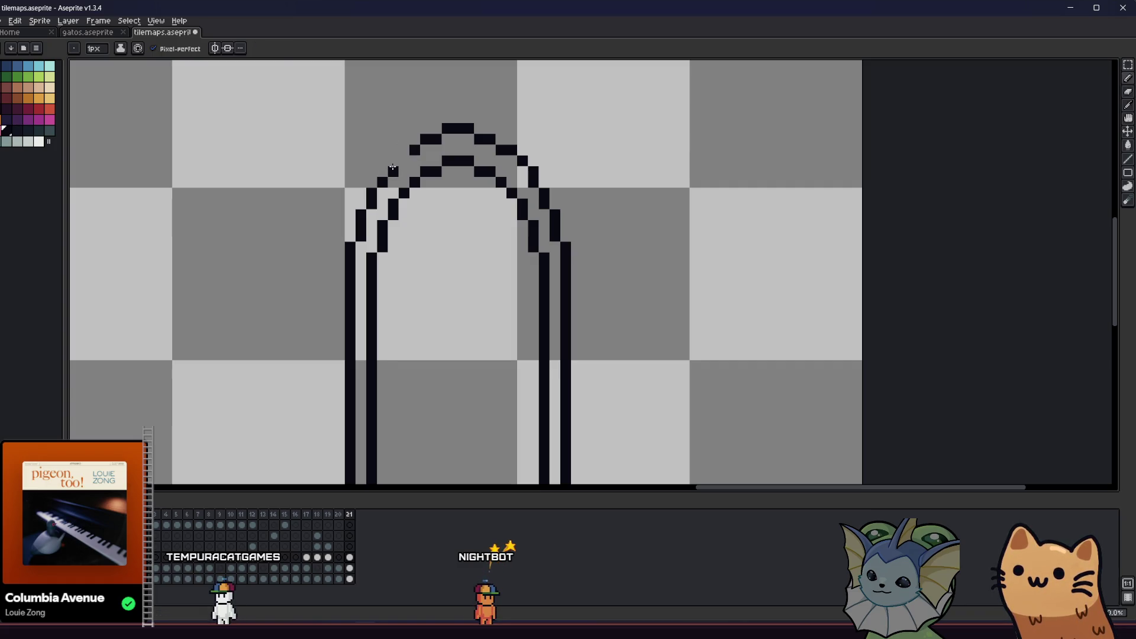
- Undo the last two arch pixels and draw a pointed spire at the arch's peak
key("ctrl+z")
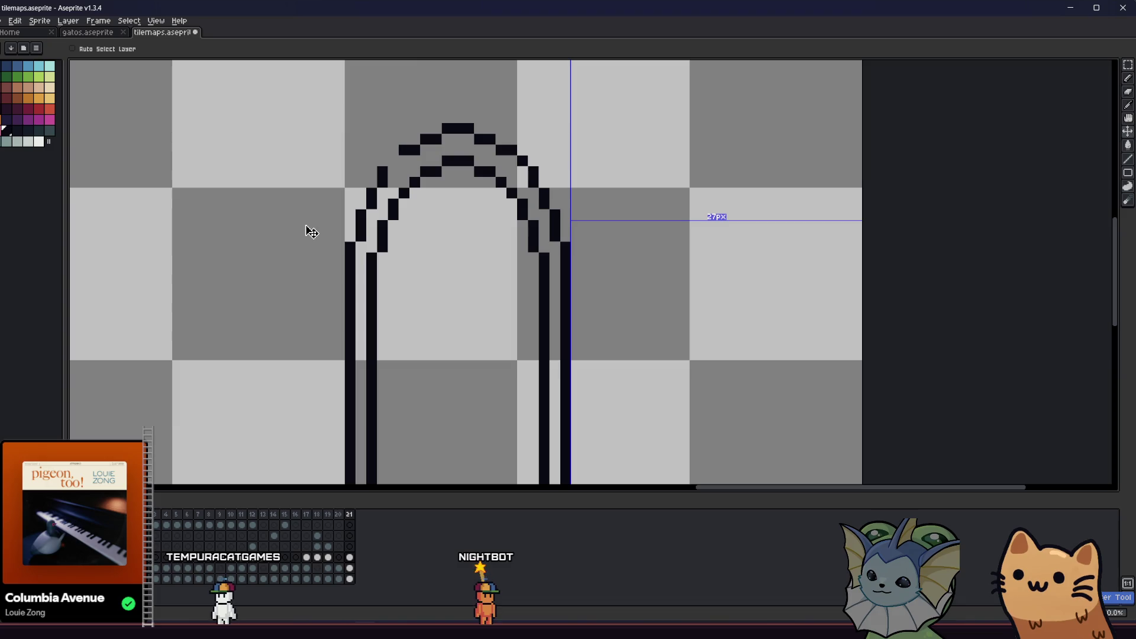
scroll(363, 269, "down", 4)
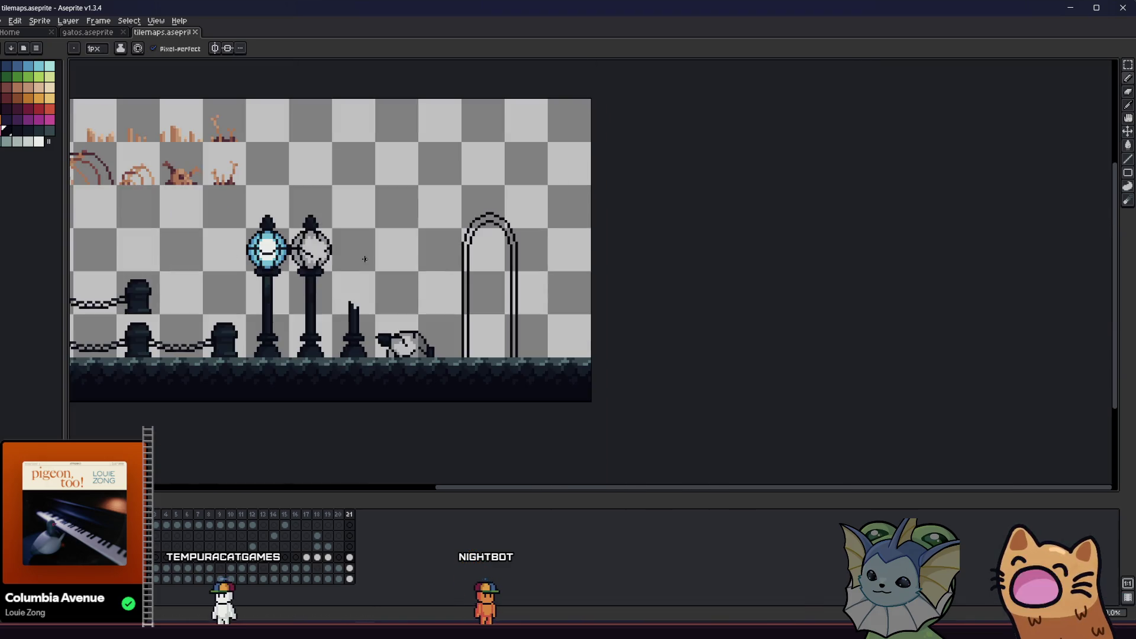
scroll(482, 268, "up", 2)
left_click(463, 226)
left_click(463, 212)
left_click_drag(453, 233, 442, 244)
- Save the tileset file and review the finished arch
scroll(414, 254, "down", 2)
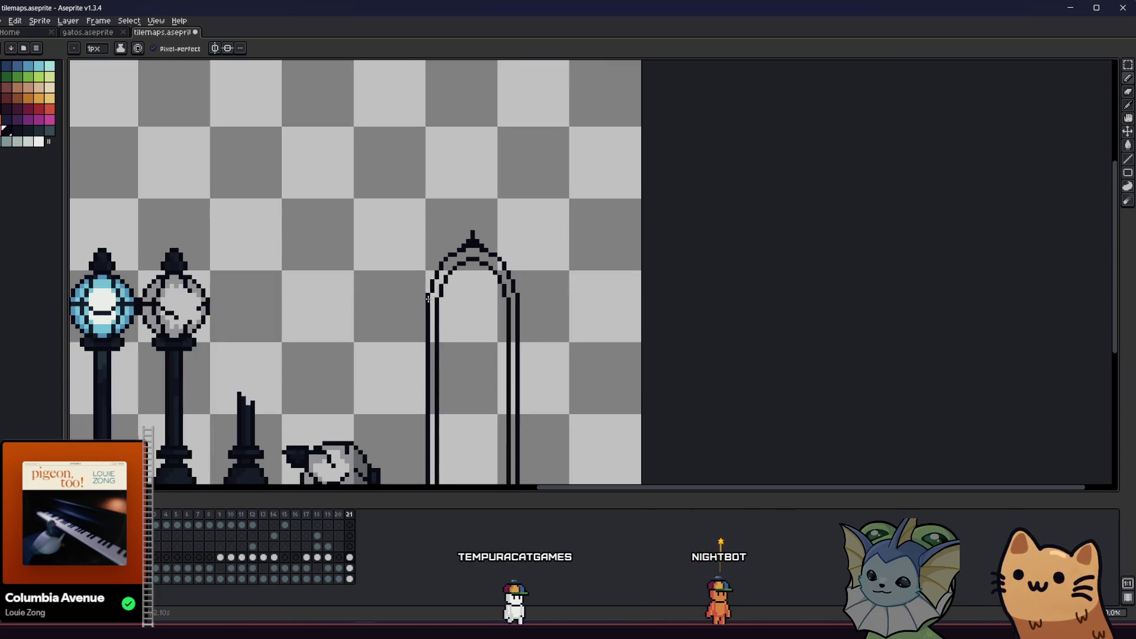
key("ctrl+s")
scroll(340, 277, "down", 1)
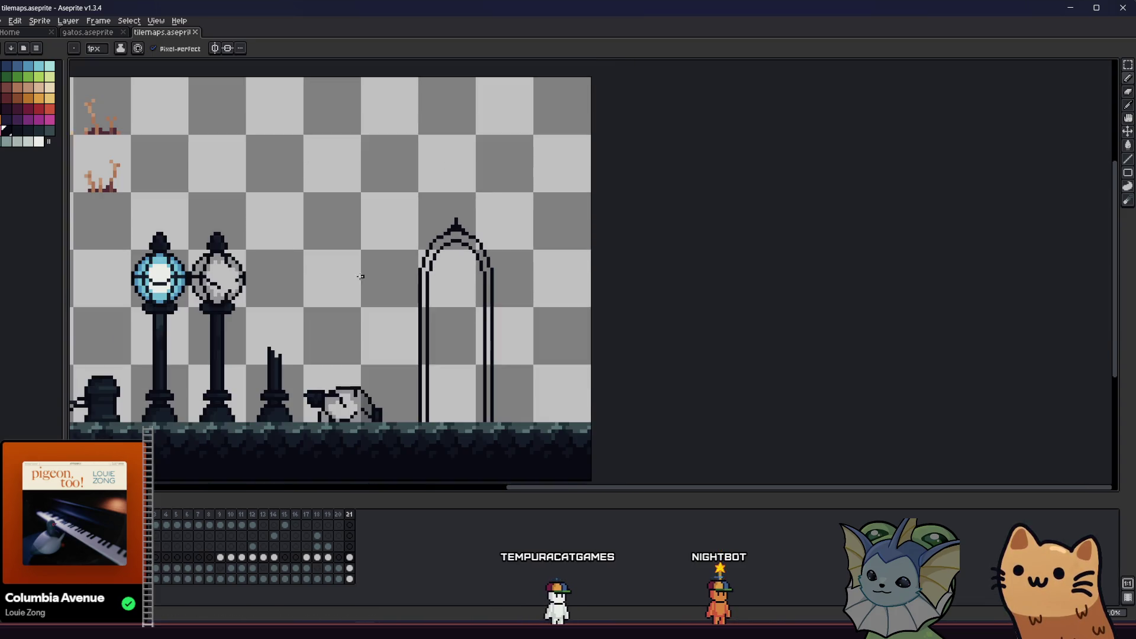
scroll(379, 266, "up", 3)
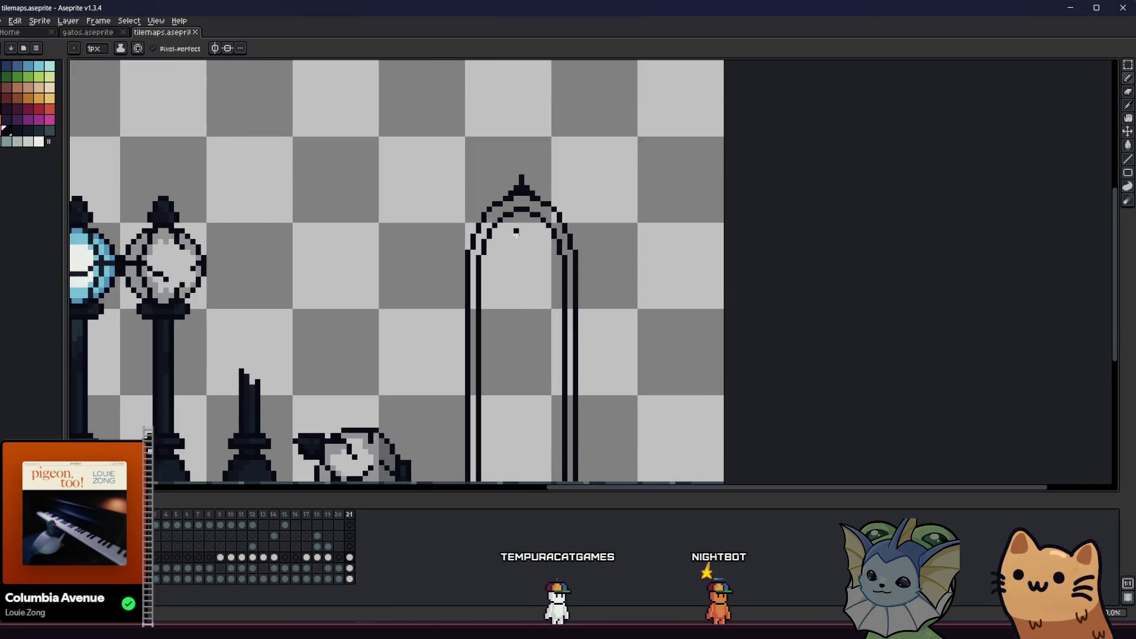
scroll(516, 232, "up", 2)
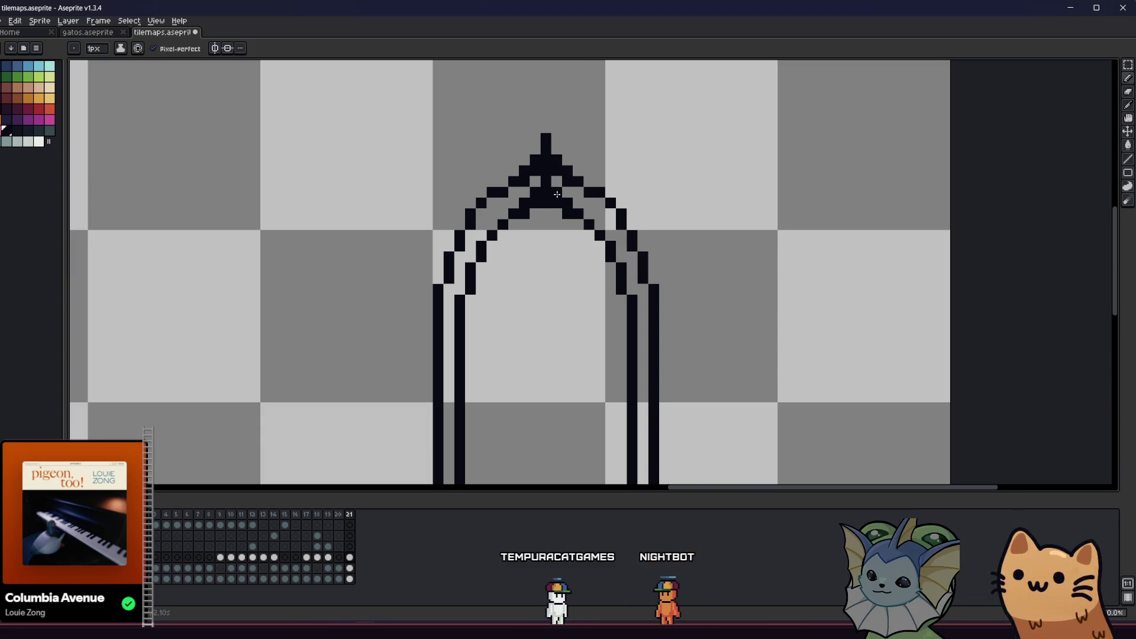
scroll(557, 194, "down", 5)
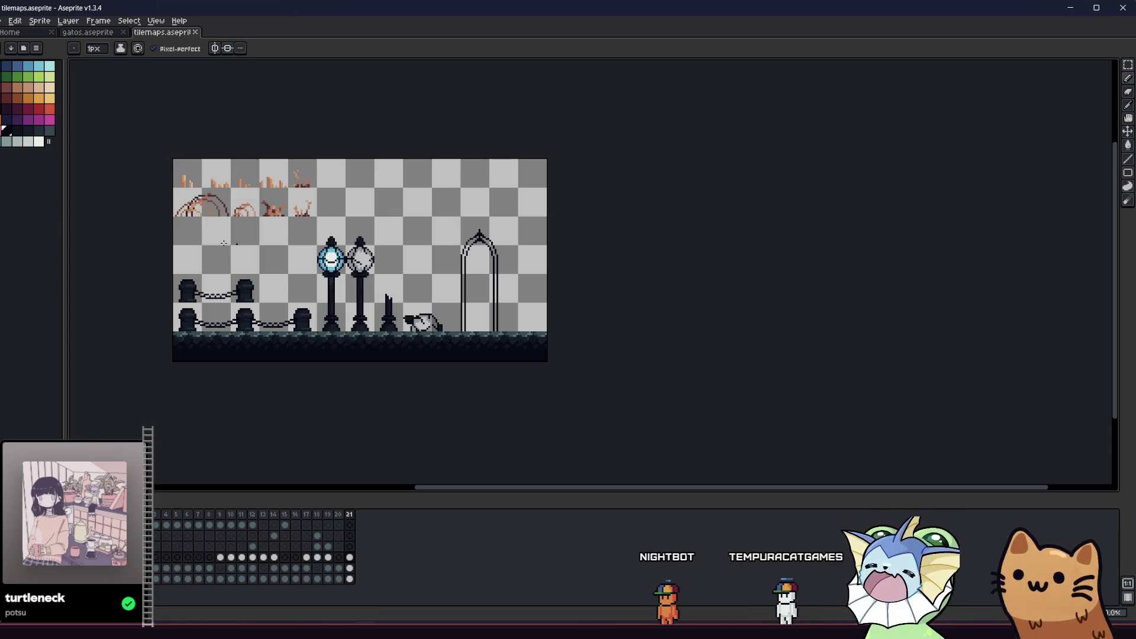
scroll(377, 253, "up", 3)
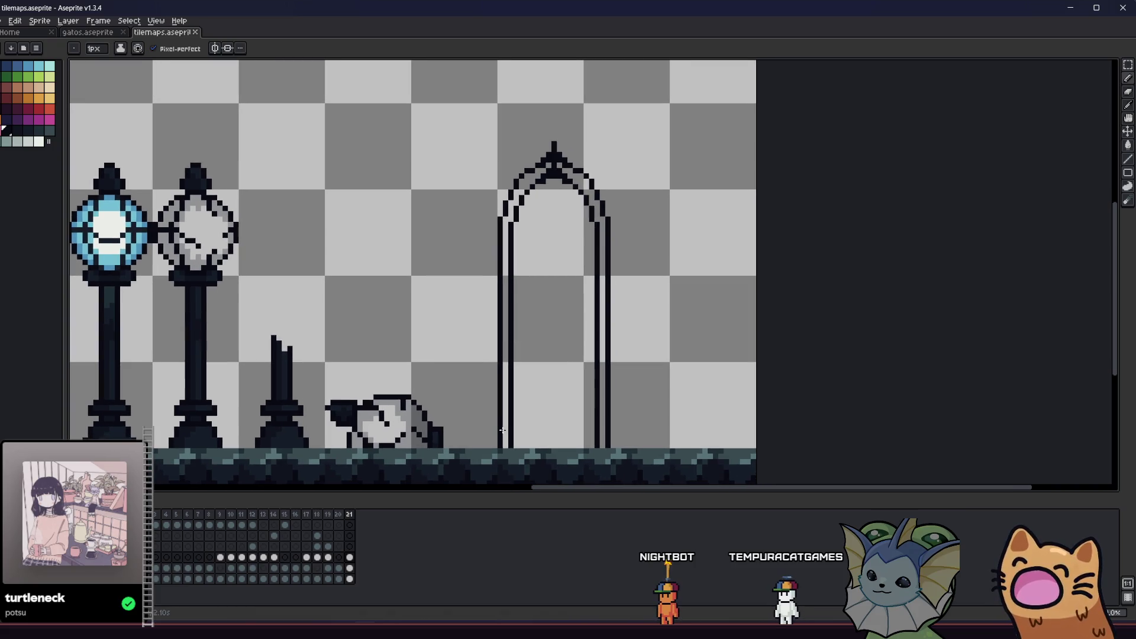
- Turn on vertical symmetry and move the axis to the arch's centre
left_click(215, 48)
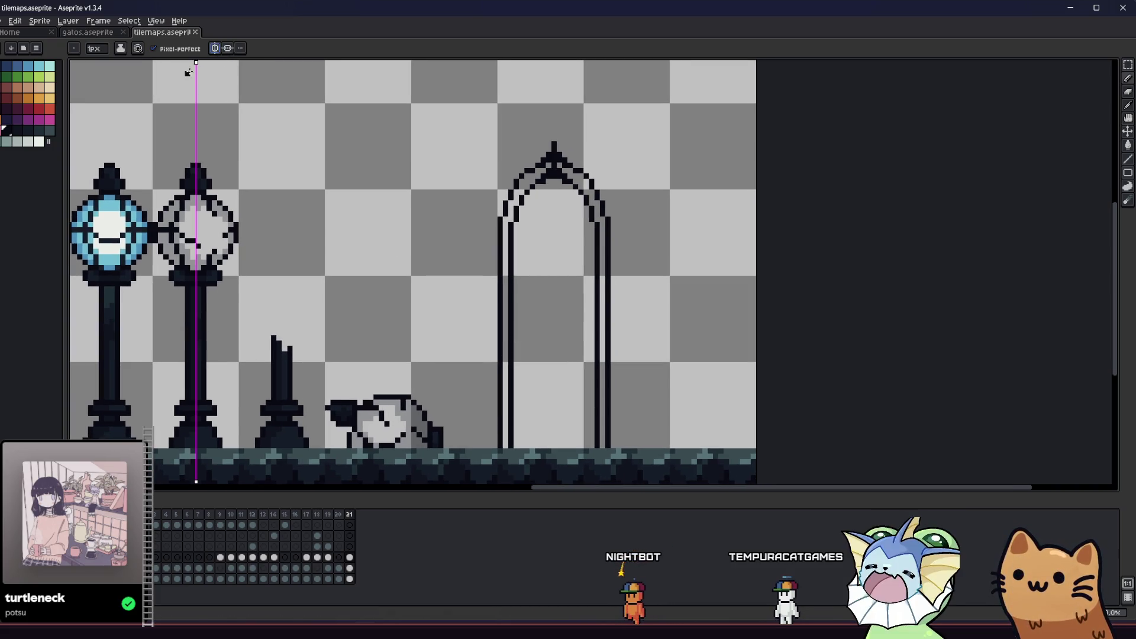
left_click_drag(197, 62, 555, 61)
scroll(540, 148, "up", 3)
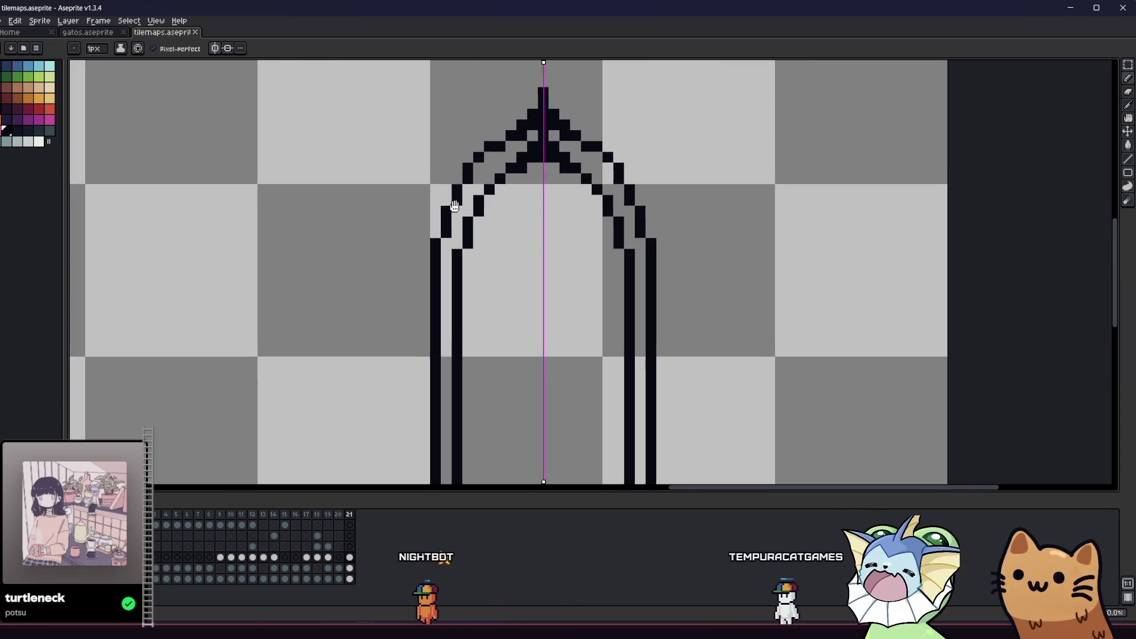
scroll(431, 274, "down", 3)
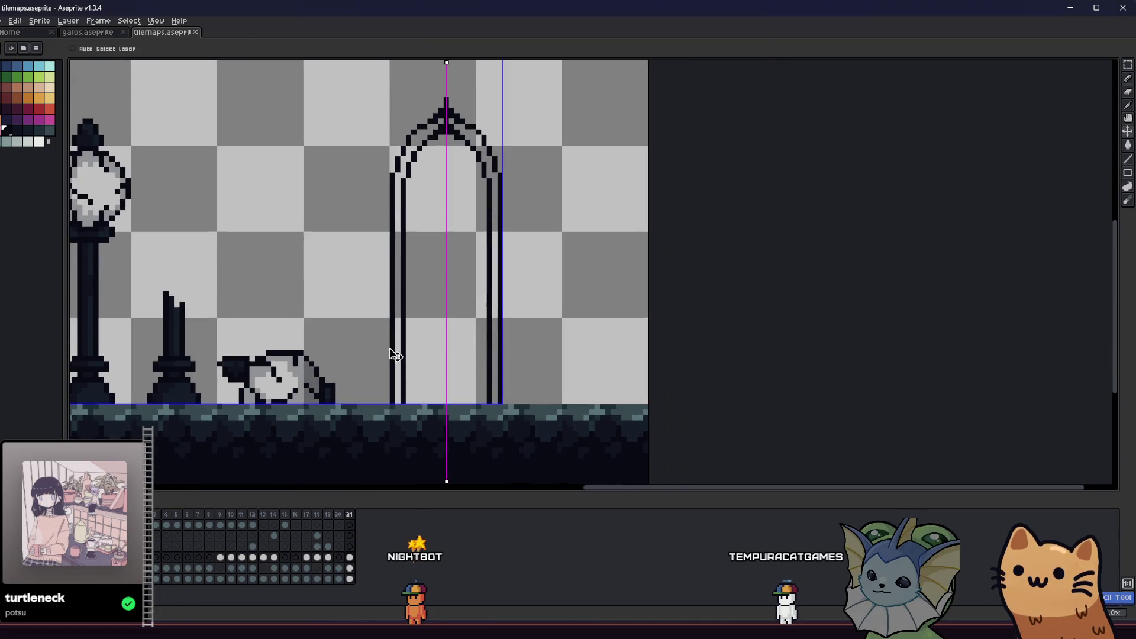
scroll(398, 394, "up", 1)
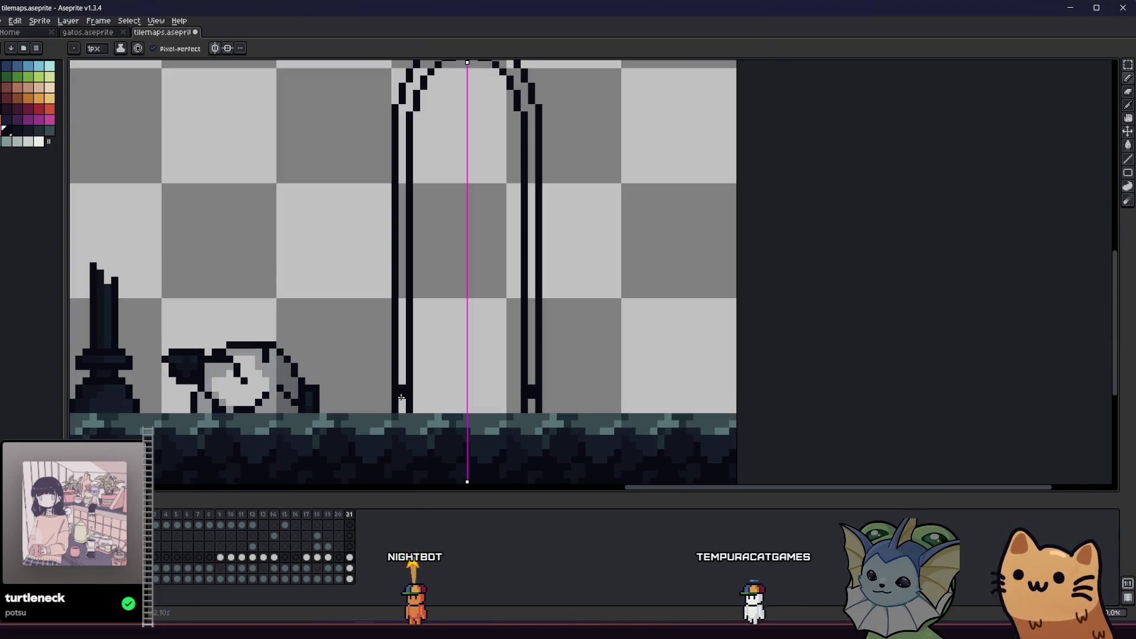
- Pencil dashed light-slot pixels down the left pillar, mirrored onto the right pillar
left_click(402, 392)
left_click(401, 359)
left_click(402, 325)
left_click(402, 316)
left_click(408, 335)
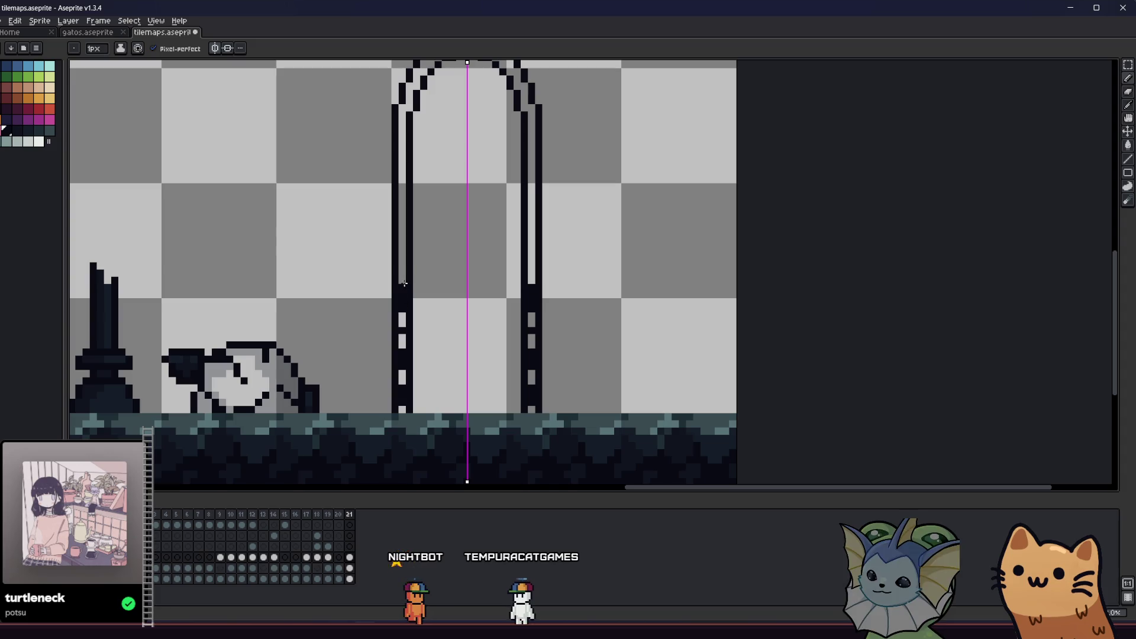
left_click_drag(403, 261, 339, 315)
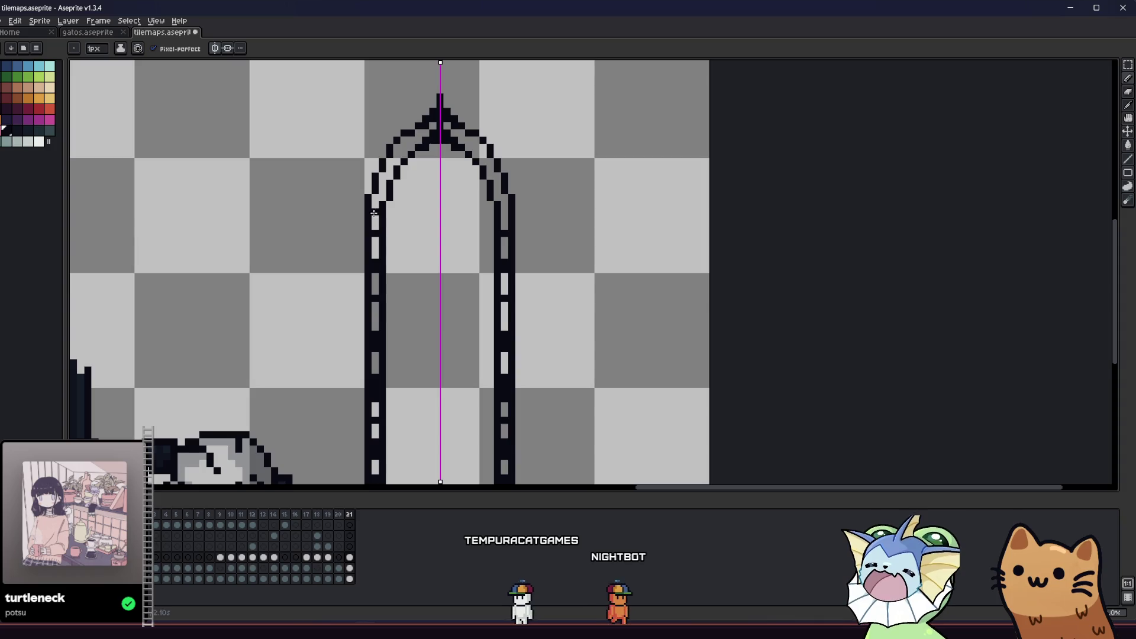
scroll(385, 213, "up", 2)
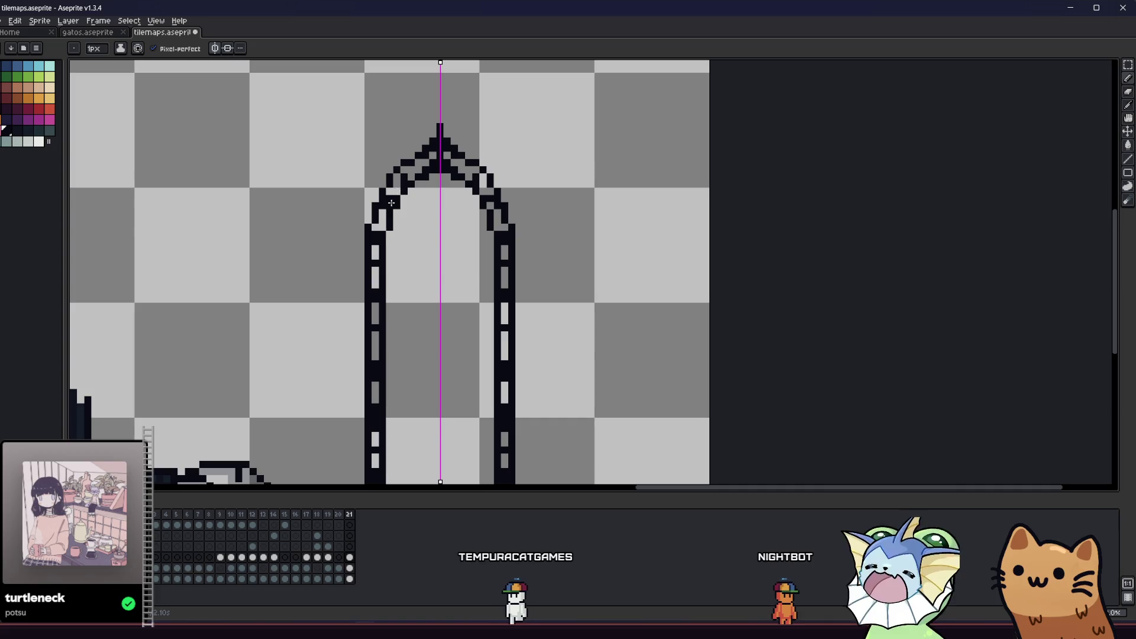
scroll(473, 177, "down", 2)
mouse_move(361, 249)
left_mouse_down()
mouse_move(448, 304)
mouse_move(485, 307)
left_mouse_up()
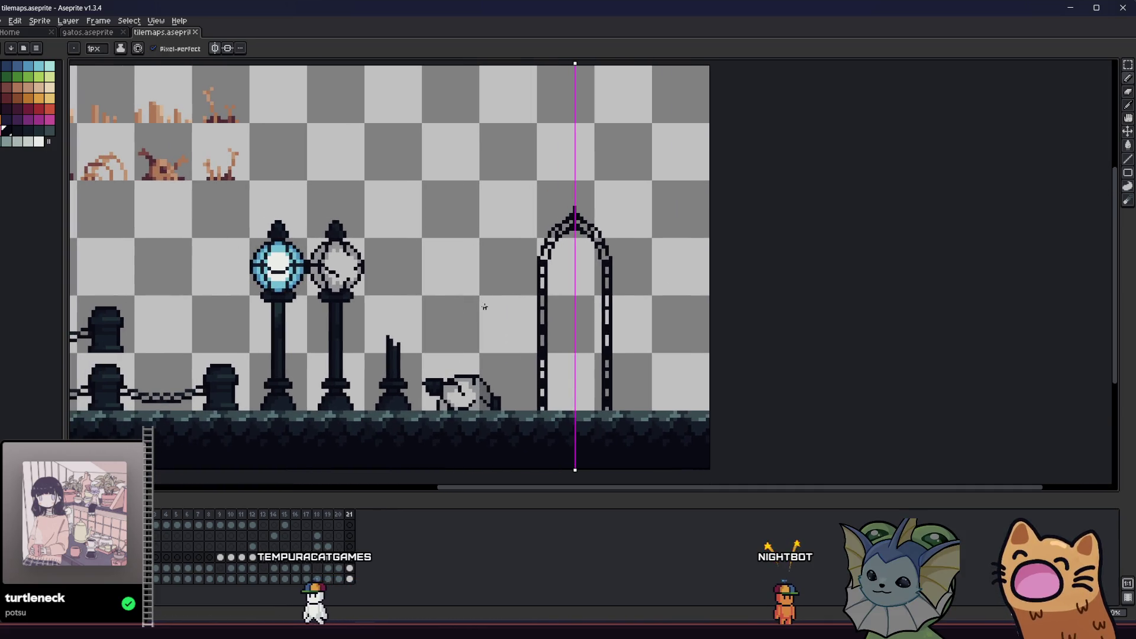
scroll(497, 307, "up", 1)
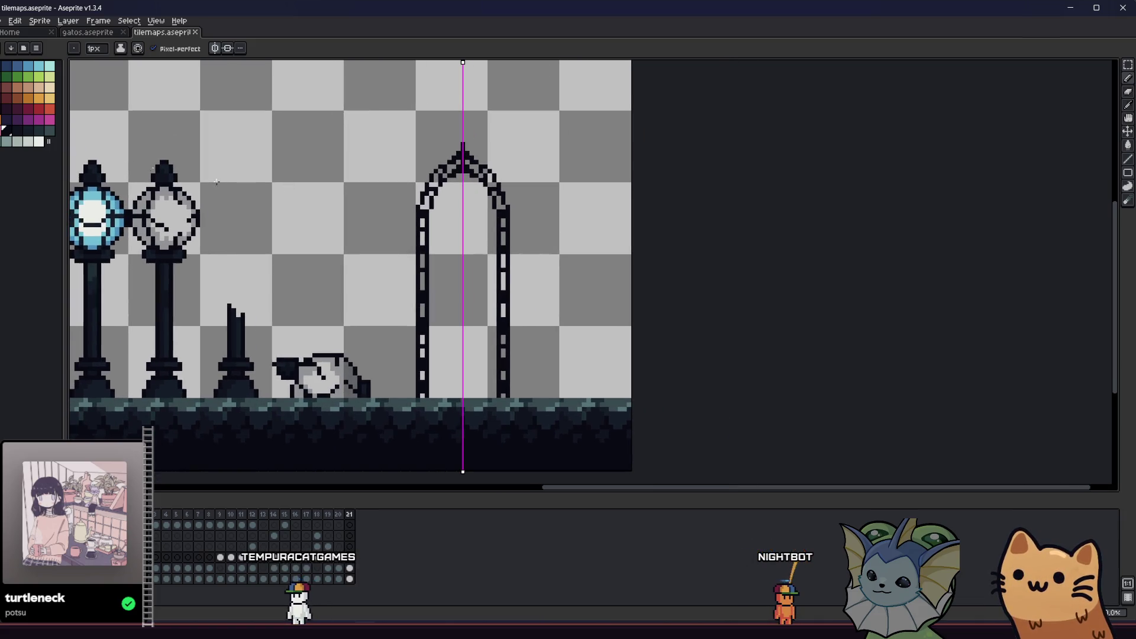
left_click(14, 129)
scroll(444, 284, "up", 1)
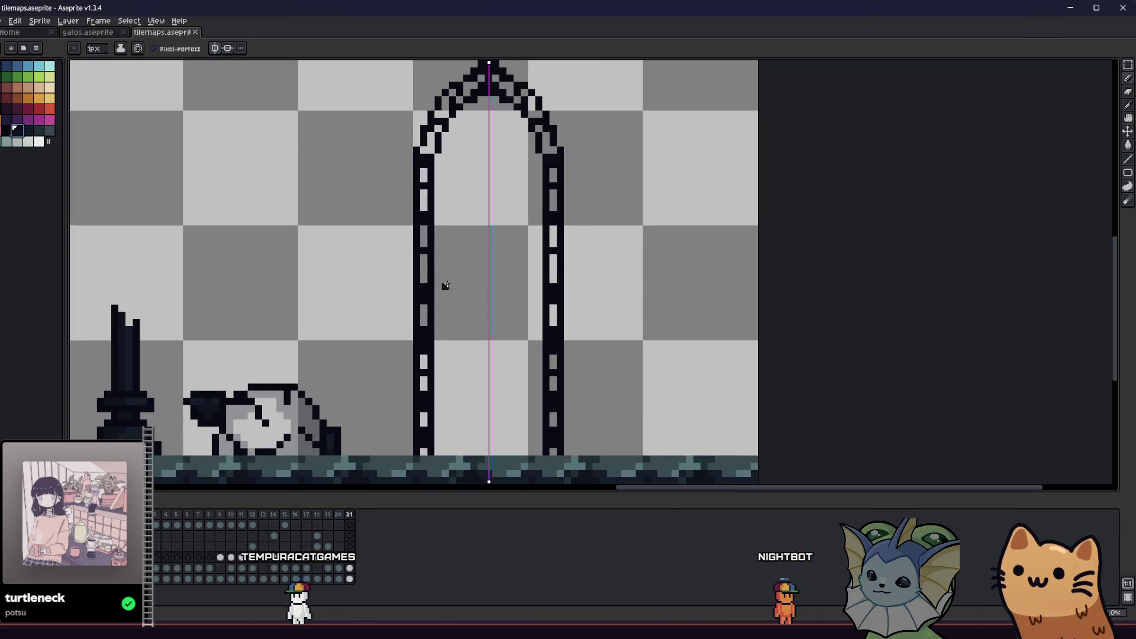
key("g")
left_click(421, 278)
scroll(420, 261, "down", 1)
left_click_drag(393, 265, 386, 296)
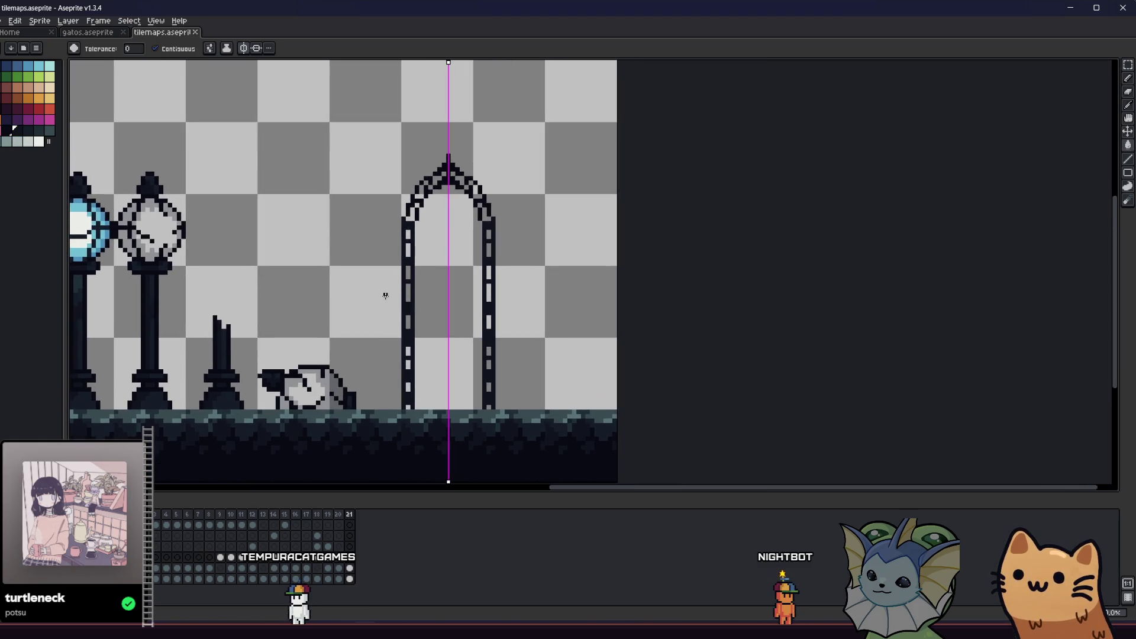
left_click(273, 272)
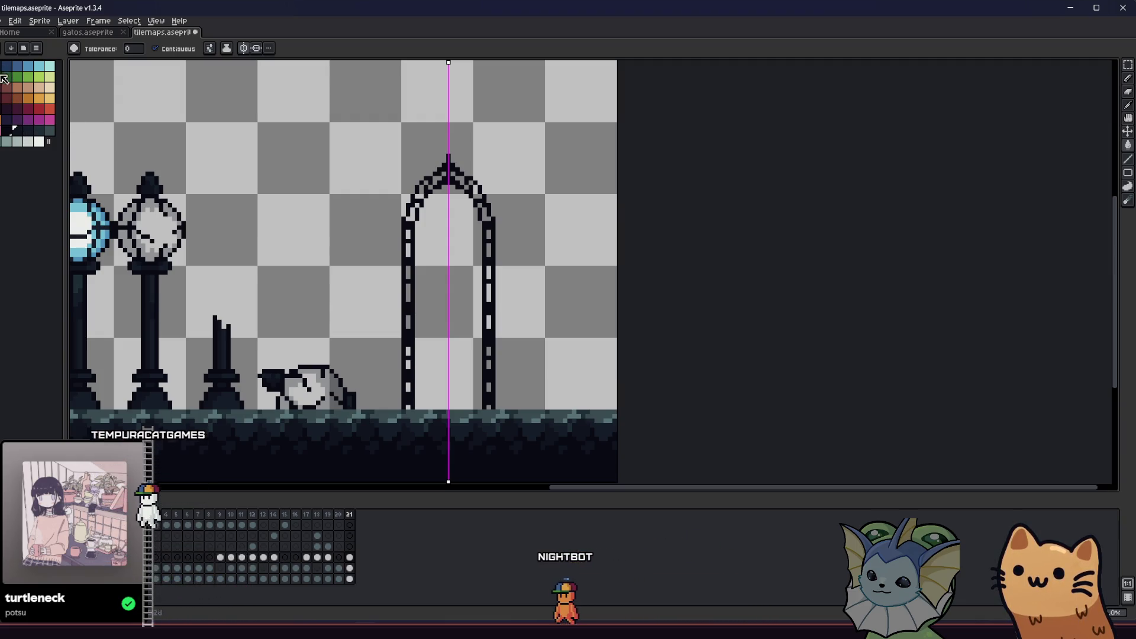
mouse_move(279, 252)
left_mouse_down()
mouse_move(335, 261)
mouse_move(260, 260)
mouse_move(267, 323)
mouse_move(385, 284)
mouse_move(454, 290)
left_mouse_up()
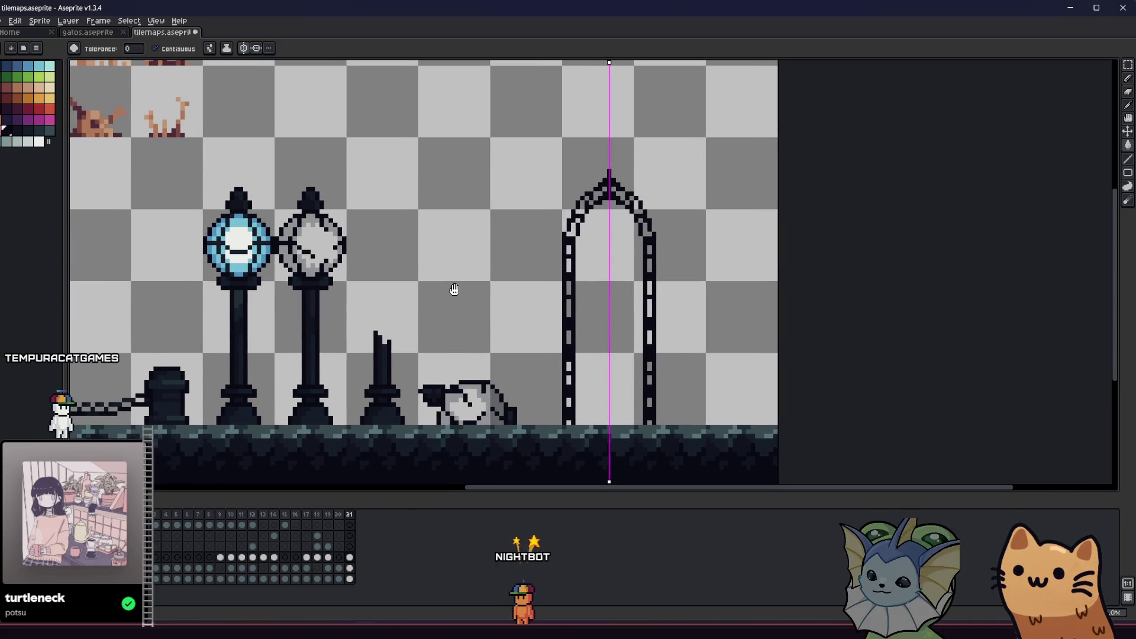
scroll(617, 183, "up", 2)
scroll(596, 167, "up", 1)
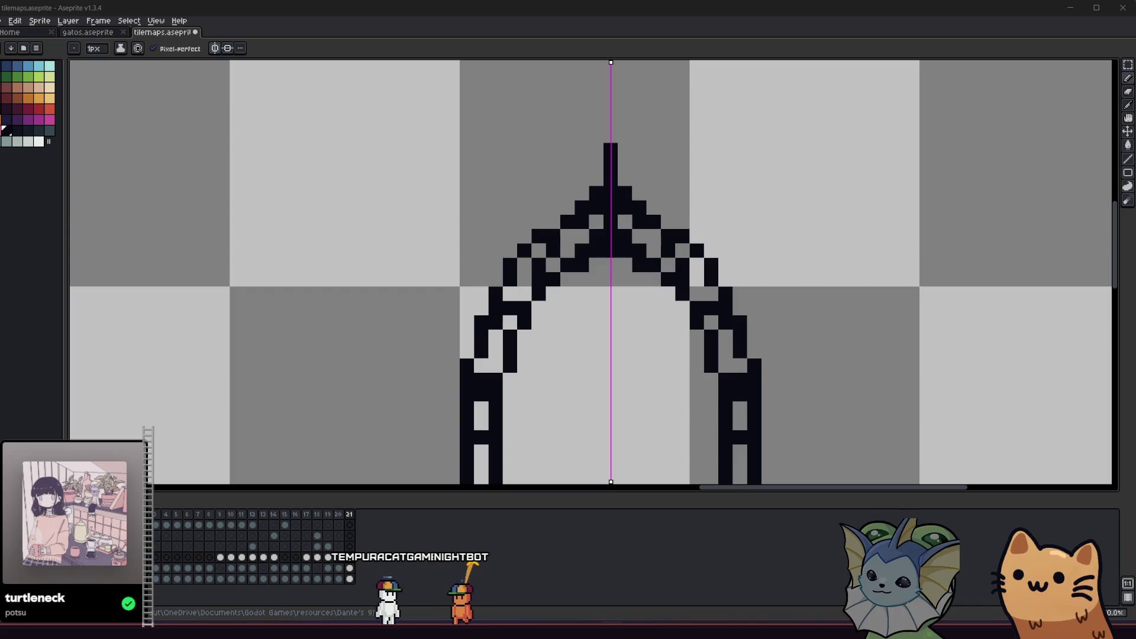
left_click_drag(385, 337, 385, 312)
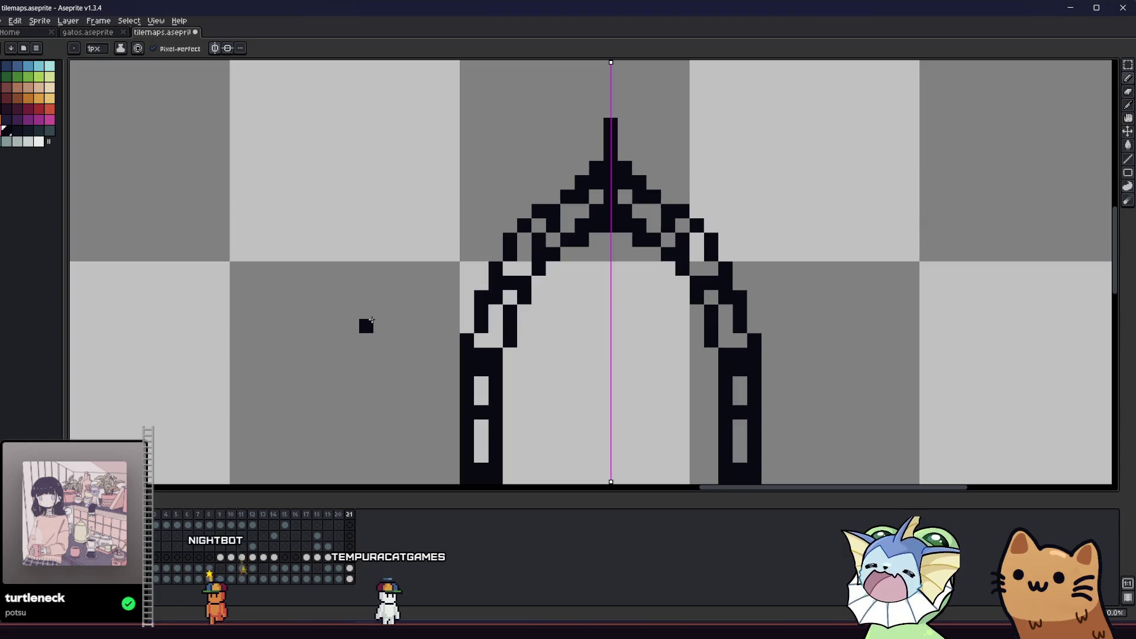
scroll(366, 326, "down", 1)
left_click_drag(358, 388, 439, 284)
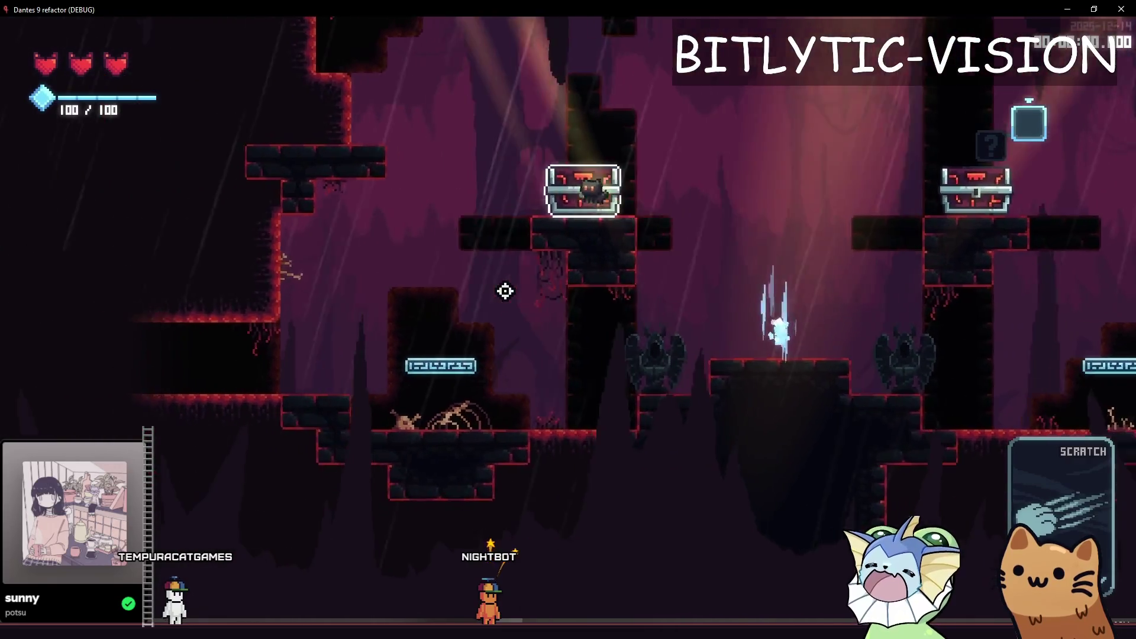
- Use the debug menu's TP TO ROOM list to teleport the player into another room
key("a")
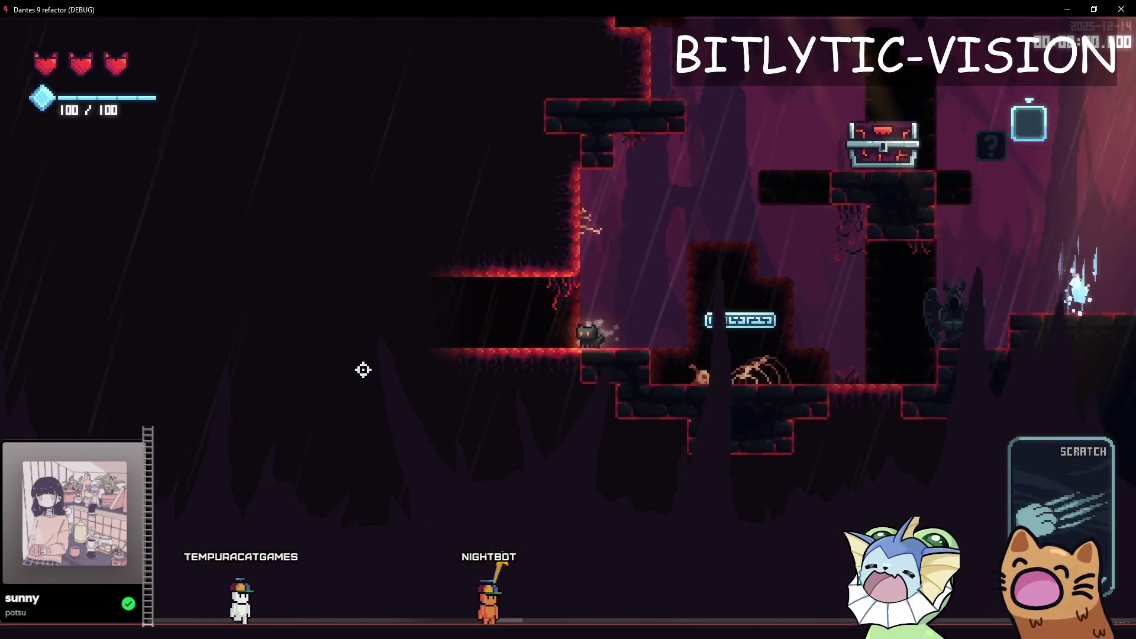
key("grave")
scroll(186, 343, "down", 5)
left_click(139, 257)
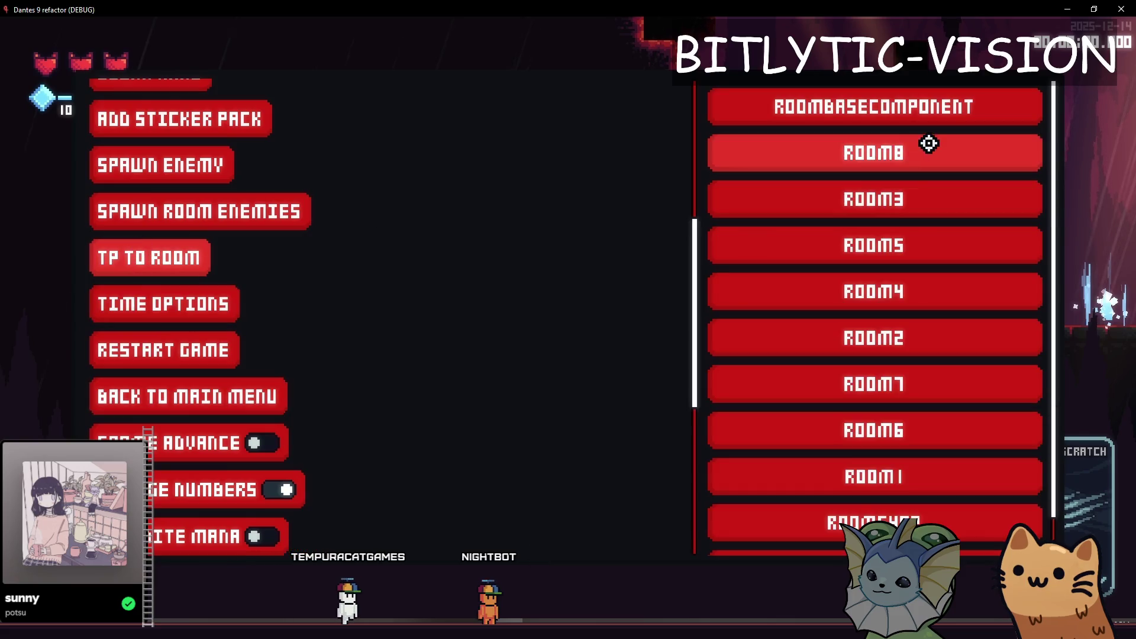
left_click(857, 479)
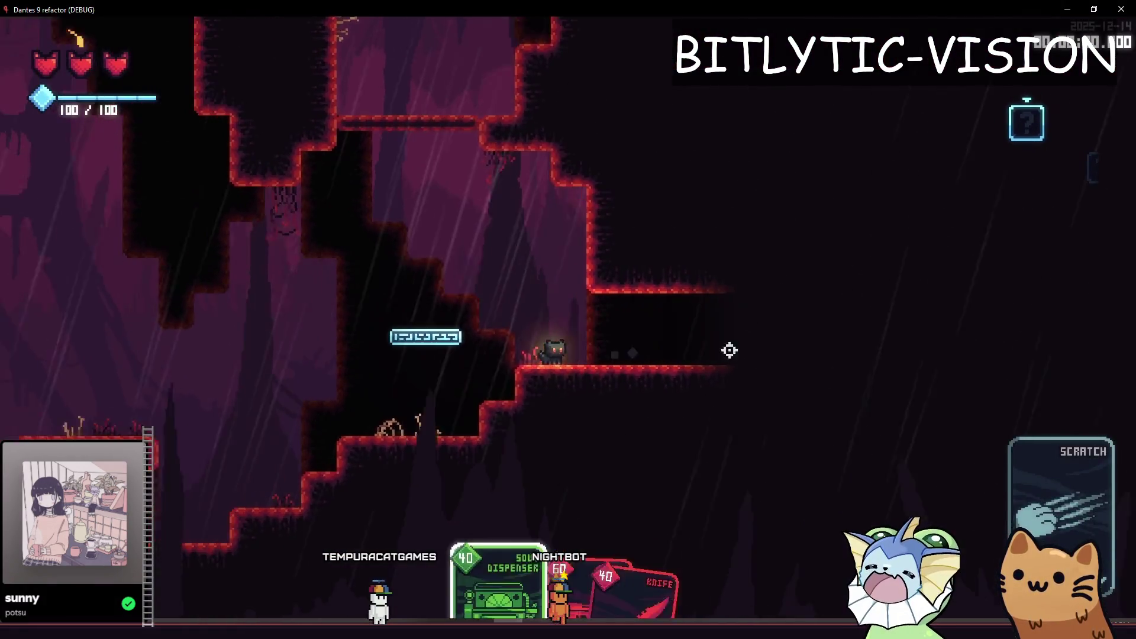
- Run the player left into the lower cave, then stop the game
key("a")
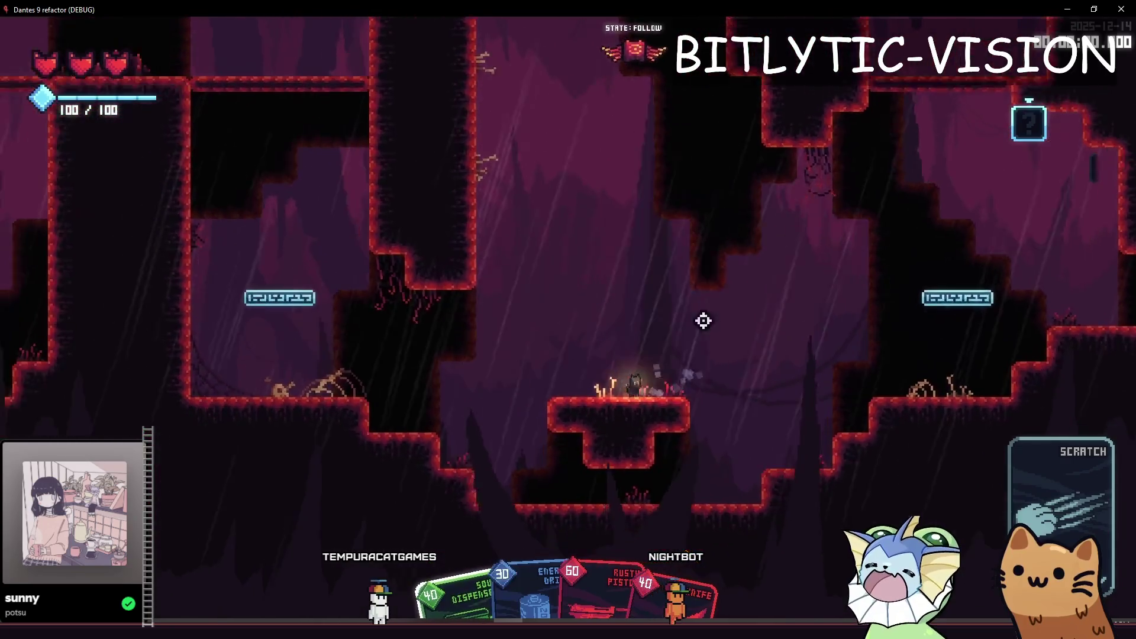
key("F8")
left_click(601, 220)
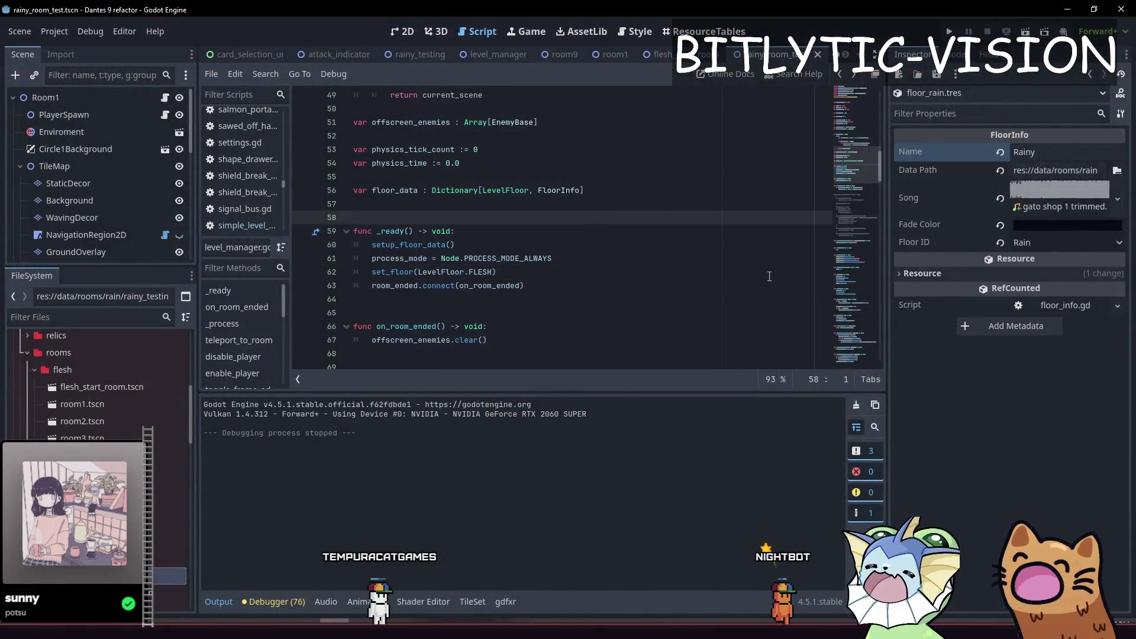
- Recommit the Rainy floor's Data Path as res://data/rooms/rain; start, then cancel, duplicating rainy_room_test.tscn
left_click(1059, 170)
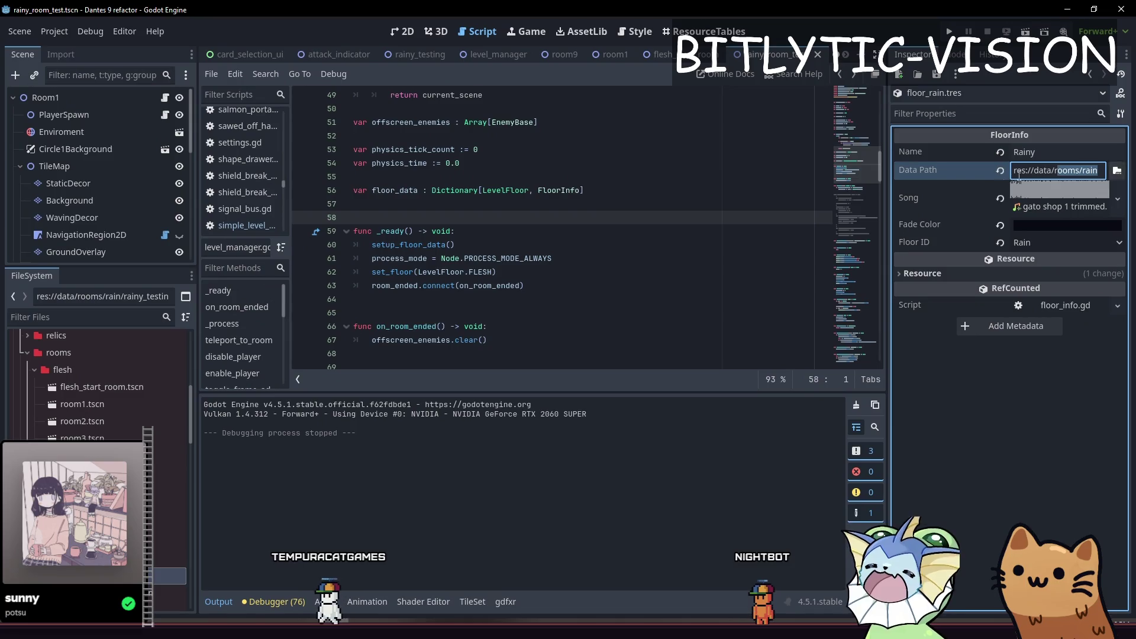
left_click(119, 515)
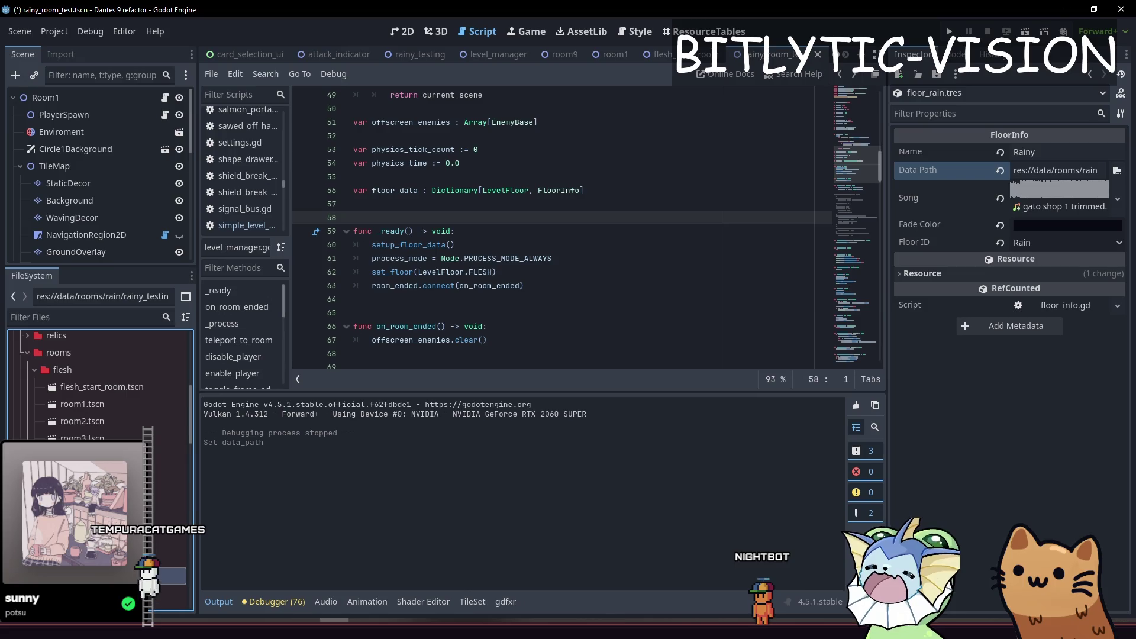
key("Up")
key("ctrl+d")
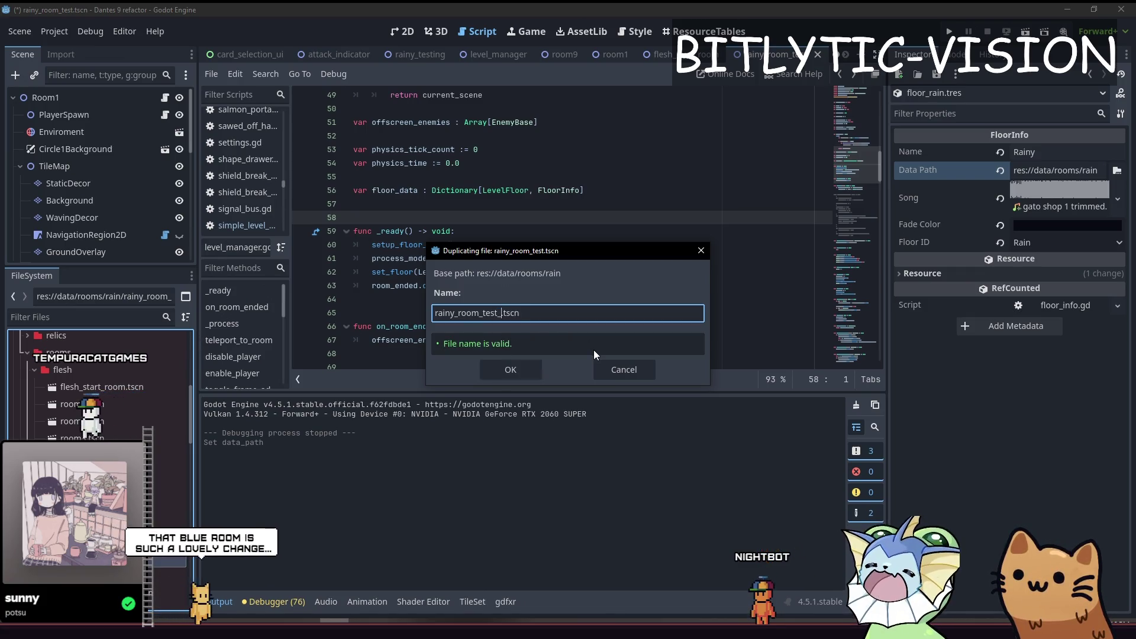
key("Escape")
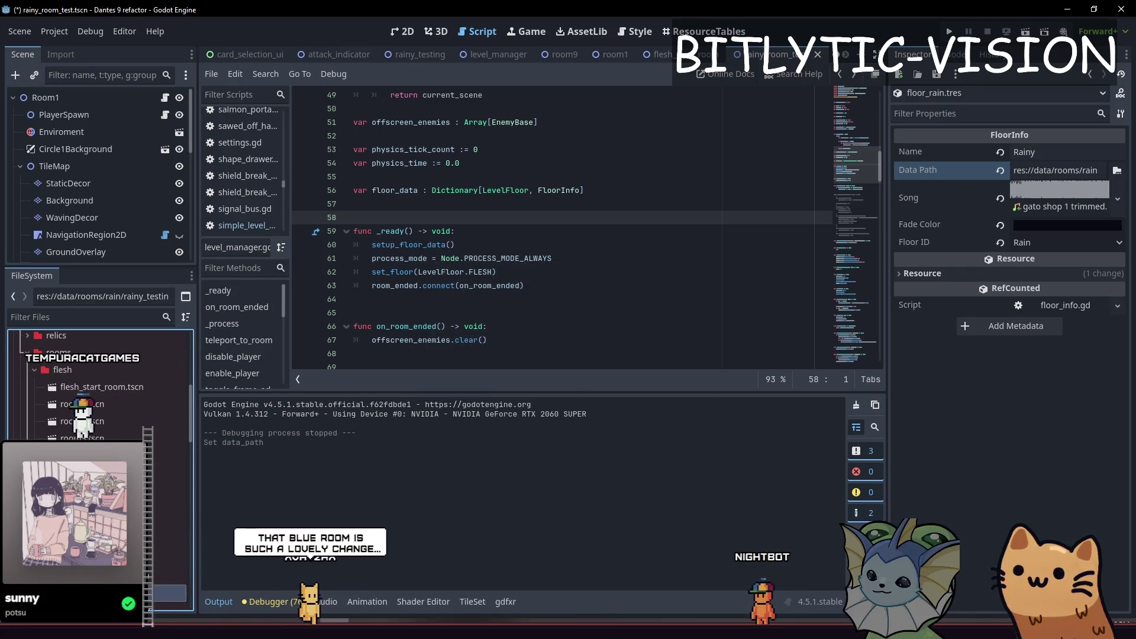
left_click(169, 592)
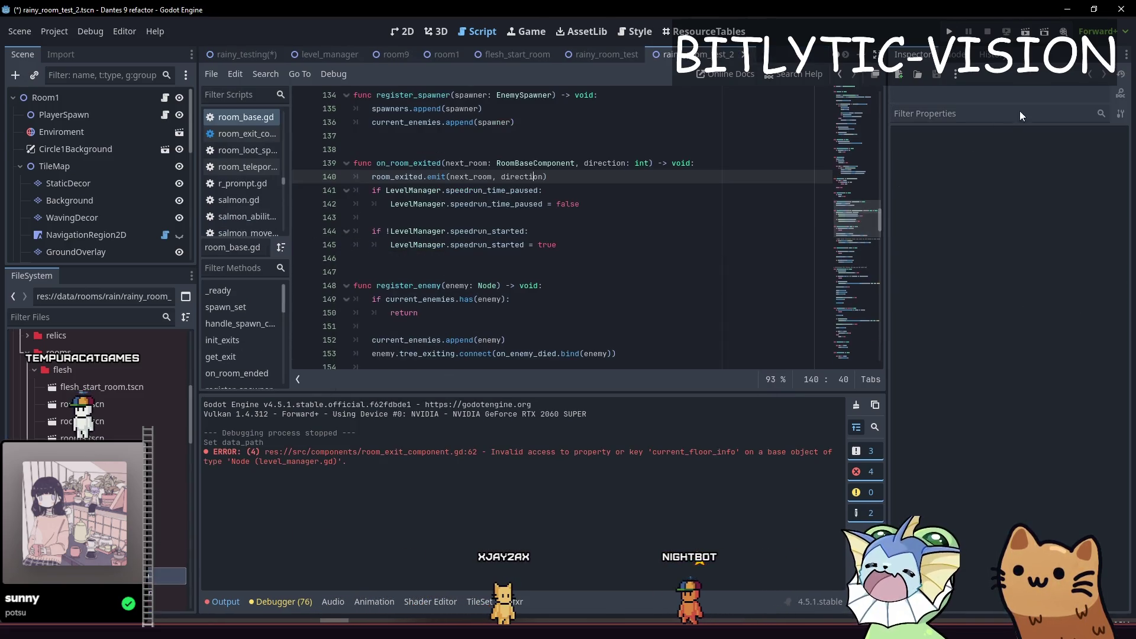
- Check Room1's Room Type in the current scene, leaving it as Enemy
left_click(106, 98)
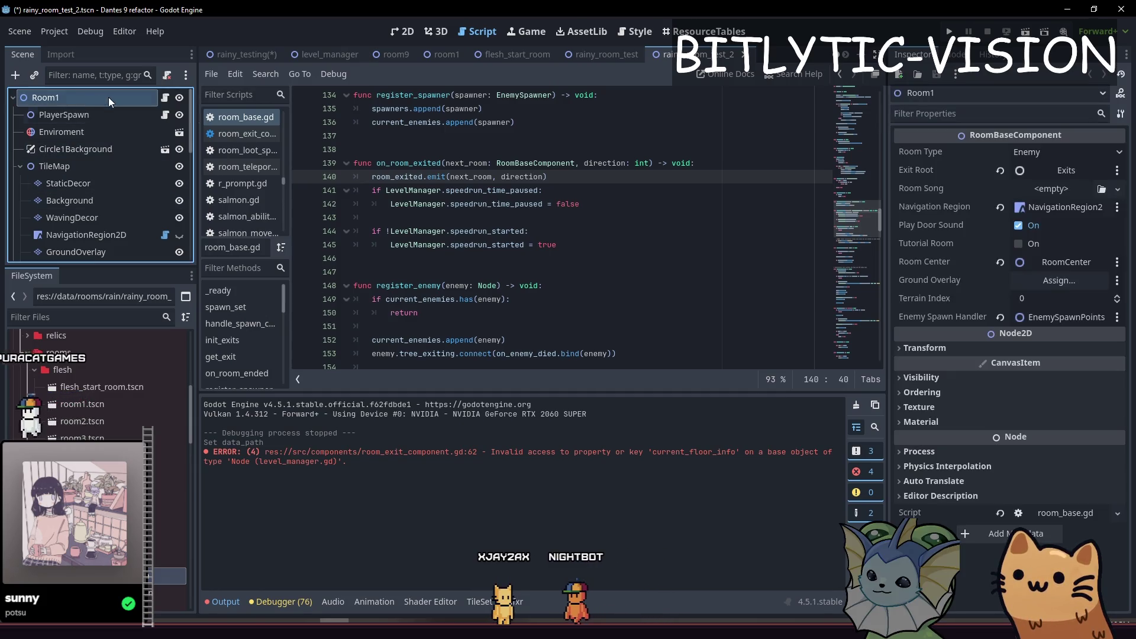
left_click(1049, 152)
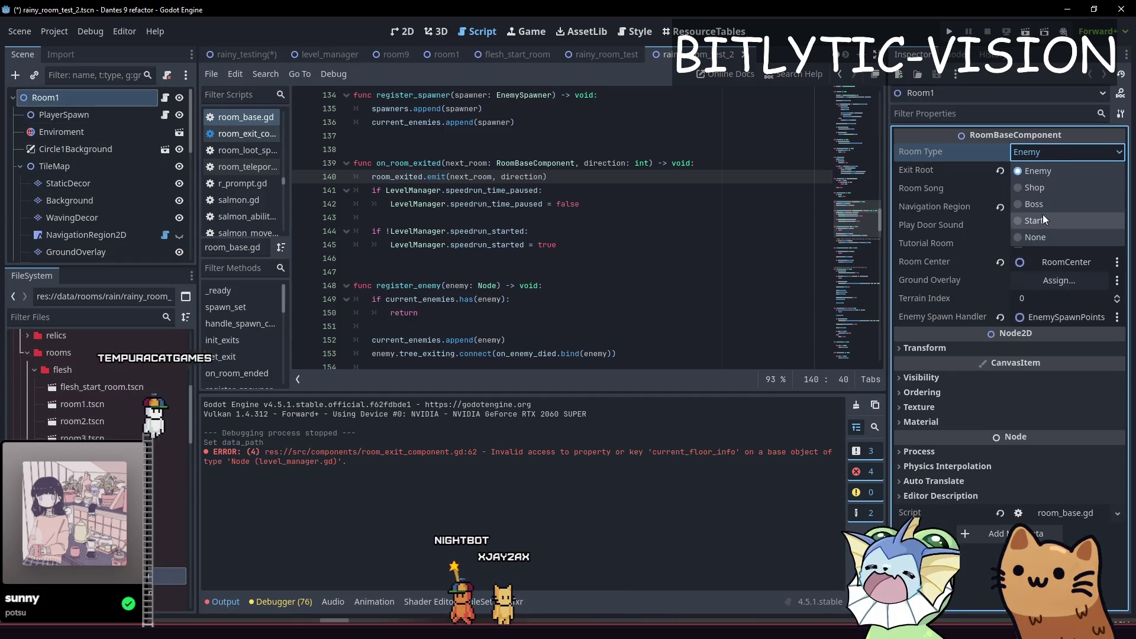
left_click(1046, 171)
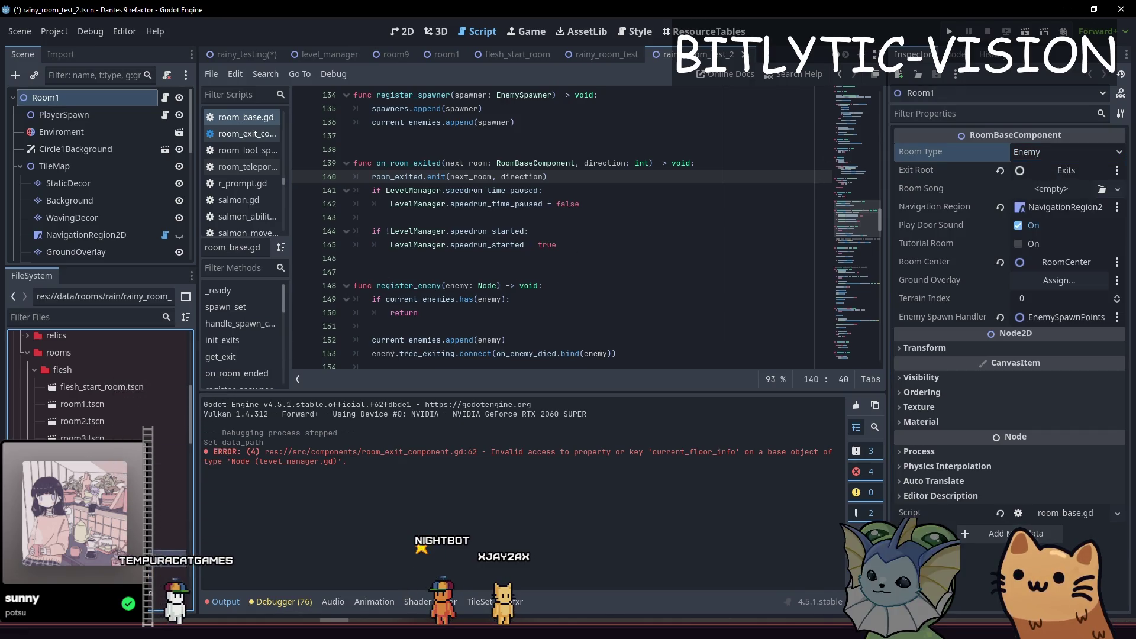
- In the rainy_room_test scene, change Room1's Room Type to Start
left_click(602, 53)
left_click(92, 96)
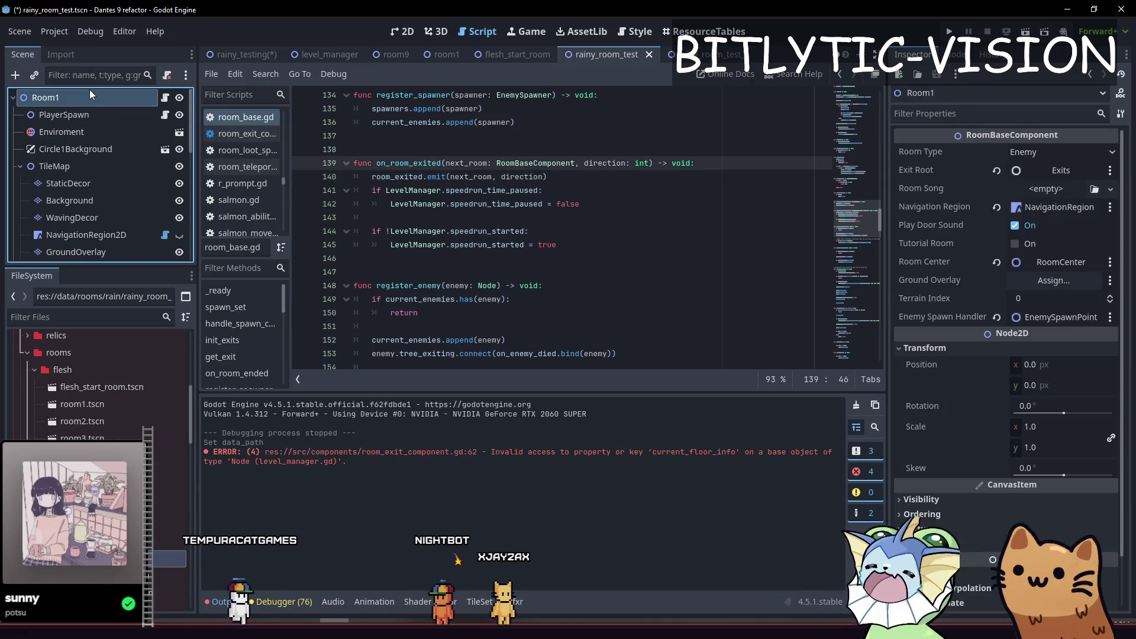
left_click(1014, 152)
left_click(1050, 222)
left_click(707, 199)
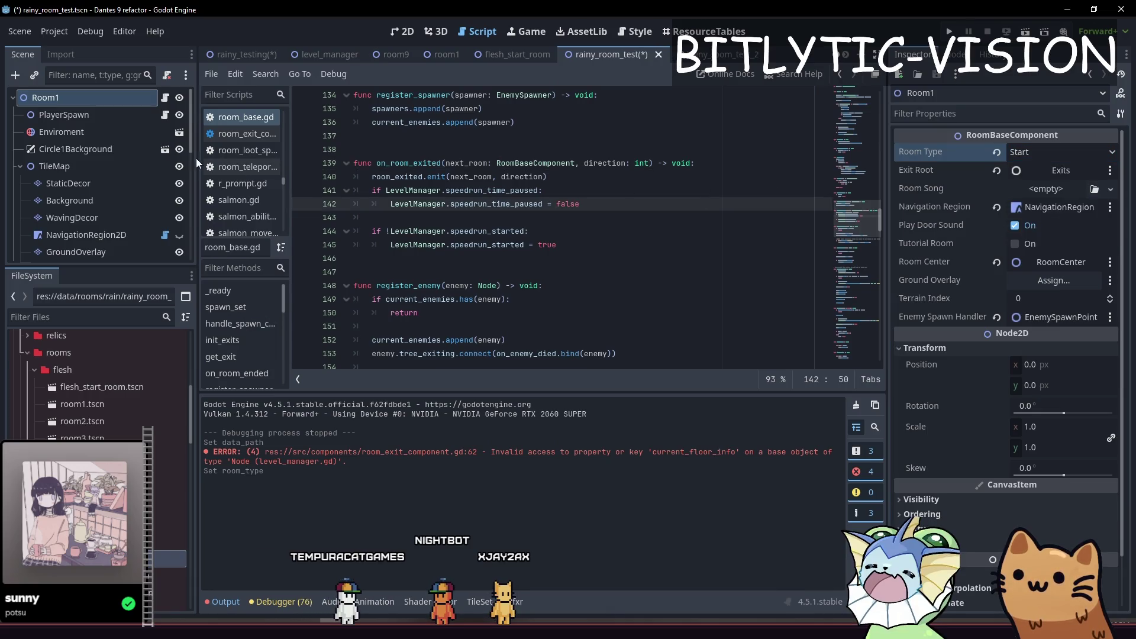
left_click(599, 239)
key("ctrl+F1")
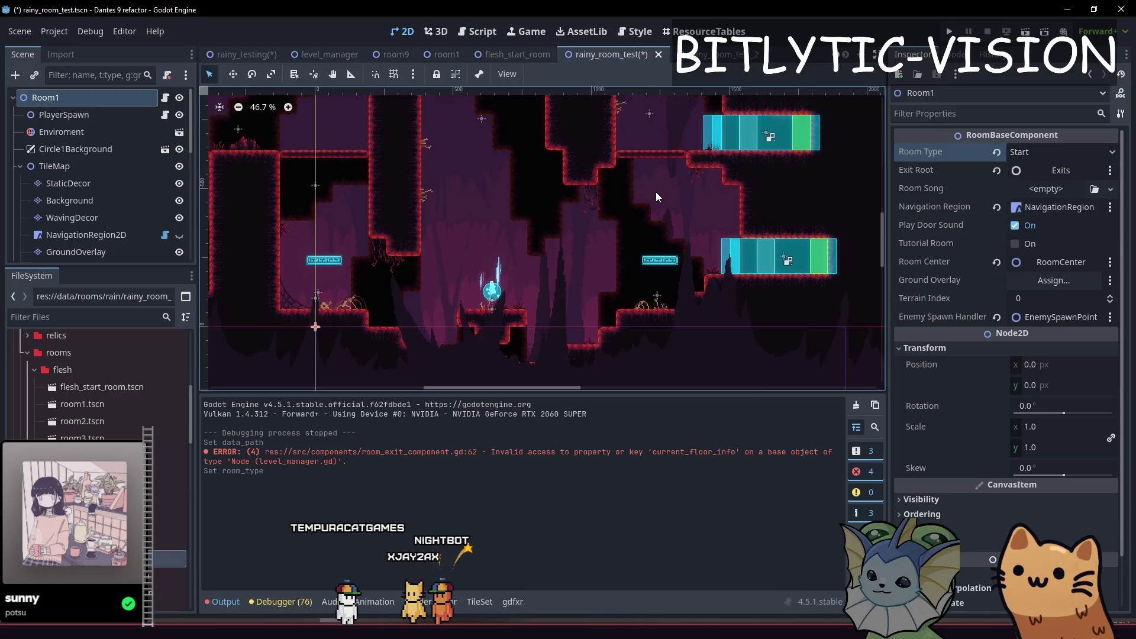
- Select the Ground tile layer and save the rainy room scene
scroll(582, 240, "down", 2)
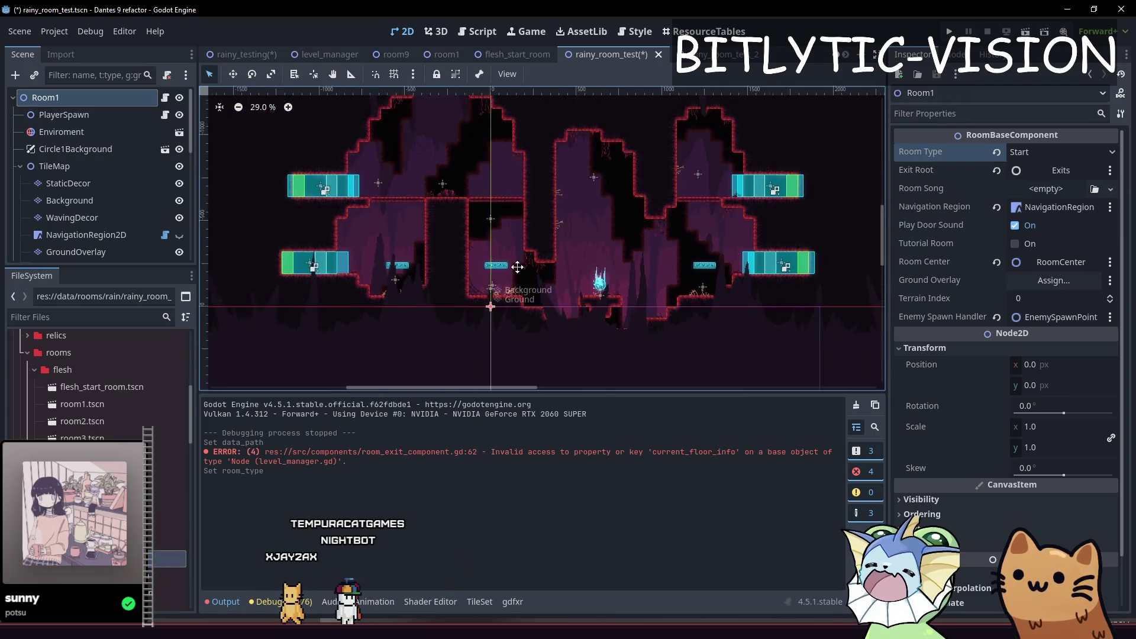
left_click(1064, 149)
left_click(1057, 170)
left_click(628, 291)
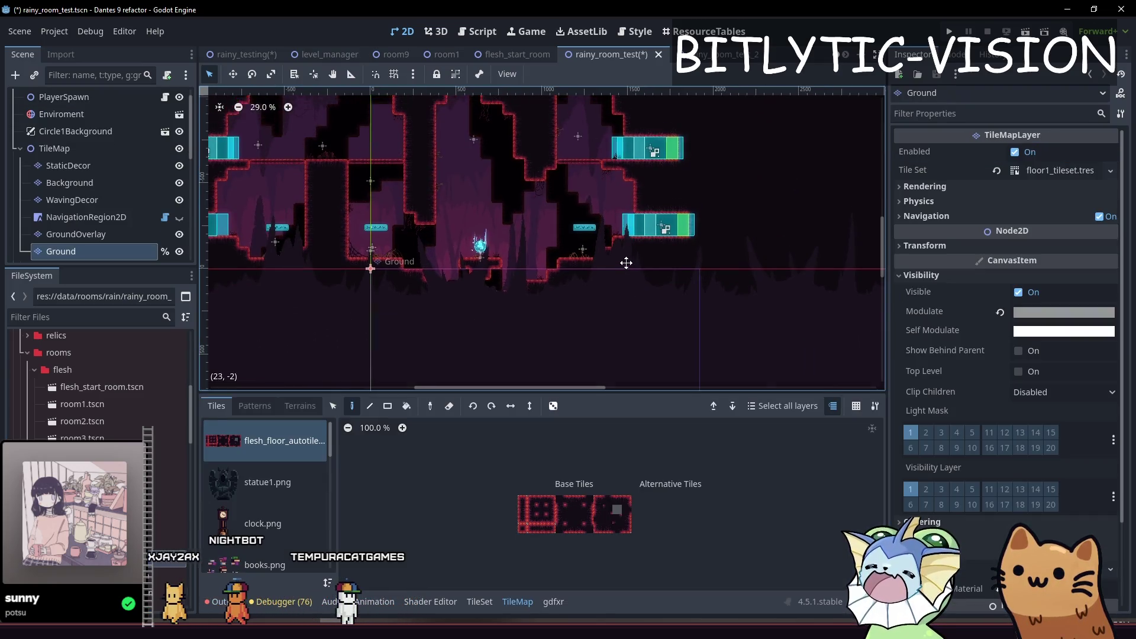
key("ctrl+s")
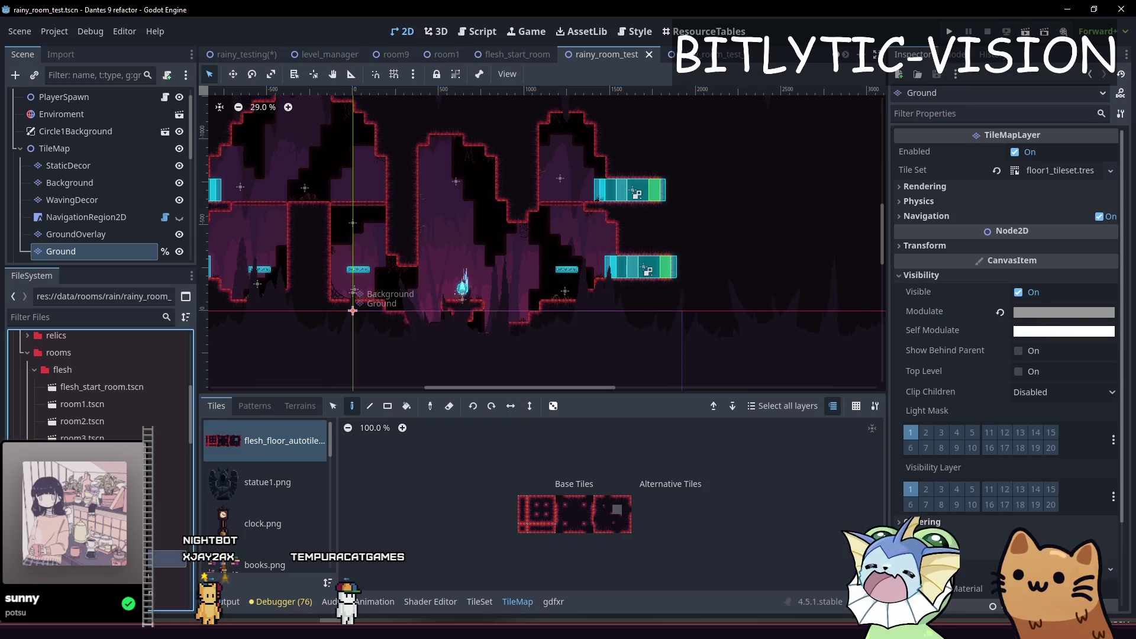
- Delete rainy_room_test.tscn and rainy_room_test_2.tscn from the rain folder, confirming removal
left_click(227, 597)
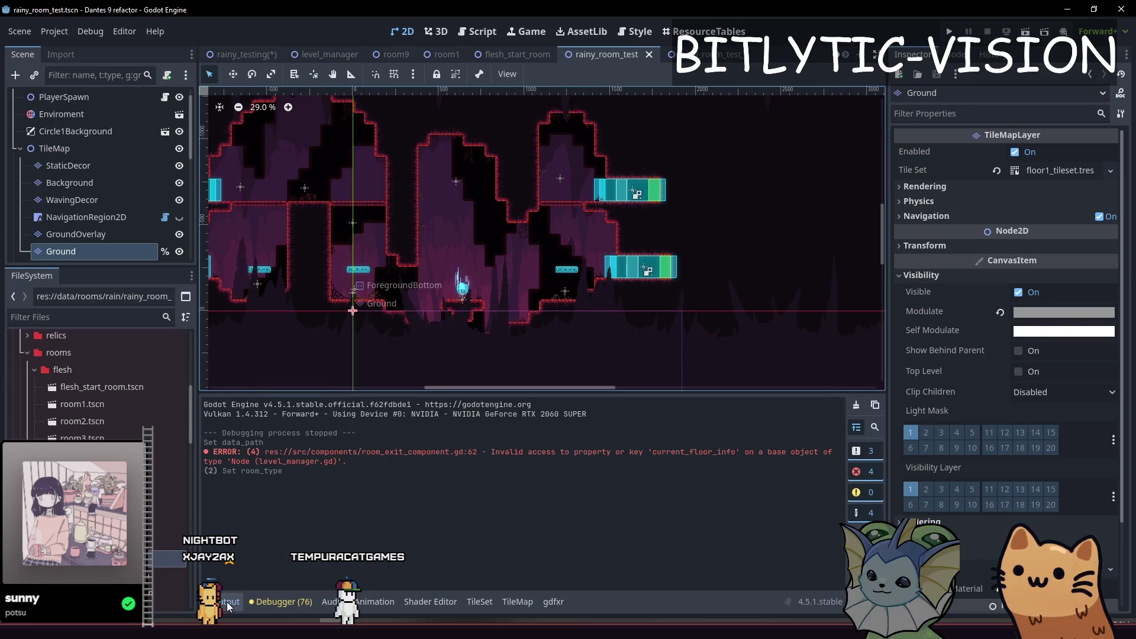
left_click(95, 349)
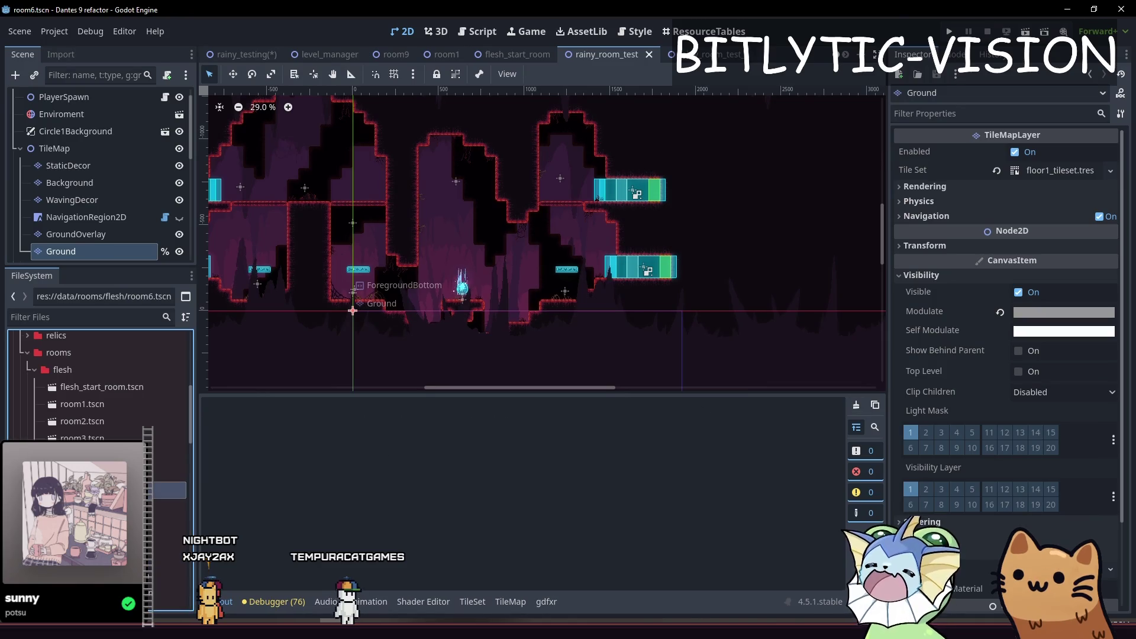
scroll(598, 197, "down", 3)
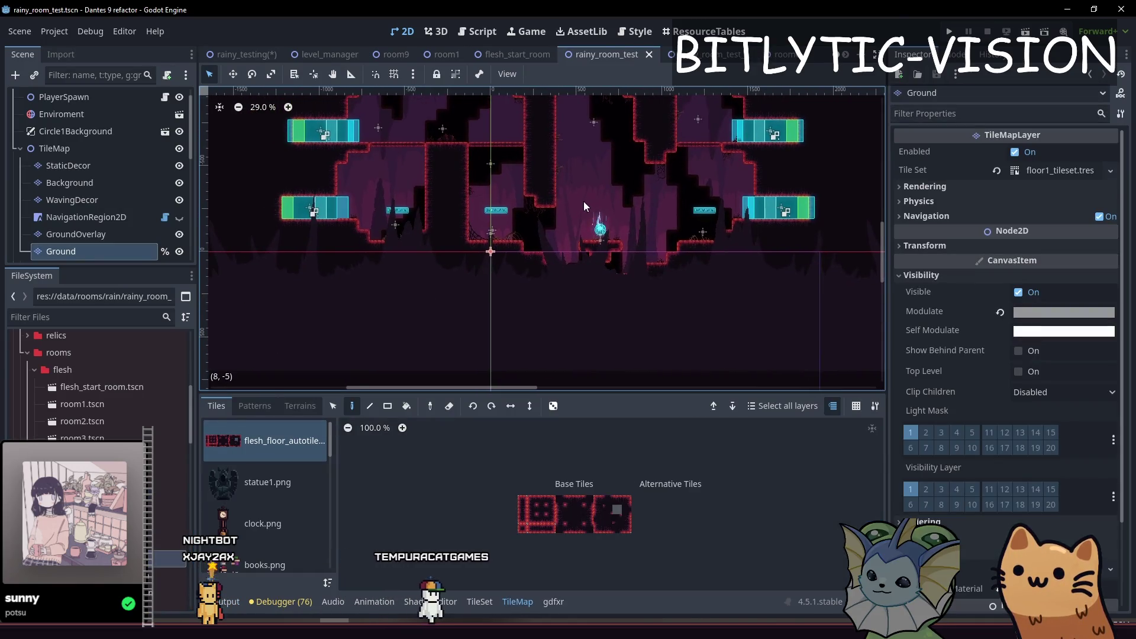
scroll(98, 177, "up", 1)
left_click(71, 503)
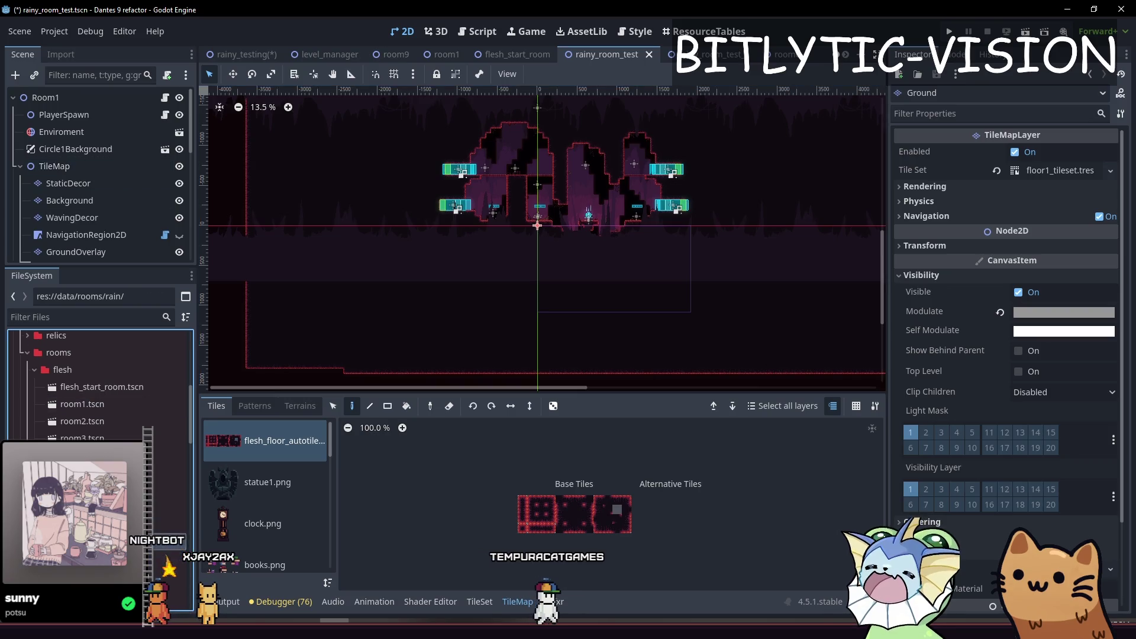
scroll(109, 436, "down", 5)
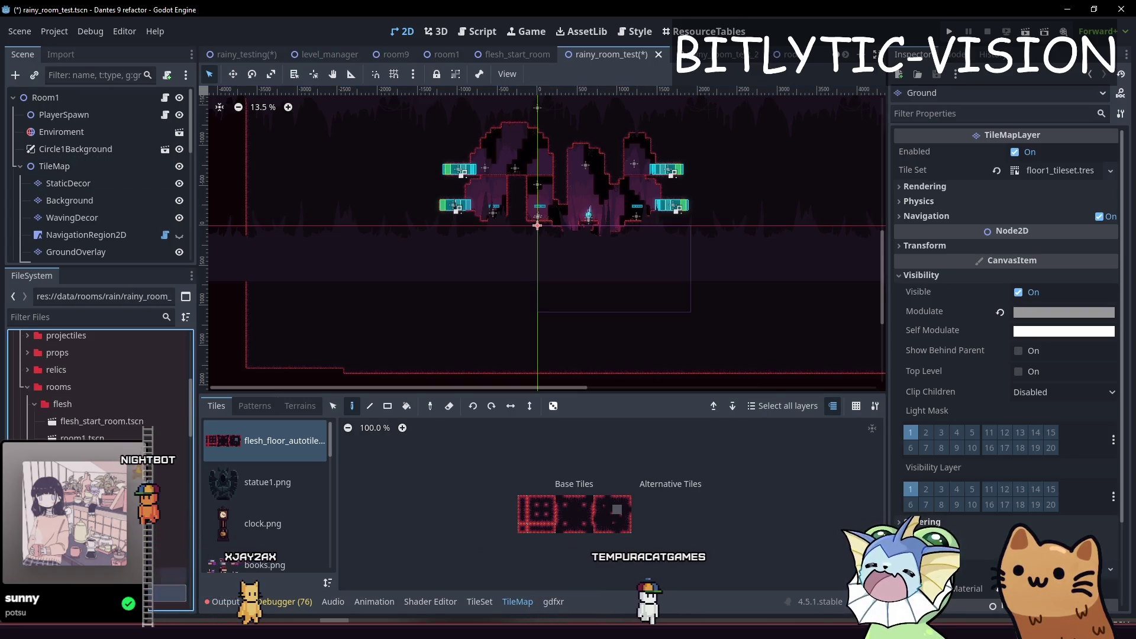
key("Delete")
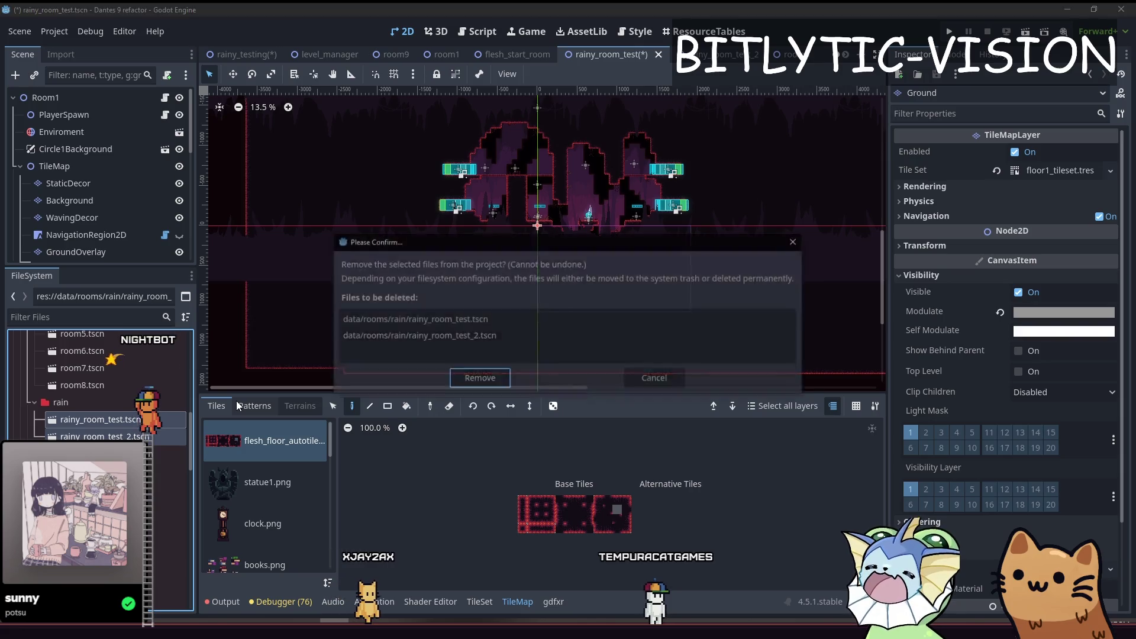
key("Return")
- Review the rain folder's remaining files, then switch to Visual Studio Code
scroll(98, 384, "down", 5)
scroll(98, 421, "up", 3)
left_click(75, 419)
scroll(98, 422, "up", 5)
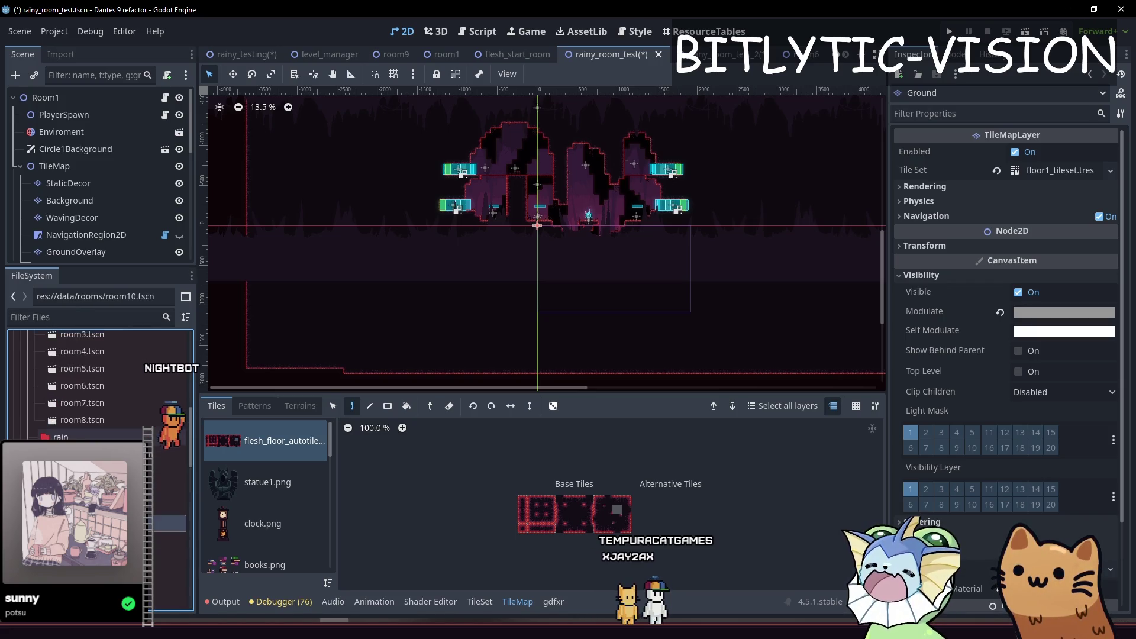
left_click(84, 437)
scroll(116, 410, "up", 3)
scroll(116, 410, "down", 3)
key("alt+Tab")
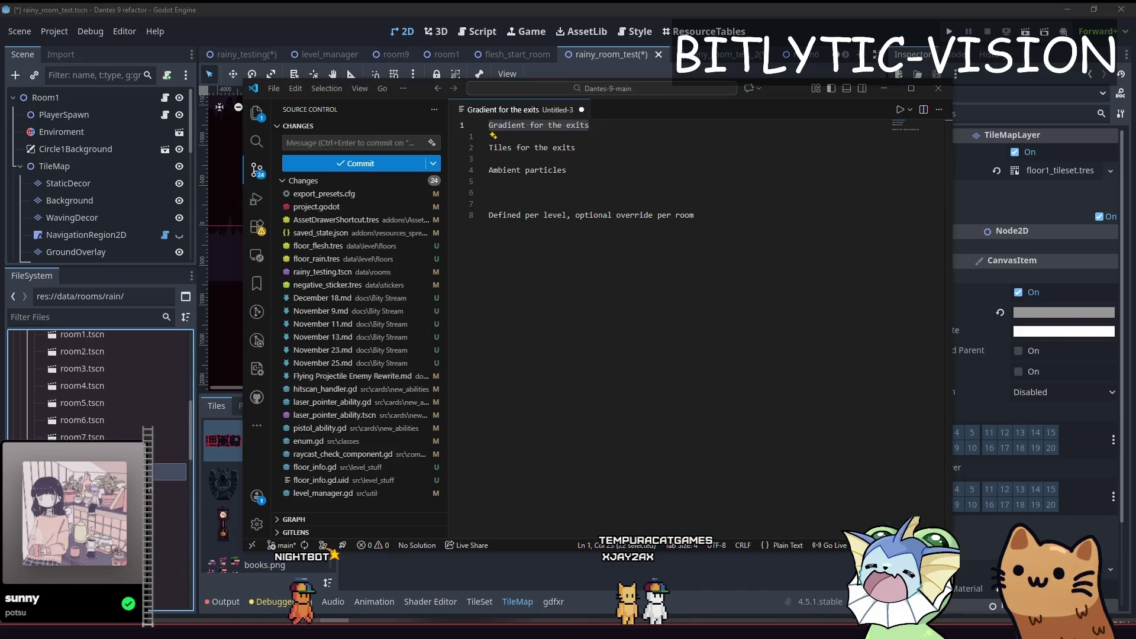
- Maximize VS Code and discard changes to rainy_testing.tscn, confirming Restore File
double_click(420, 88)
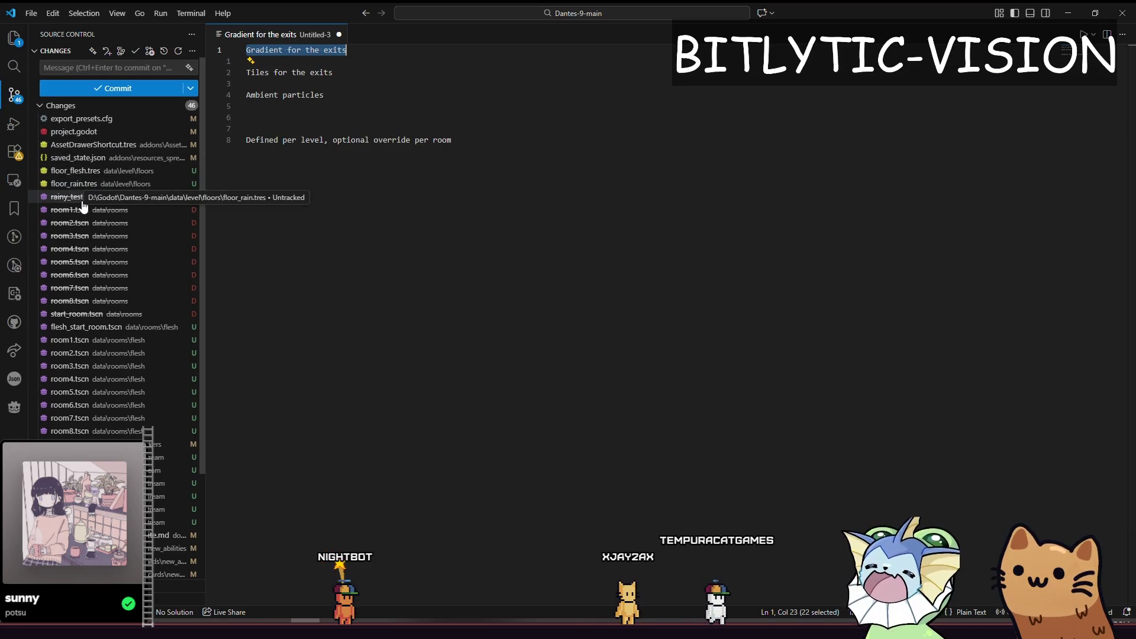
left_click(171, 197)
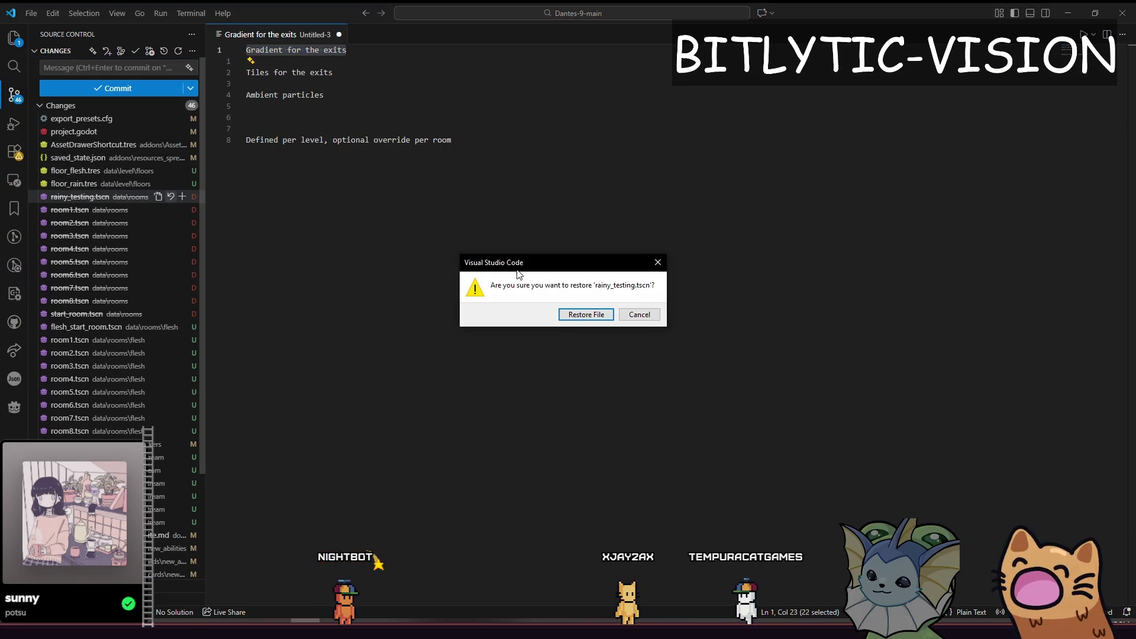
left_click(576, 314)
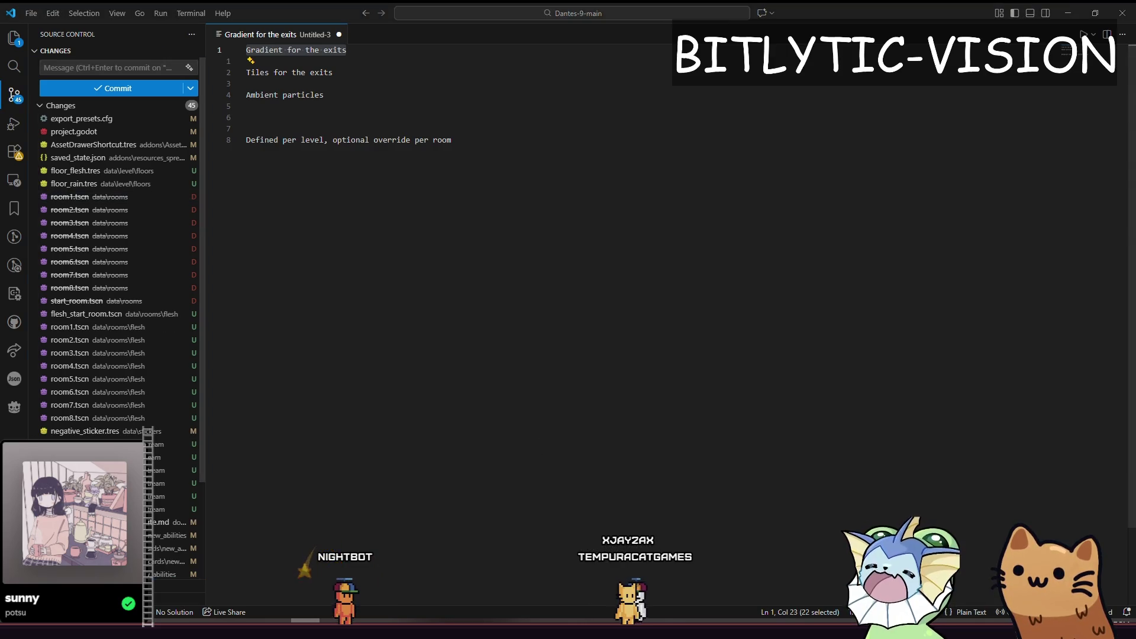
key("alt+Tab")
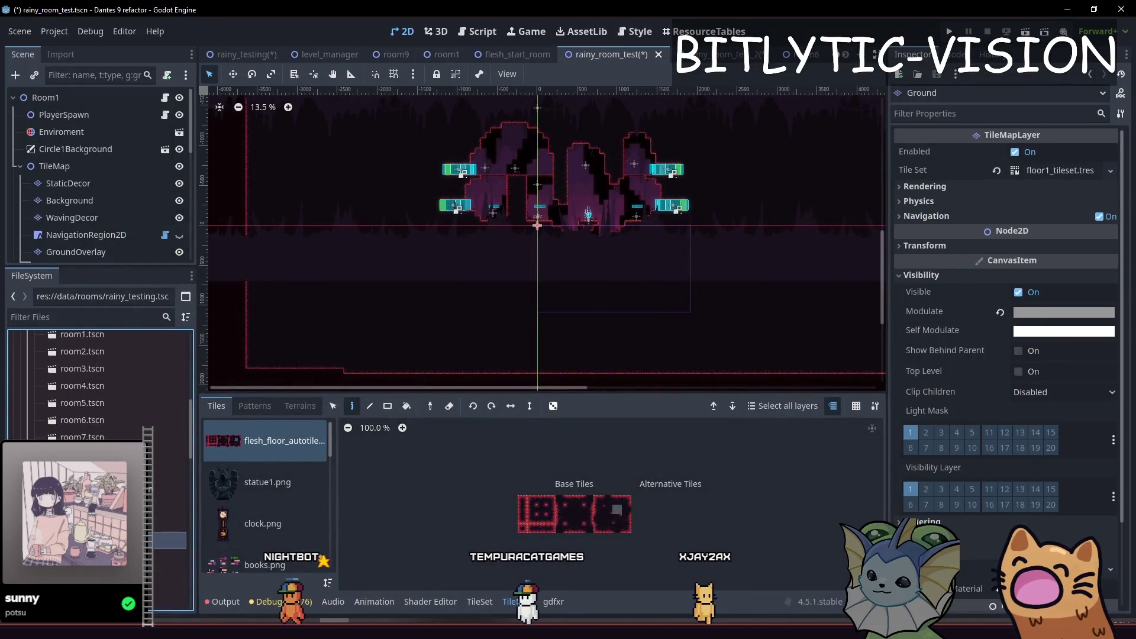
- Duplicate rainy_testing.tscn as rainy_start_room and set its root's Room Type to Start
key("ctrl+d")
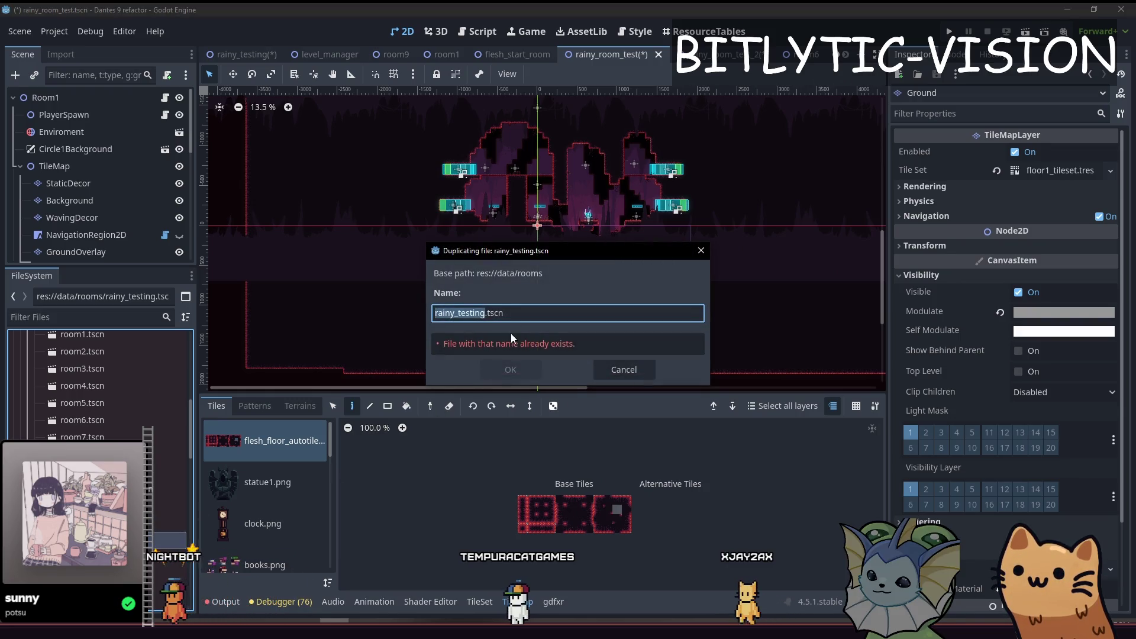
type("rainy_s")
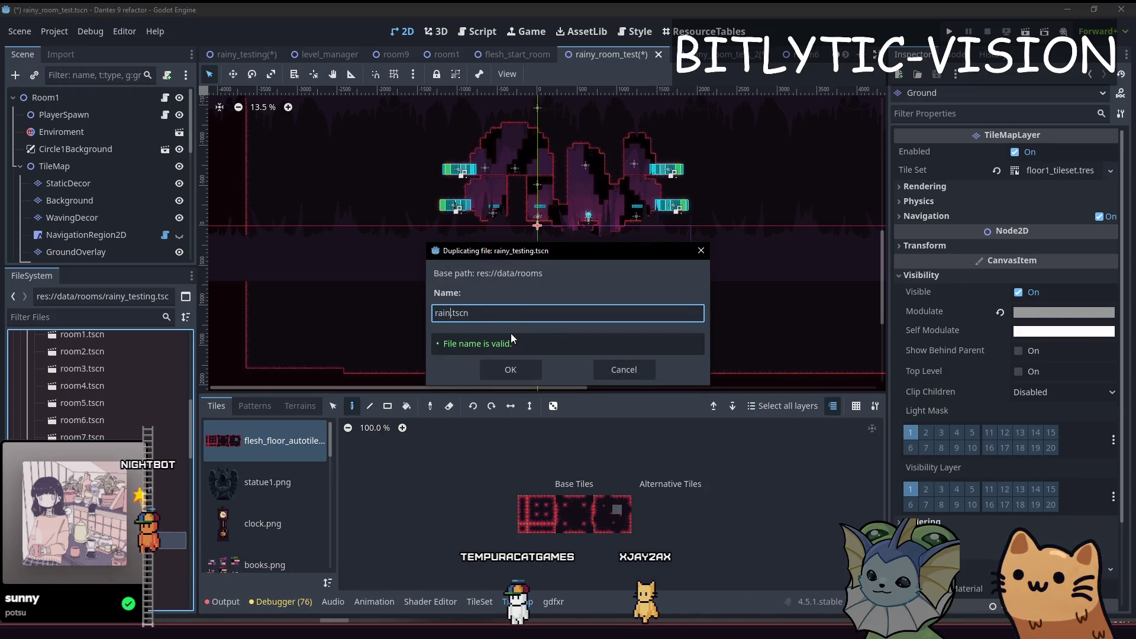
type("tart_room")
key("Return")
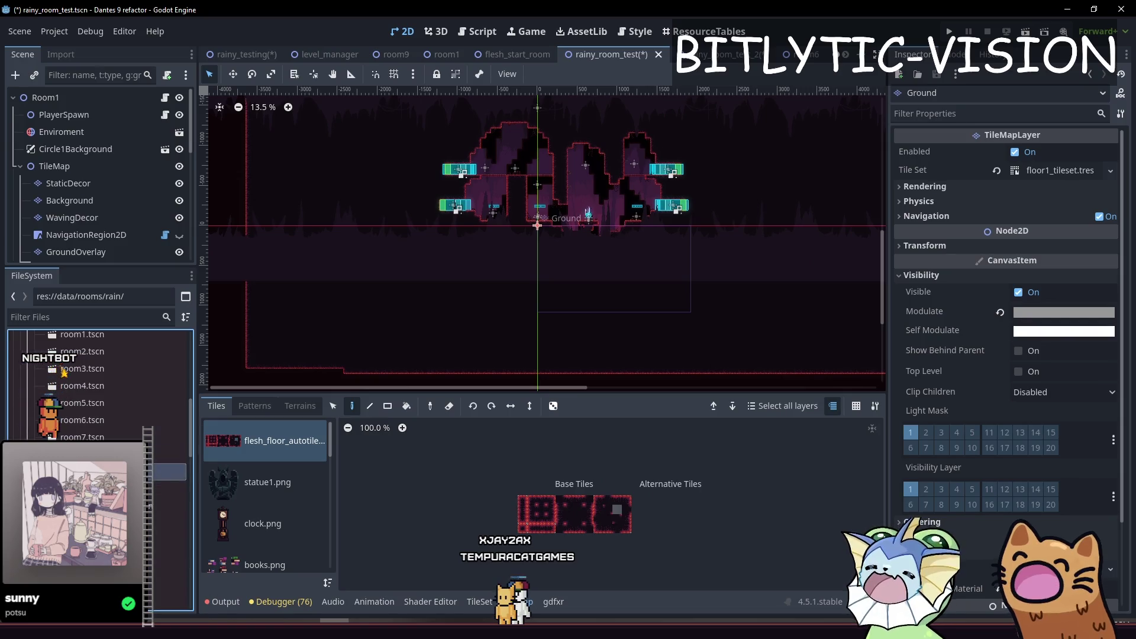
double_click(88, 489)
left_click(75, 97)
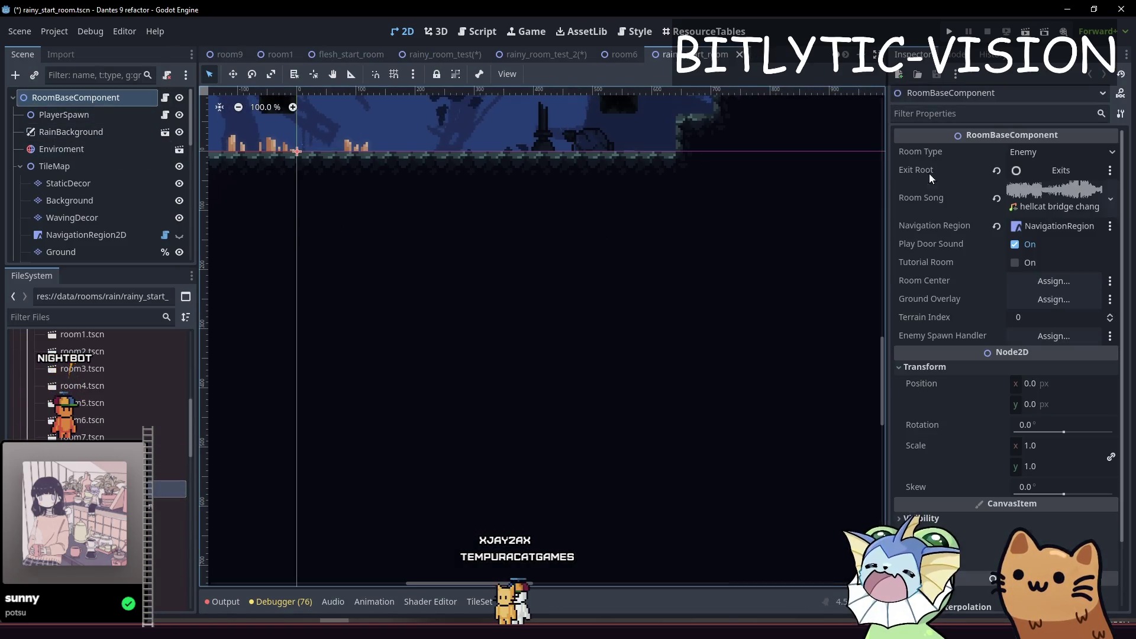
left_click(1059, 152)
left_click(1036, 220)
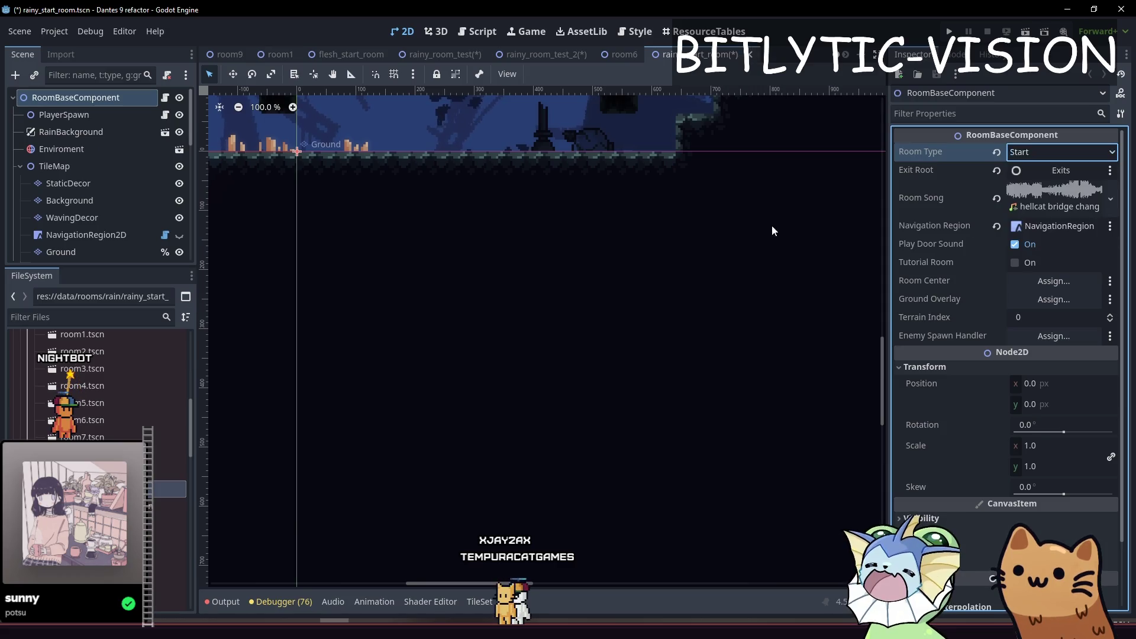
- Duplicate rainy_start_room.tscn as rainy_room_test and look over the new scene
left_click(169, 488)
key("ctrl+d")
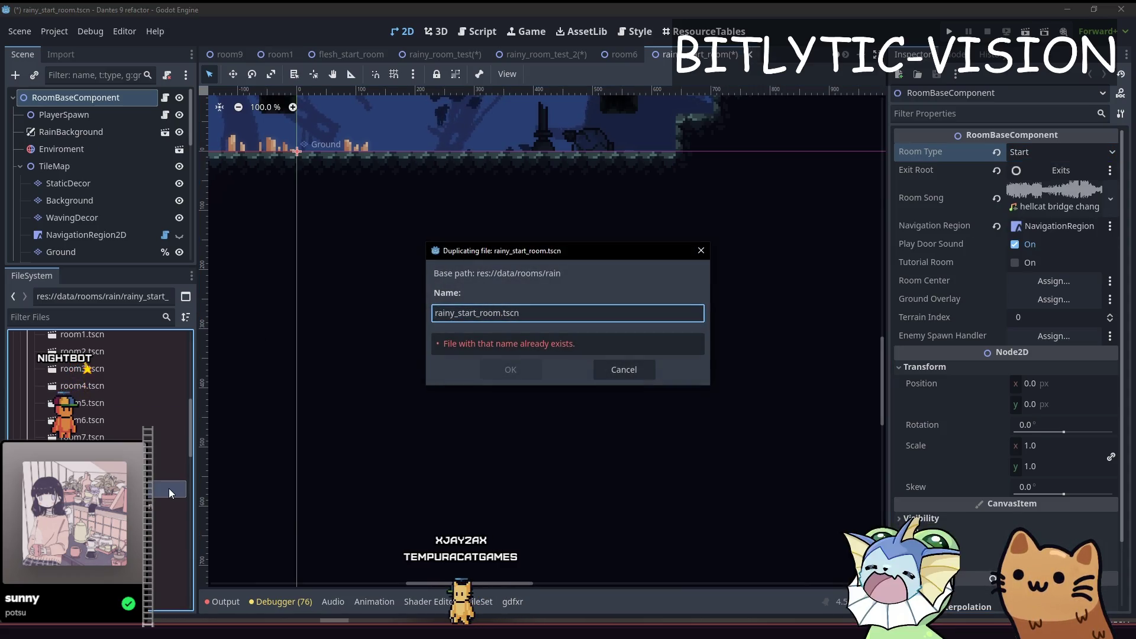
type("rainy_")
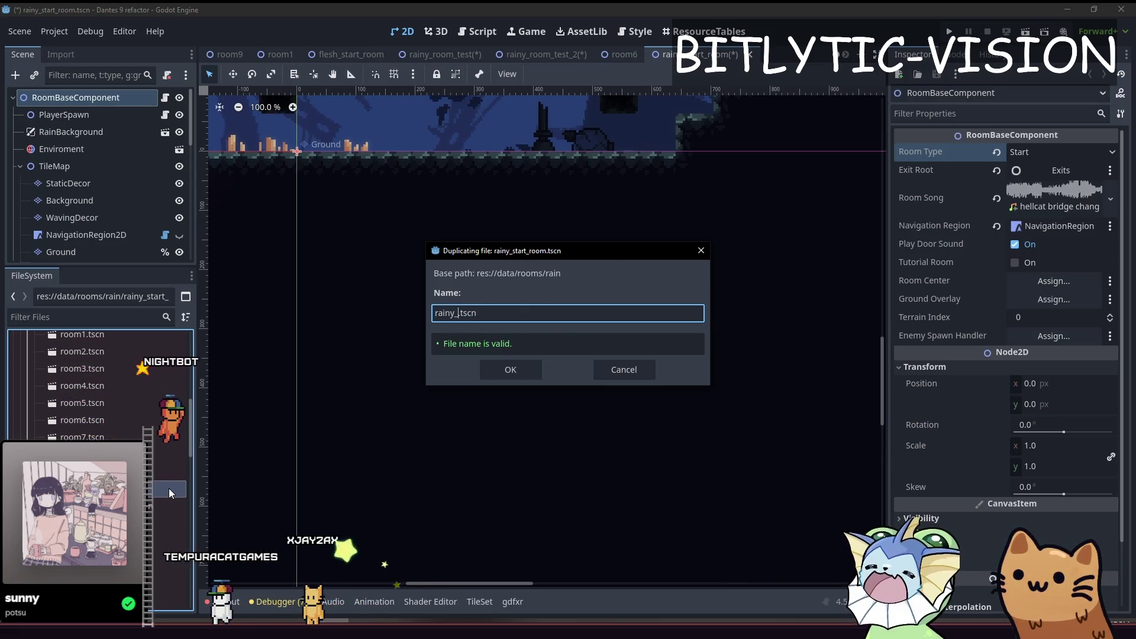
type("room_test")
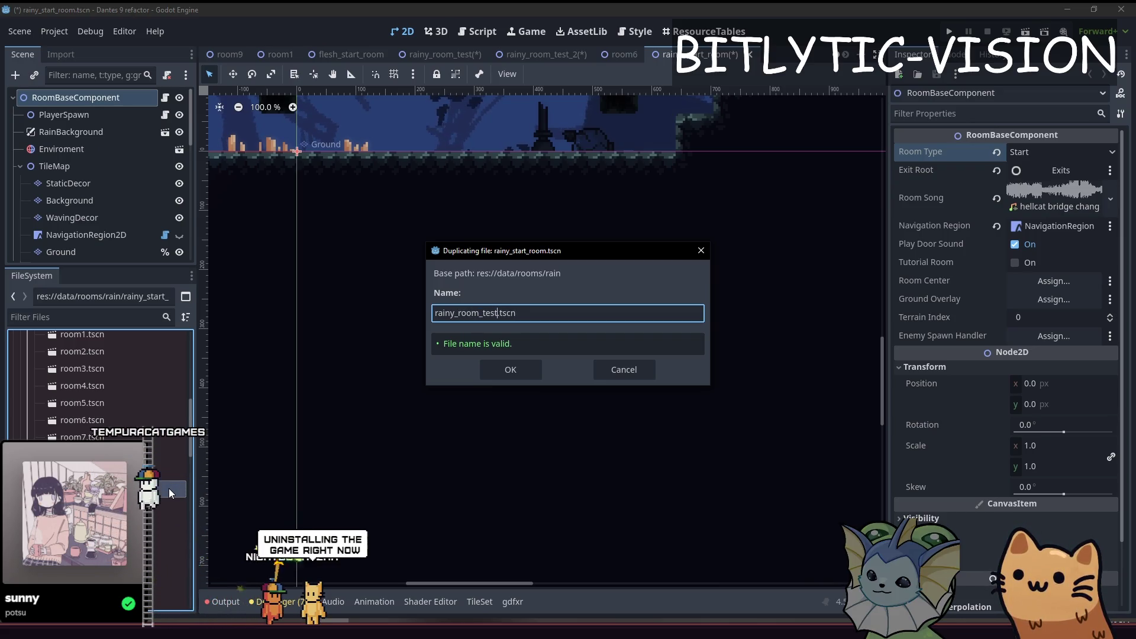
key("Return")
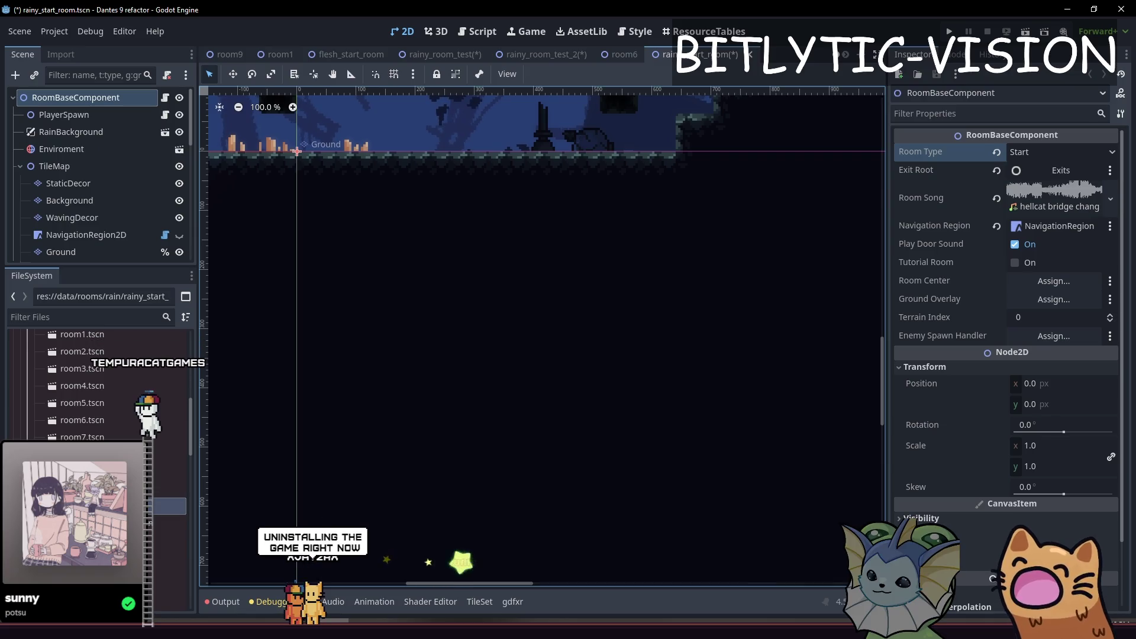
left_click(445, 54)
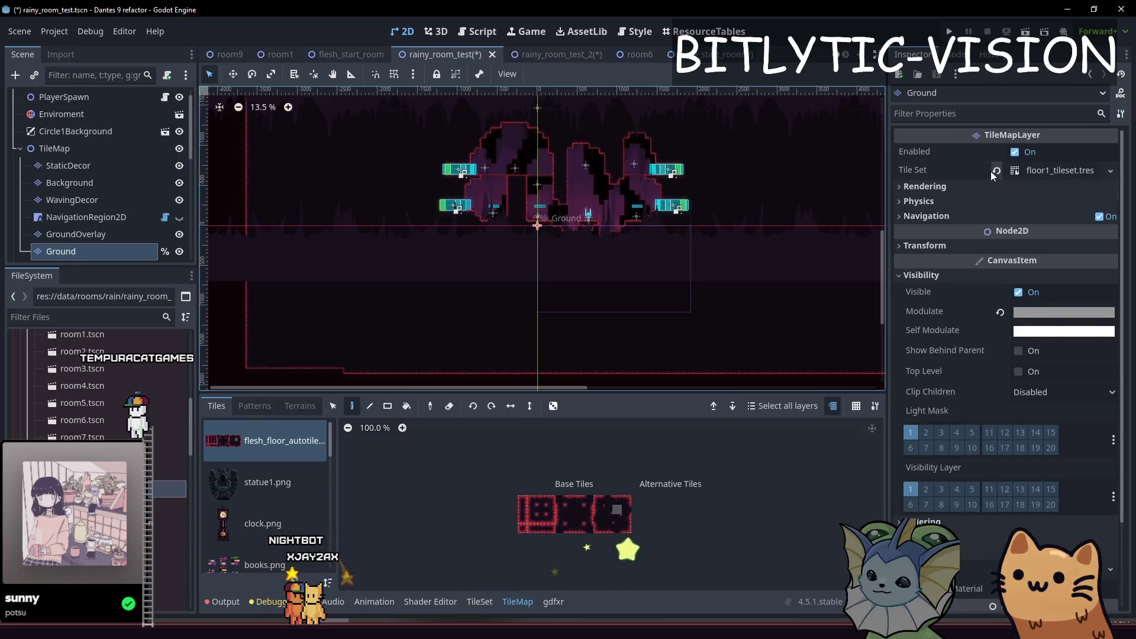
scroll(77, 201, "up", 1)
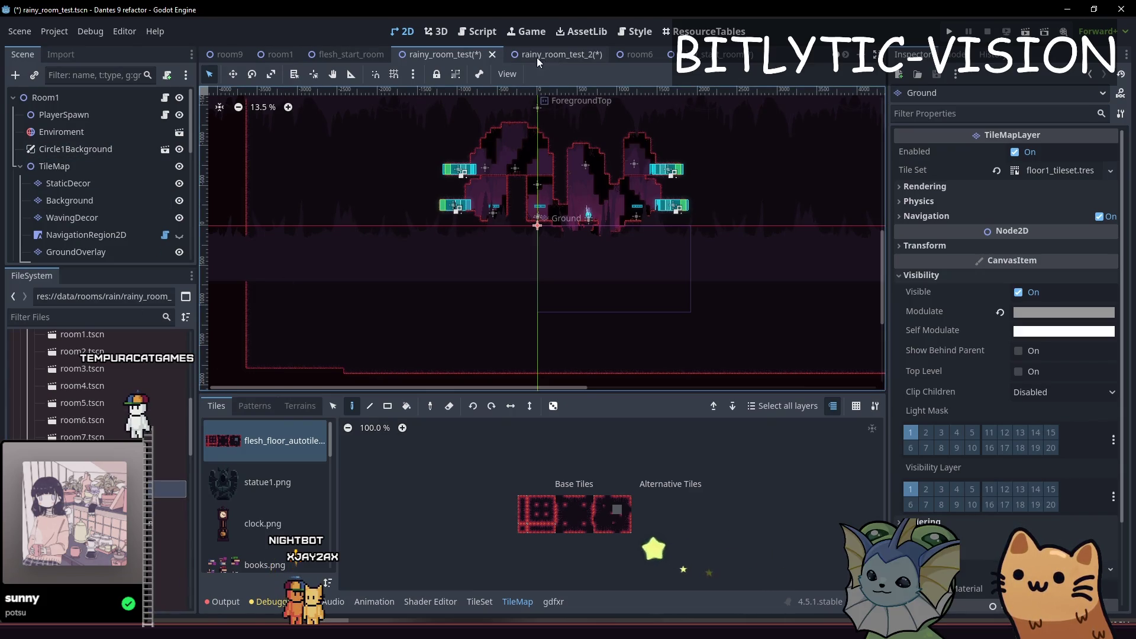
left_click(698, 54)
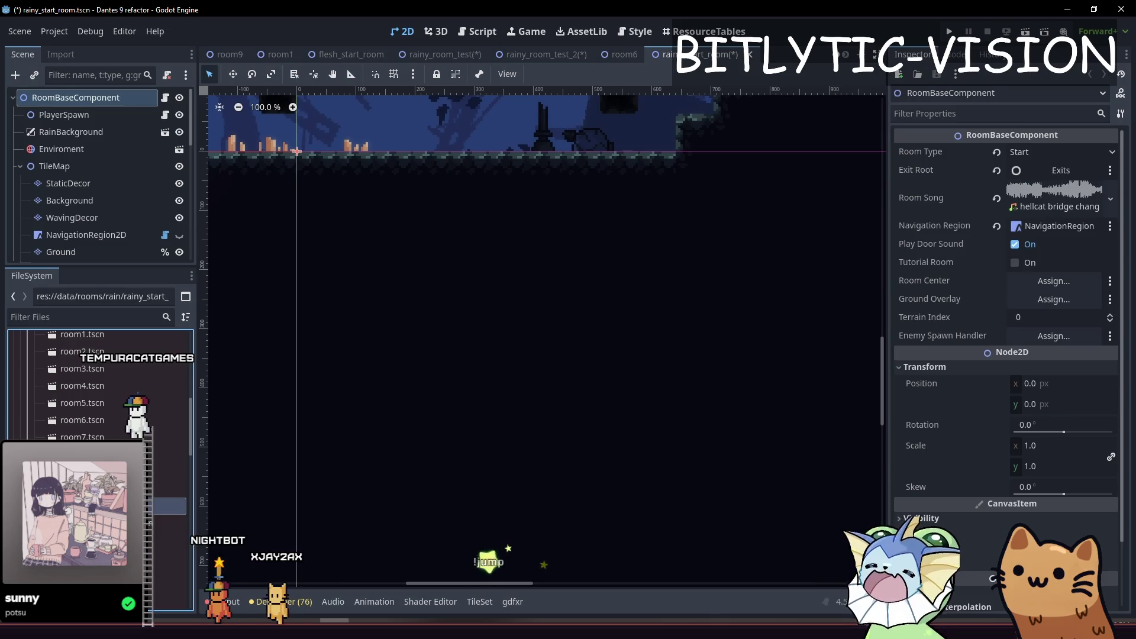
- Start deleting, then re-duplicating, the selected scene file, cancelling both
left_click(169, 490)
key("Delete")
key("Escape")
key("ctrl+d")
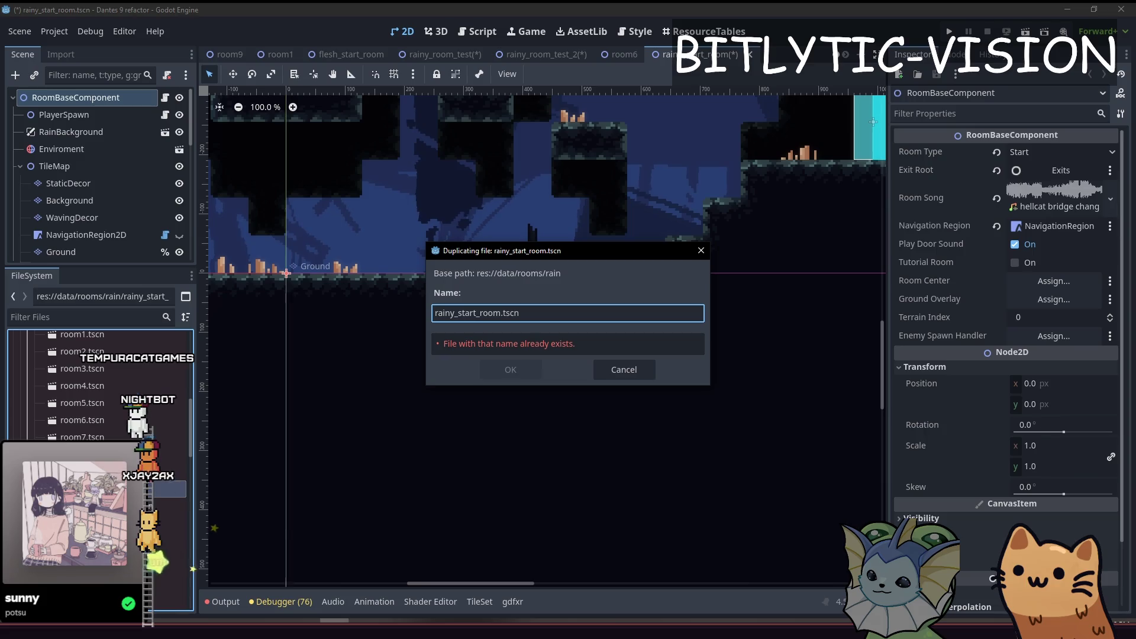
key("ctrl+BackSpace")
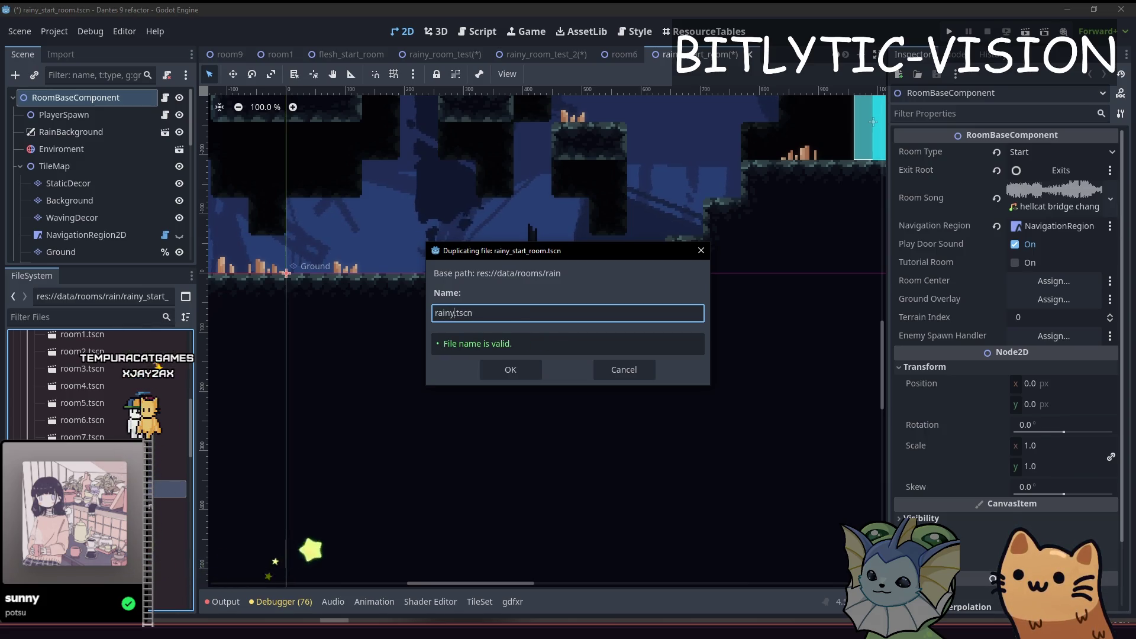
type("_room_tes")
key("Escape")
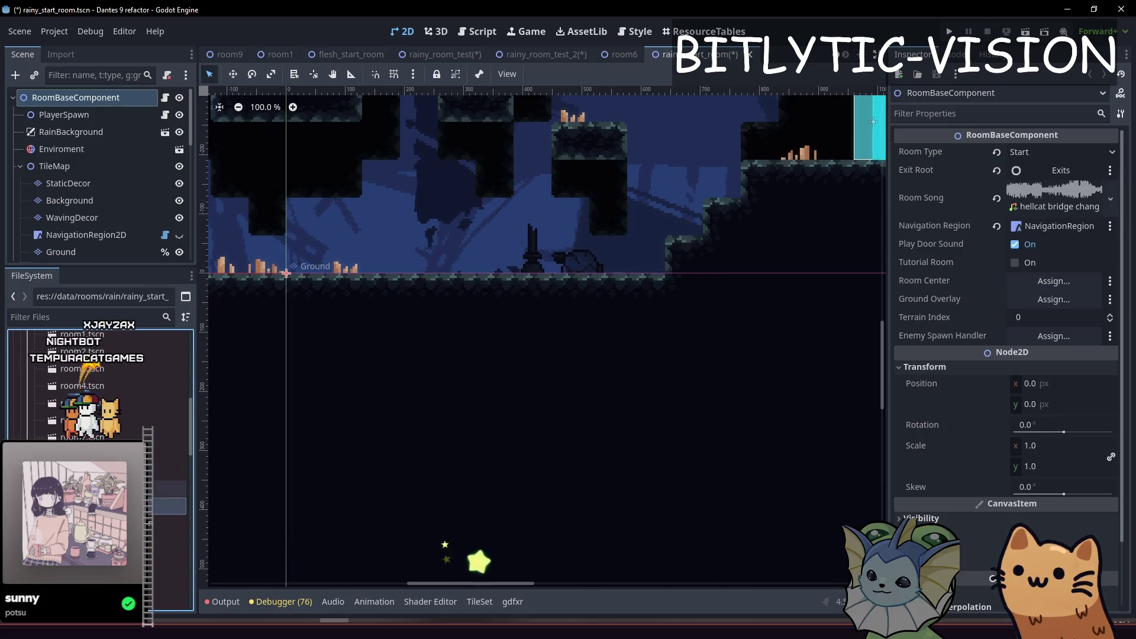
- Save and close the rainy_room_test scene tab, then reopen it
left_click(444, 54)
scroll(524, 332, "down", 2)
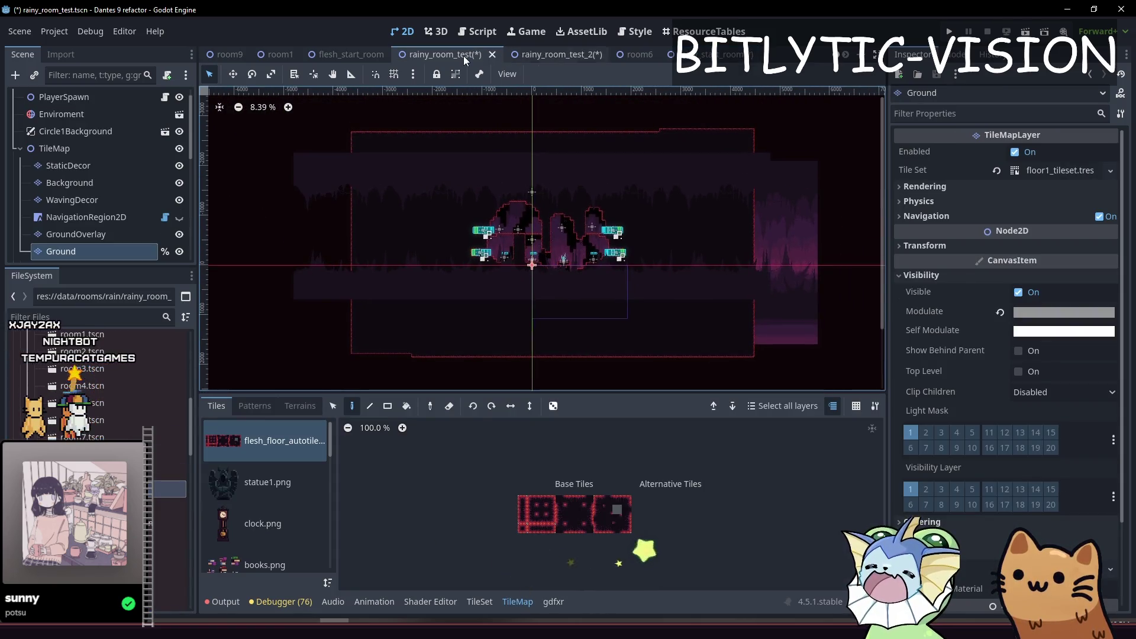
left_click(491, 54)
left_click(654, 355)
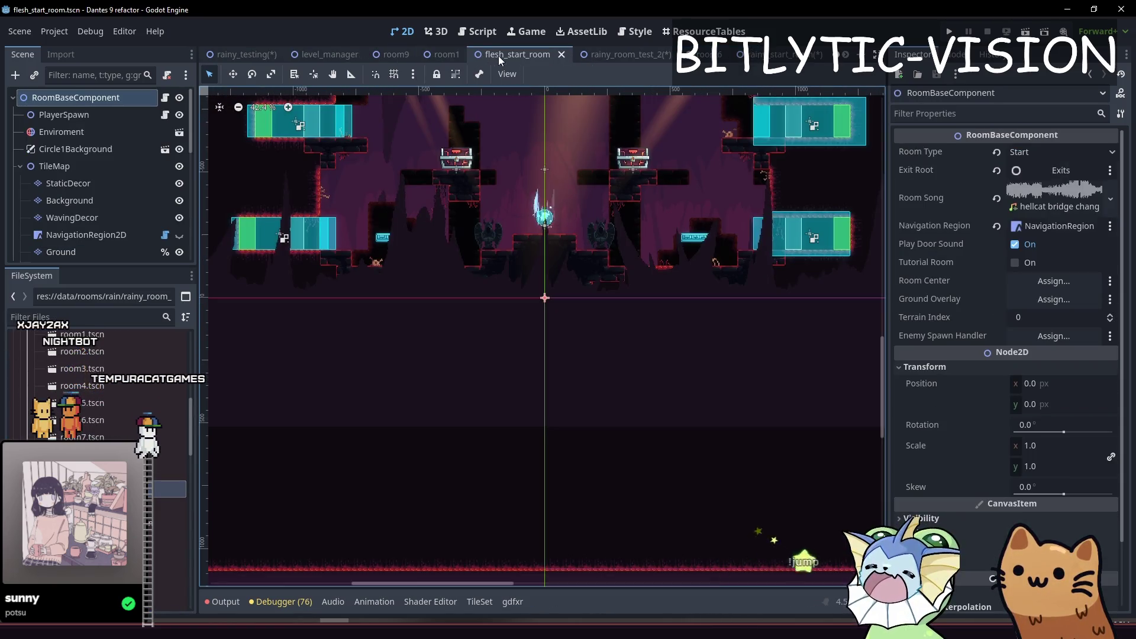
key("ctrl+s")
key("ctrl+shift+t")
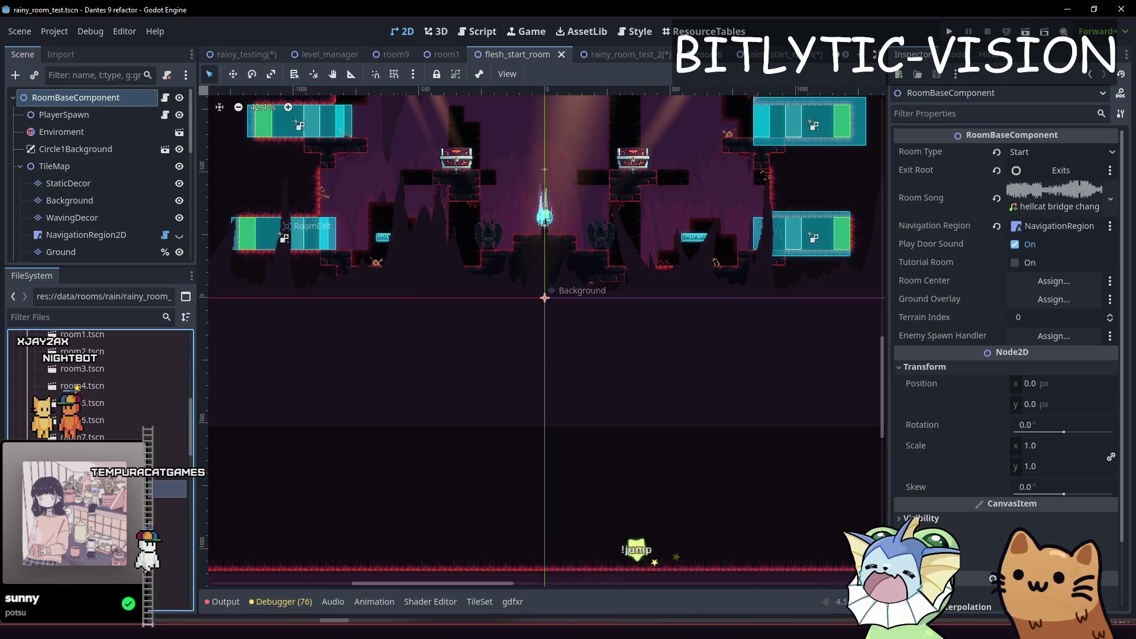
scroll(625, 391, "up", 2)
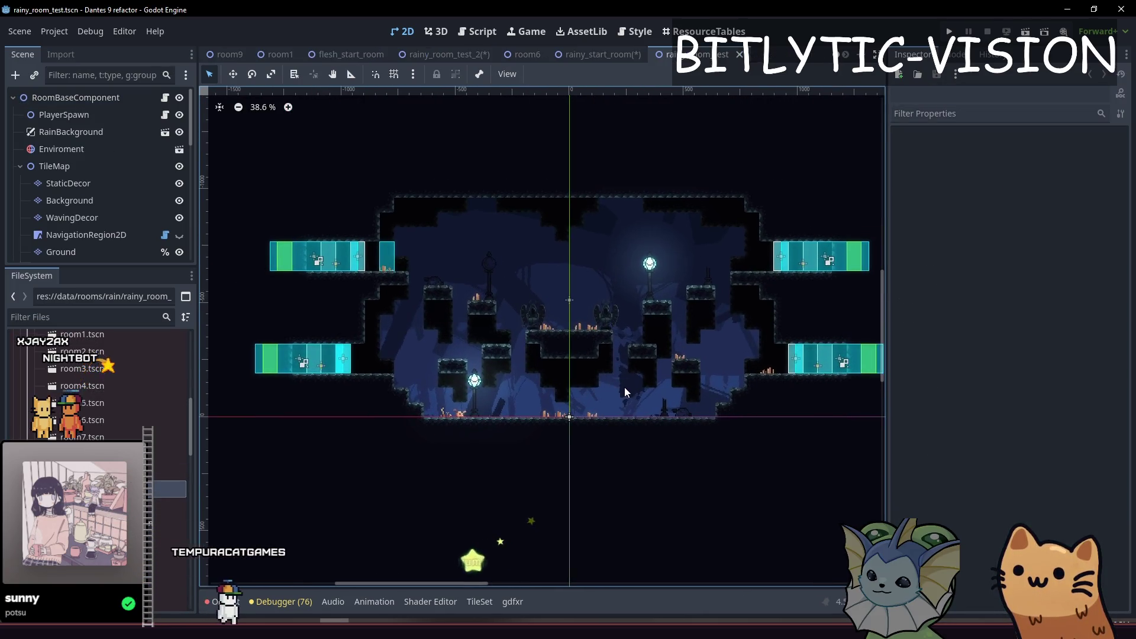
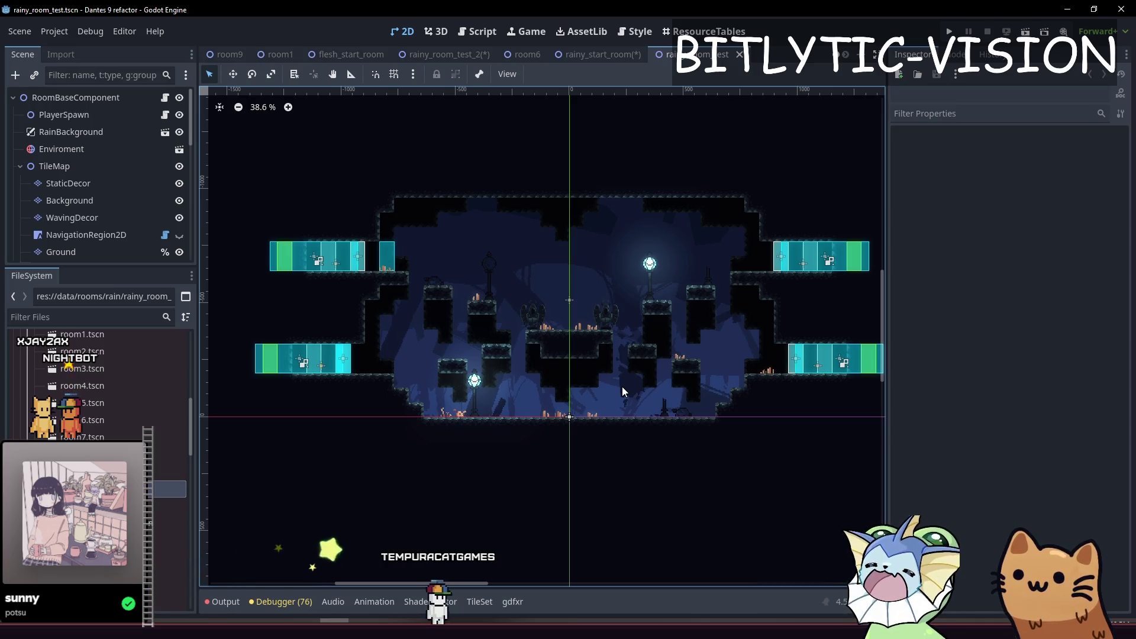
- Pan the rainy room view, select the root RoomBaseComponent, and switch to the rainy_start_room scene
scroll(710, 300, "up", 2)
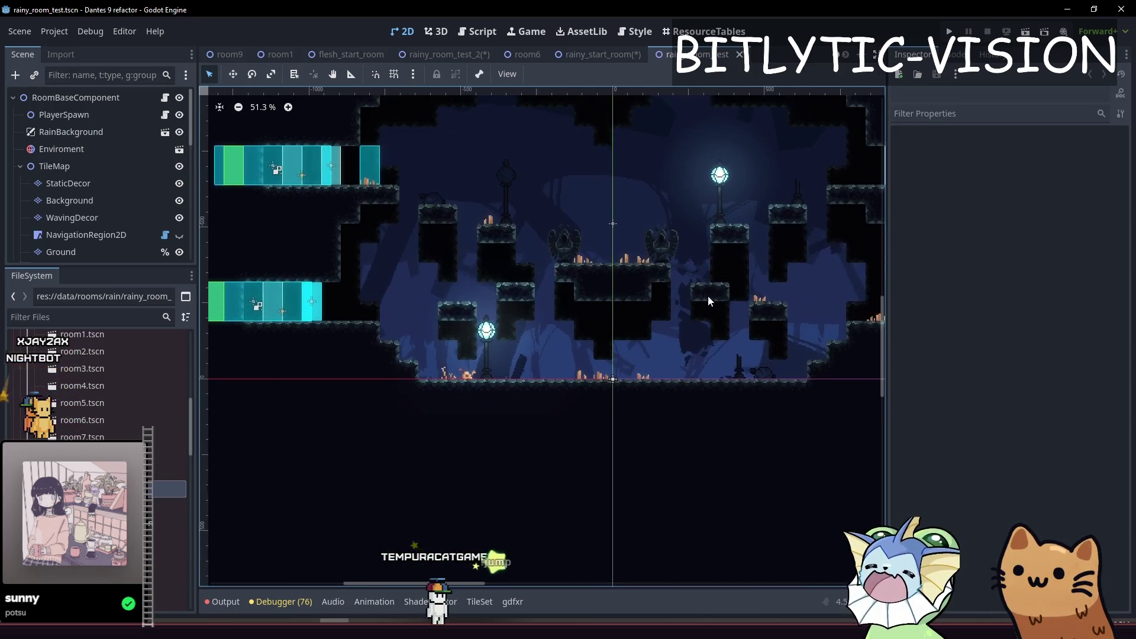
left_click_drag(710, 301, 682, 345)
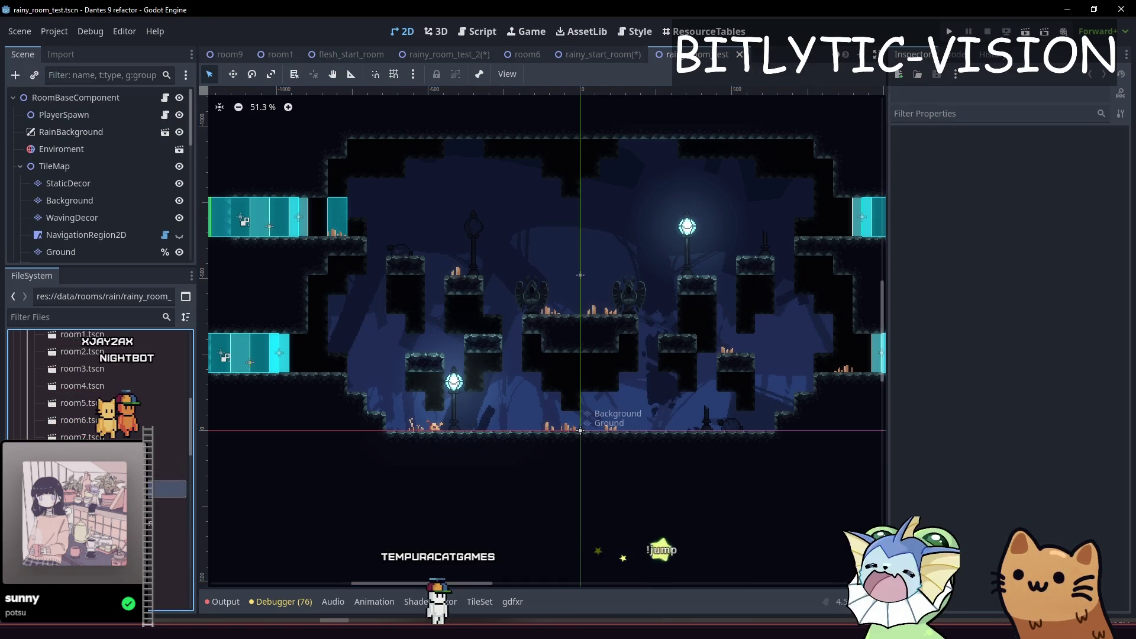
left_click(75, 97)
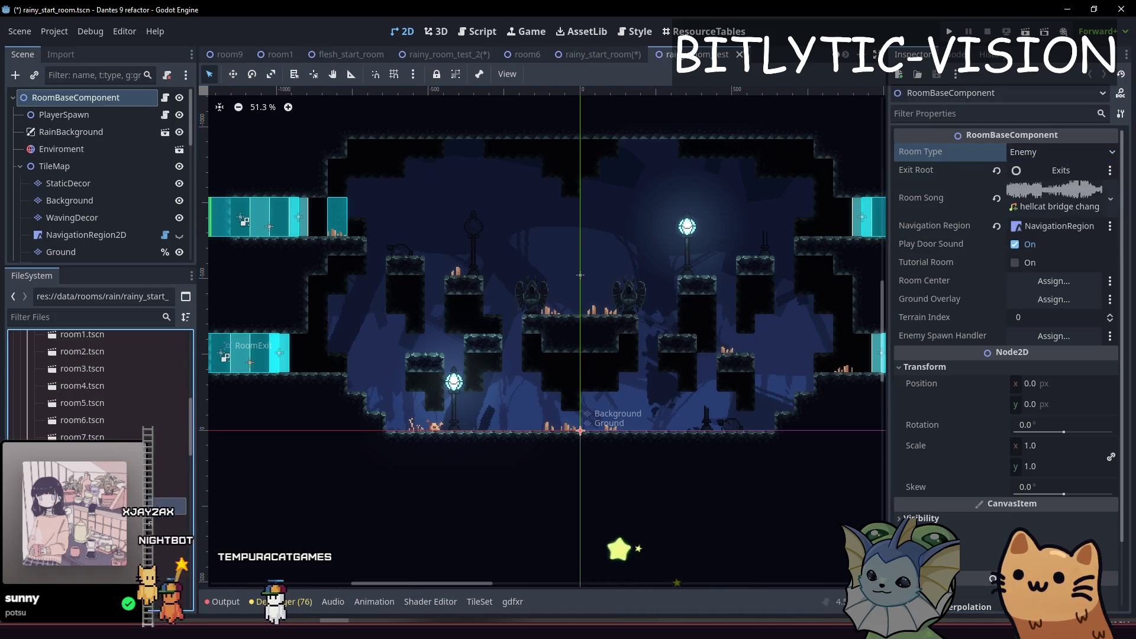
key("ctrl+shift+Tab")
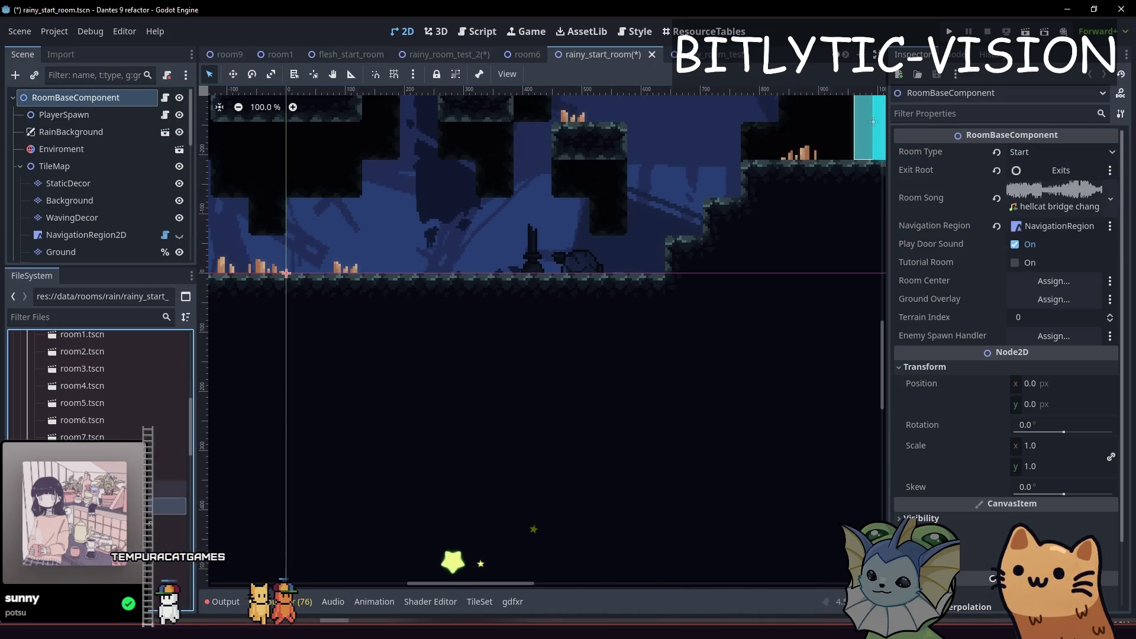
- Try duplicating the root node, dismiss the alert, and duplicate the scene file with the suffix '_2'
key("ctrl+d")
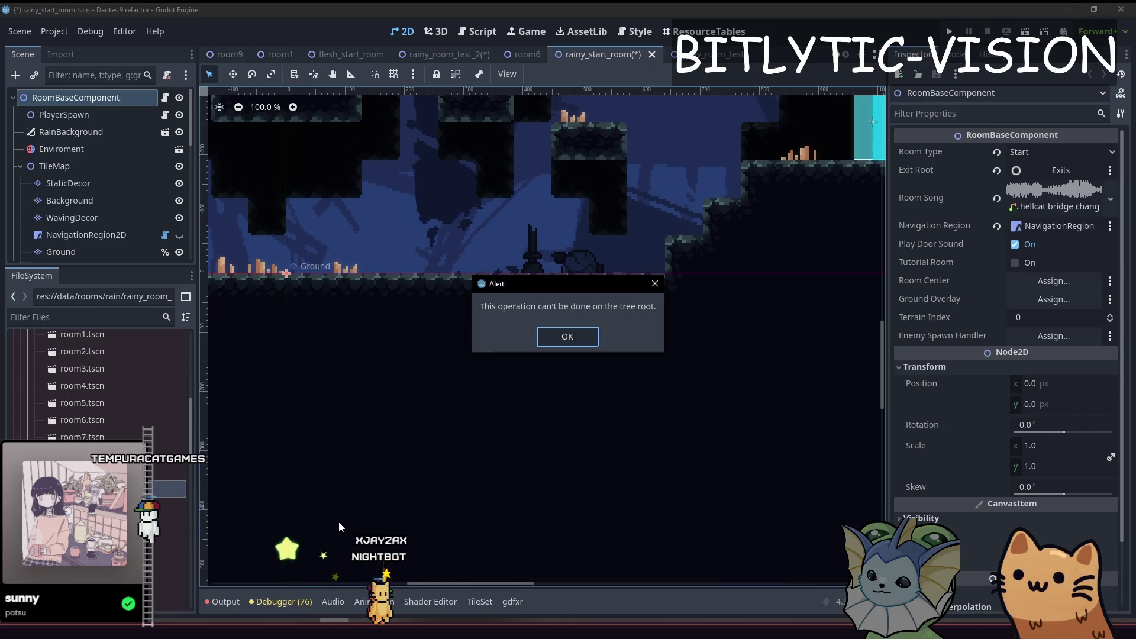
key("Return")
key("ctrl+d")
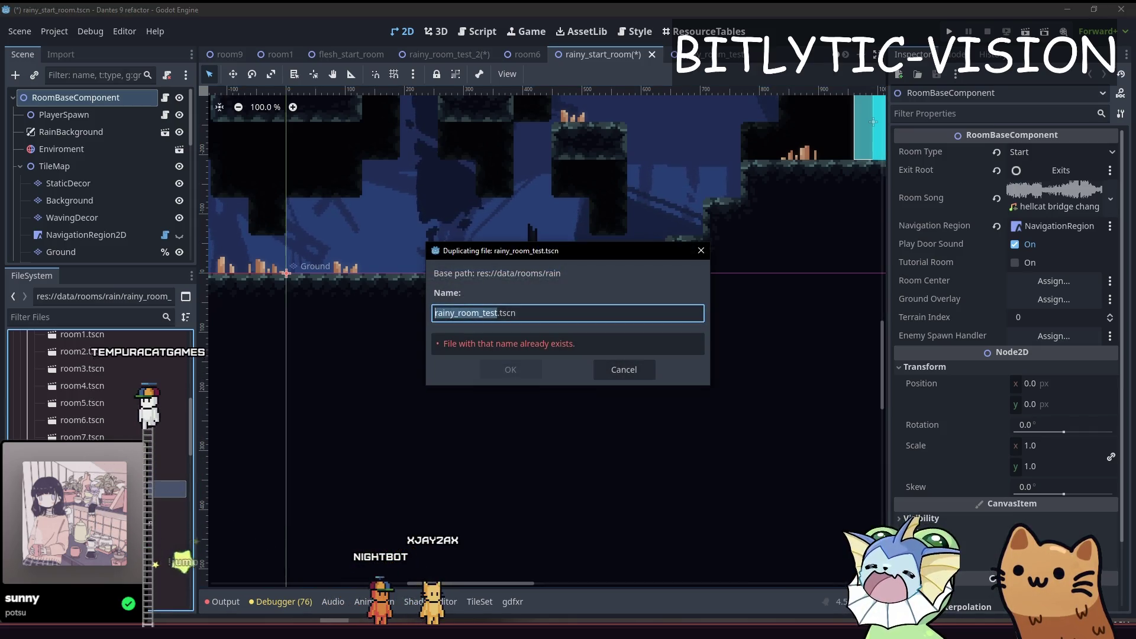
type("_2")
key("Return")
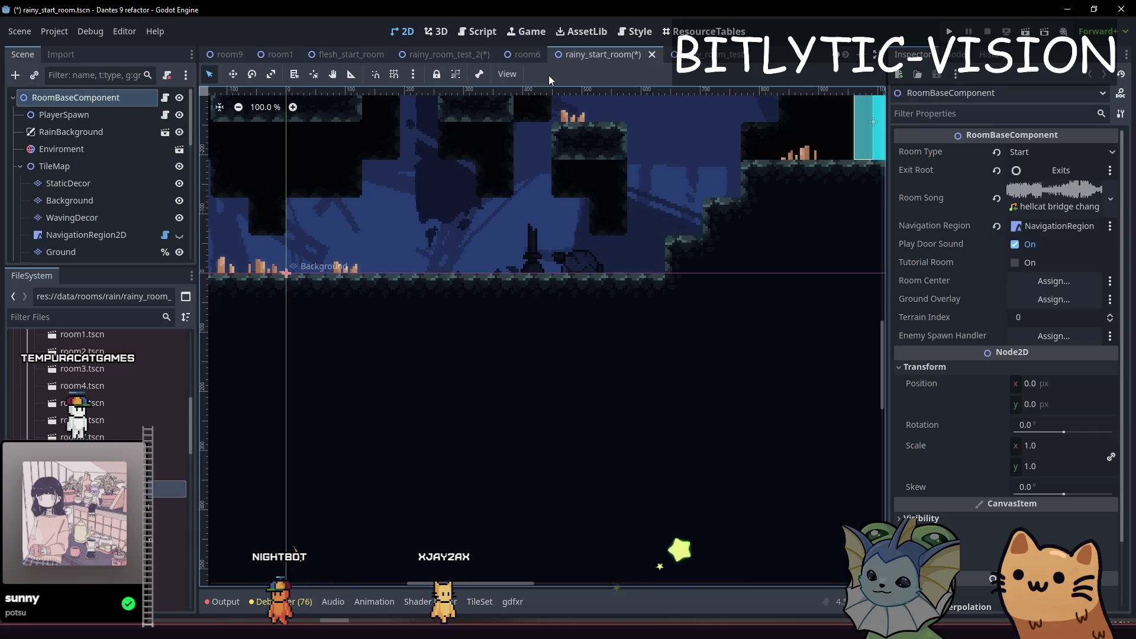
key("shift+alt+o")
- Quick-open level_manager.gd and go to the set_floor call on line 62
type("level_man")
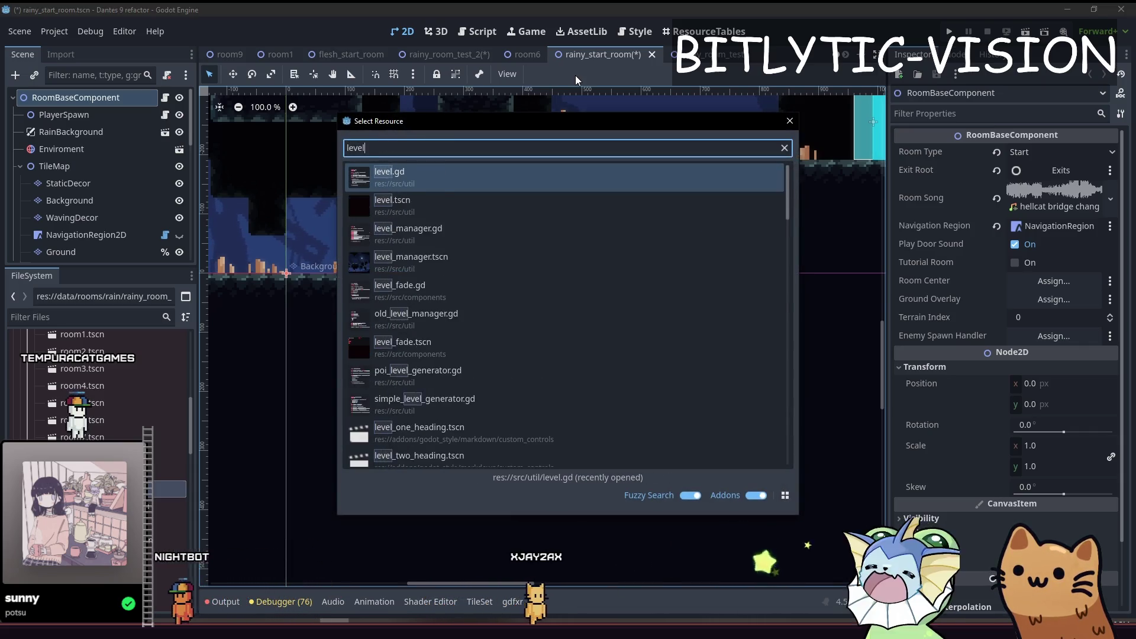
key("Return")
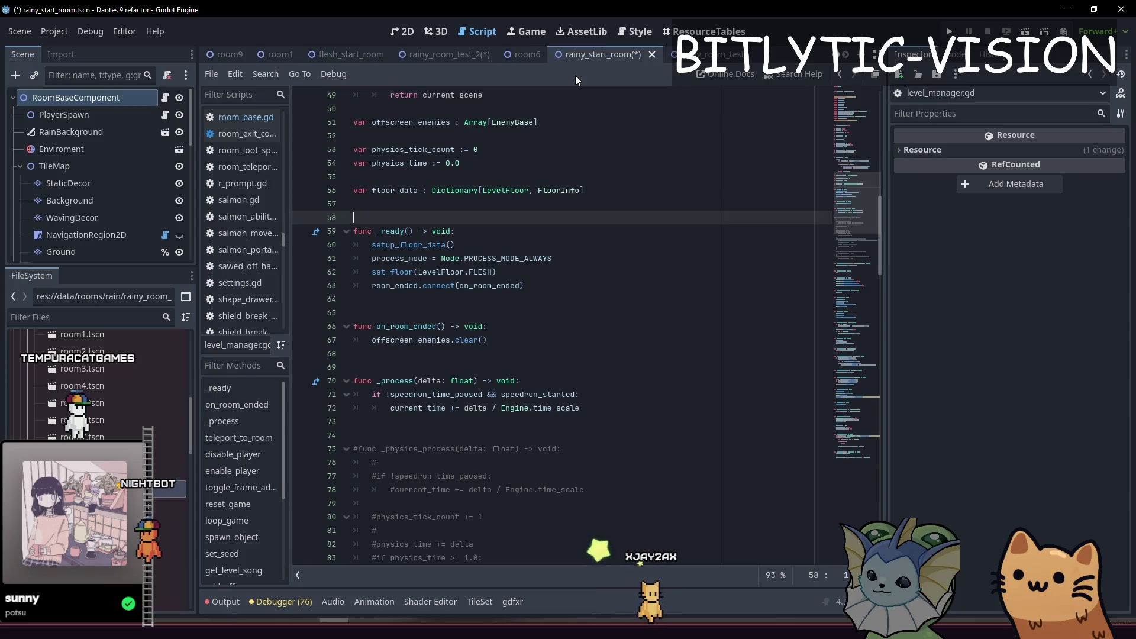
key("Down")
key("Down")
key("Down")
key("End")
- Change LevelFloor.FLESH to LevelFloor.RAIN, save the script, and run the game
key("ctrl+s")
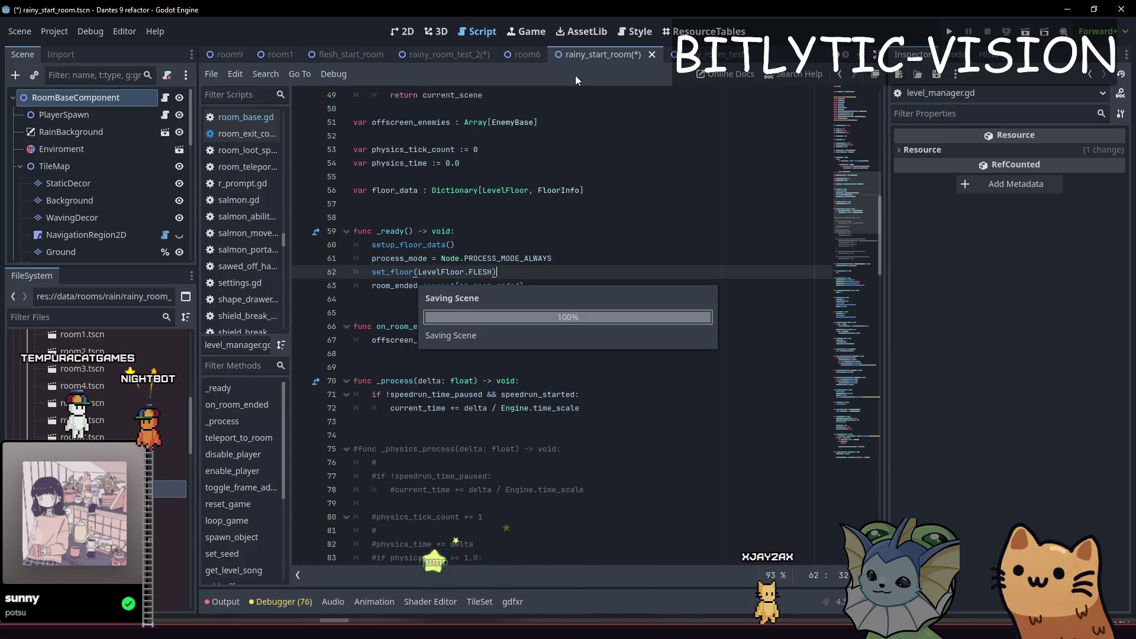
type("RAIN")
key("End")
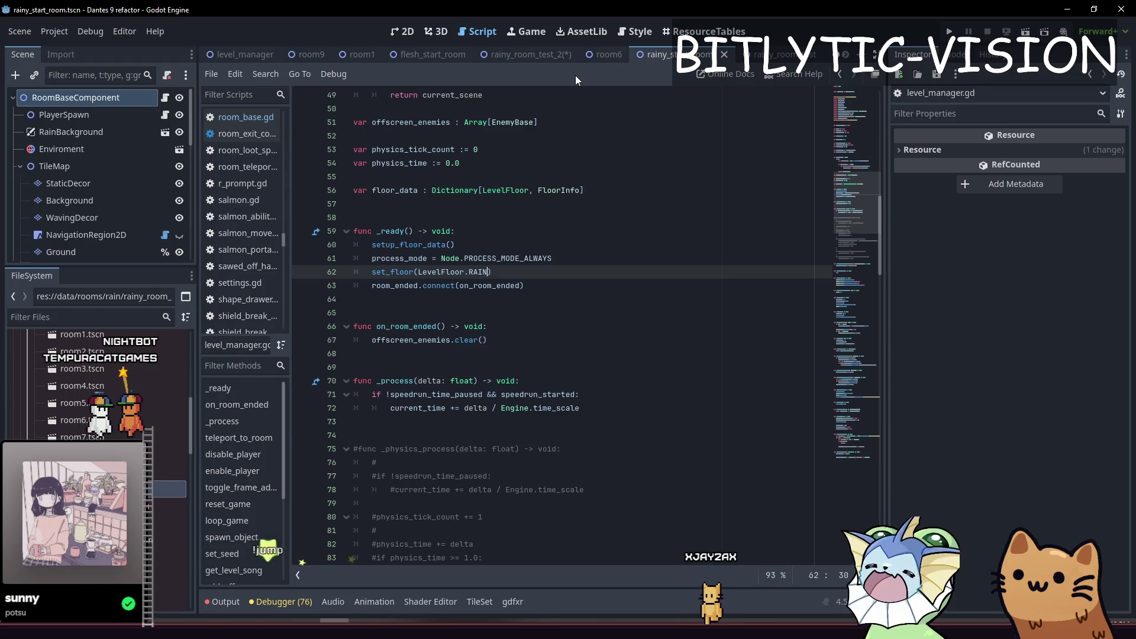
key("ctrl+s")
key("F5")
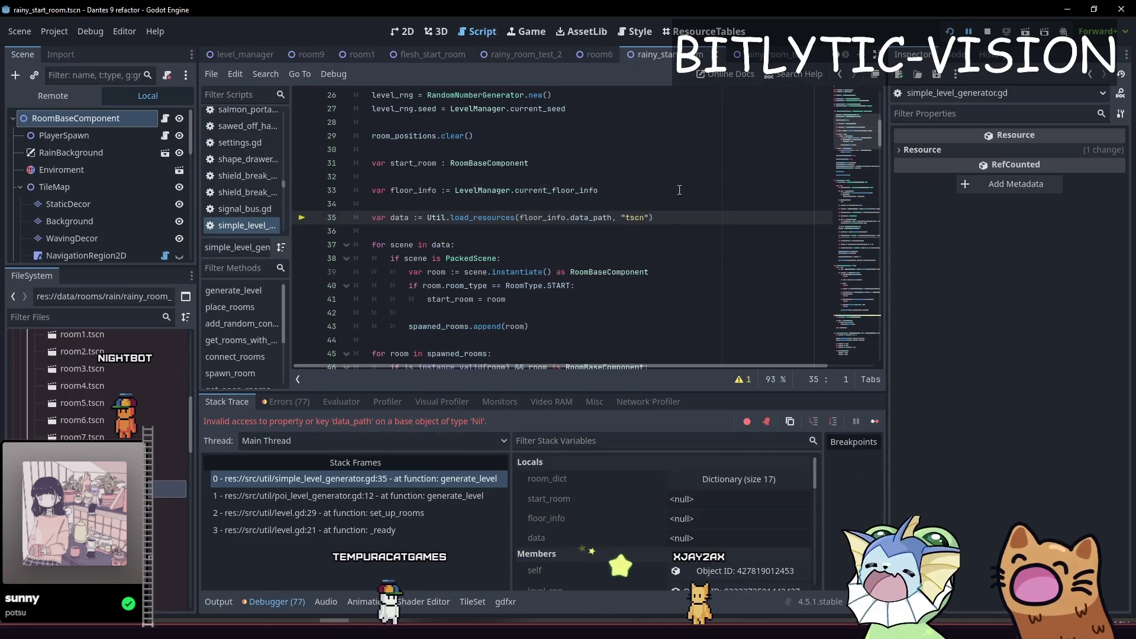
- Inspect the line where floor_info is null, then select floor_rain.tres in the FileSystem
left_click(681, 223)
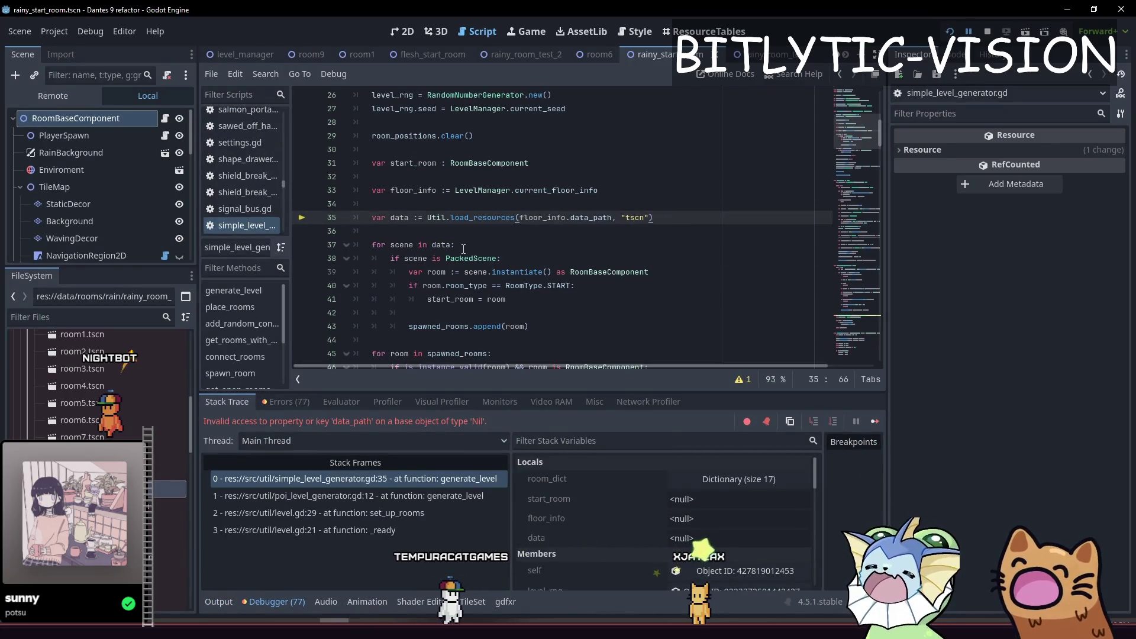
mouse_move(536, 221)
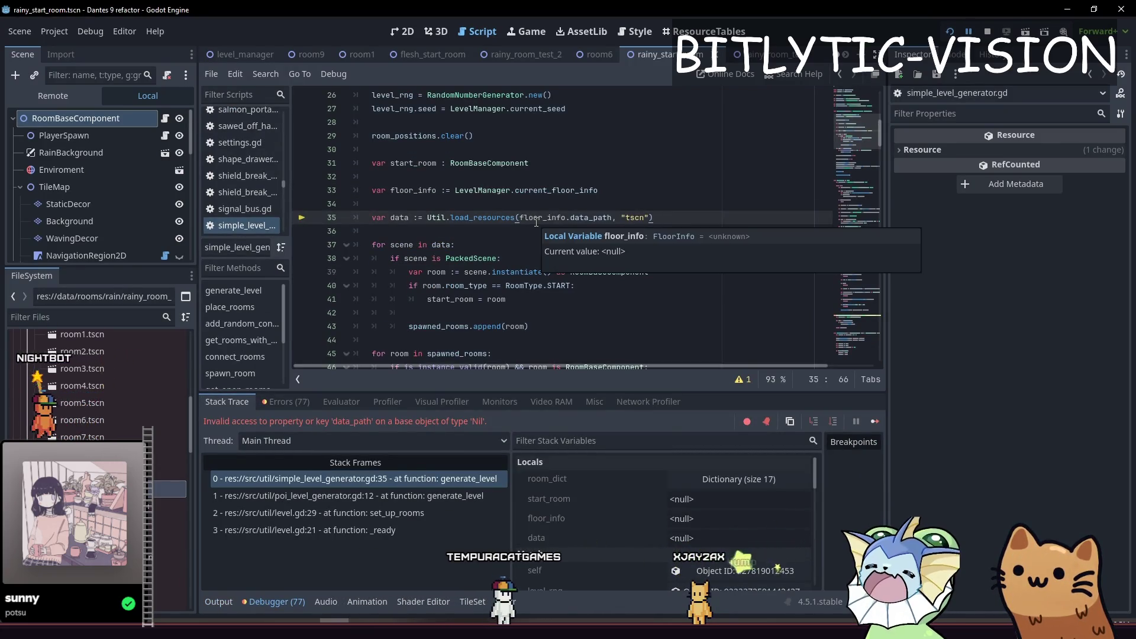
scroll(83, 384, "up", 5)
left_click(74, 389)
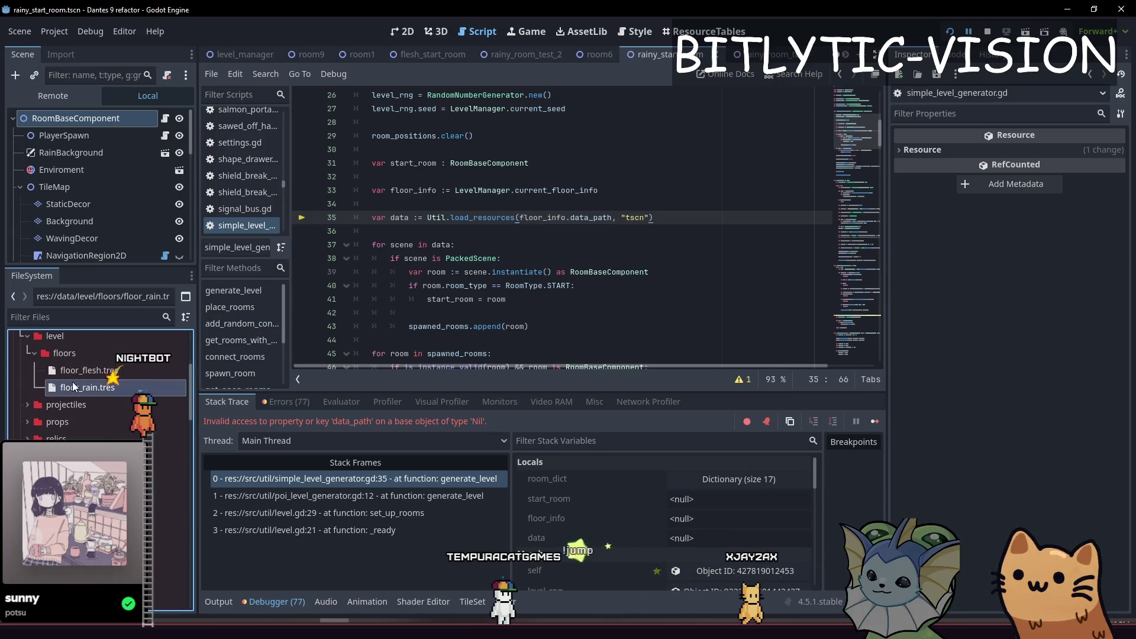
- Set floor_rain.tres's Data Path to res://data/rooms/rain and open its fade colour picker
left_click(1117, 170)
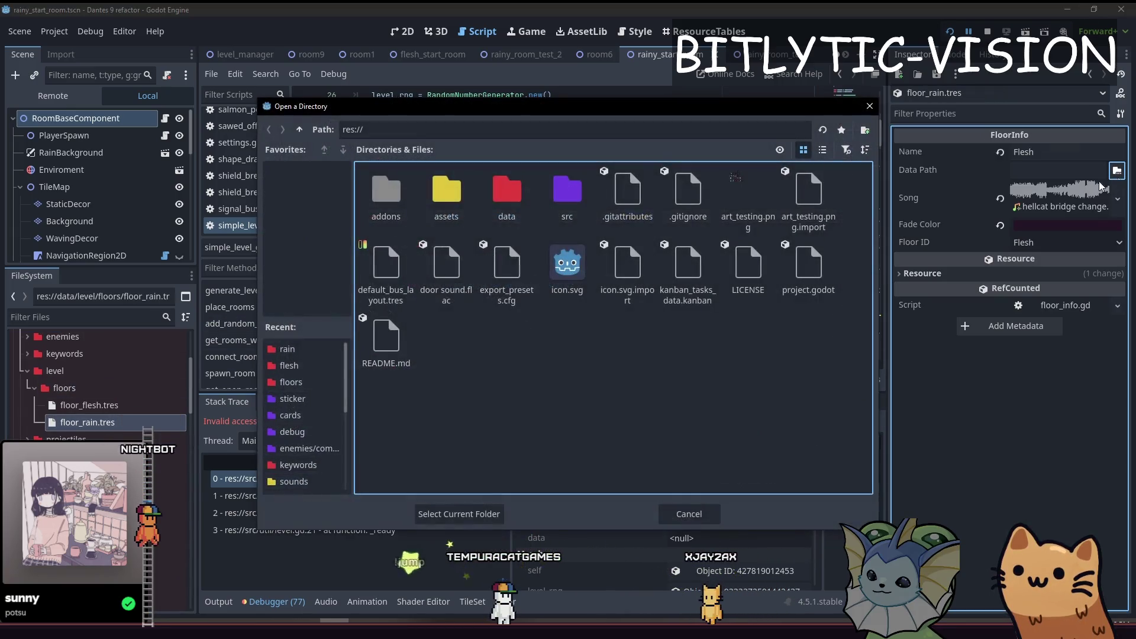
double_click(515, 232)
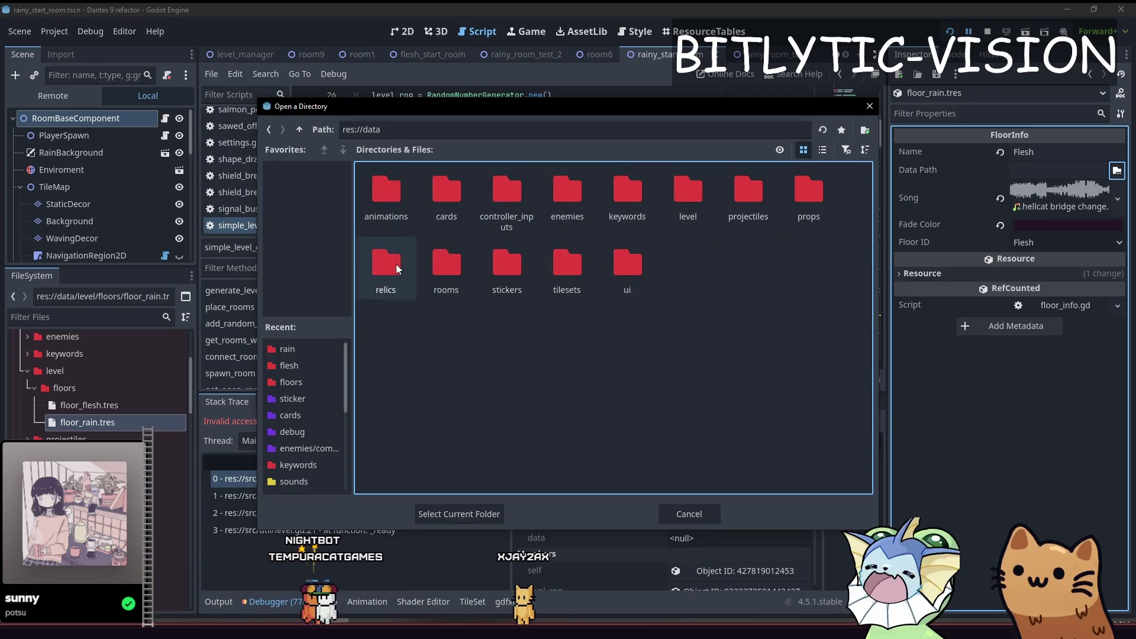
double_click(440, 269)
double_click(425, 196)
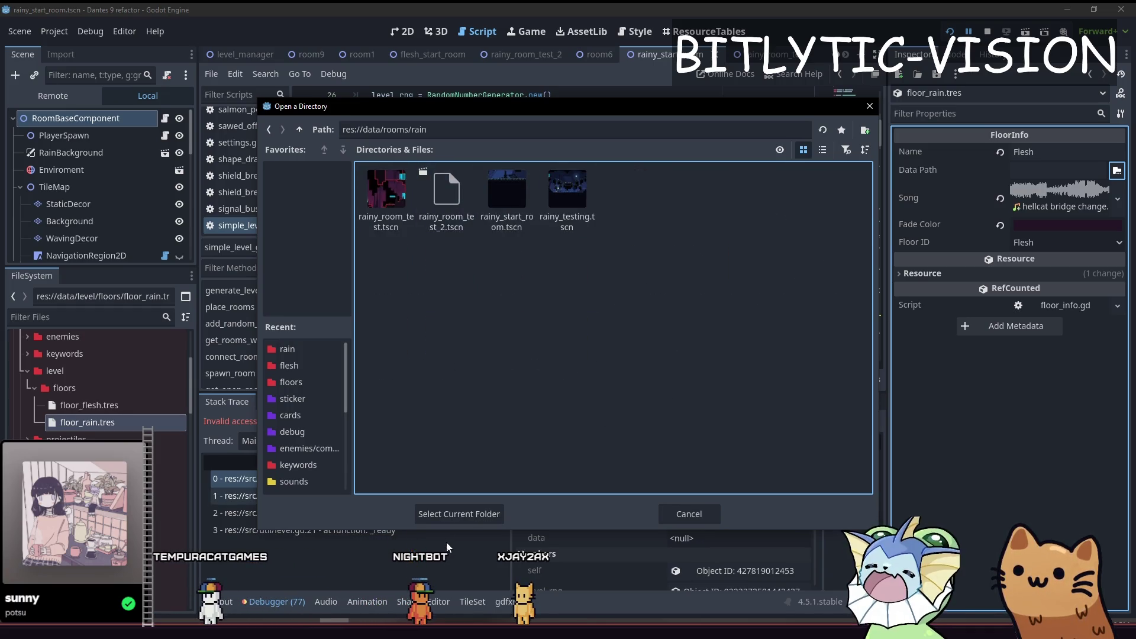
left_click(456, 513)
left_click(739, 245)
type("Rainy")
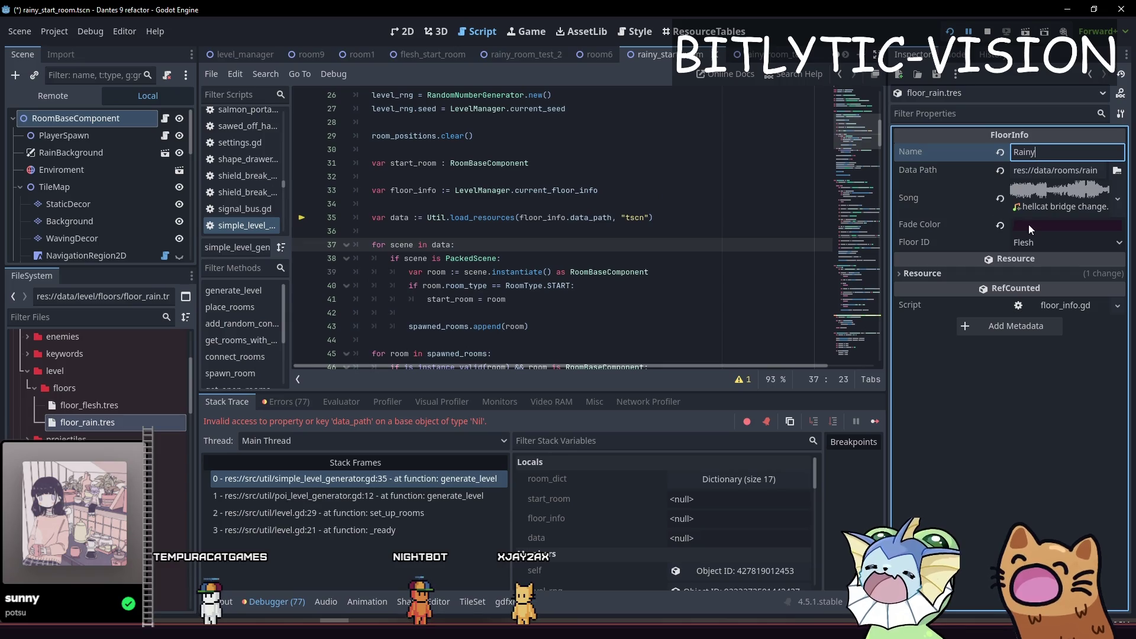
left_click(1028, 225)
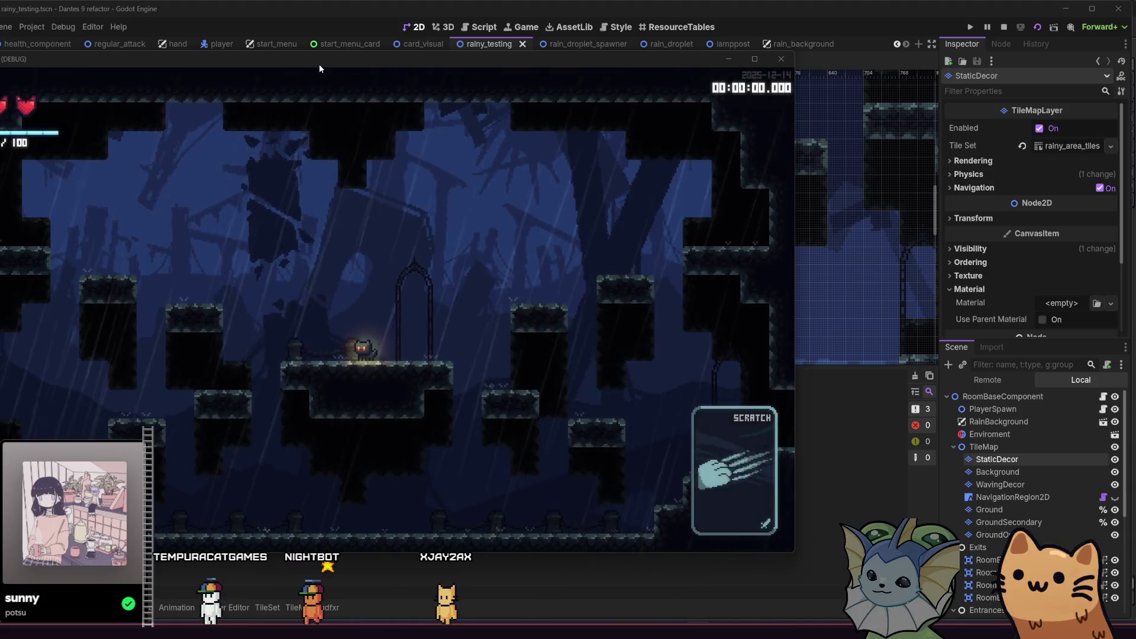
- Maximize the game window and move the cat through the arch doorway onto a stone pillar
left_click_drag(333, 59, 446, 71)
double_click(446, 71)
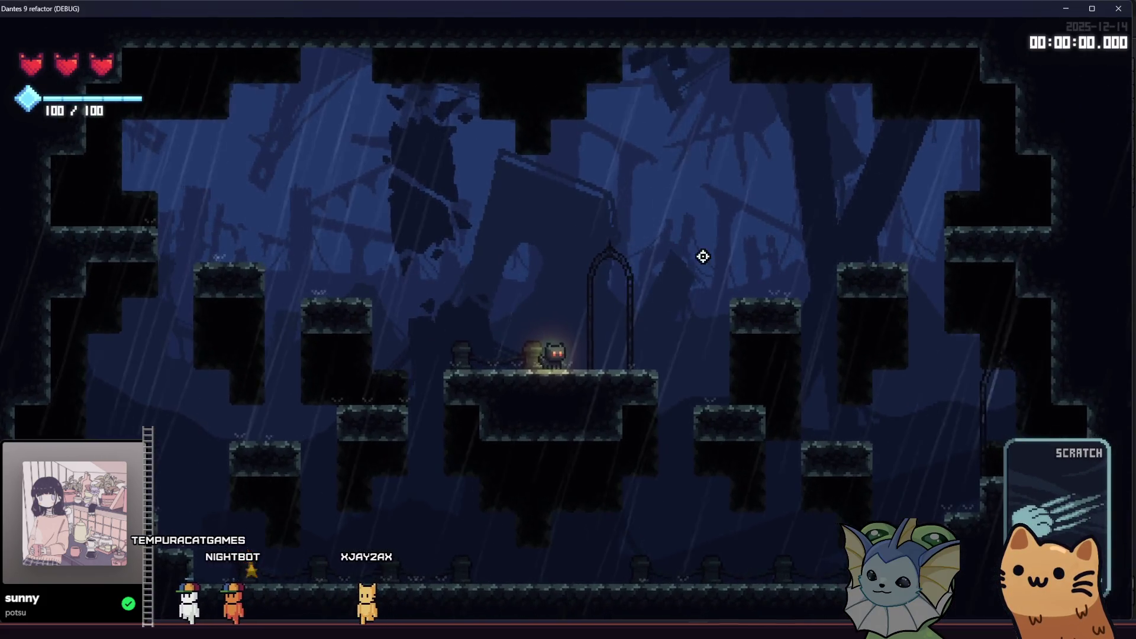
key("Left")
key("space")
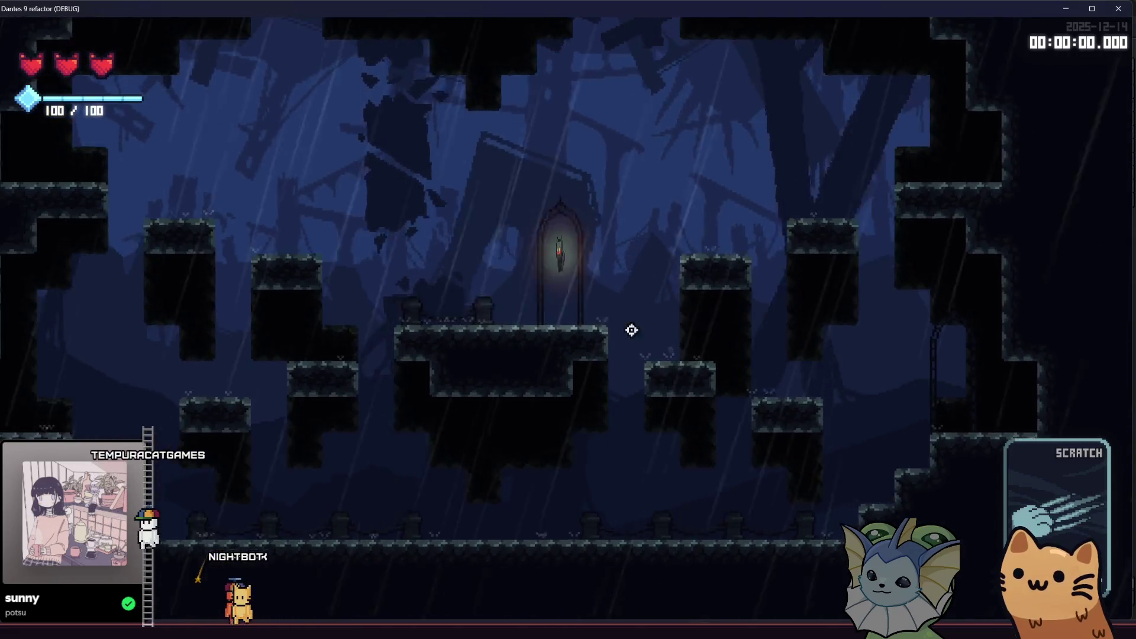
key("Right")
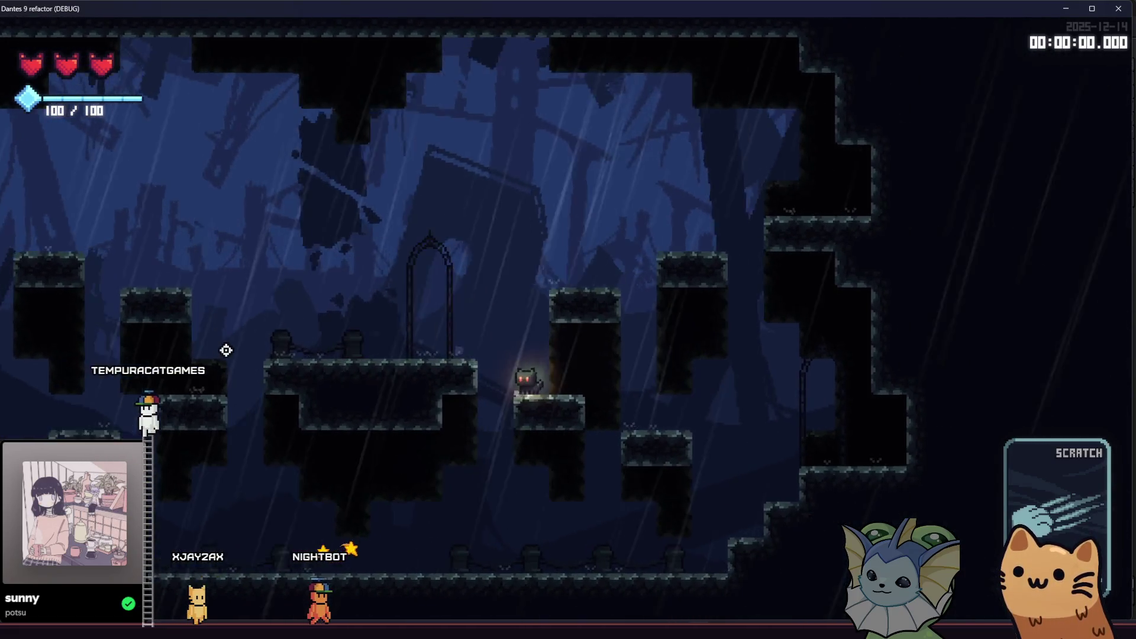
key("space")
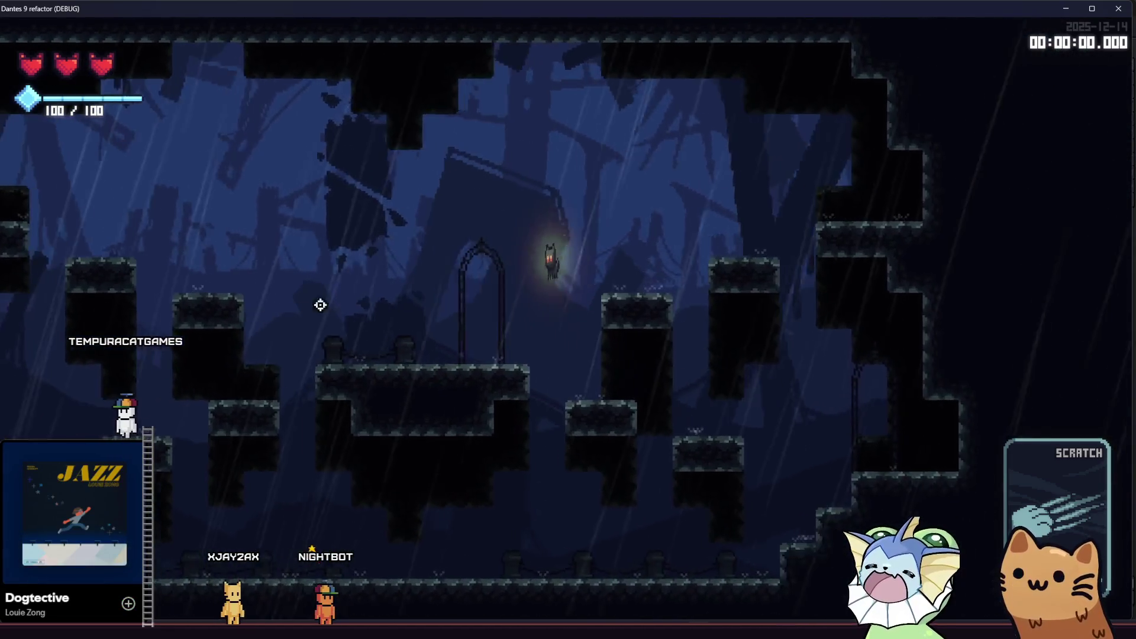
key("Right")
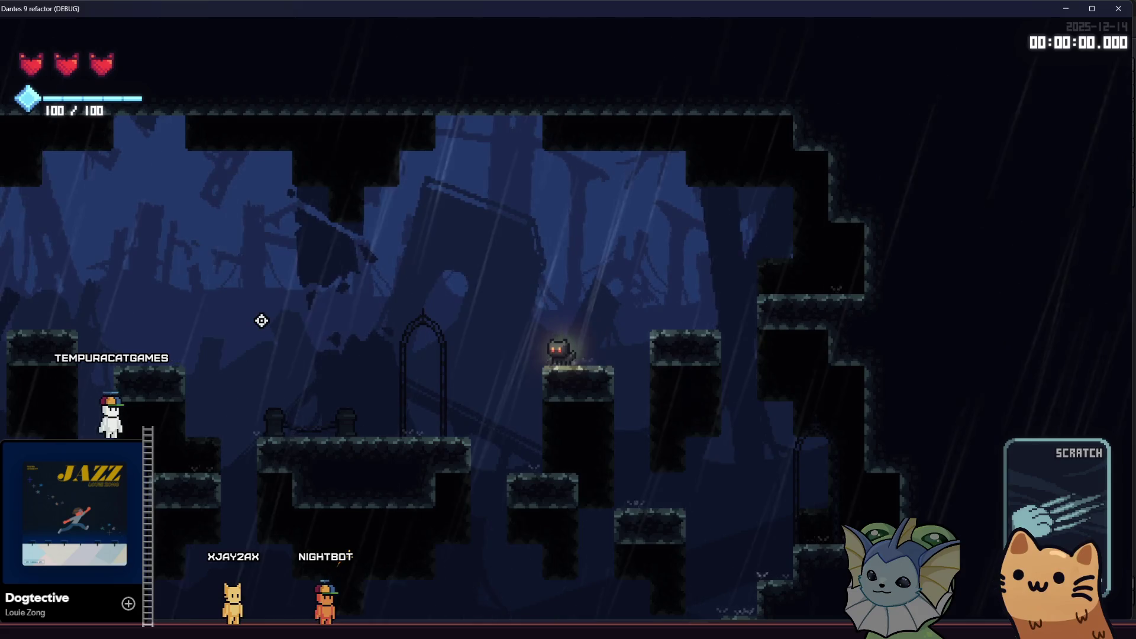
- Run the cat back and forth to the central platform, then close the running game
key("Left")
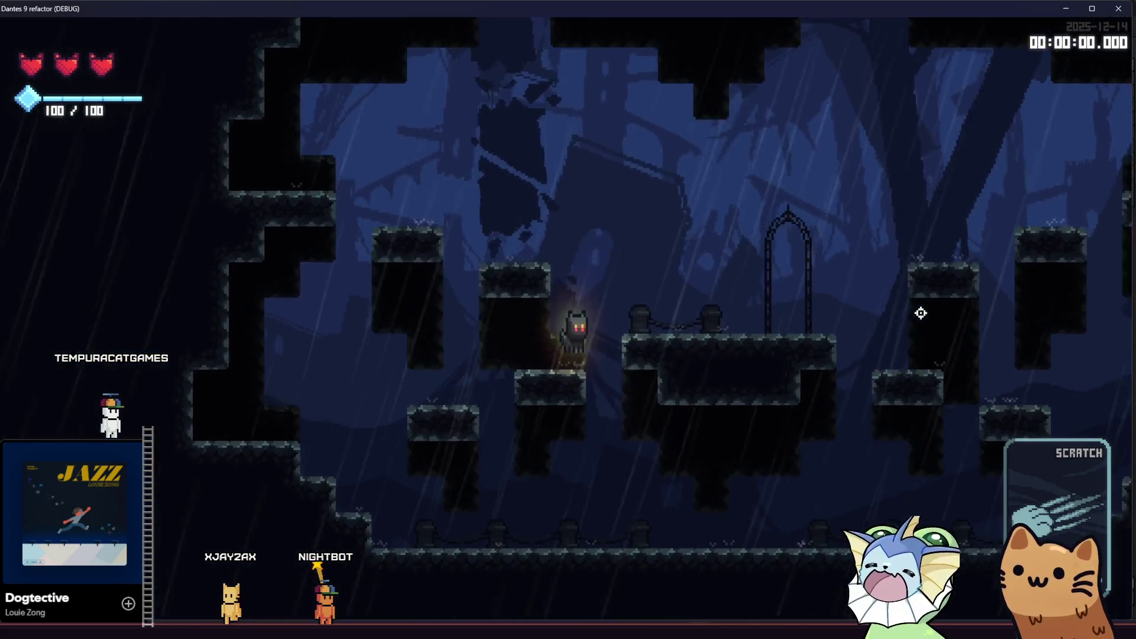
key("Right")
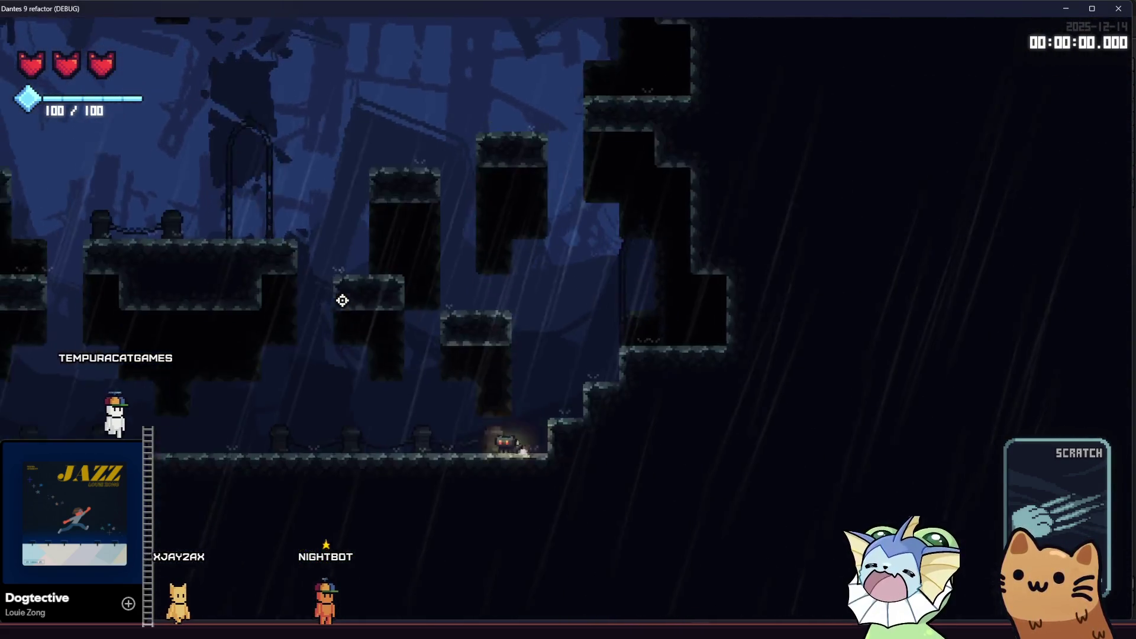
key("Left")
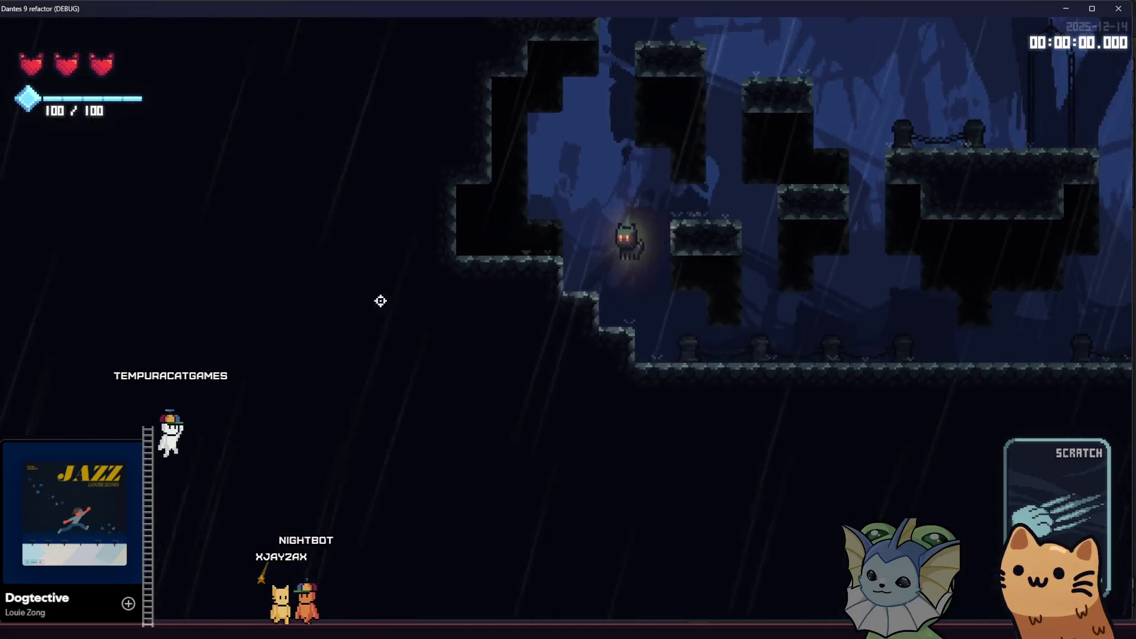
key("Right")
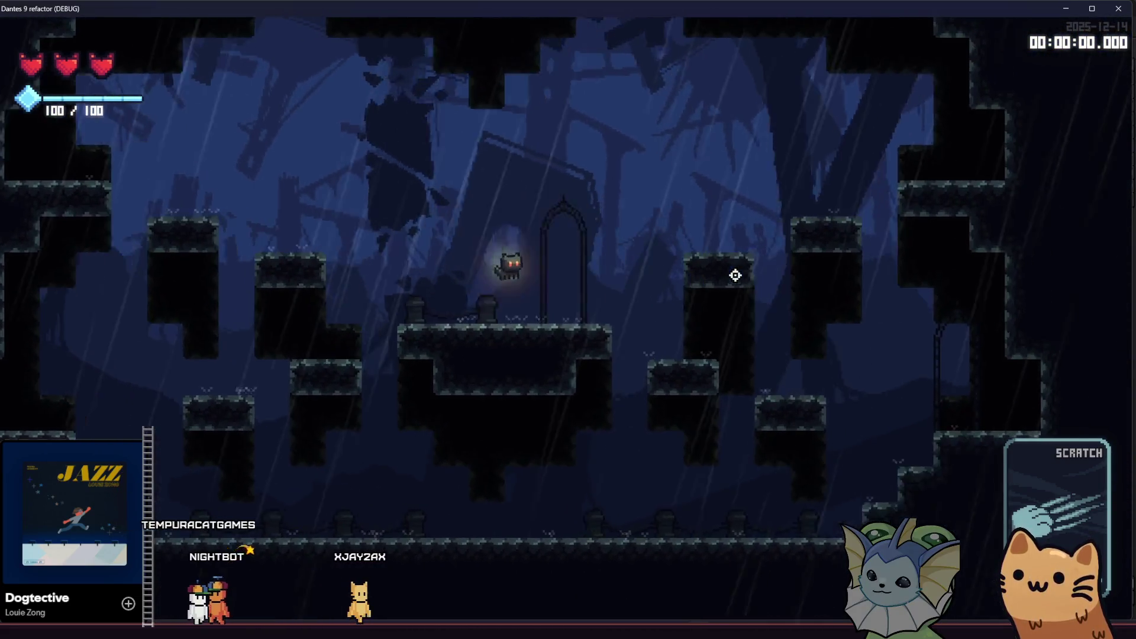
key("Right")
key("Left")
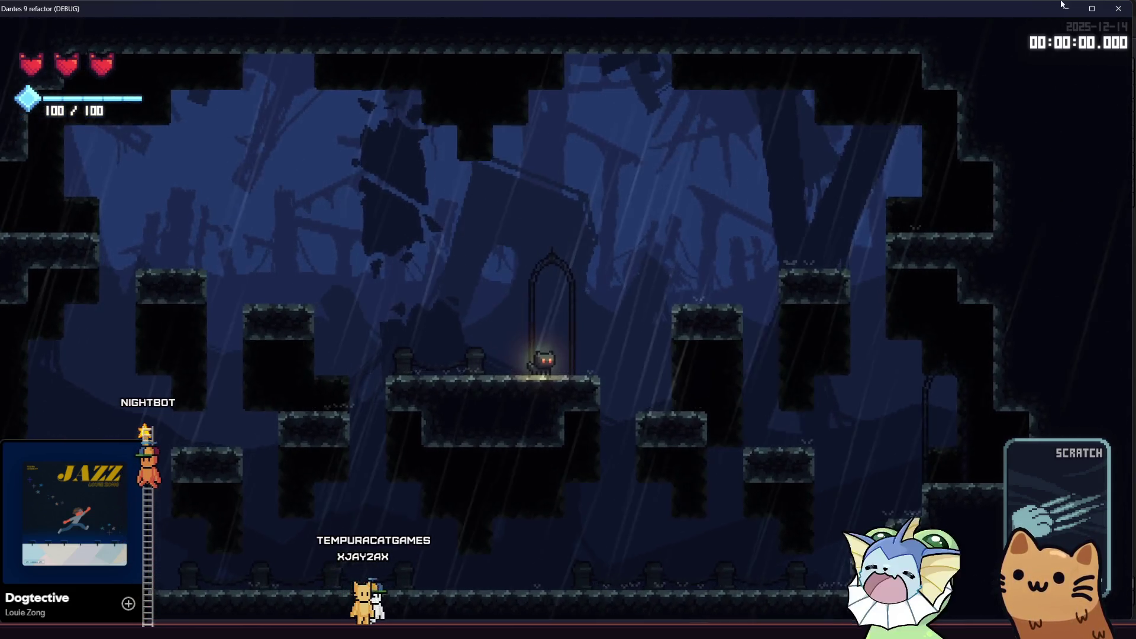
left_click(1119, 9)
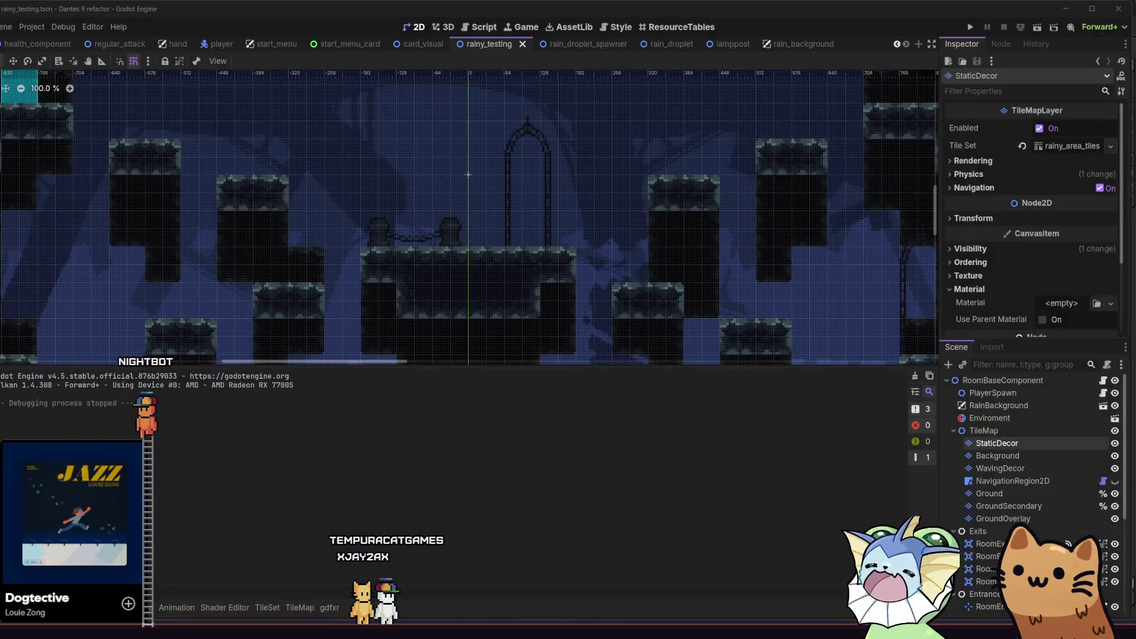
key("alt+Tab")
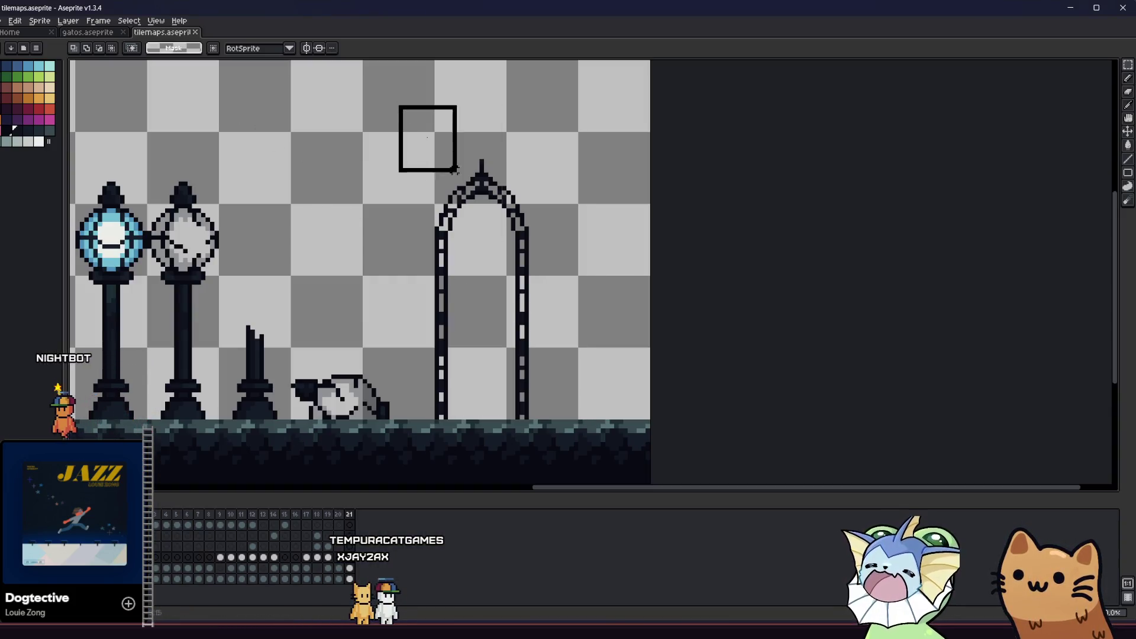
- Select the arch sprite, try a dark outline effect and a navy fill, then cancel and undo
left_click_drag(455, 171, 580, 417)
key("shift+o")
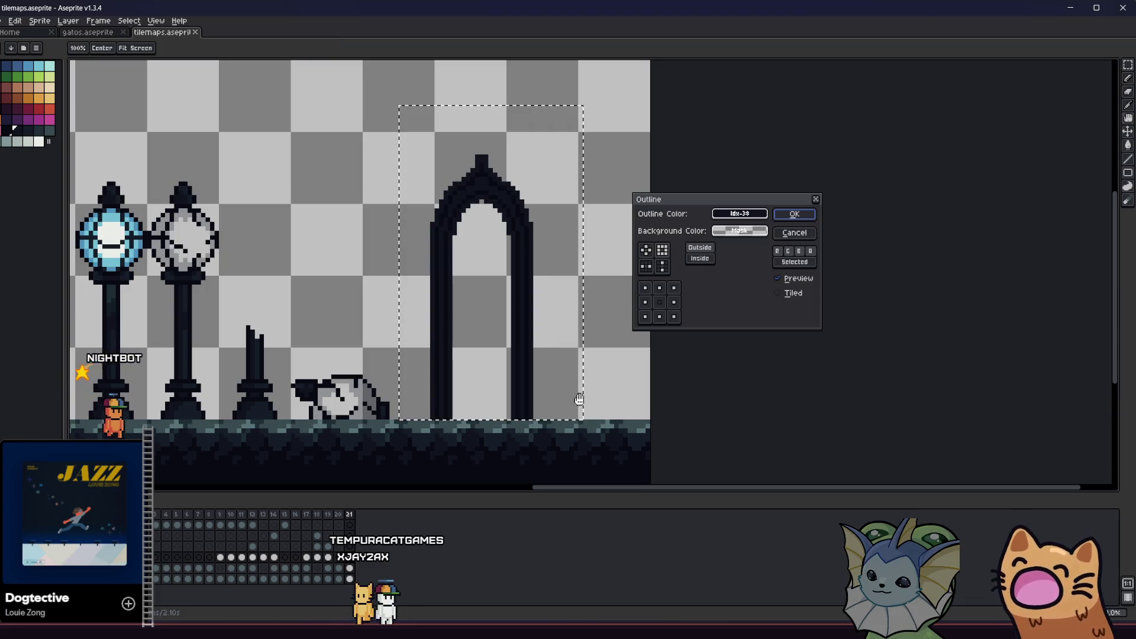
left_click(723, 215)
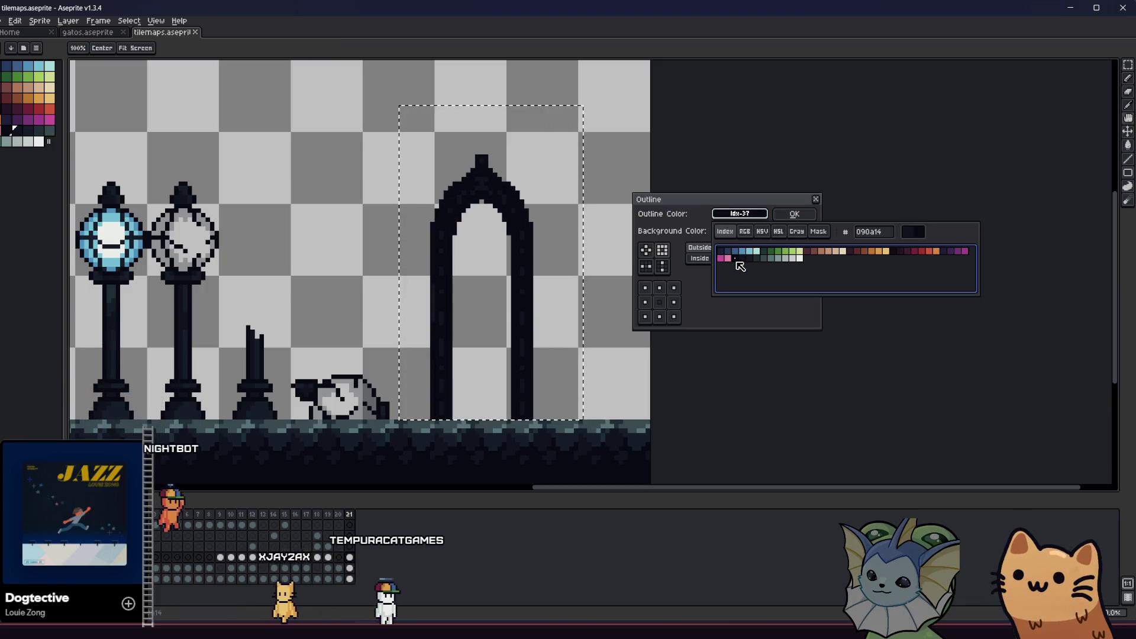
left_click(819, 232)
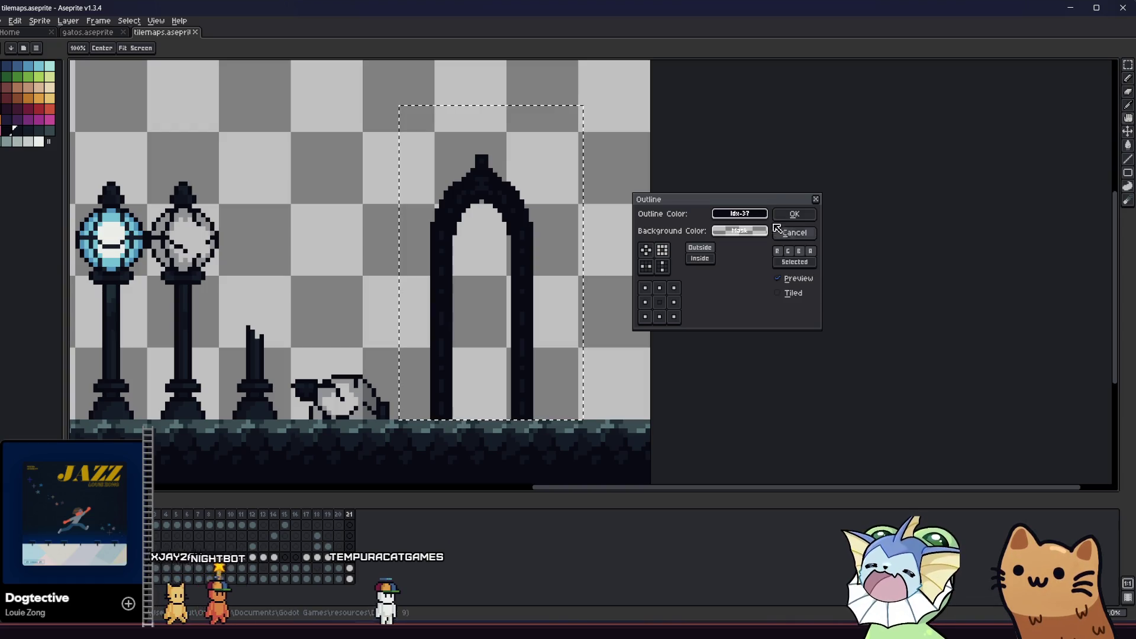
left_click(794, 213)
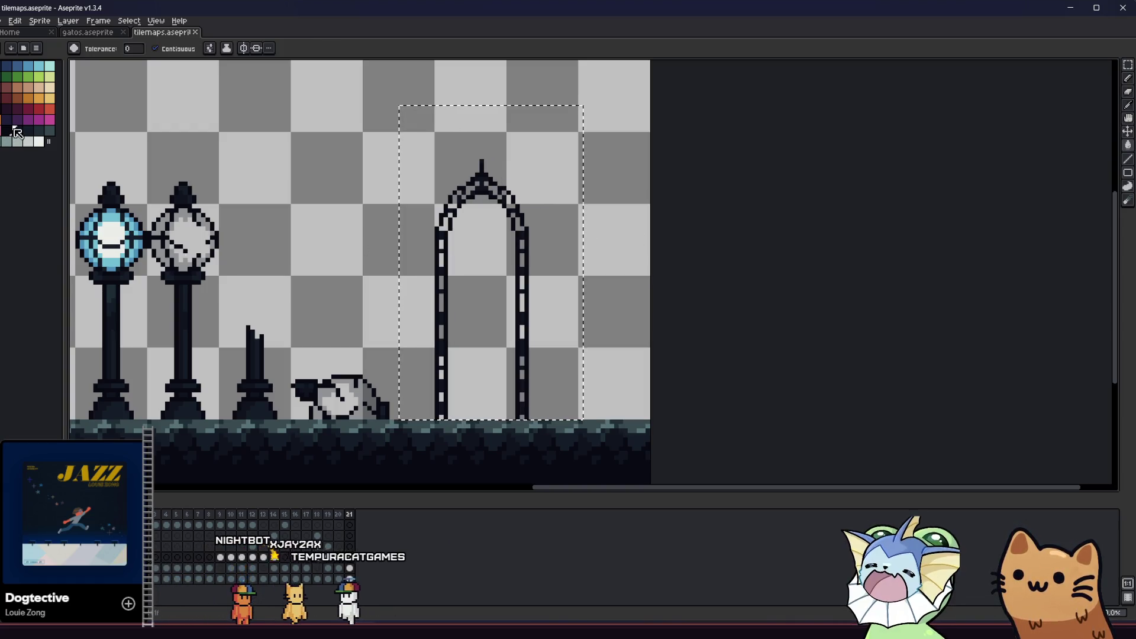
scroll(443, 236, "up", 2)
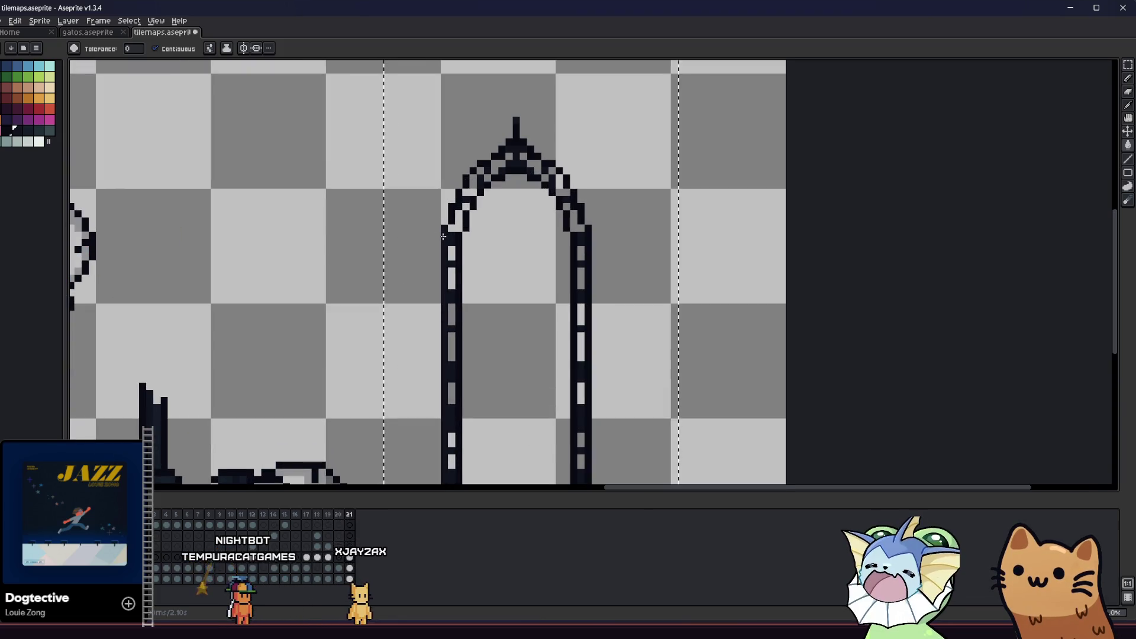
left_click(470, 225)
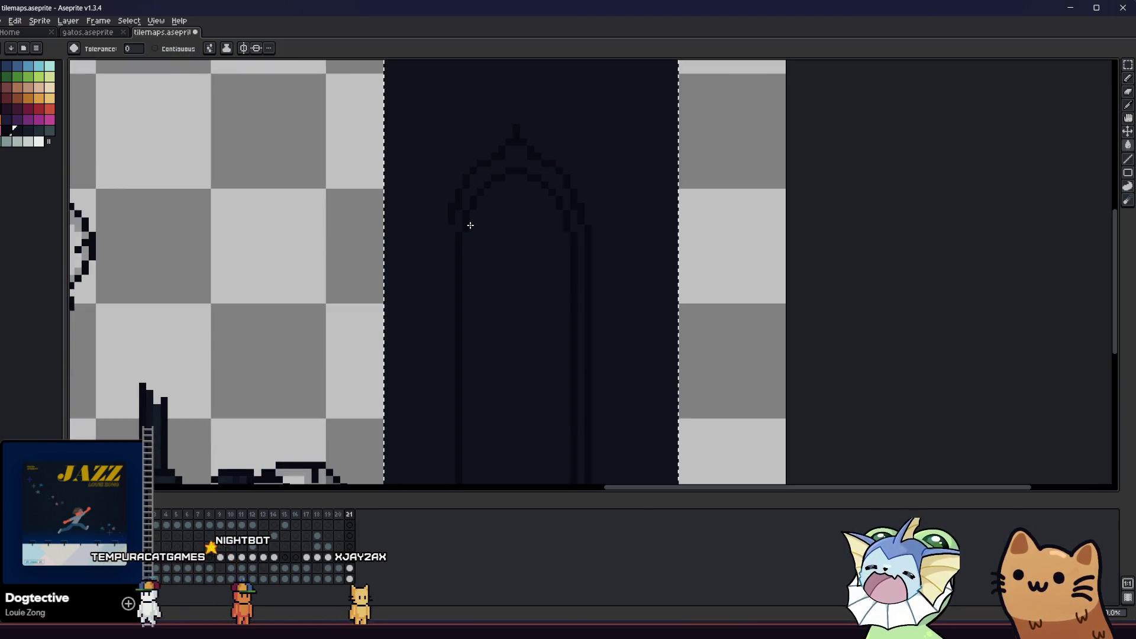
key("ctrl+z")
scroll(465, 225, "down", 2)
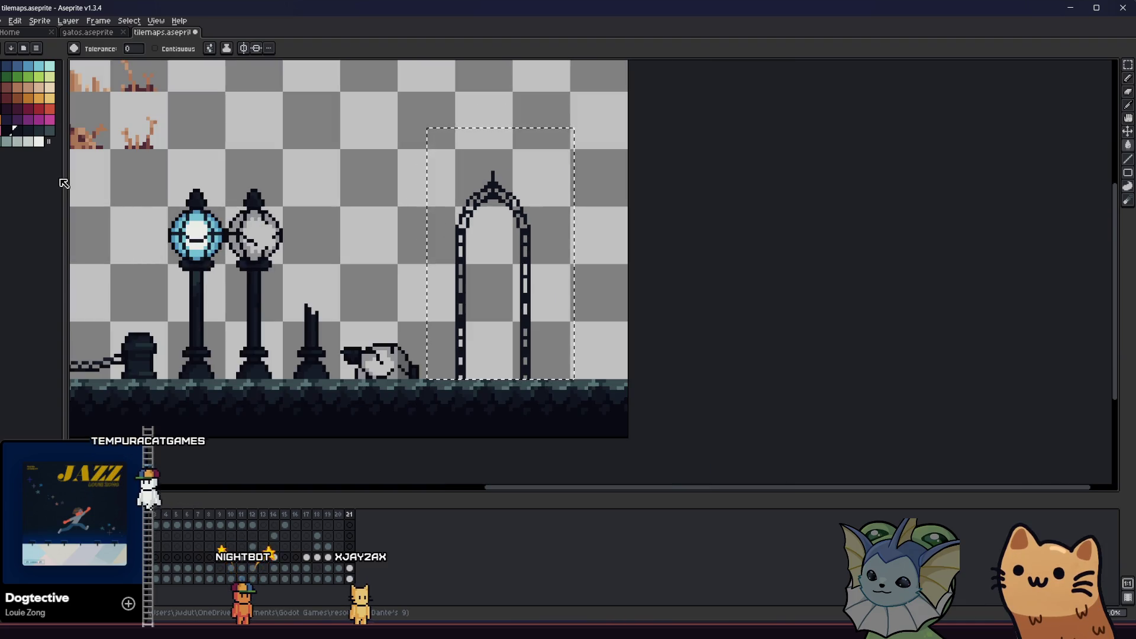
- Reopen the outline effect, try pink then dark idx-37 colours, and close it
key("shift+o")
left_click(724, 215)
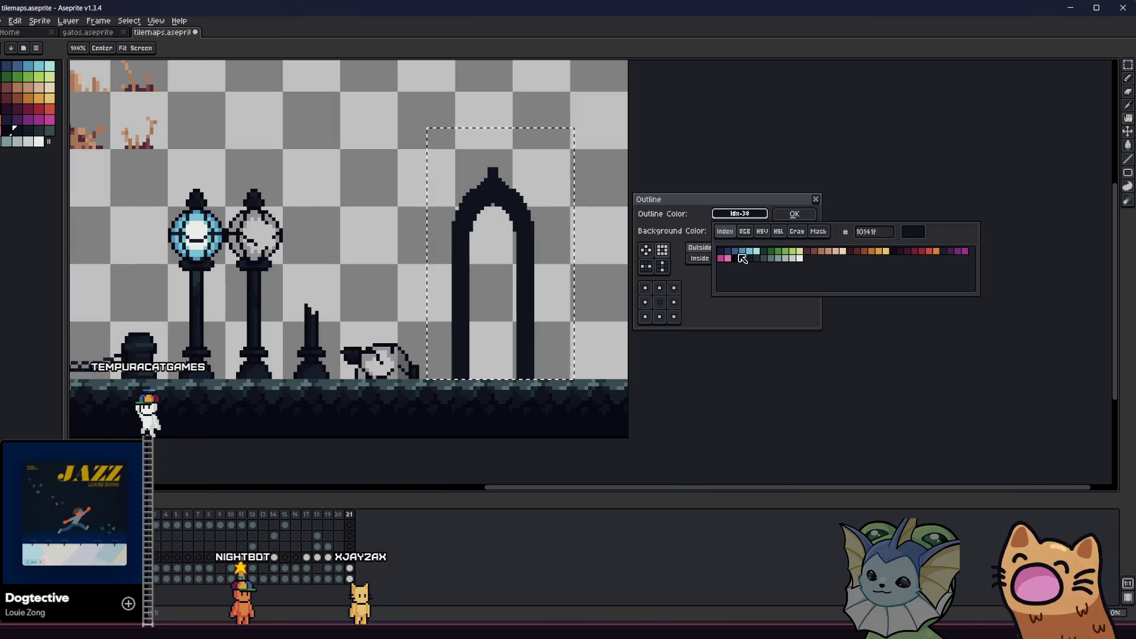
left_click(728, 258)
left_click(735, 258)
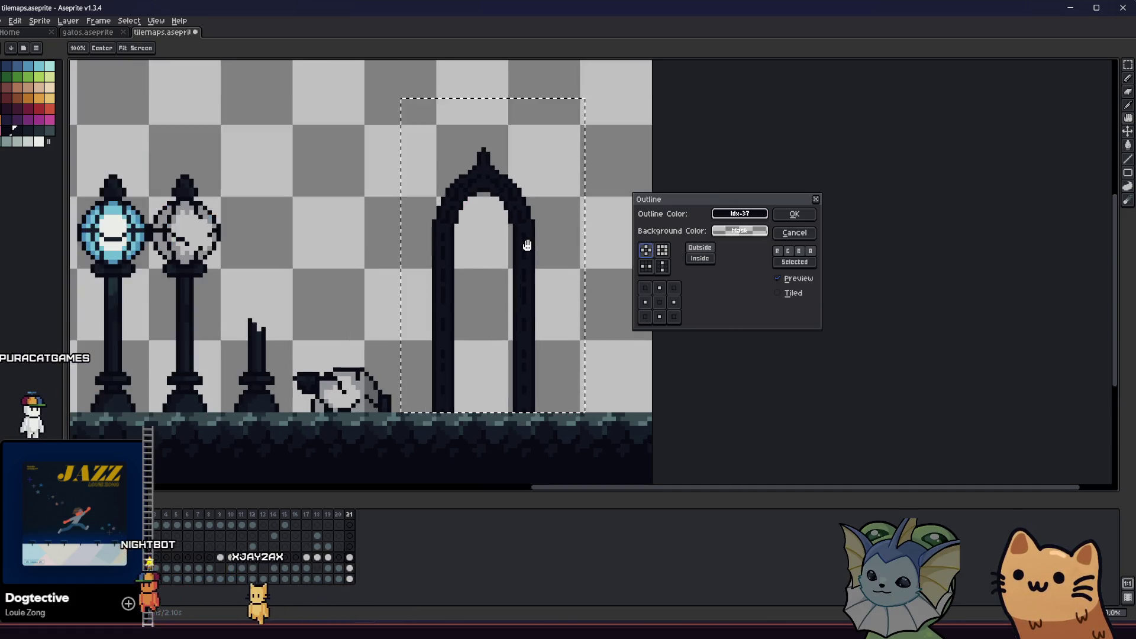
scroll(528, 246, "up", 2)
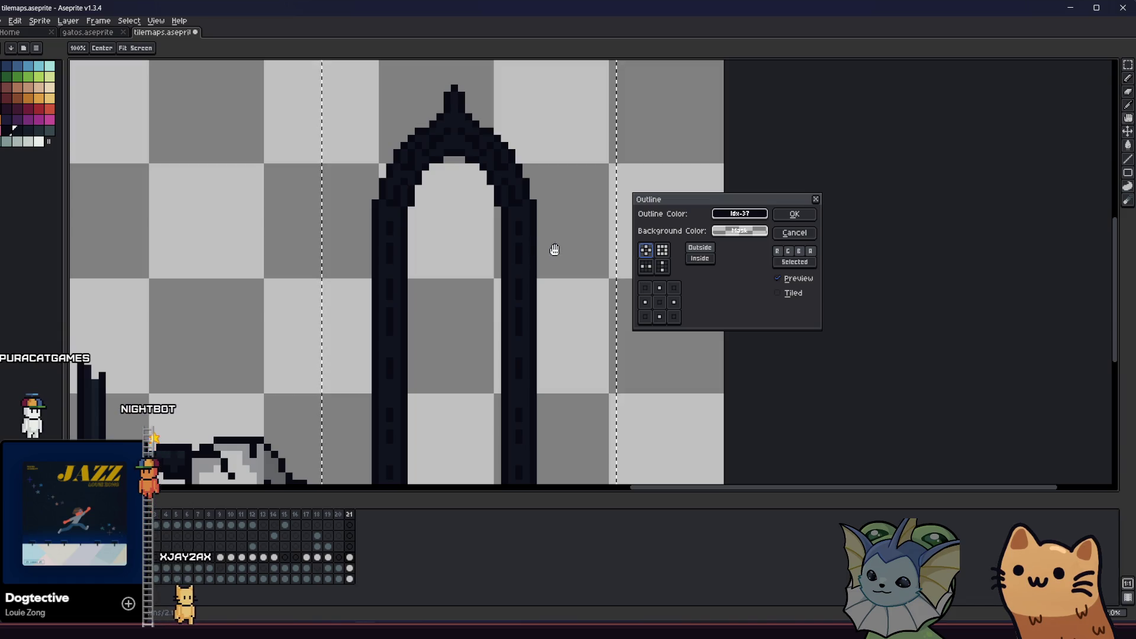
scroll(590, 261, "down", 2)
scroll(526, 284, "down", 3)
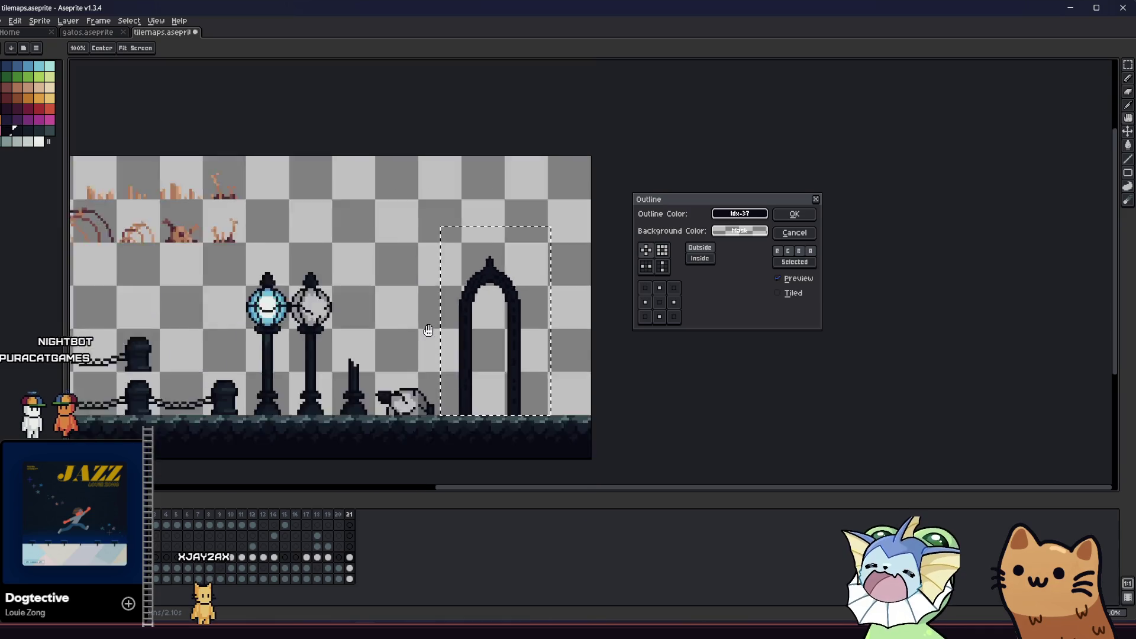
scroll(429, 330, "down", 1)
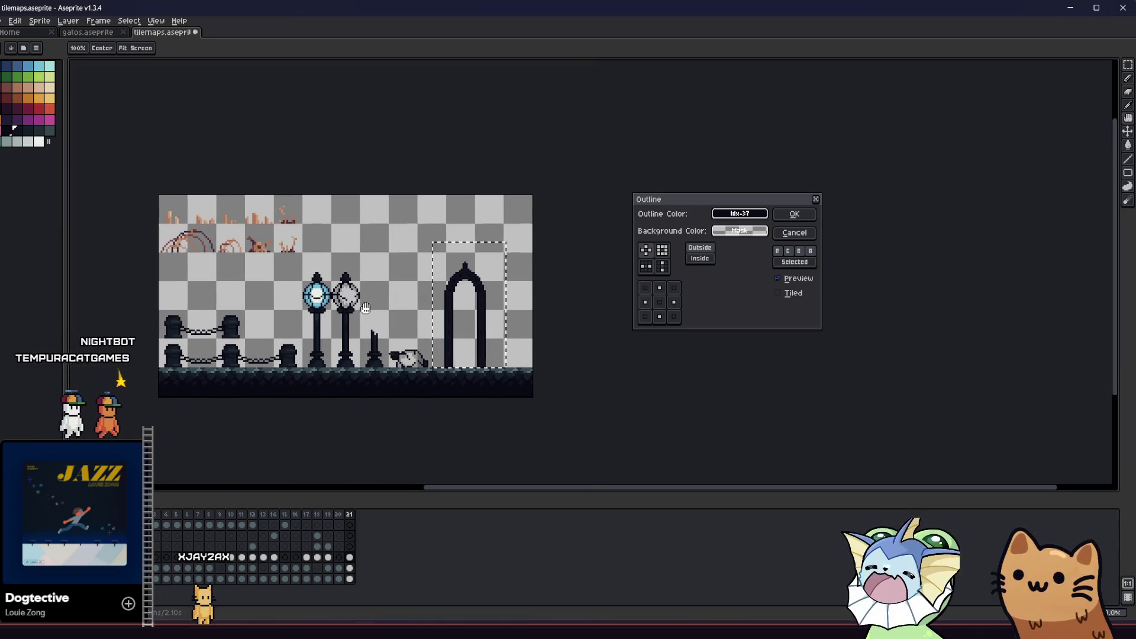
left_click(794, 213)
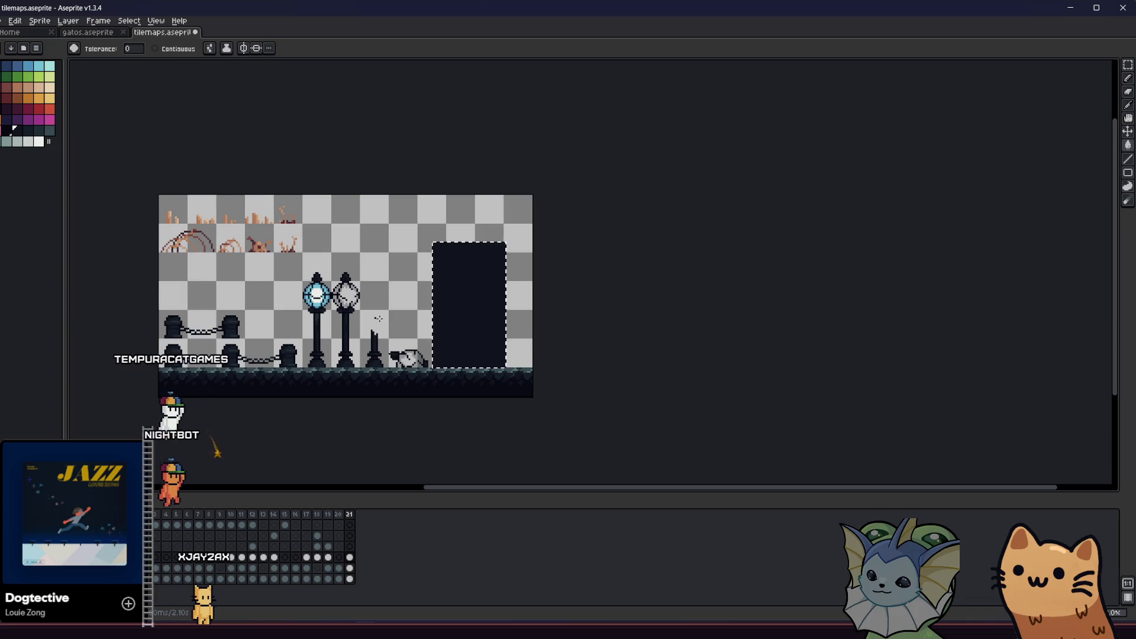
scroll(383, 319, "up", 2)
scroll(424, 313, "down", 1)
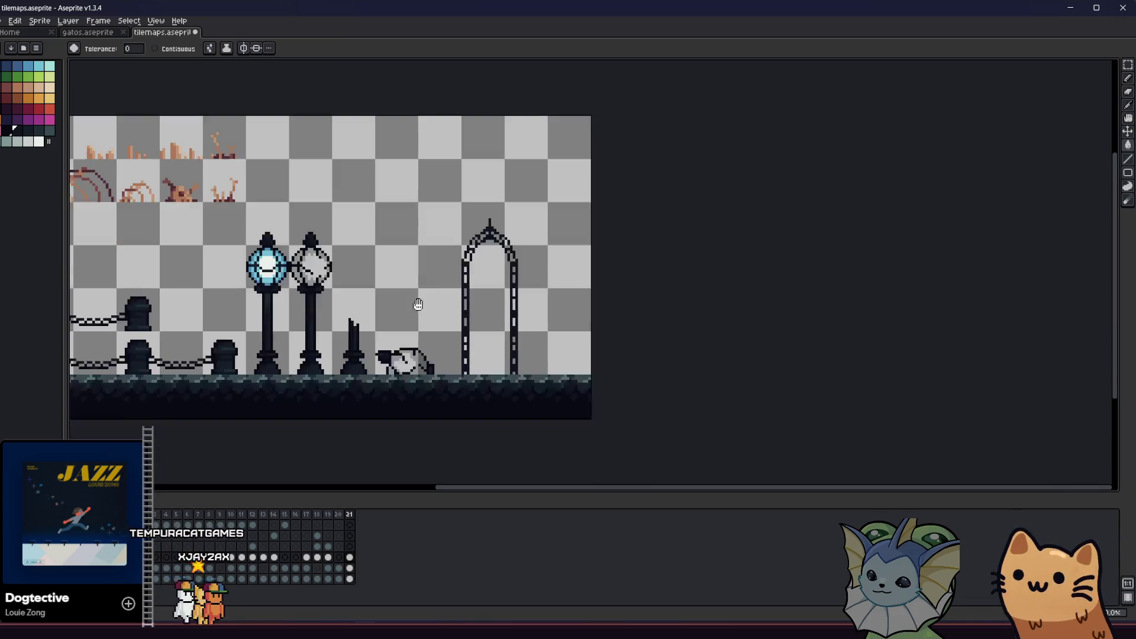
- On frame 21, box-select around the arch and pick the dark palette colour for the fill tool
key("comma")
scroll(452, 236, "up", 2)
key("period")
key("m")
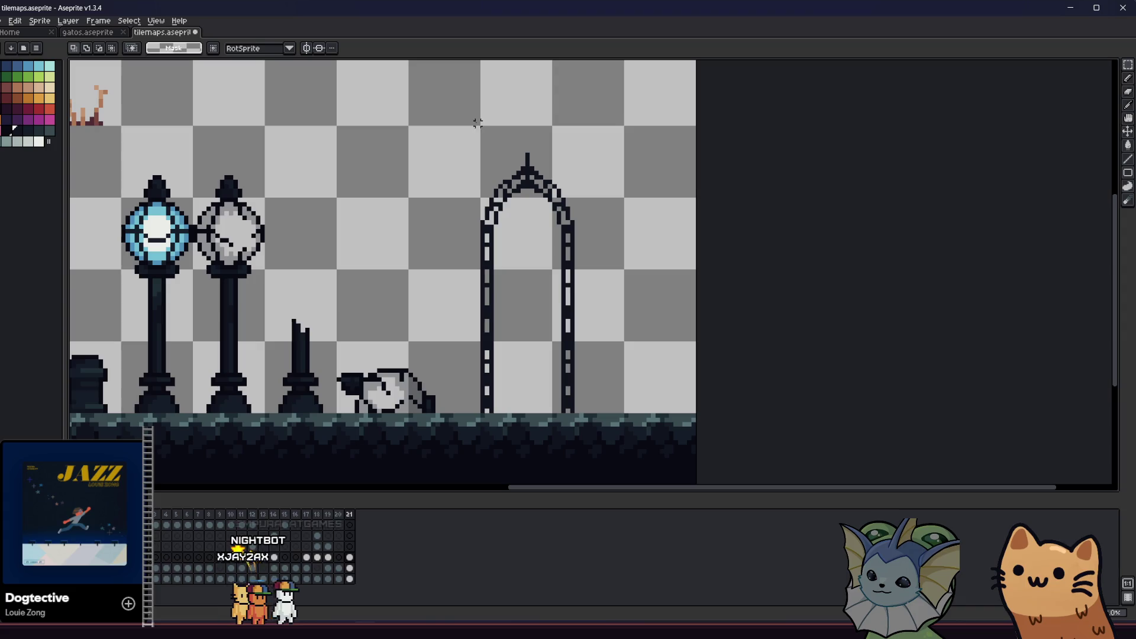
left_click_drag(612, 406, 620, 414)
key("g")
left_click(5, 131)
scroll(494, 255, "up", 2)
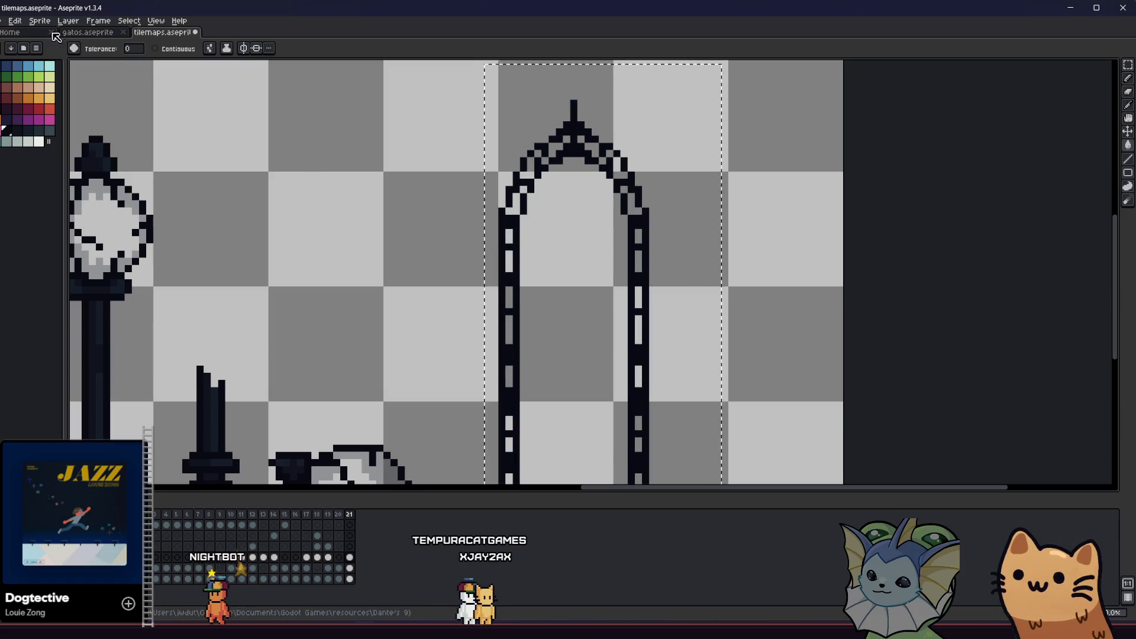
scroll(463, 195, "down", 1)
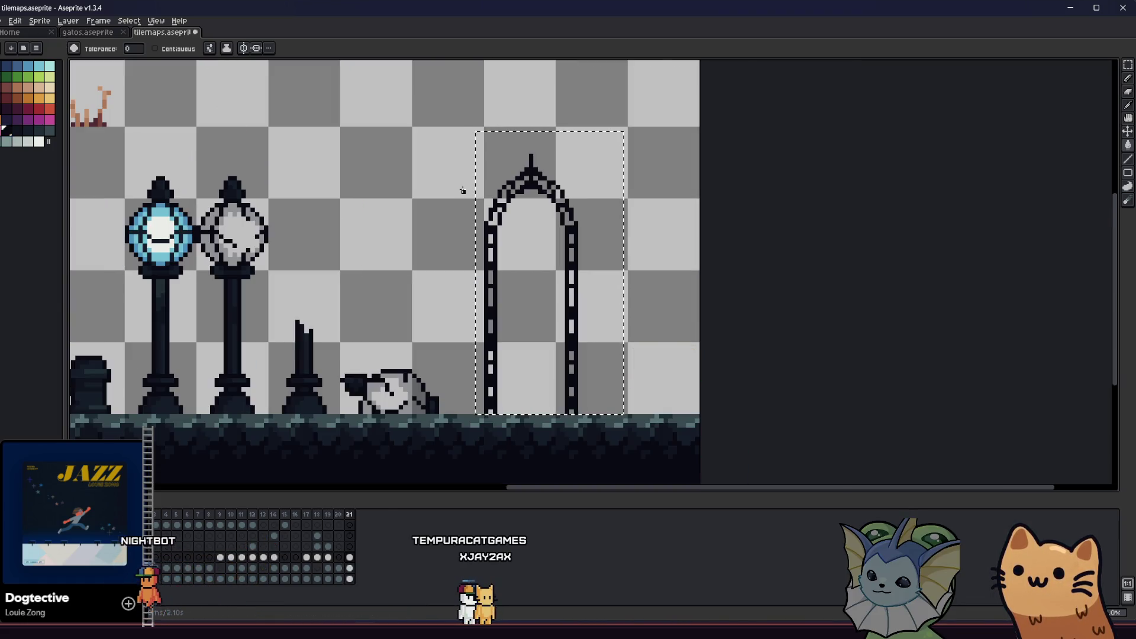
- Open File > Export As to export the arch selection as arch.png
left_click(3, 20)
mouse_move(59, 105)
left_click(135, 105)
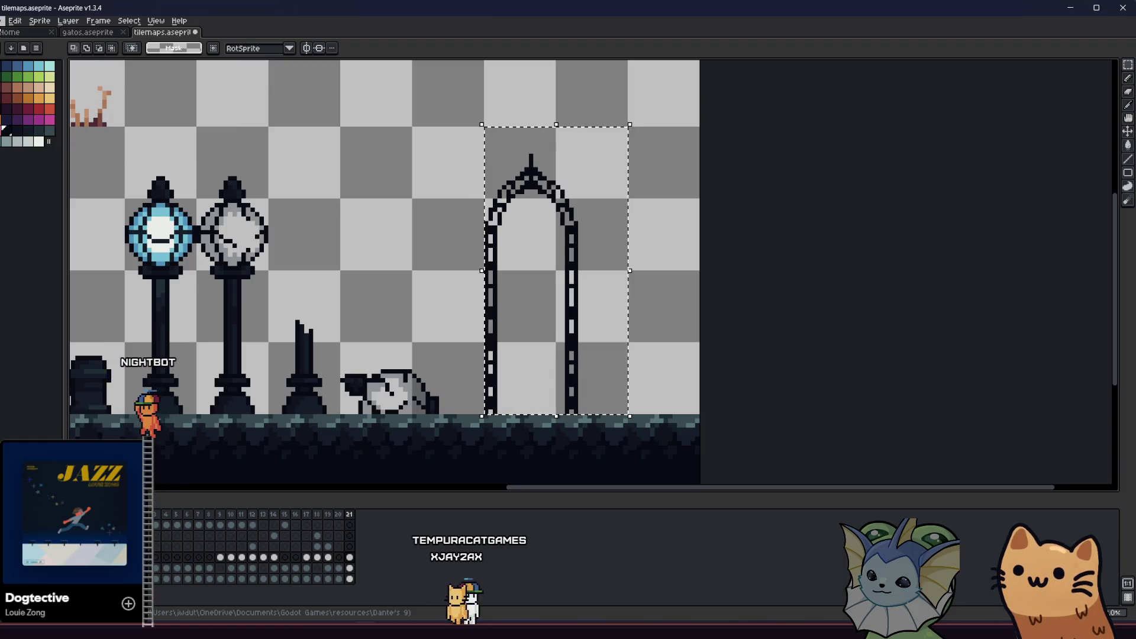
left_click(3, 20)
left_click(135, 106)
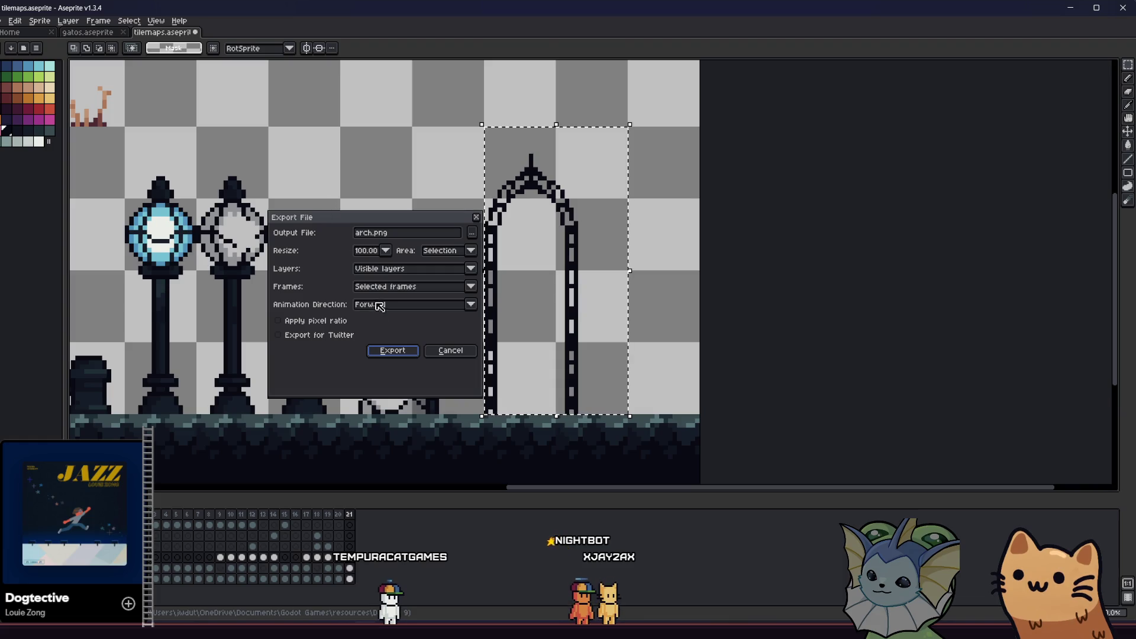
- Export the arch over the existing arch.png and check the rainy area folder
left_click(393, 350)
left_click(536, 341)
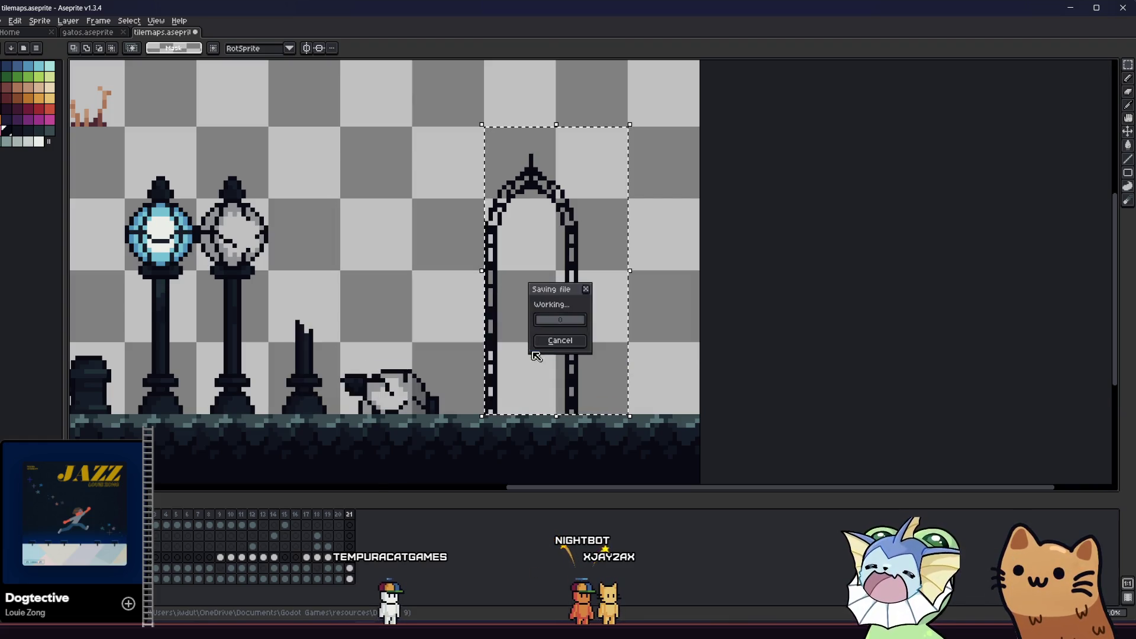
key("alt+Tab")
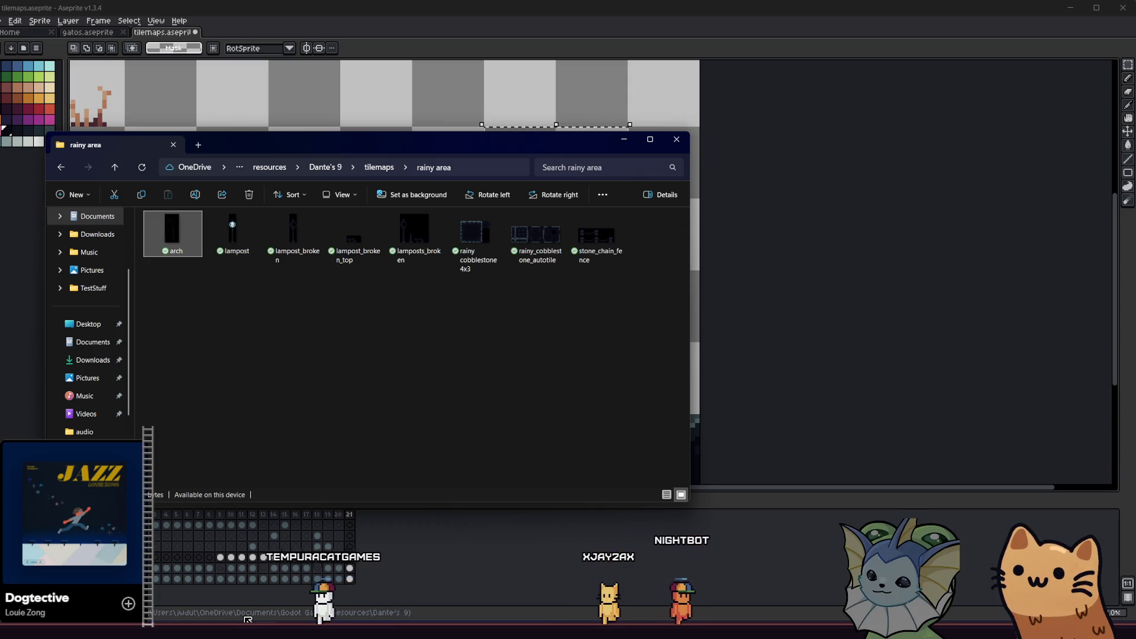
key("alt+Tab")
key("alt+Tab")
key("alt+Tab")
key("alt+Tab")
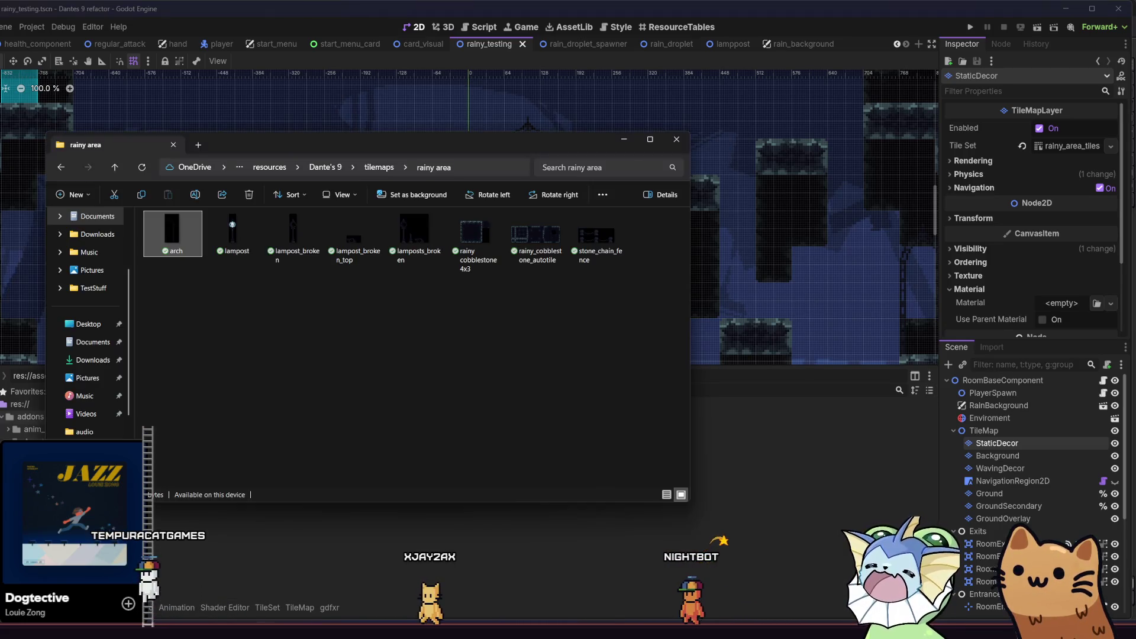
- Close the folder, save the rainy_testing scene, and run the game
left_click(730, 491)
key("ctrl+s")
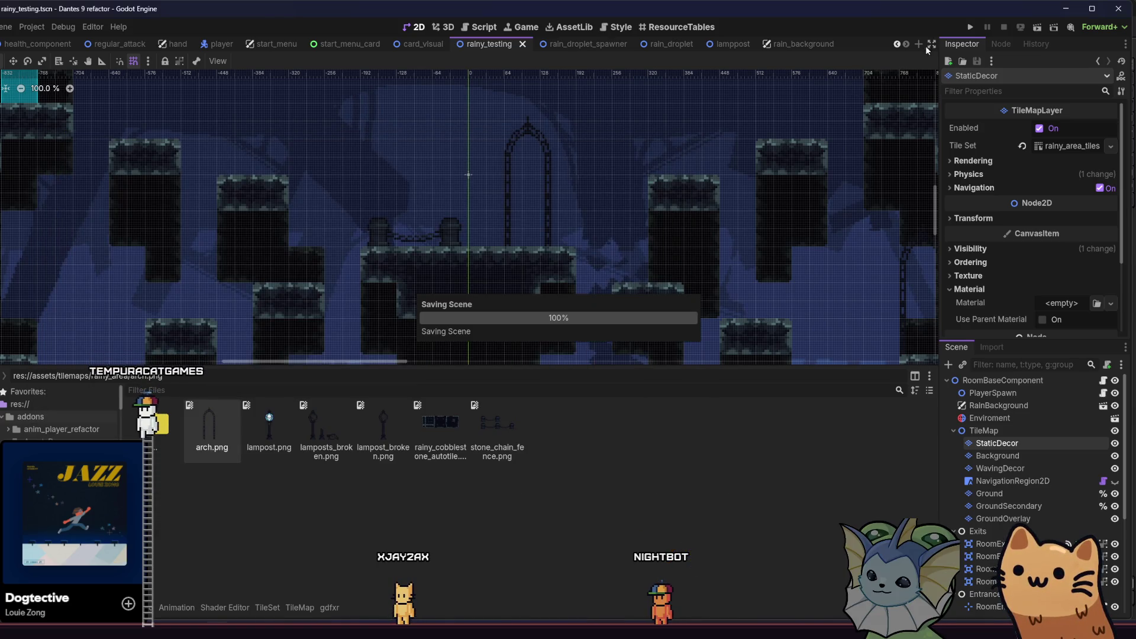
left_click(1038, 29)
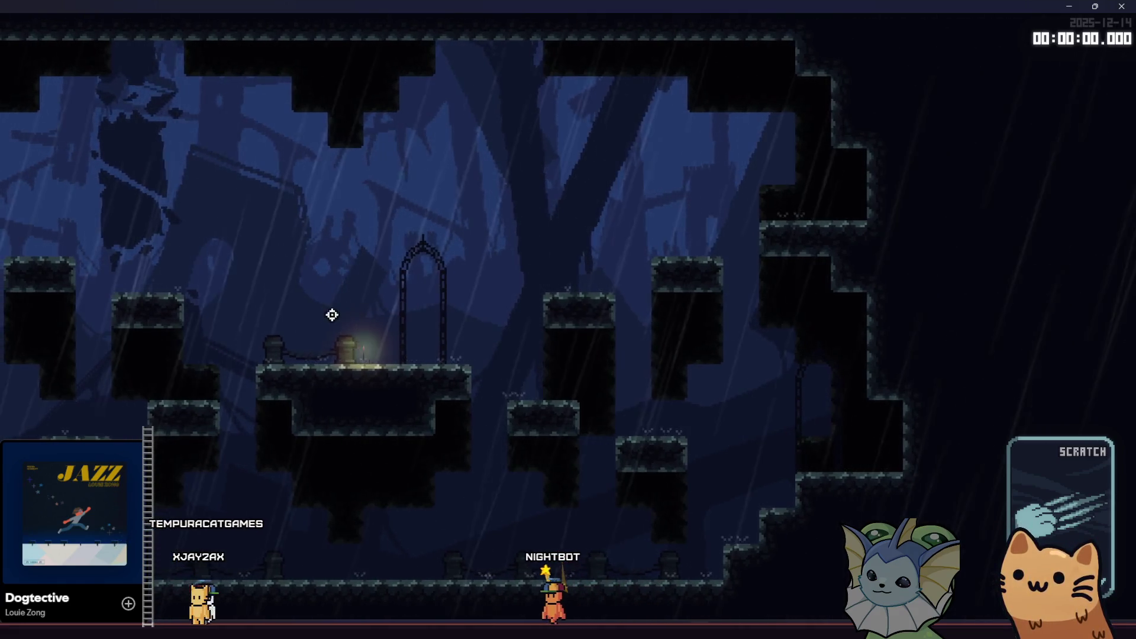
- Move the cat right, climbing the tall column and walking off the ledge along the floor
key("Right")
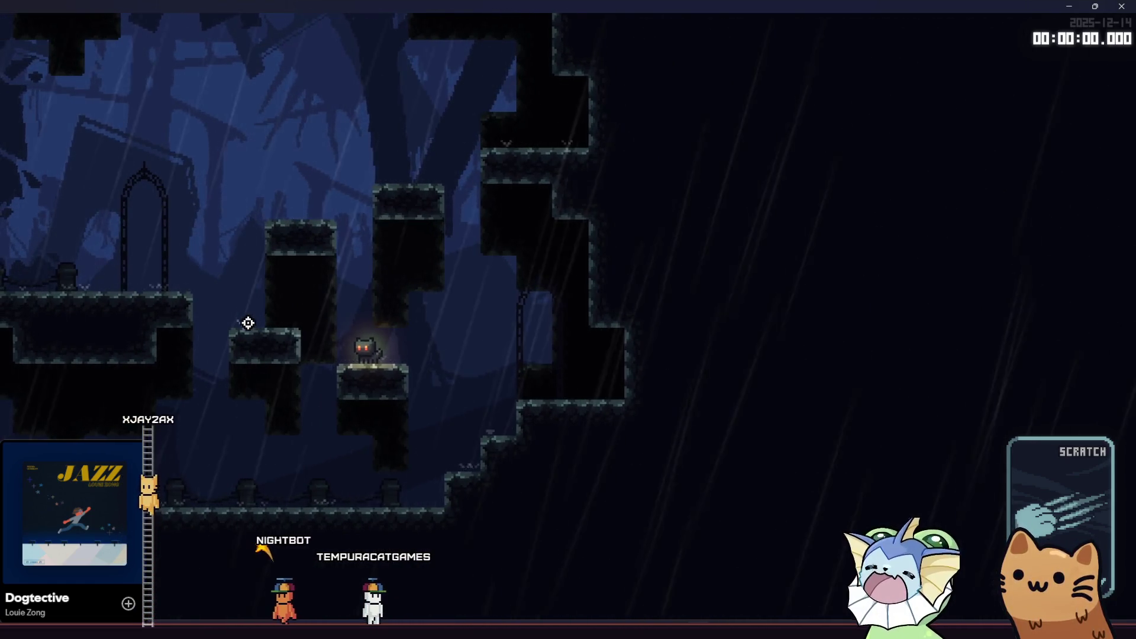
key("space")
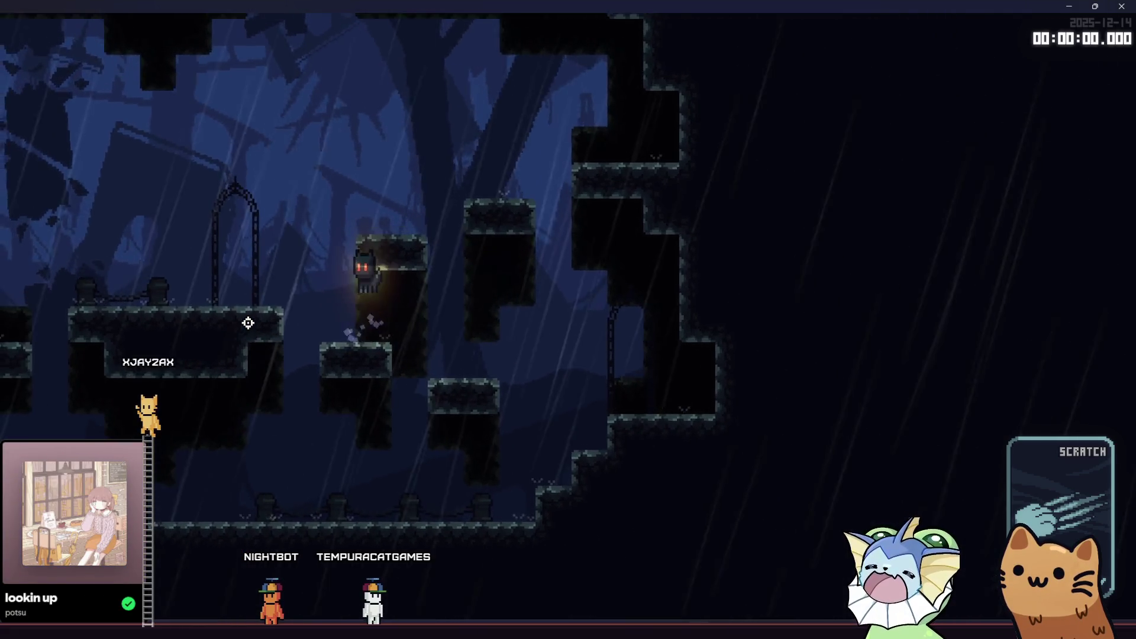
key("space")
key("space")
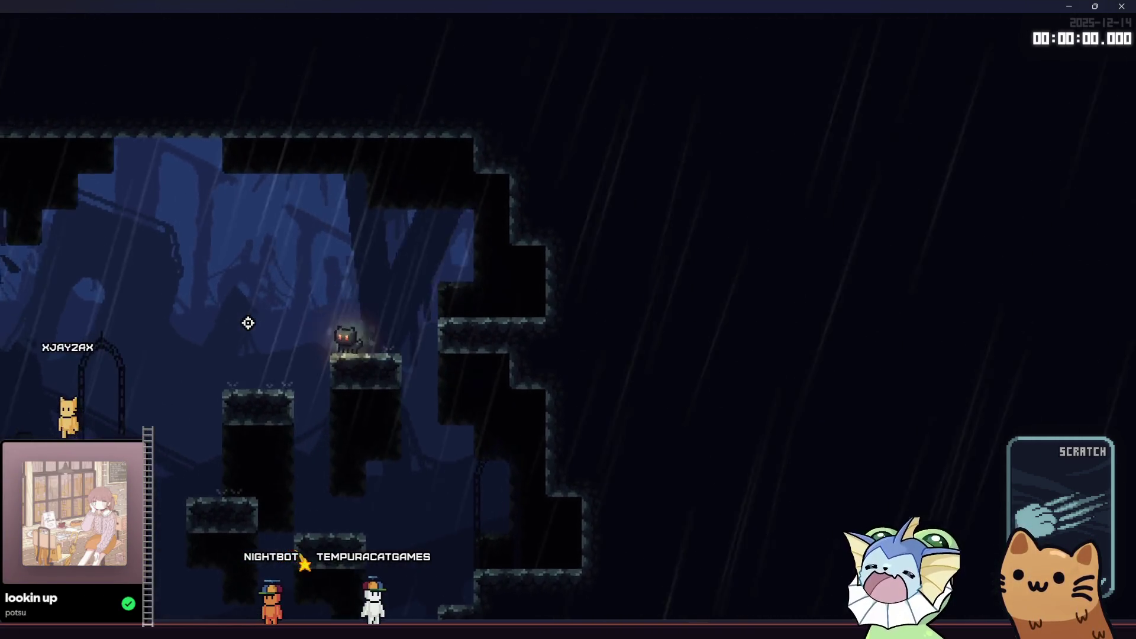
key("Right")
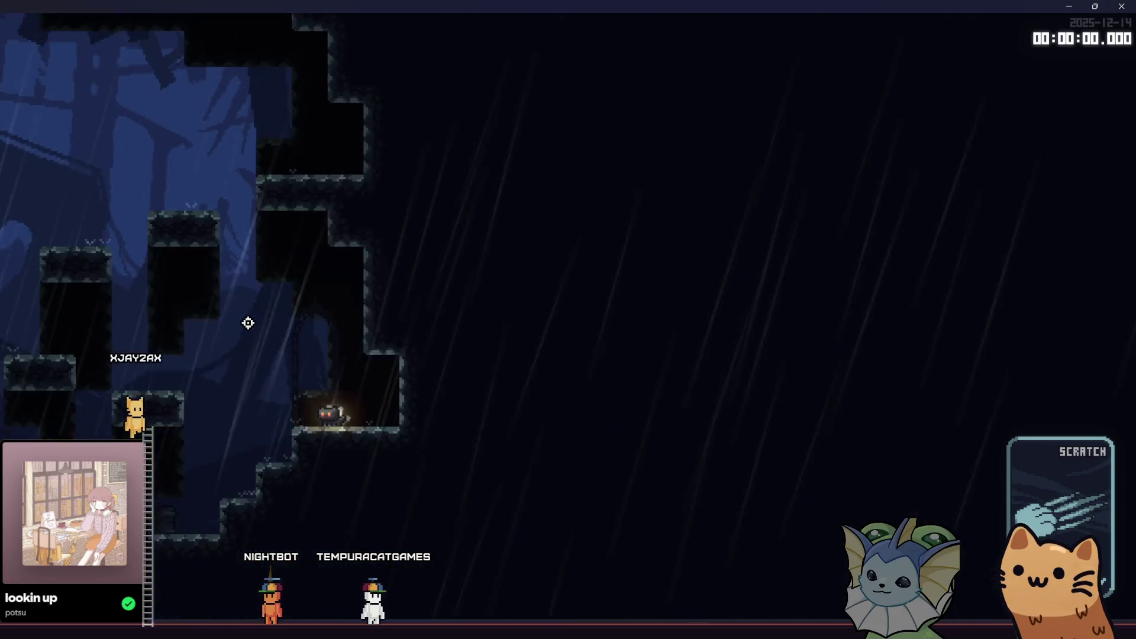
key("Right")
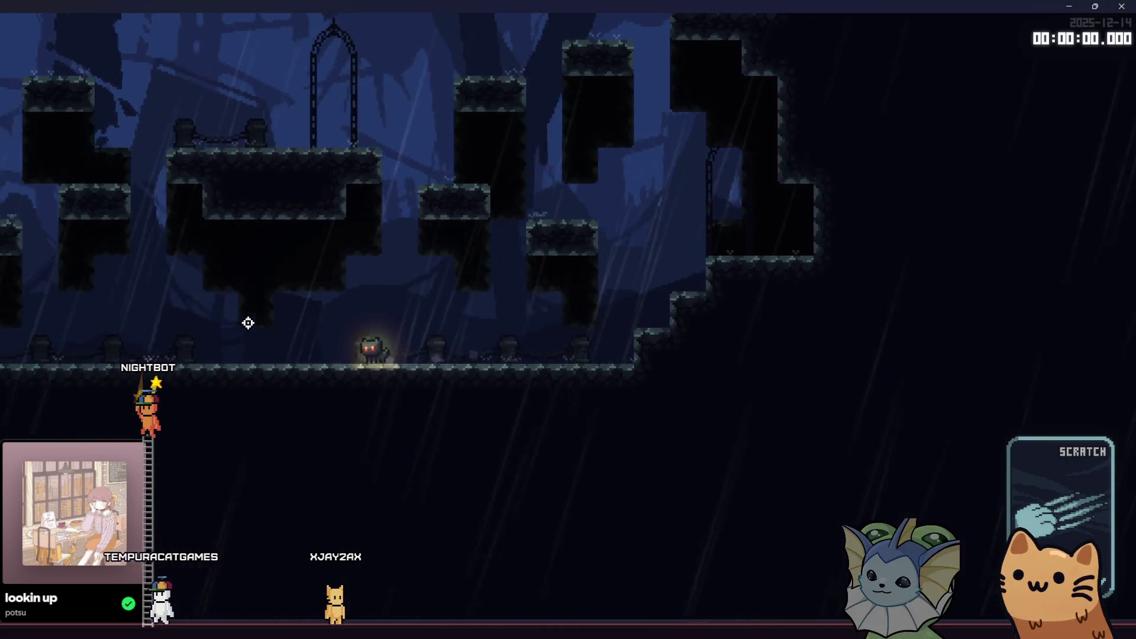
key("space")
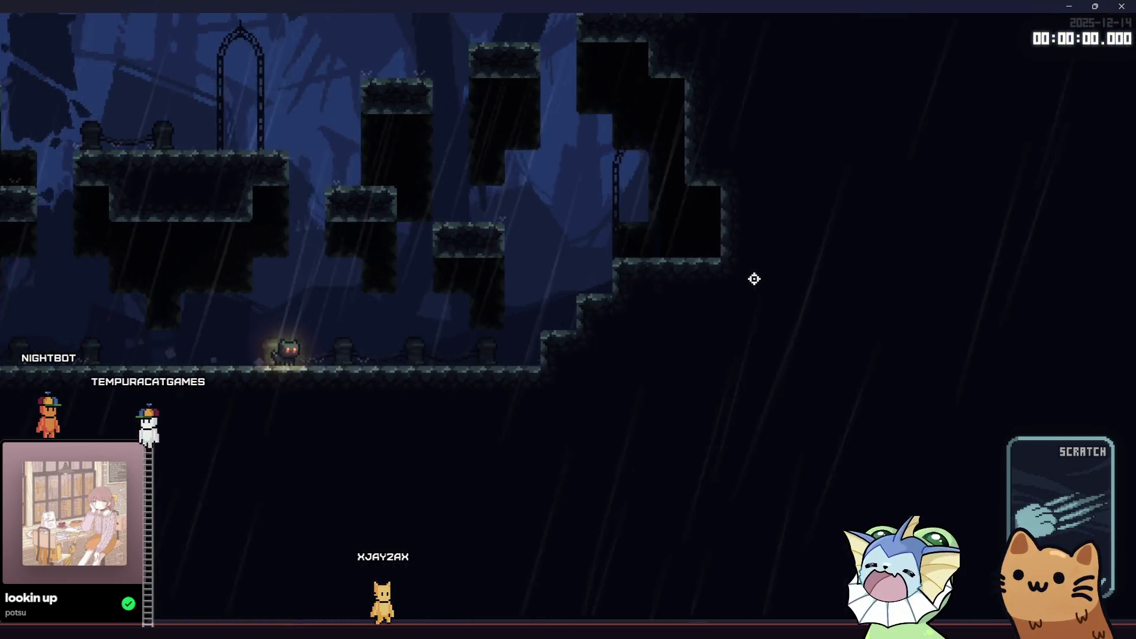
key("Right")
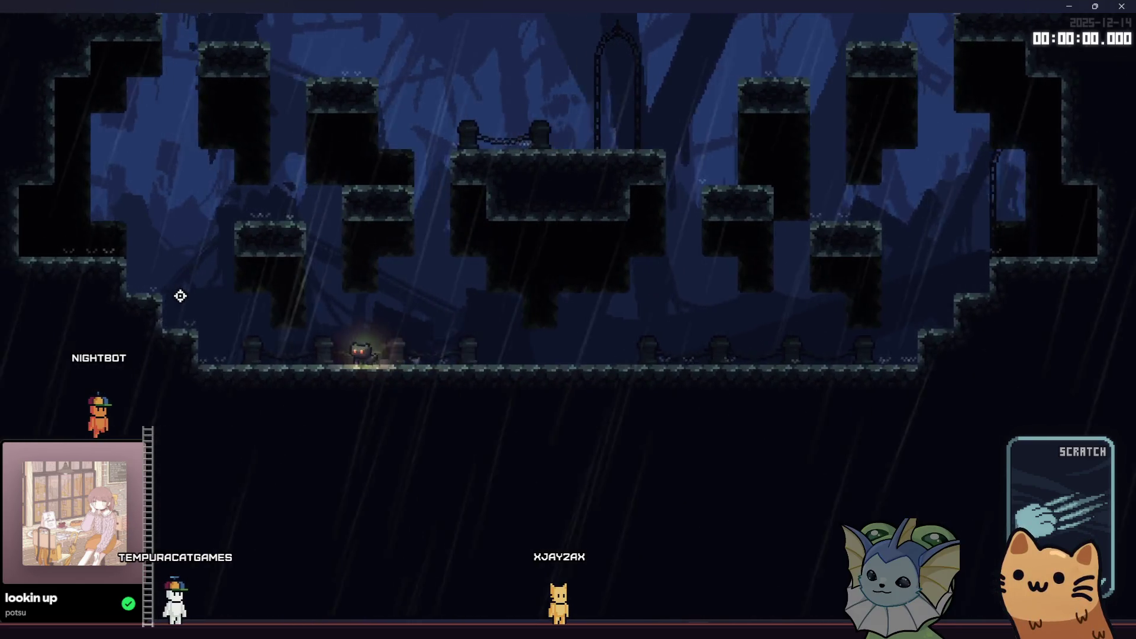
- Climb the cat over the blocks and through the arched gate, then close the game
key("space")
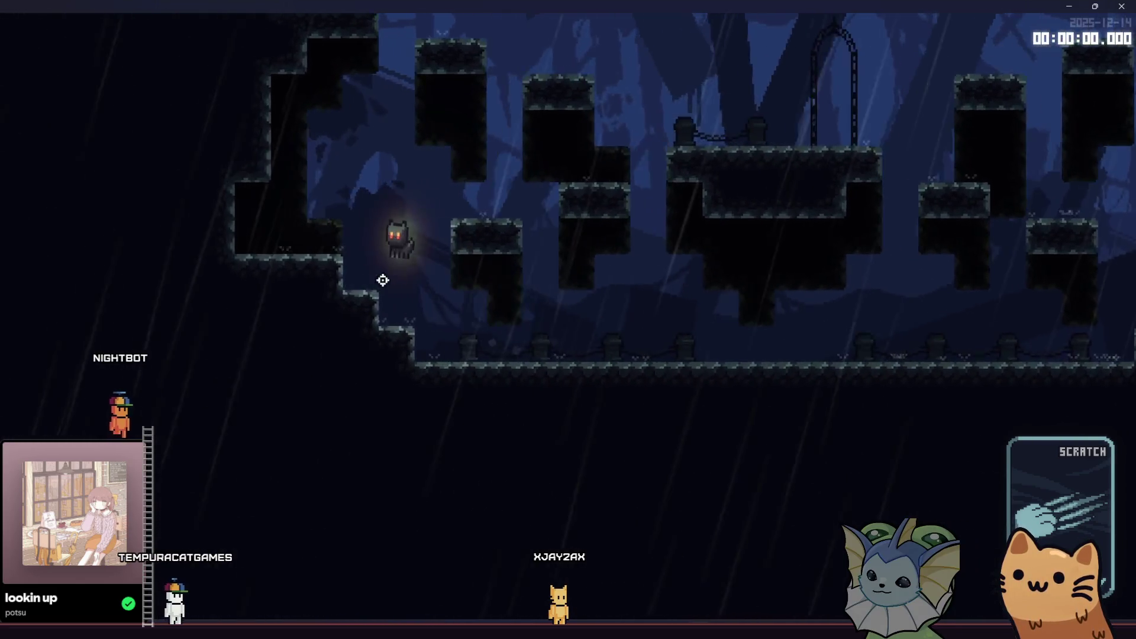
key("space")
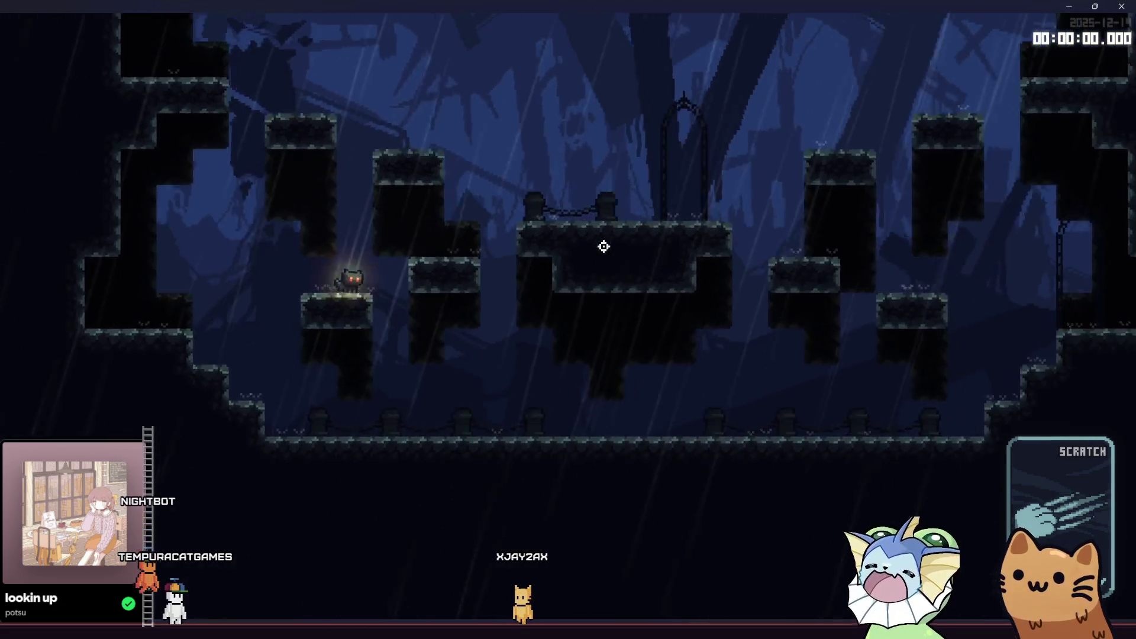
key("Right")
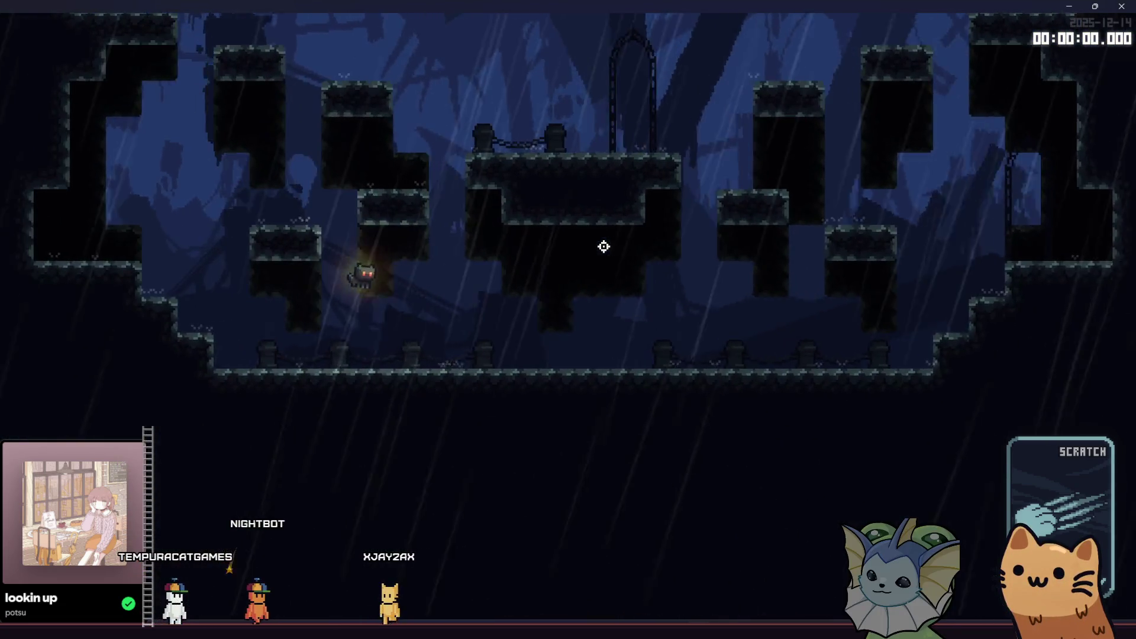
key("space")
key("Right")
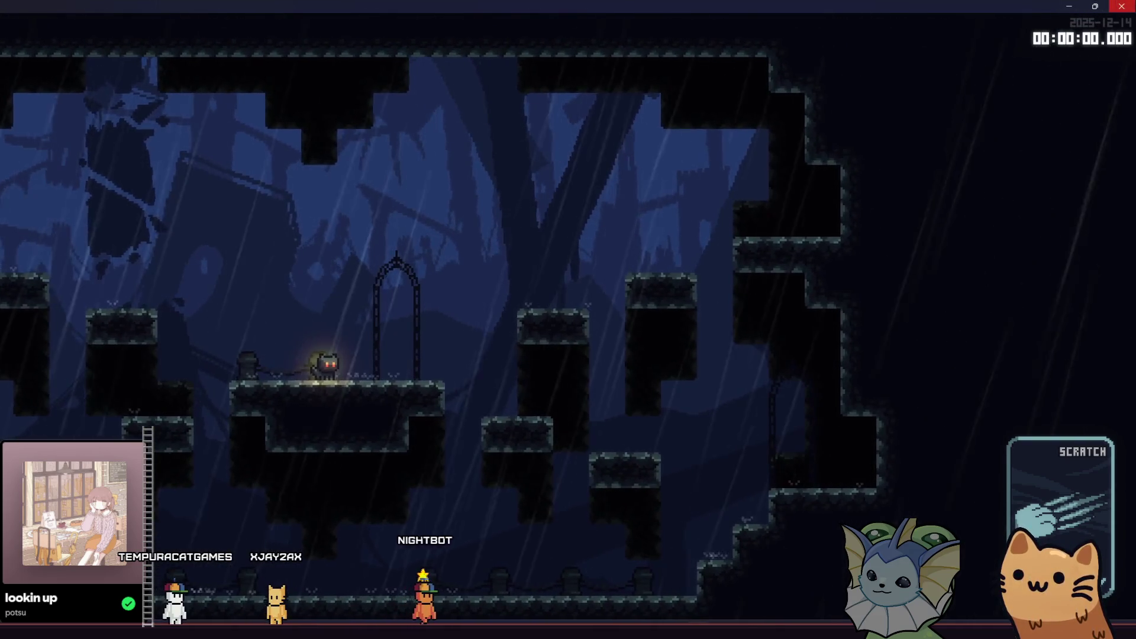
left_click(1122, 6)
key("alt+Tab")
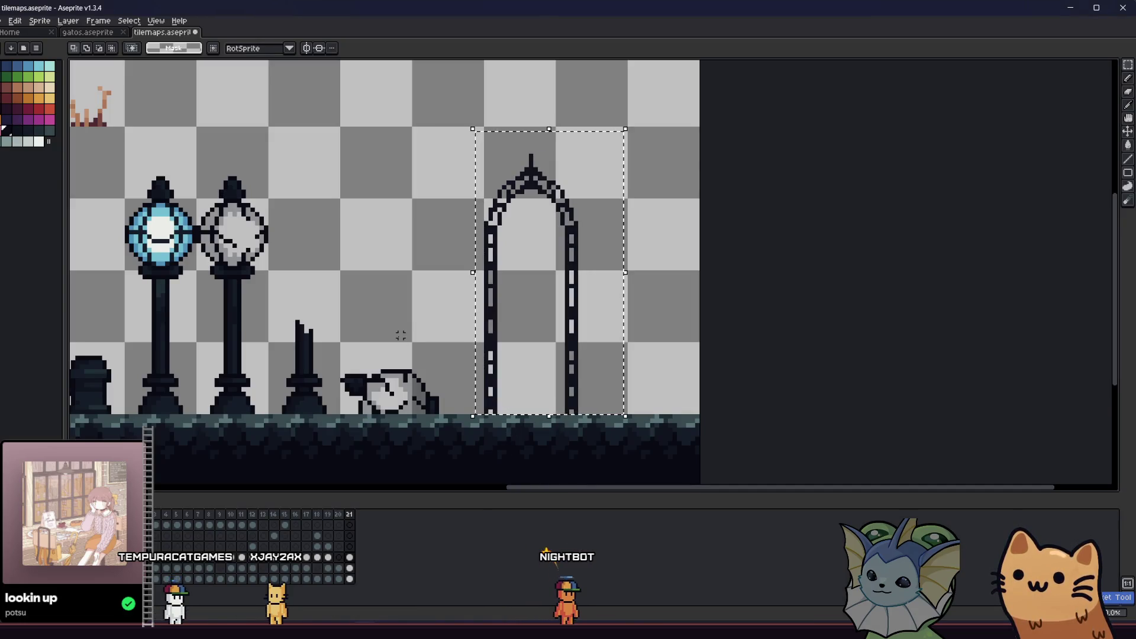
- Export the selected gate arch again as arch.png, overwriting the existing file
scroll(427, 322, "up", 1)
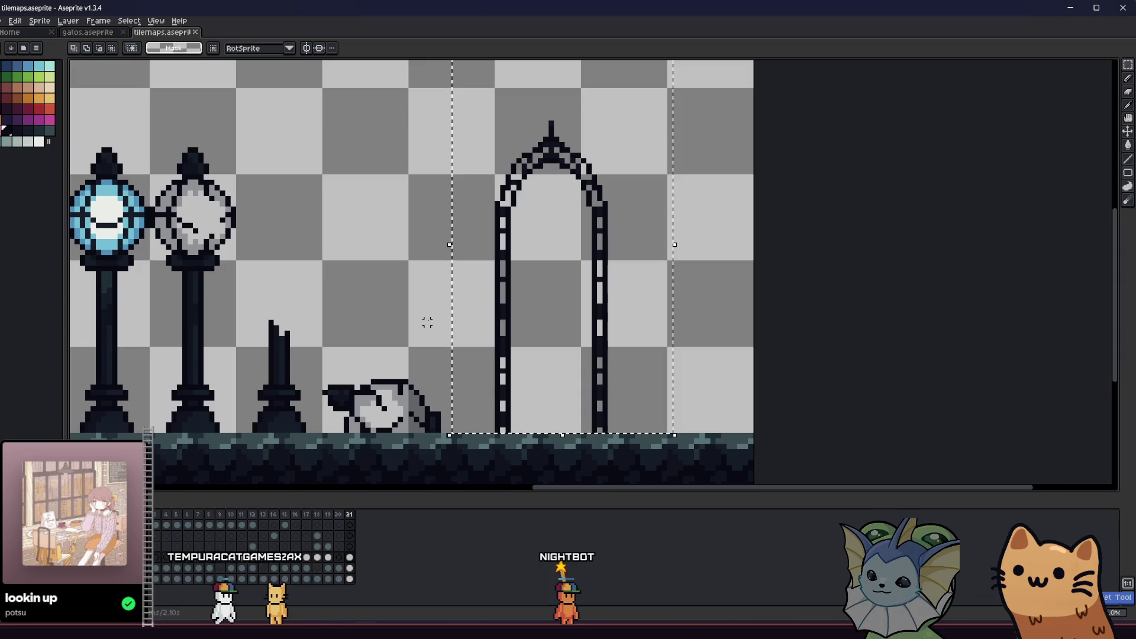
left_click(3, 20)
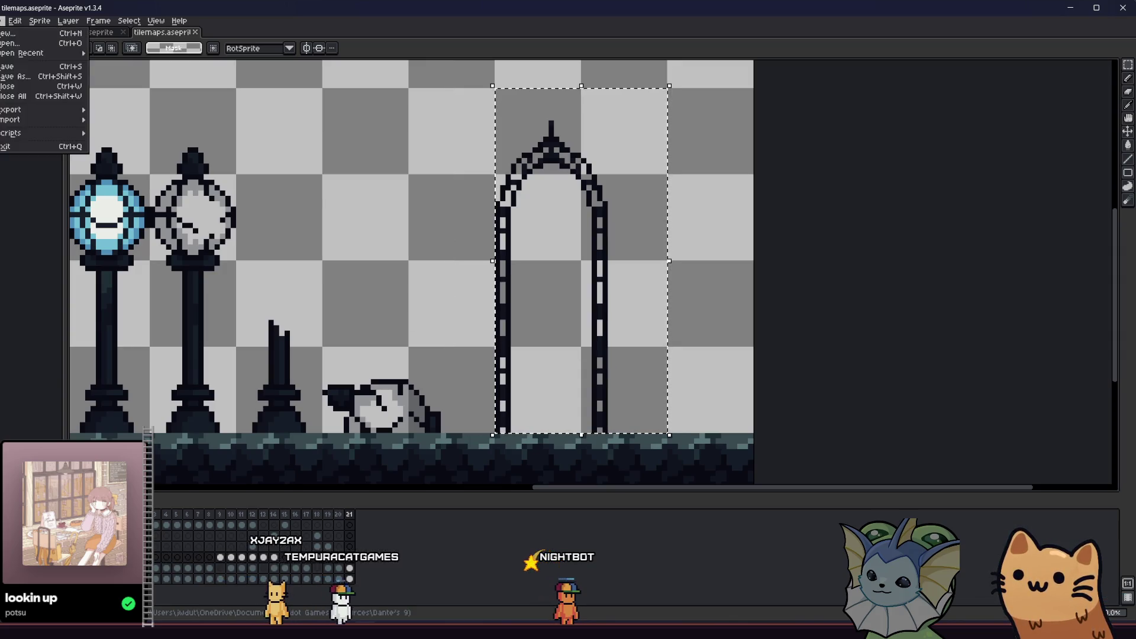
mouse_move(59, 110)
left_click(112, 109)
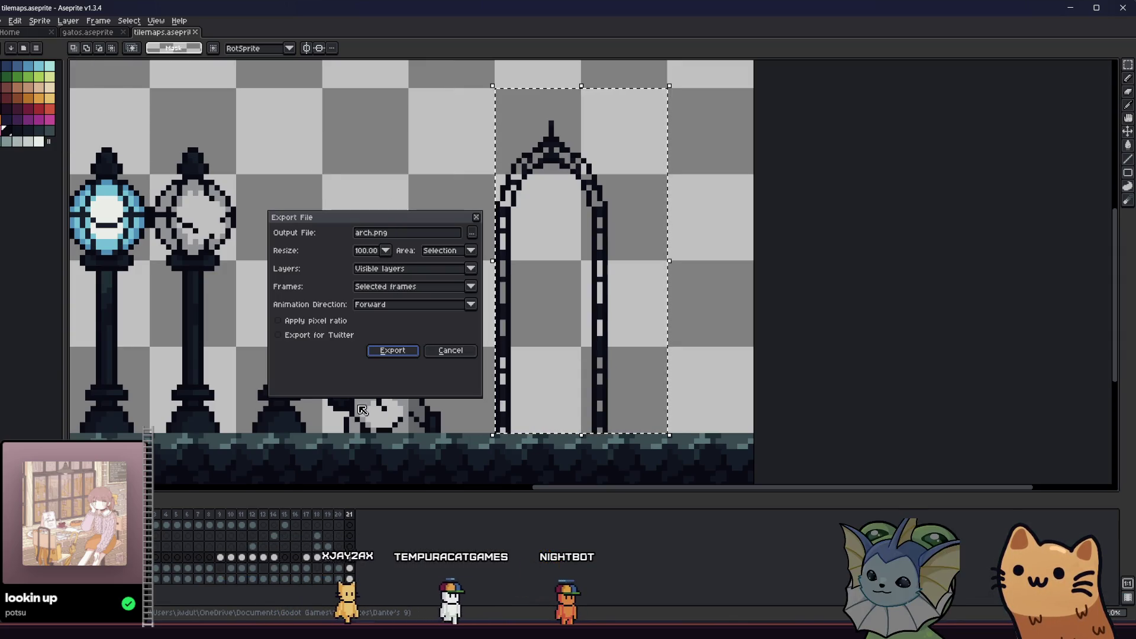
left_click(385, 350)
left_click(540, 345)
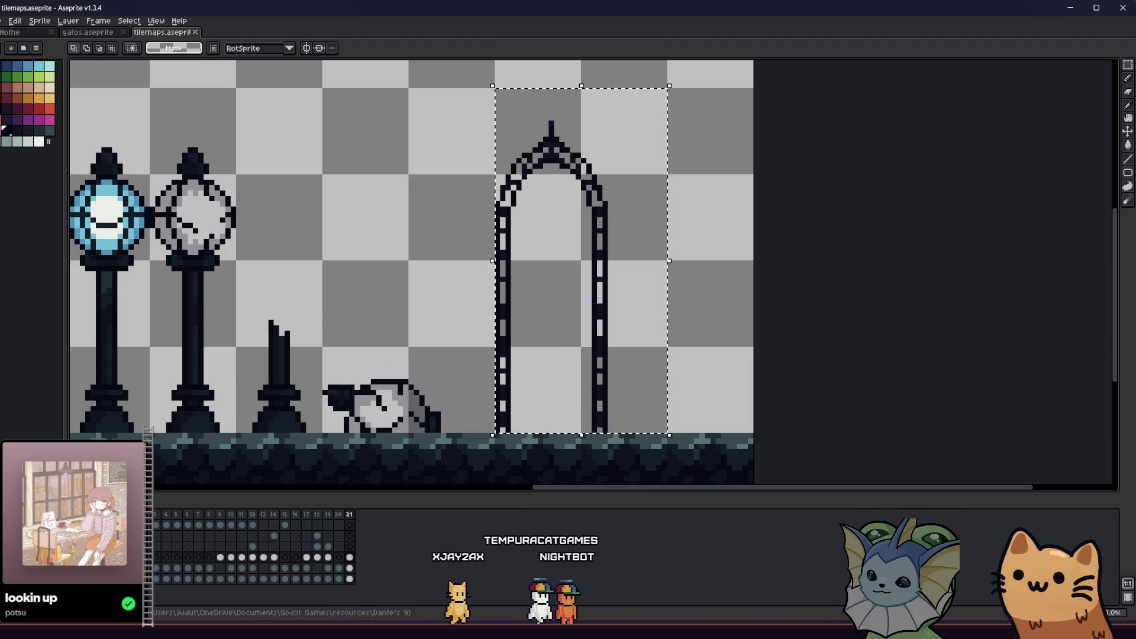
- Check the exported arch.png in the rainy area folder, then close the folder window
key("alt+Tab")
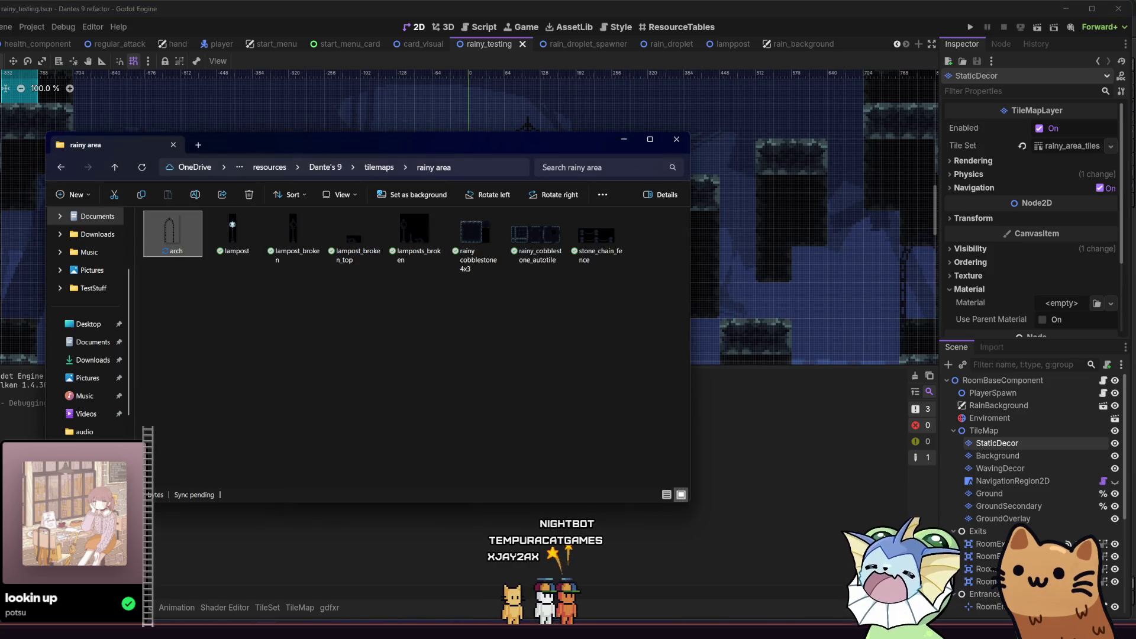
key("alt+Tab")
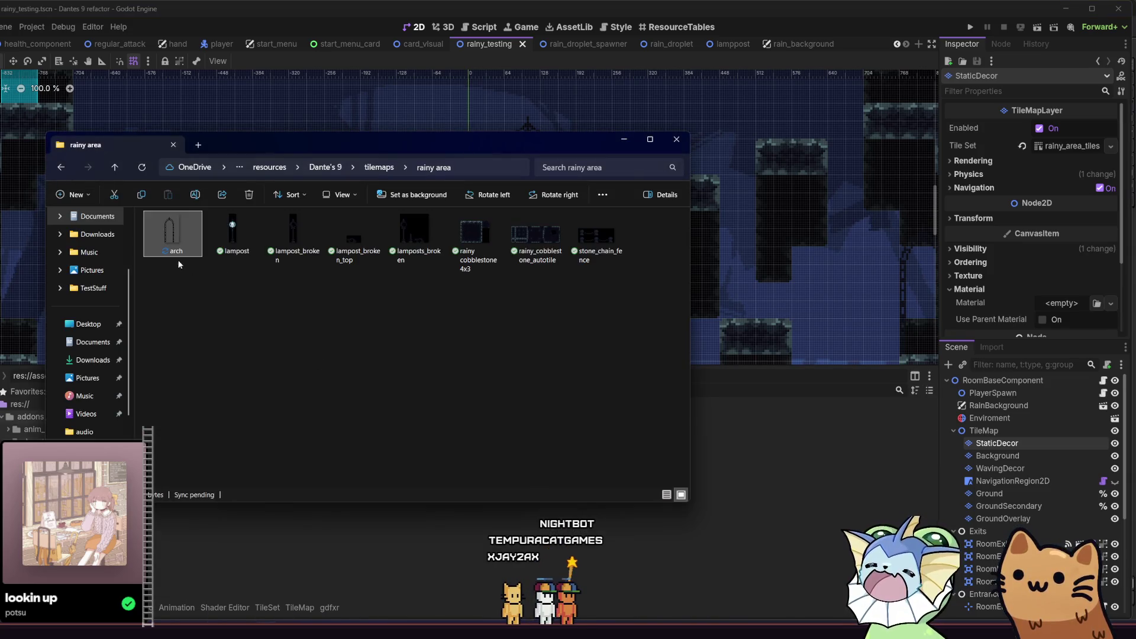
left_click(239, 554)
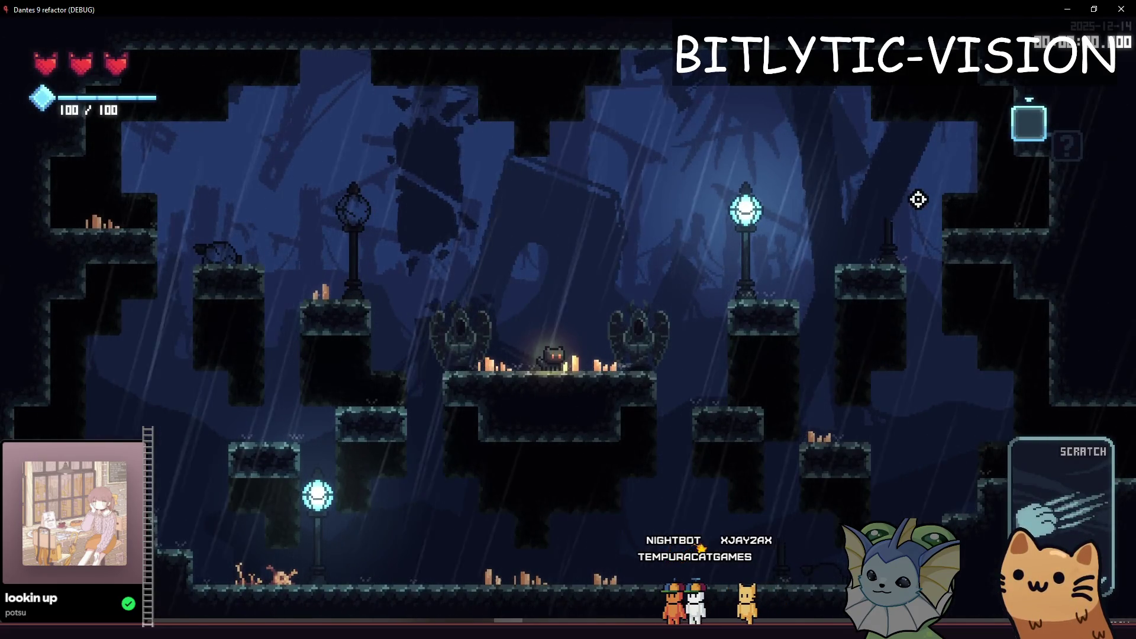
- Walk the cat right, open the in-game card collection menu, then quit the game and stop it with F8
key("d")
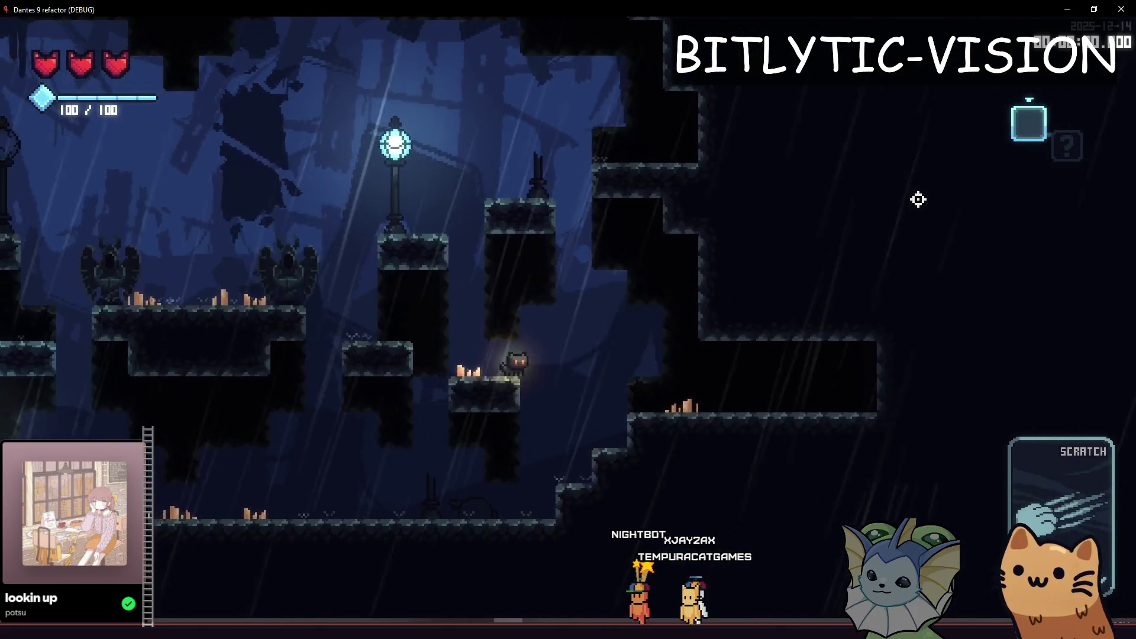
key("Escape")
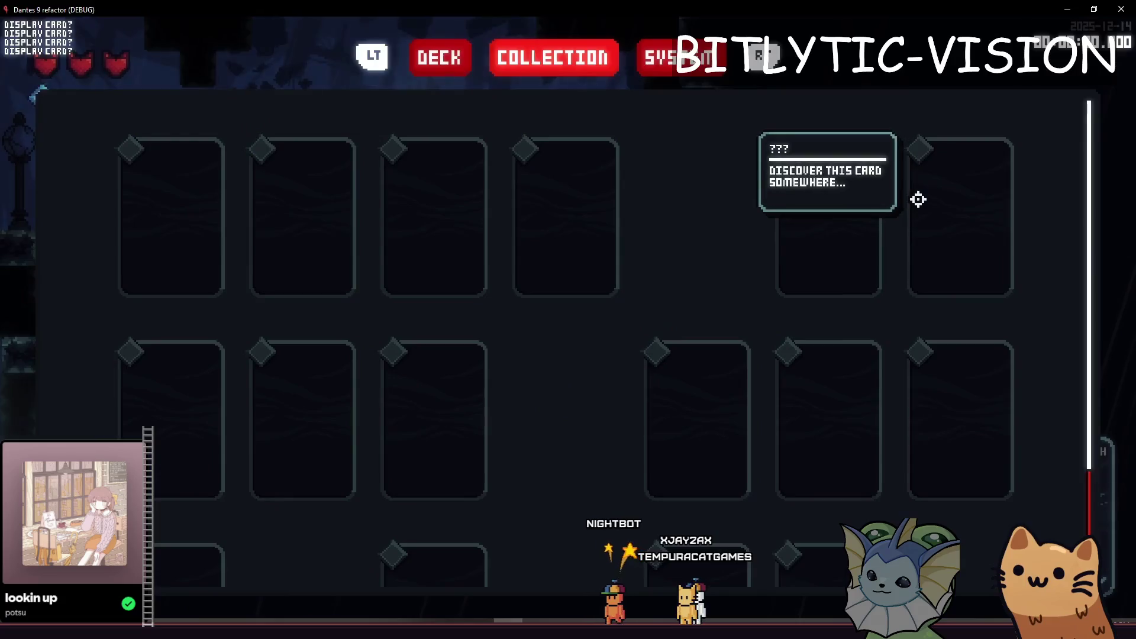
key("alt+F4")
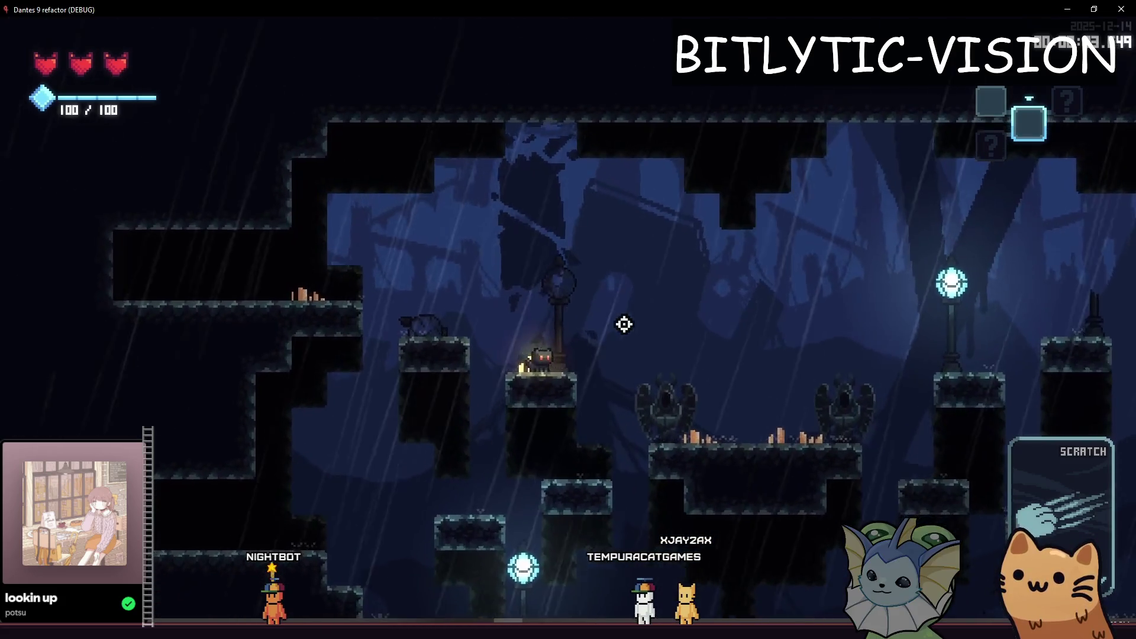
key("F8")
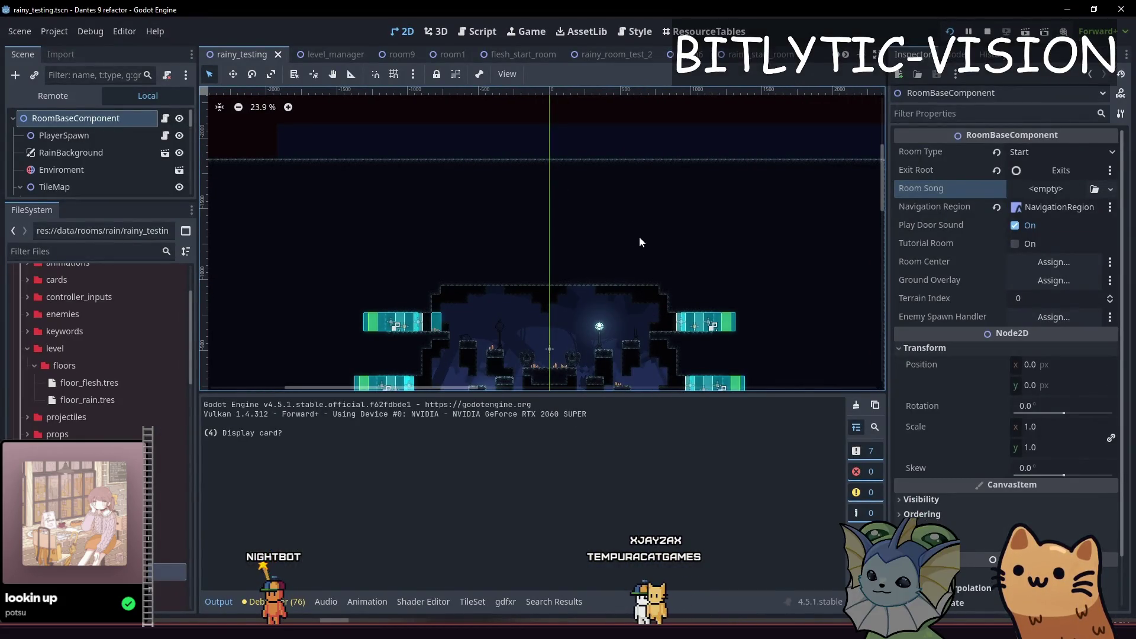
- Open level_manager.gd, run the game and turn the music volume down to minimum
key("shift+alt+o")
key("Return")
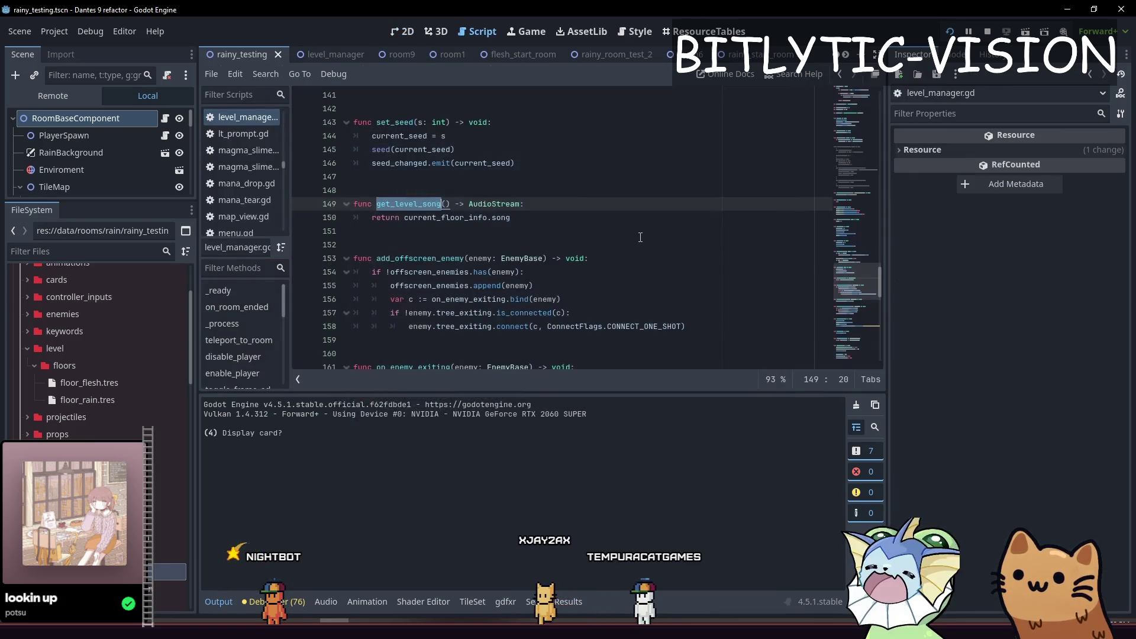
key("F6")
key("Escape")
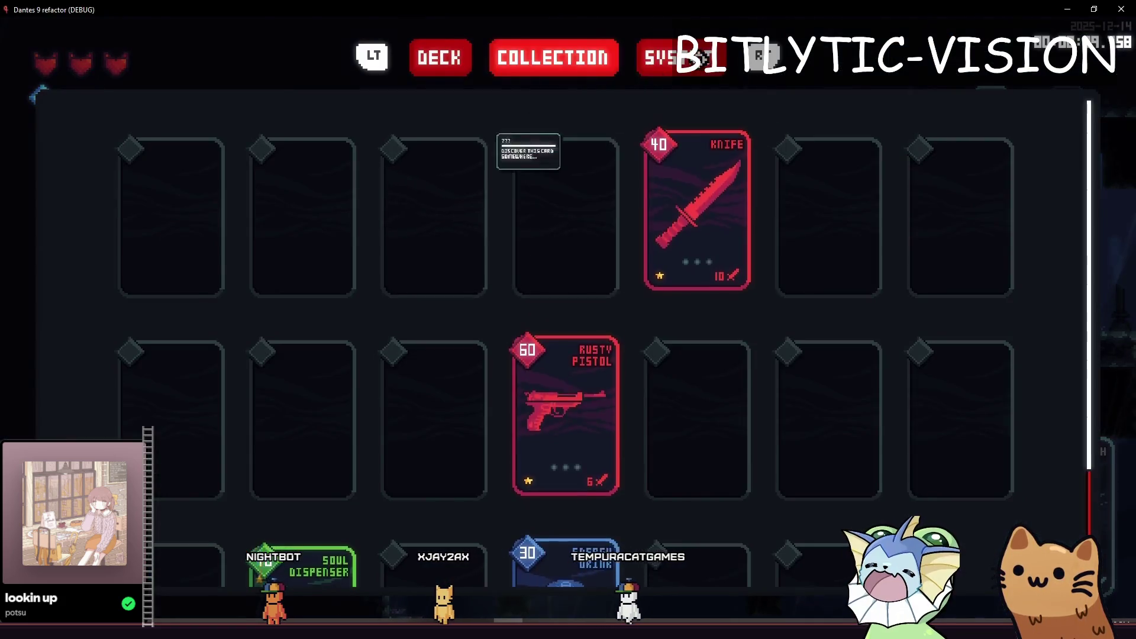
left_click(701, 57)
left_click(552, 117)
left_click_drag(406, 283, 312, 299)
key("Escape")
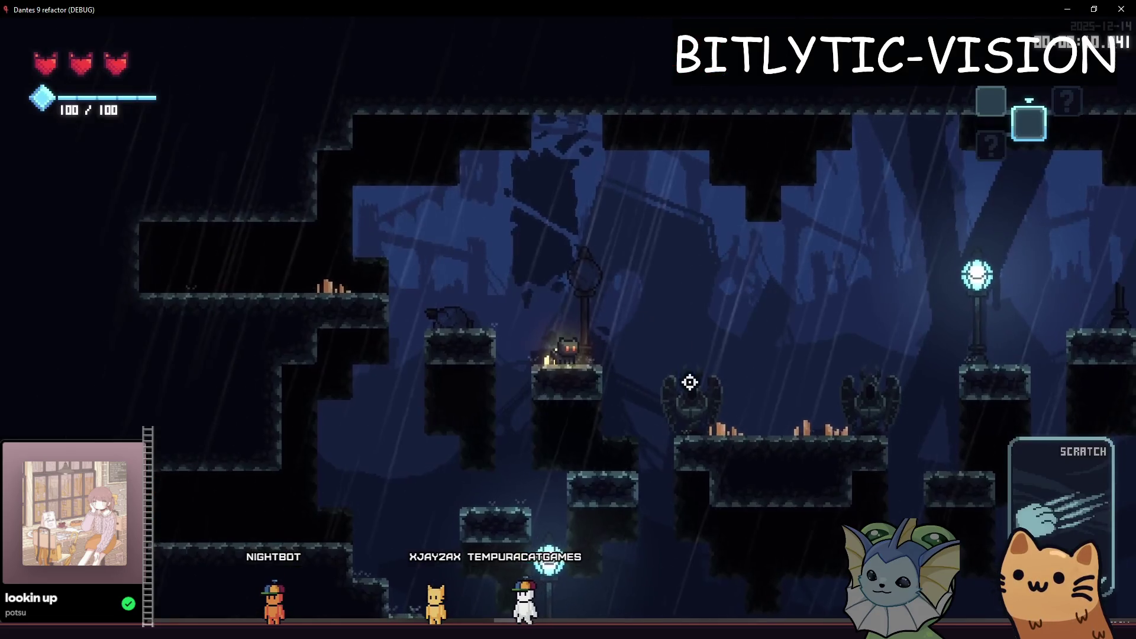
key("alt+F4")
- Search all files for get_level_song and inspect its use in music.gd near switch_song
left_click(549, 218)
left_click(433, 203)
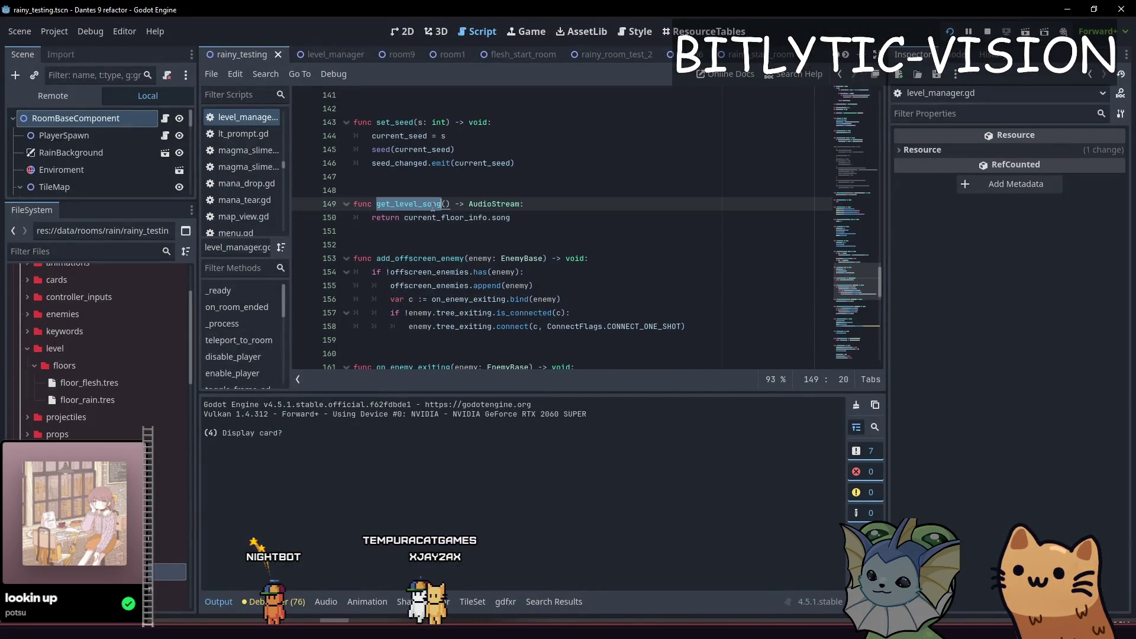
key("ctrl+shift+f")
key("Return")
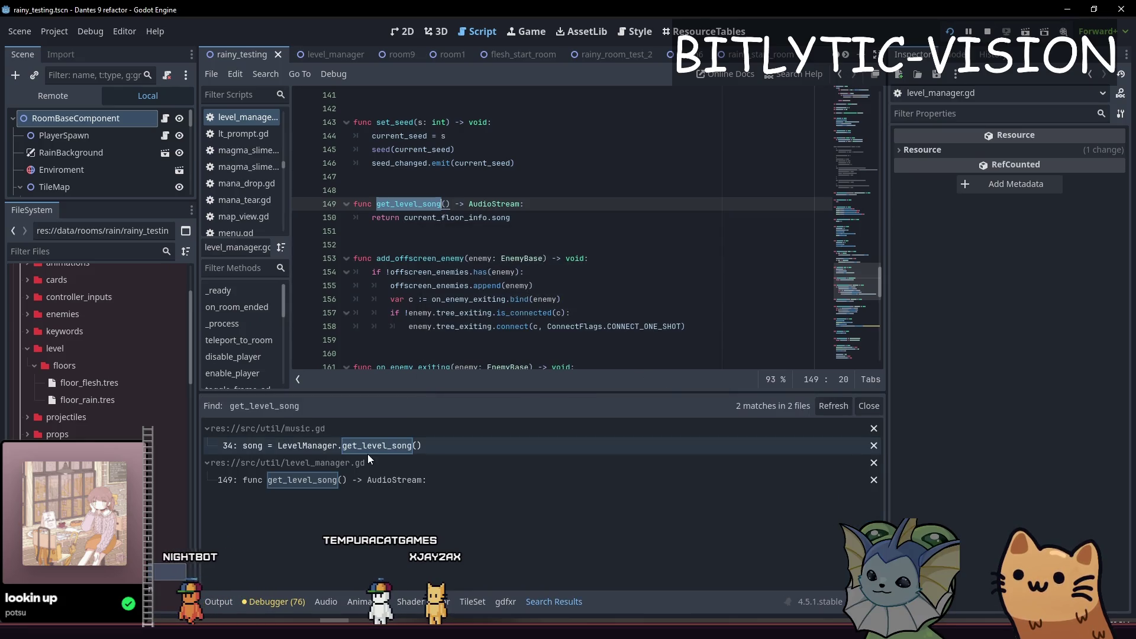
left_click(373, 448)
key("Up")
key("Up")
key("Up")
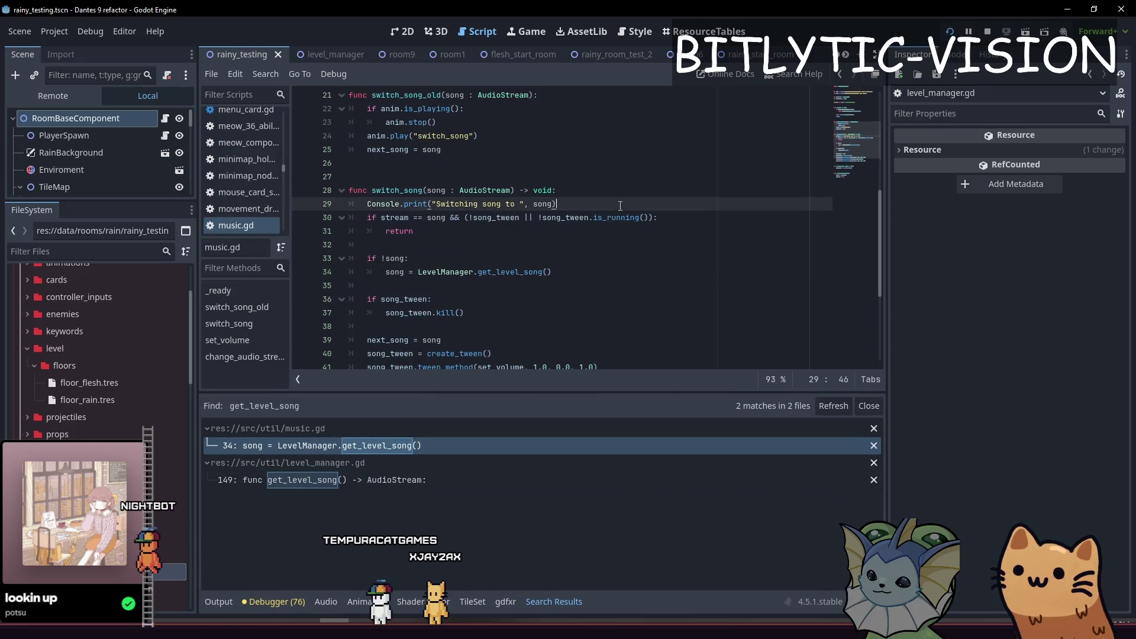
scroll(551, 243, "up", 5)
left_click(535, 243)
left_click(609, 218)
scroll(432, 250, "down", 3)
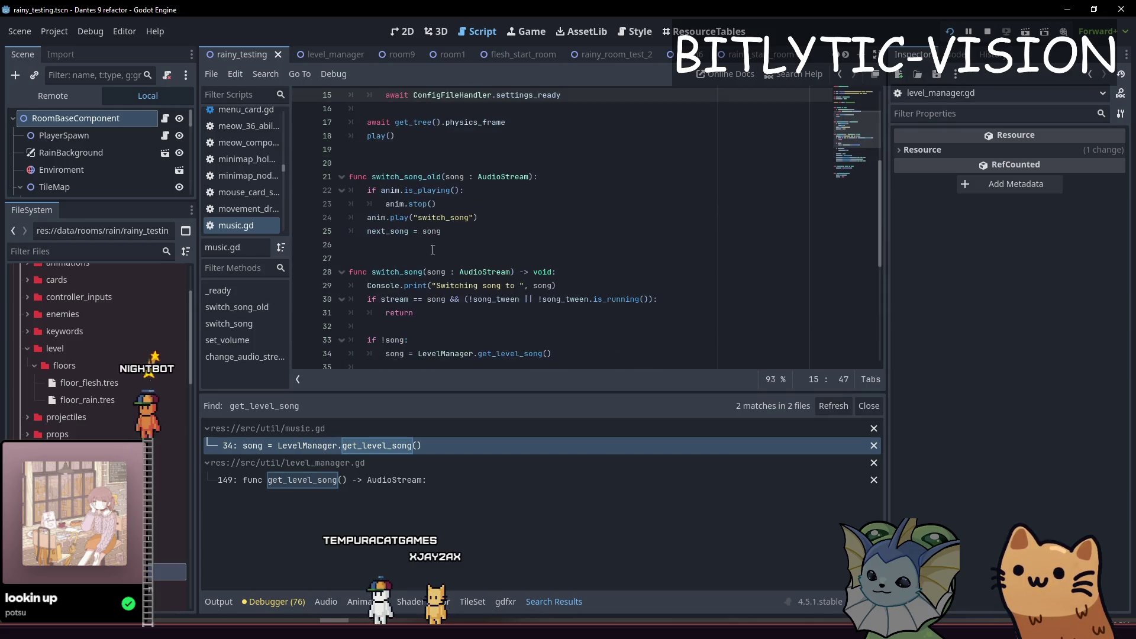
- Search all files for switch_song and open the room_base.gd call at line 268
double_click(392, 271)
key("ctrl+shift+f")
key("Return")
left_click(359, 445)
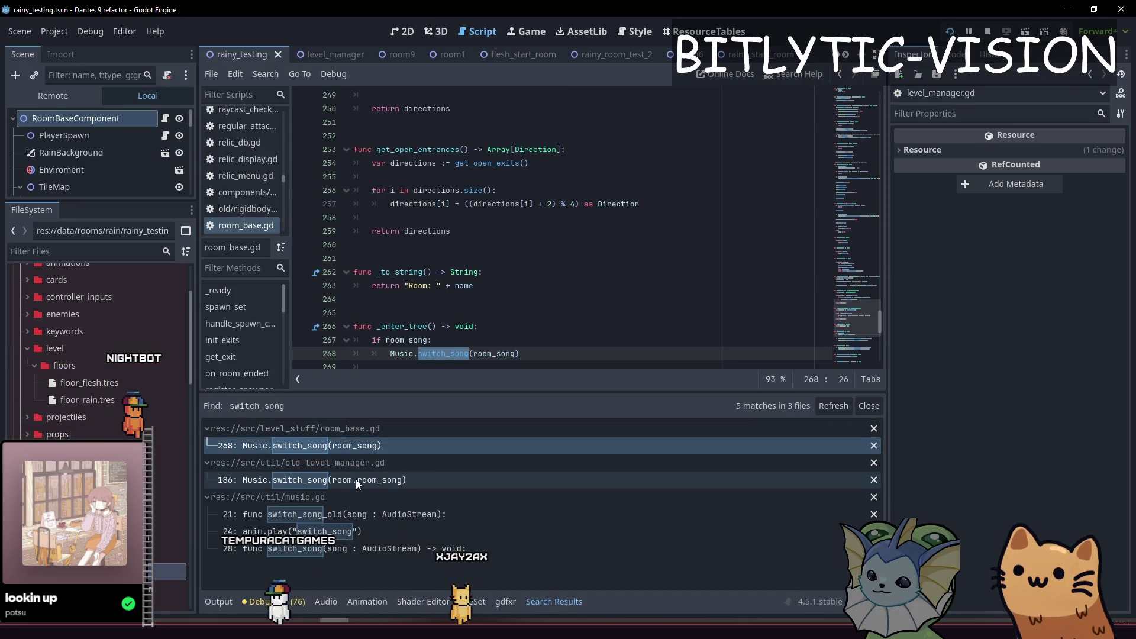
scroll(468, 322, "down", 3)
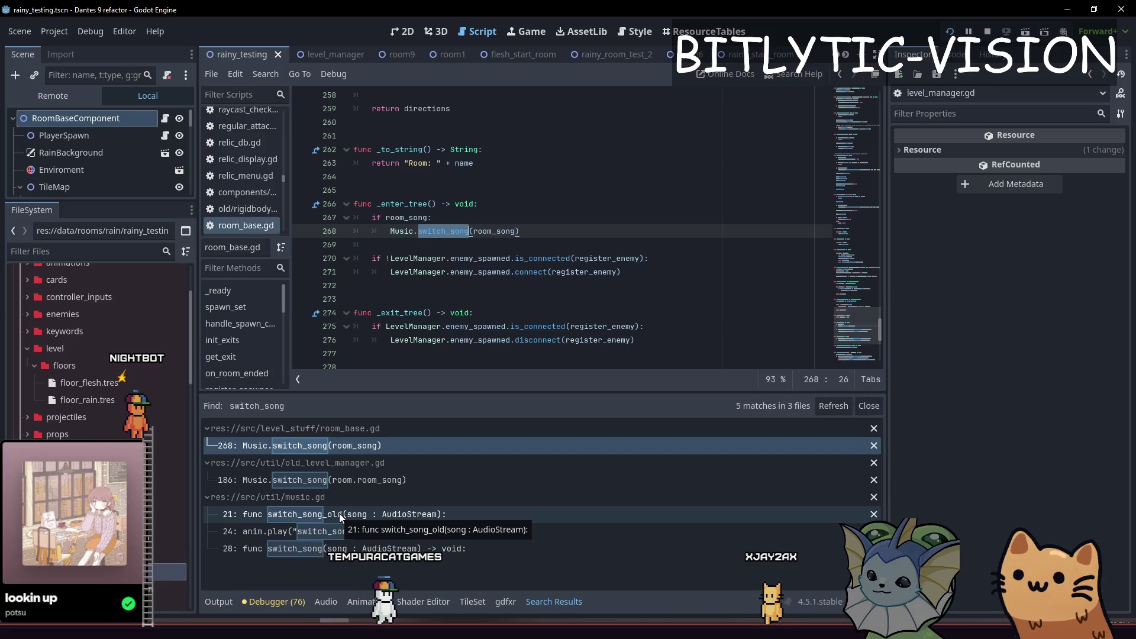
- Delete the 'if room_song' line, unindent the switch_song call, save, and launch the game
mouse_move(520, 231)
left_mouse_down()
mouse_move(371, 231)
mouse_move(372, 218)
left_mouse_up()
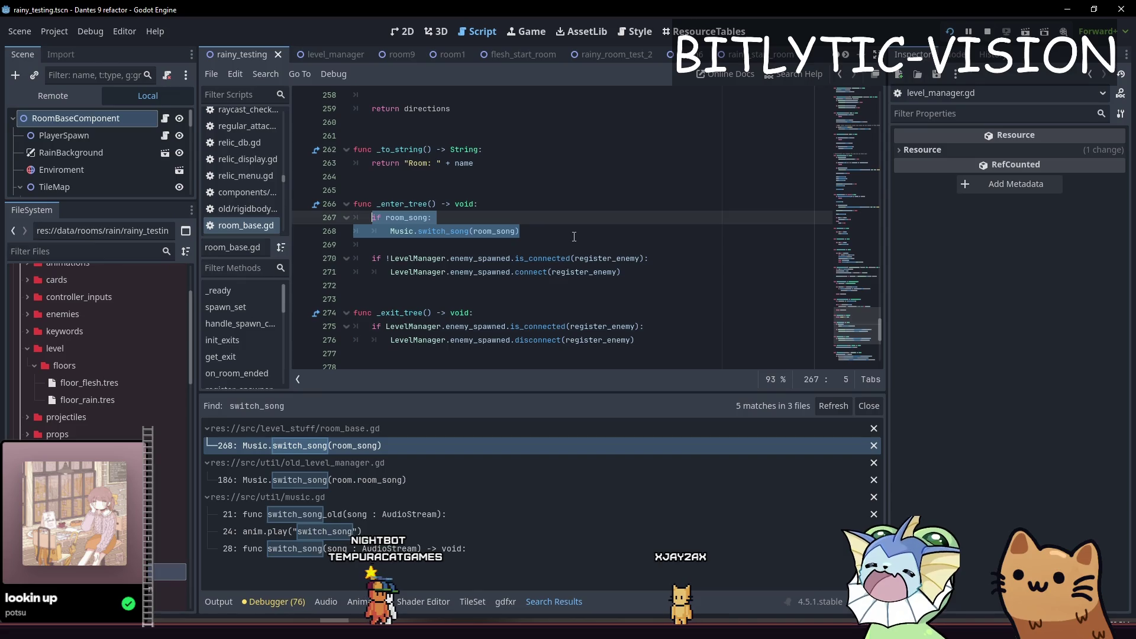
left_click(574, 234)
key("Up")
key("ctrl+x")
key("Down")
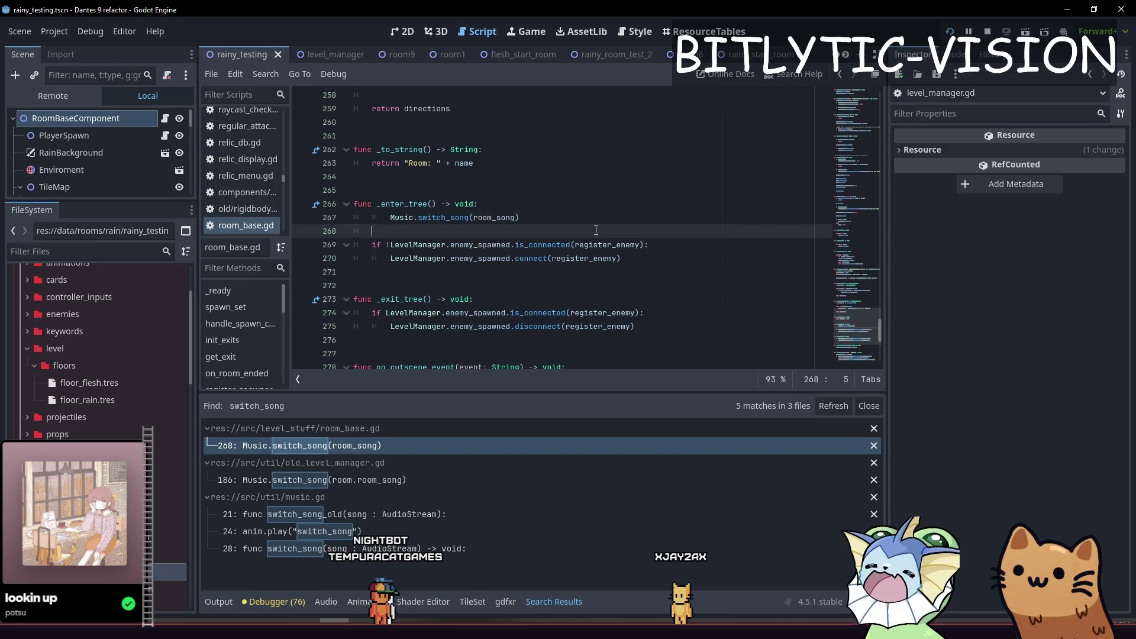
key("Up")
key("shift+Tab")
key("Down")
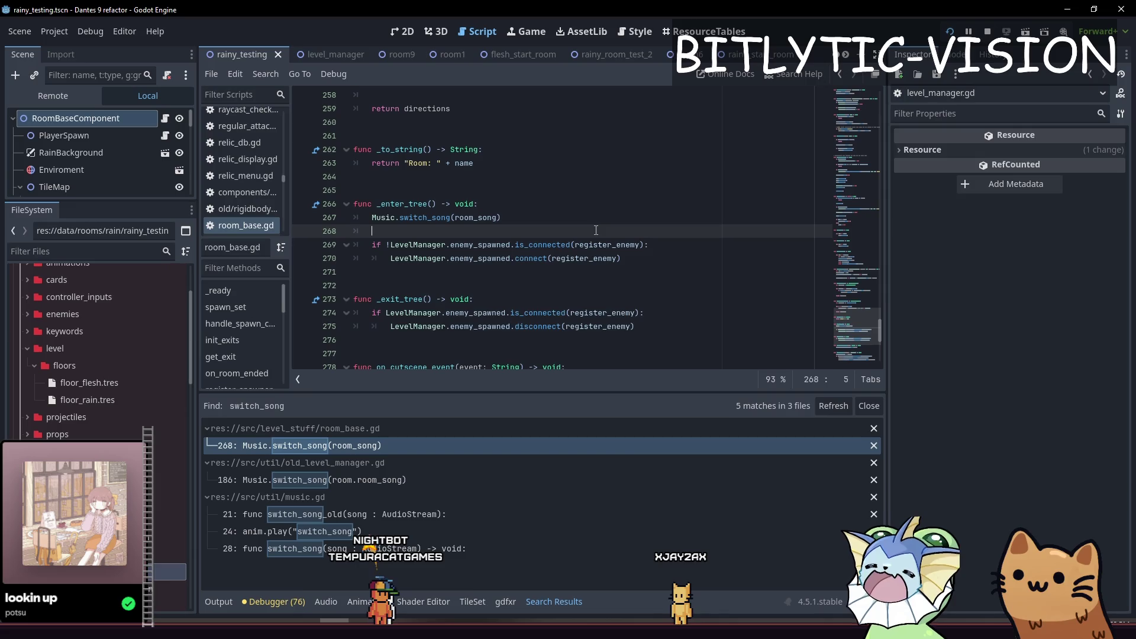
key("ctrl+s")
key("F6")
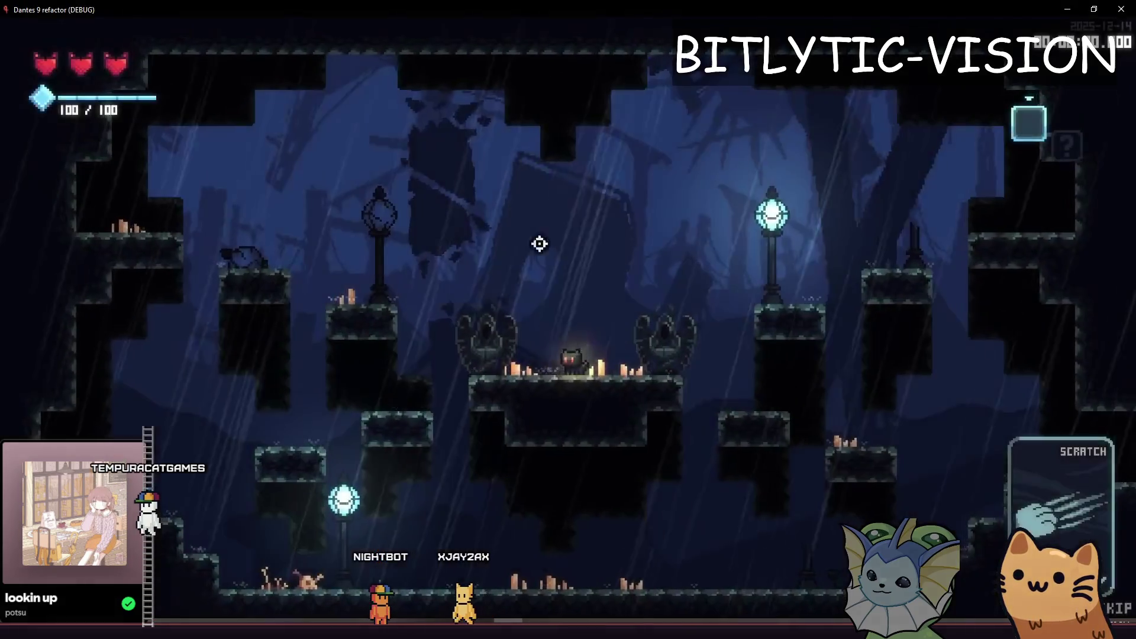
- Check the in-game System > Audio settings, then walk the cat into the next room
key("Escape")
left_click(646, 58)
left_click(525, 108)
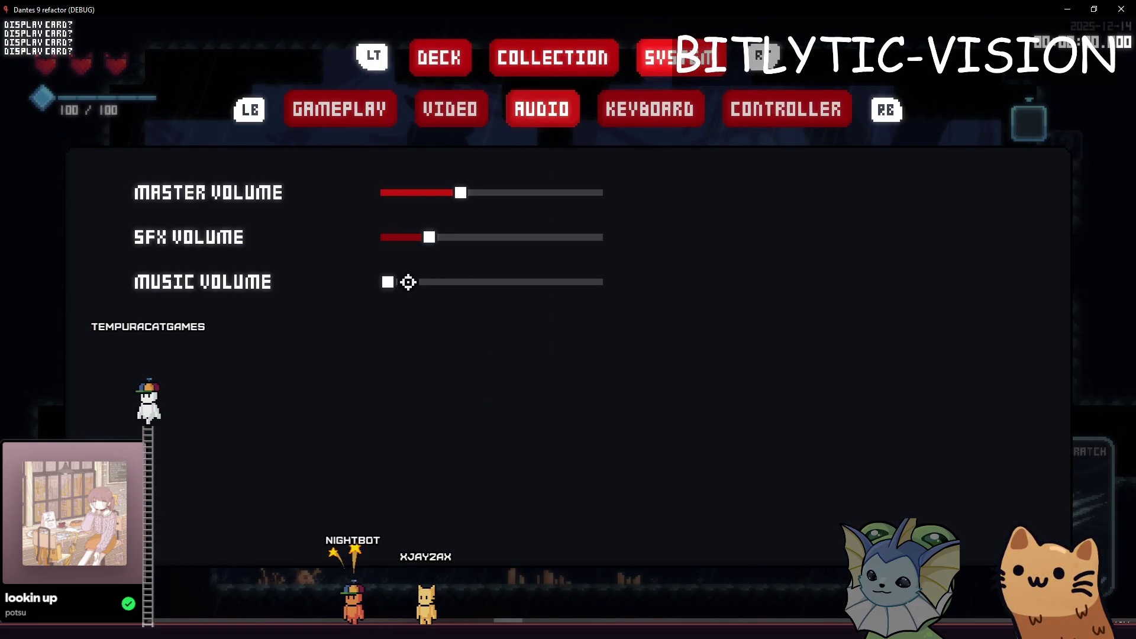
key("Escape")
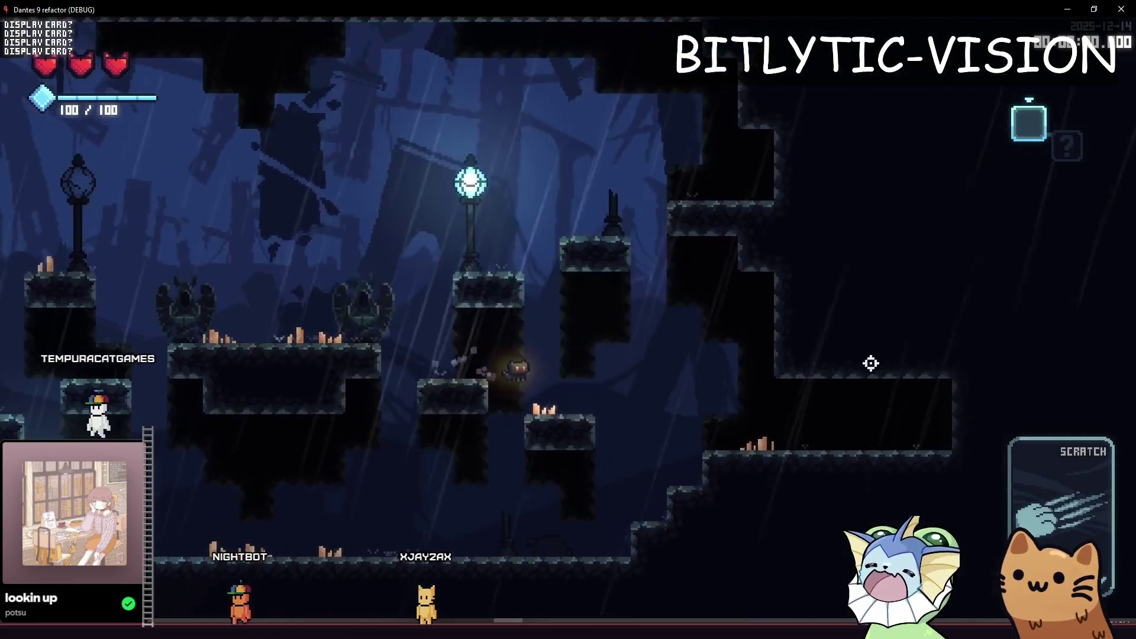
key("d")
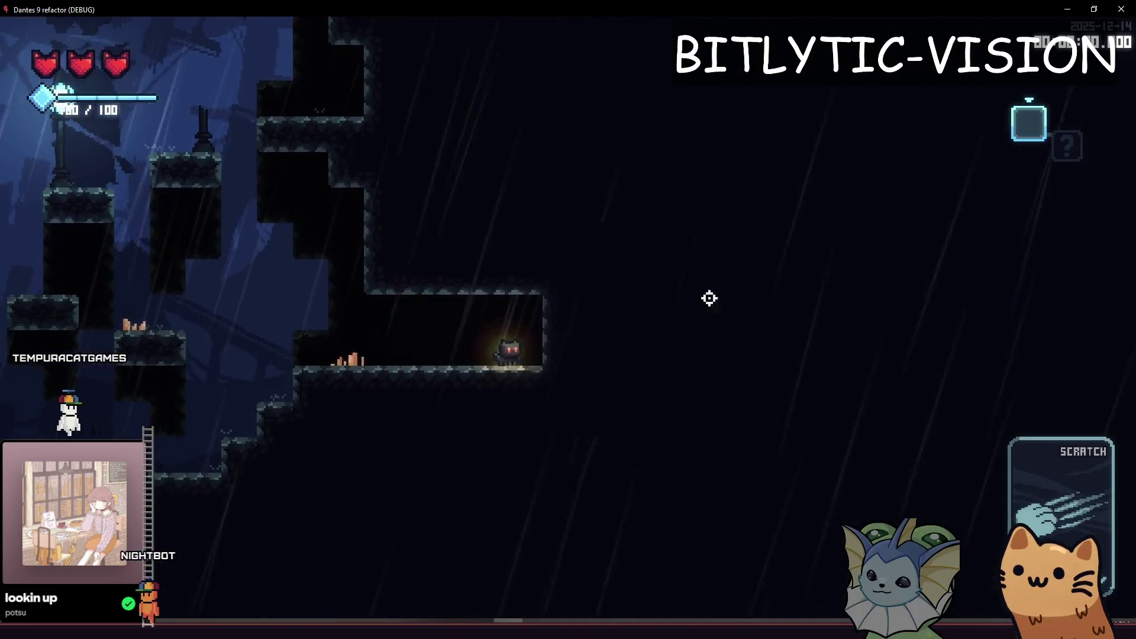
key("d")
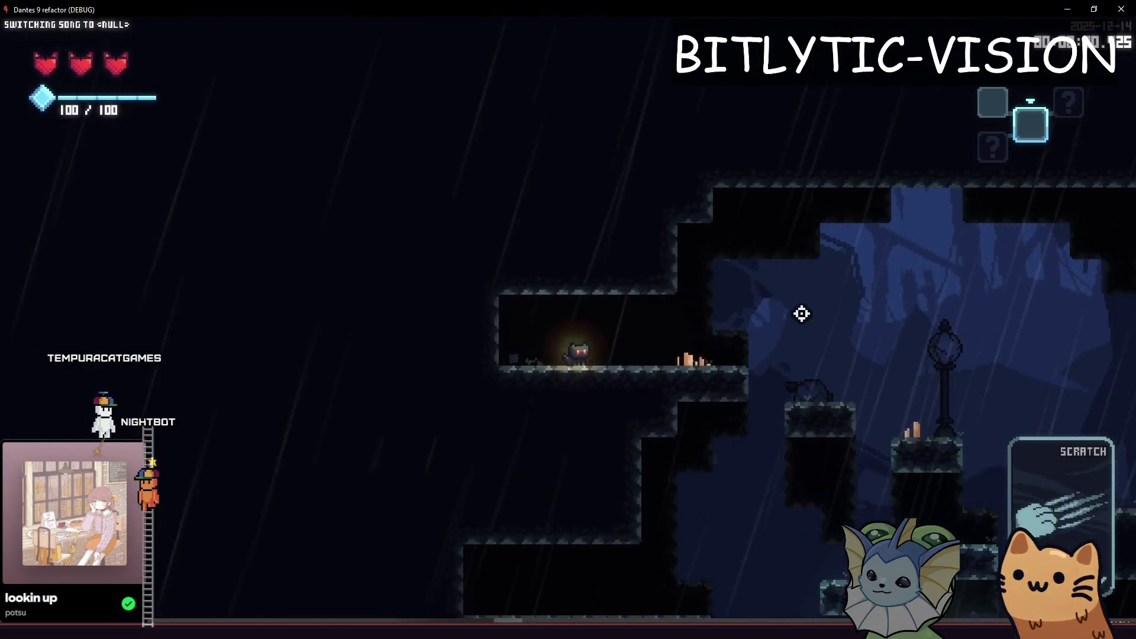
key("d")
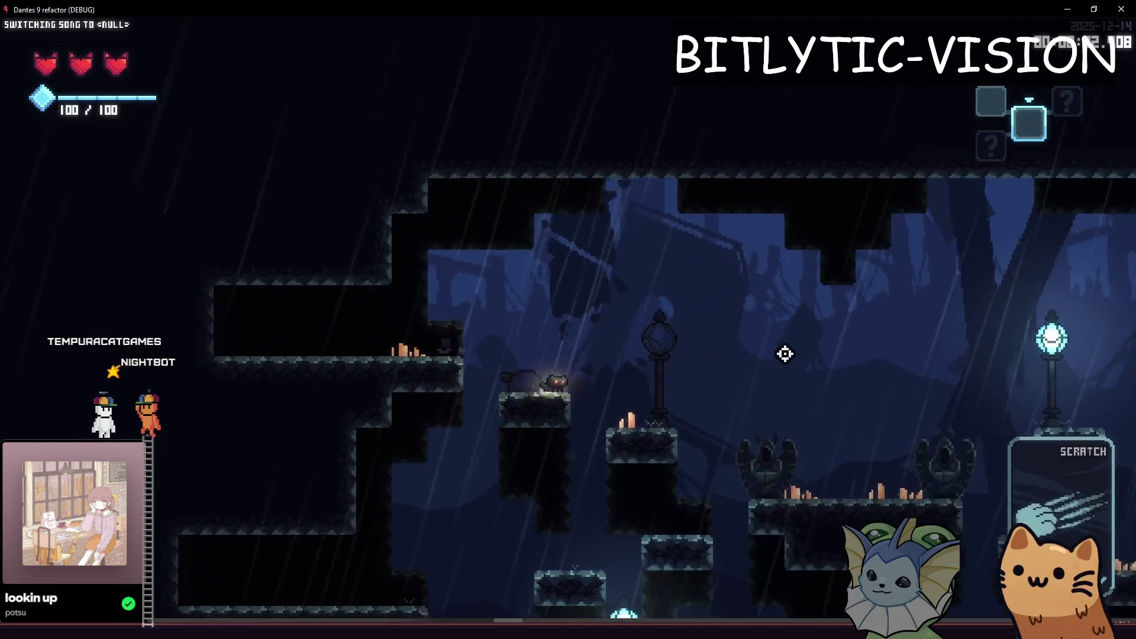
key("d")
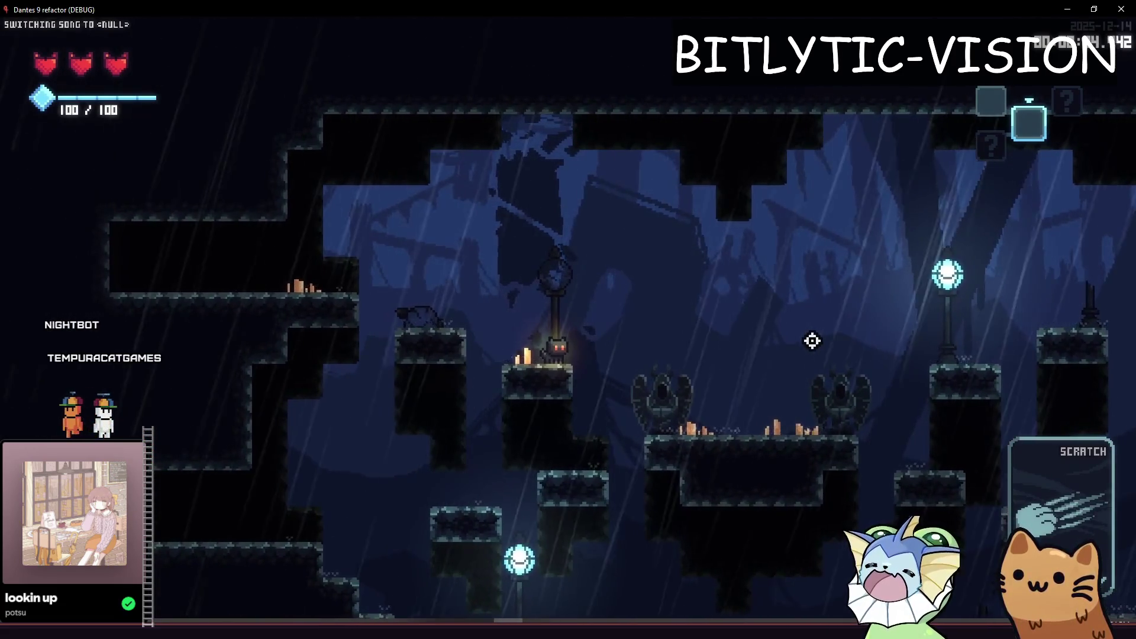
- Recheck the audio volume sliders in the pause menu, then leave the game for the editor
key("Escape")
left_click(569, 48)
left_click(681, 58)
left_click(542, 108)
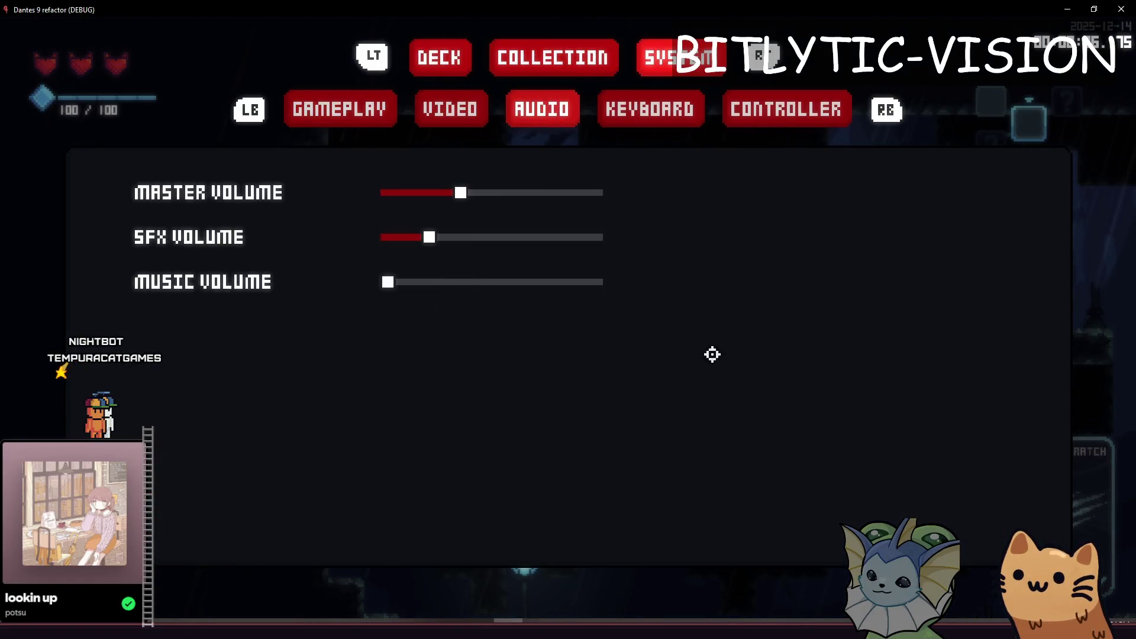
key("Escape")
key("alt+Tab")
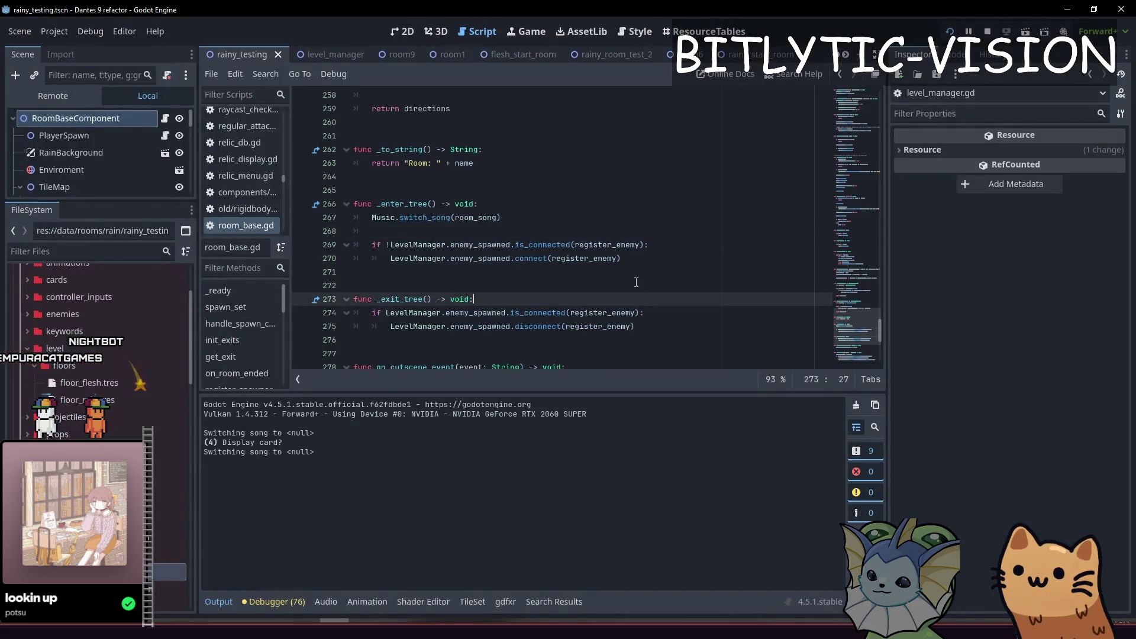
- In music.gd's switch_song, move the 'if stream == song' check below the 'if !song' block
left_click(413, 217, "ctrl")
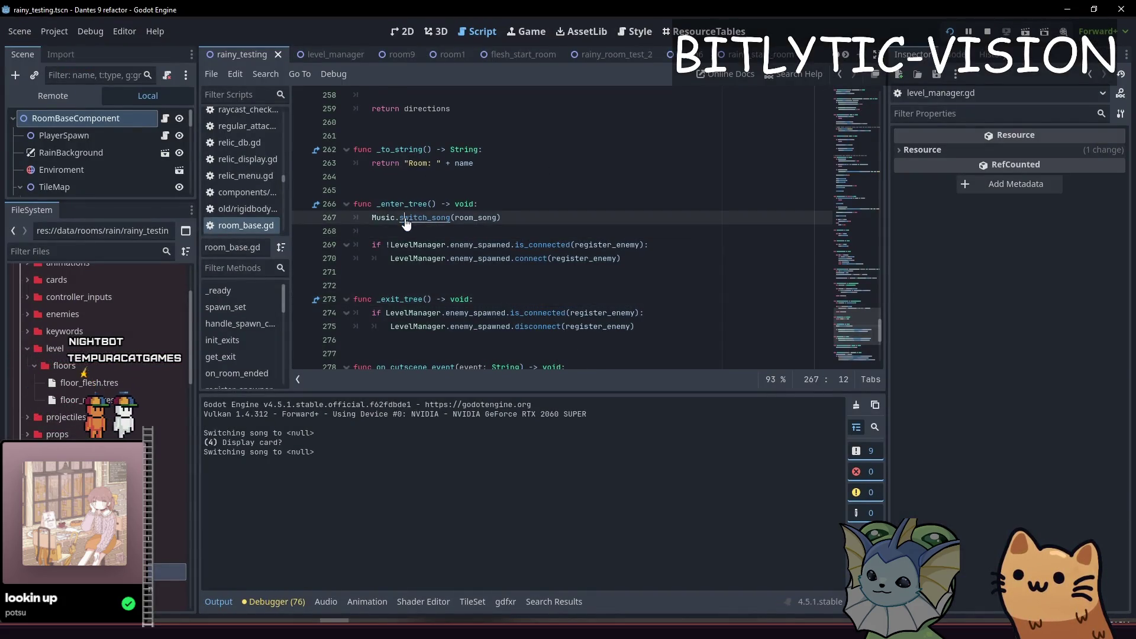
left_click(542, 314)
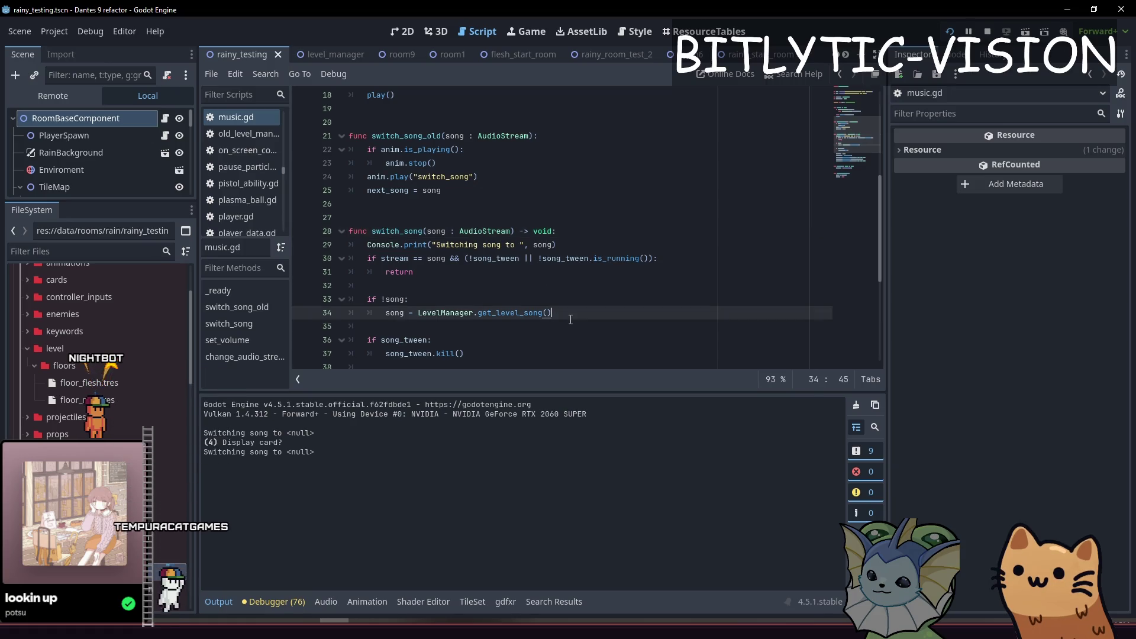
scroll(579, 263, "down", 2)
left_click(467, 189)
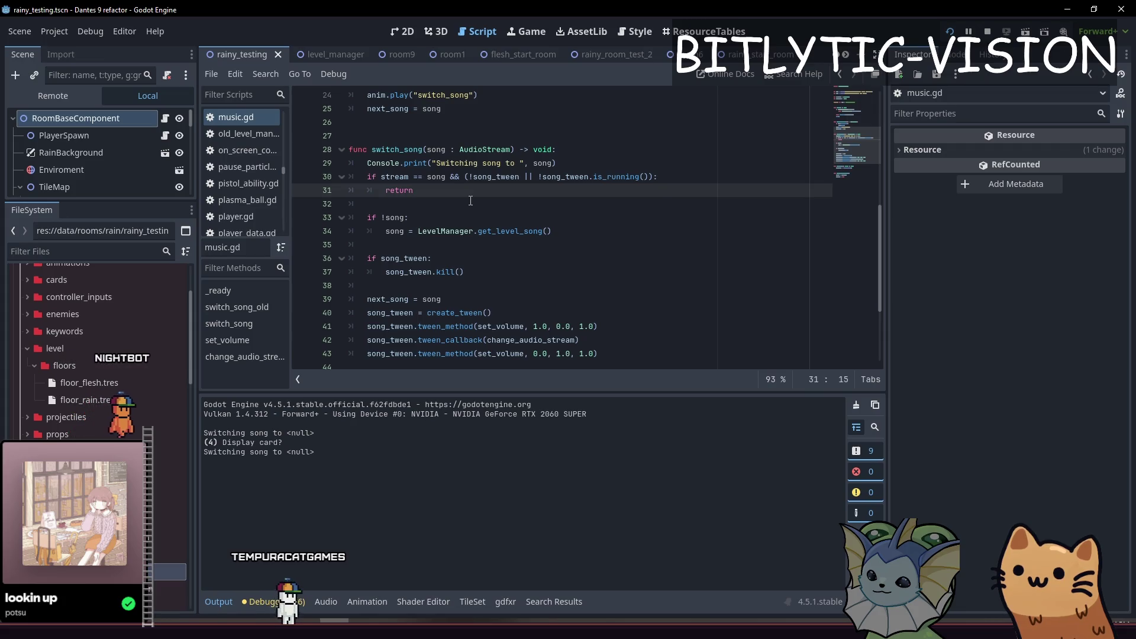
key("shift+Up")
key("shift+Home")
key("alt+Down")
key("alt+Down")
key("alt+Down")
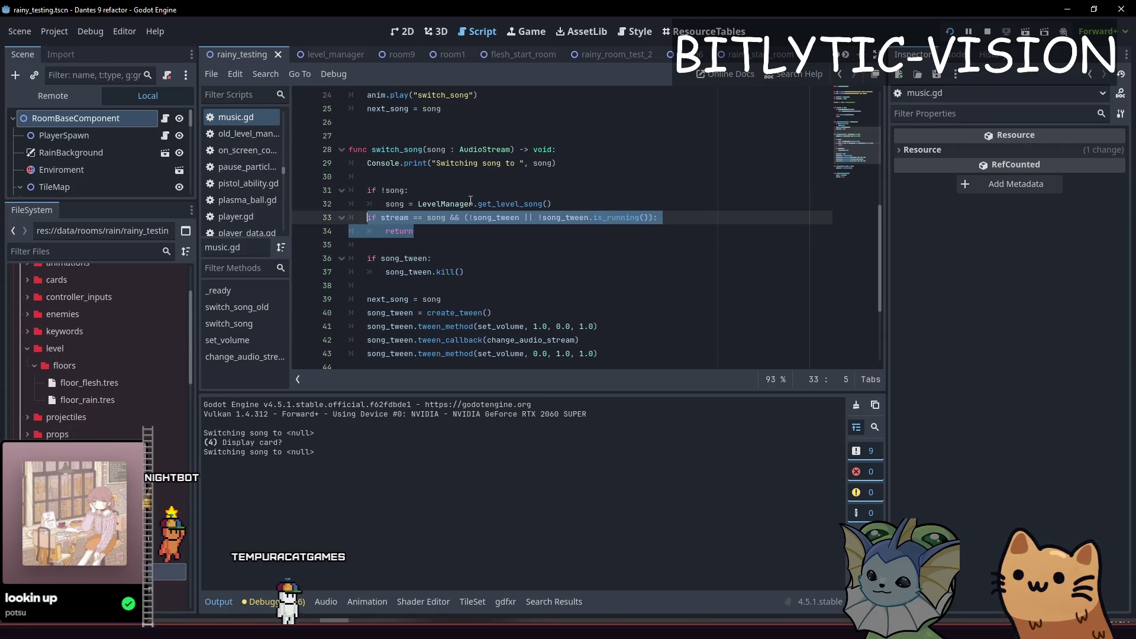
key("Up")
key("End")
key("Return")
key("BackSpace")
- Remove the Console.print line, save music.gd, and return to the 2D room view
key("Up")
key("Up")
key("Up")
key("ctrl+shift+k")
key("ctrl+shift+k")
key("ctrl+s")
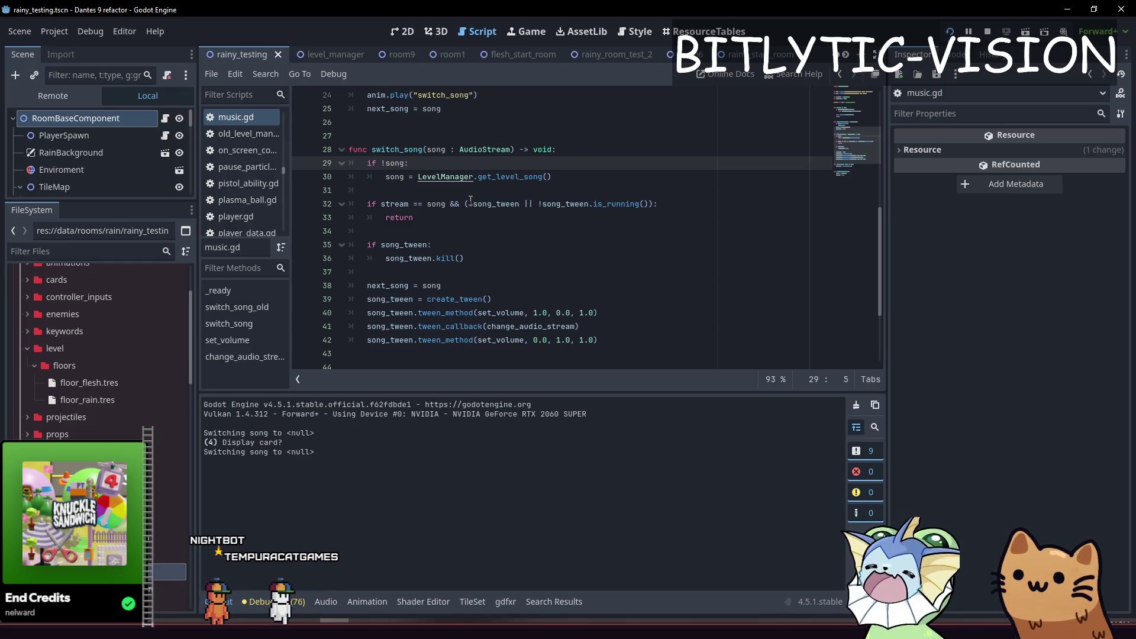
key("ctrl+F1")
scroll(596, 243, "down", 4)
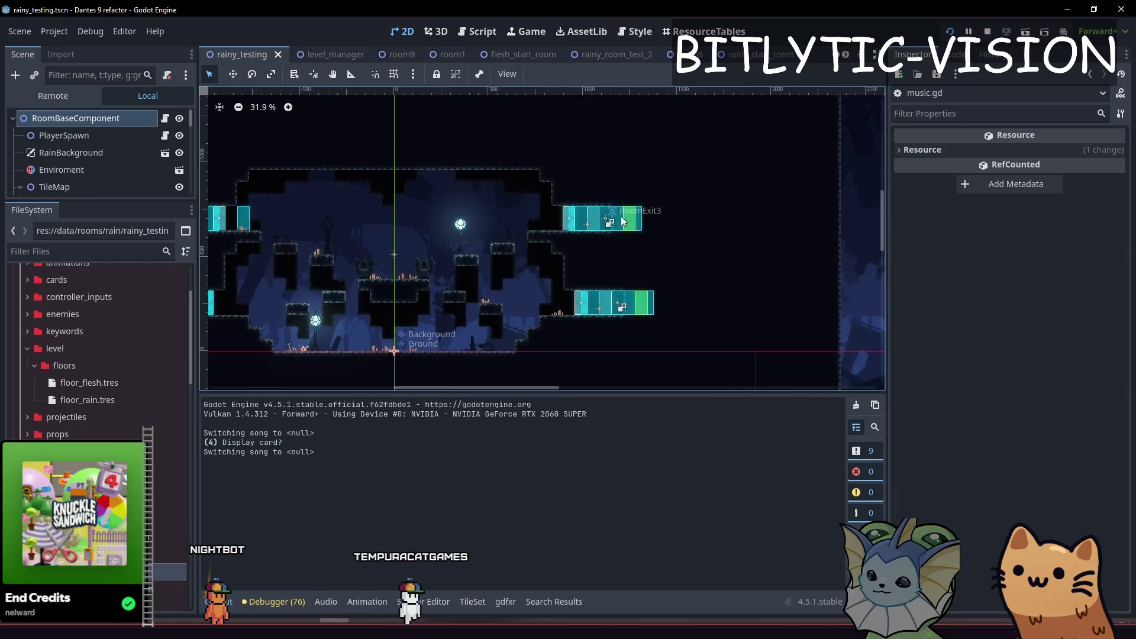
- Turn on grid snapping, undo a stray RoomExit3 move, and move RoomExit3 along the grid
left_click(577, 228)
key("w")
mouse_move(705, 224)
left_mouse_down()
mouse_move(667, 231)
mouse_move(739, 225)
mouse_move(669, 233)
mouse_move(739, 258)
left_mouse_up()
scroll(680, 248, "up", 3)
key("shift+g")
key("ctrl+z")
key("shift+g")
left_click(394, 74)
left_click(414, 74)
left_click(450, 179)
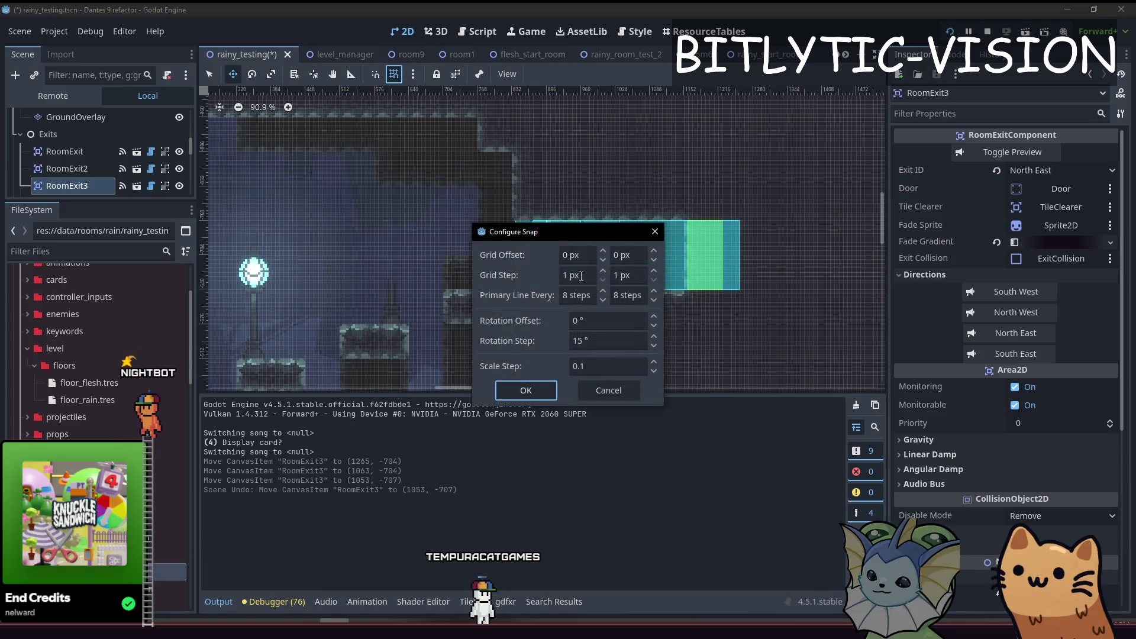
left_click(526, 390)
left_click_drag(771, 253, 768, 254)
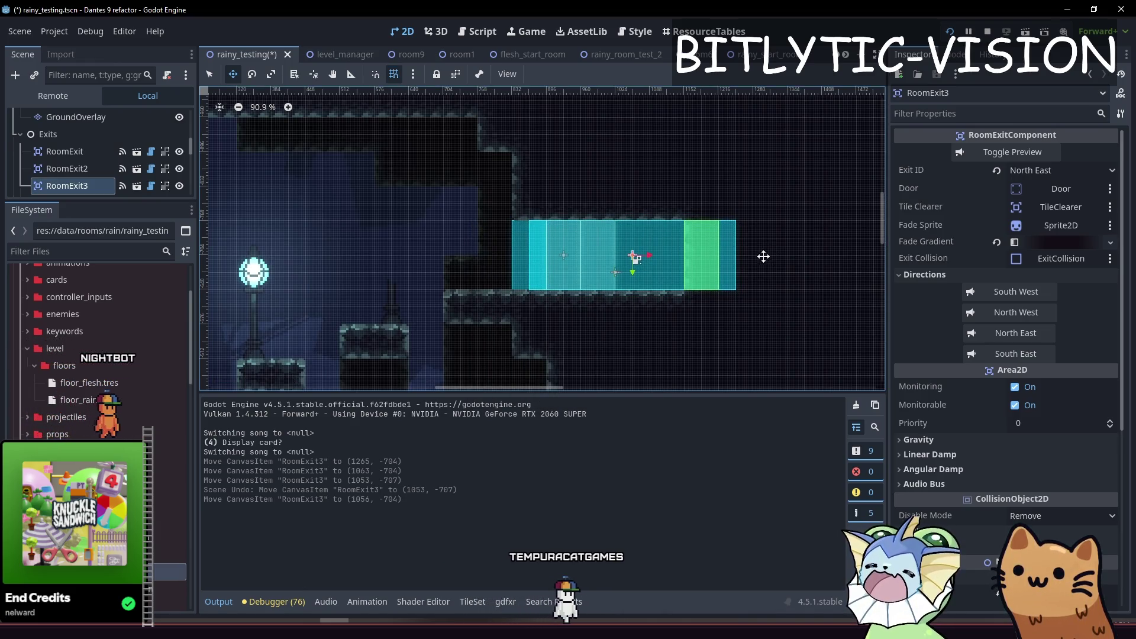
scroll(631, 256, "up", 3)
- Set the snap grid step to 16 px and check RoomExit3's alignment
left_click(414, 73)
left_click(415, 73)
left_click(414, 74)
left_click(438, 184)
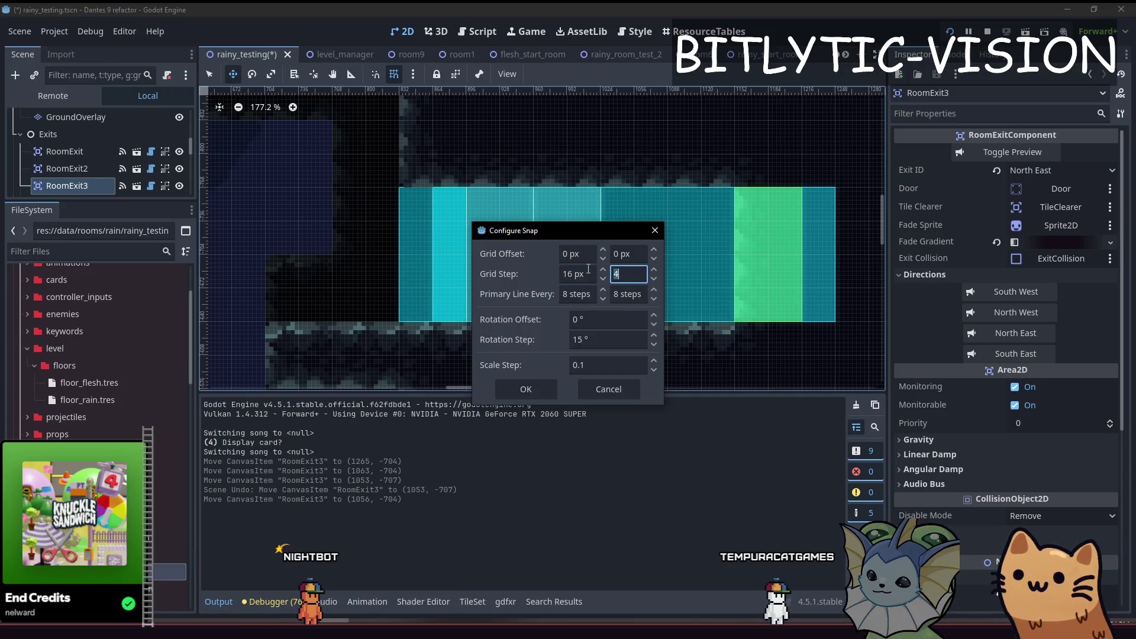
left_click(550, 390)
mouse_move(730, 255)
left_mouse_down()
mouse_move(562, 254)
mouse_move(730, 255)
left_mouse_up()
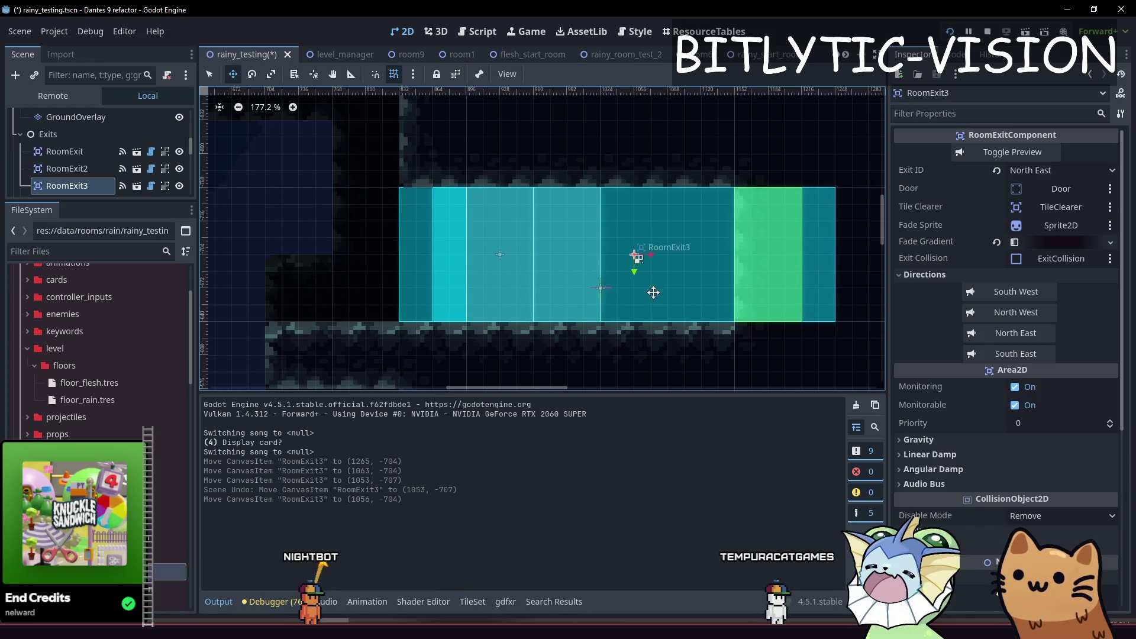
scroll(653, 292, "down", 7)
- Shift RoomExit4 64 px left onto the tile grid
key("q")
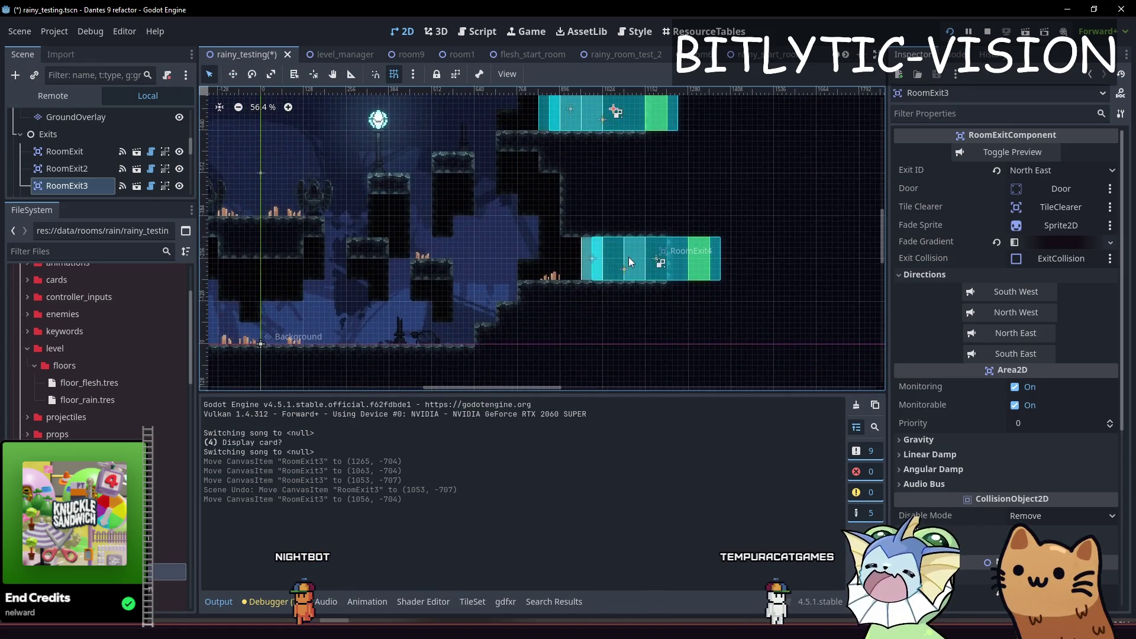
scroll(716, 250, "up", 2)
left_click_drag(716, 252, 711, 267)
scroll(680, 260, "down", 3)
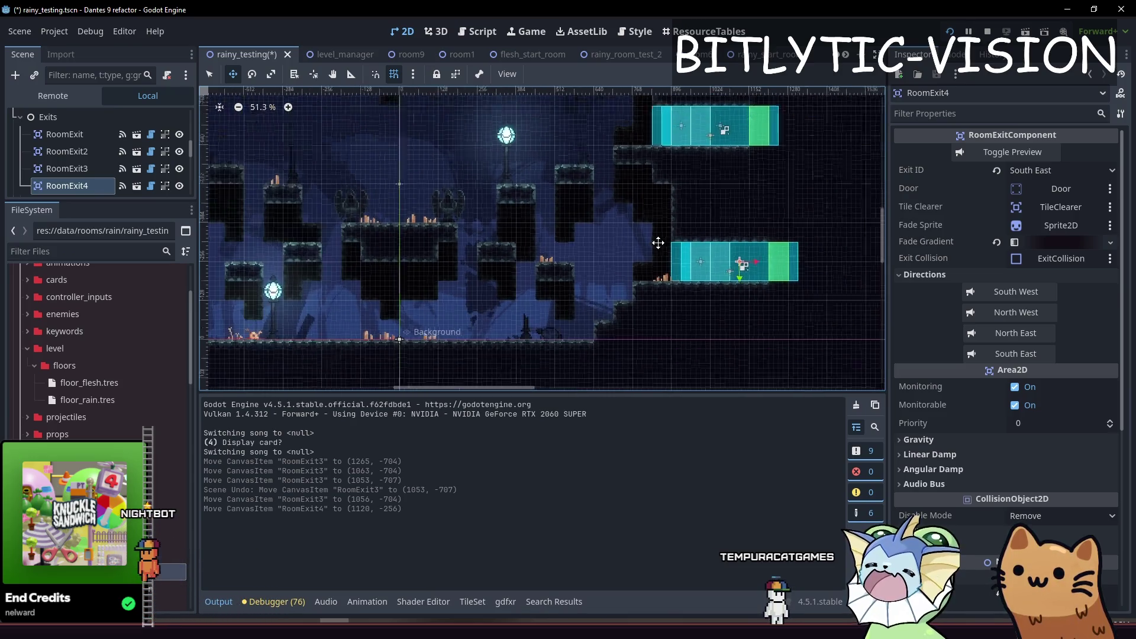
scroll(790, 256, "up", 7)
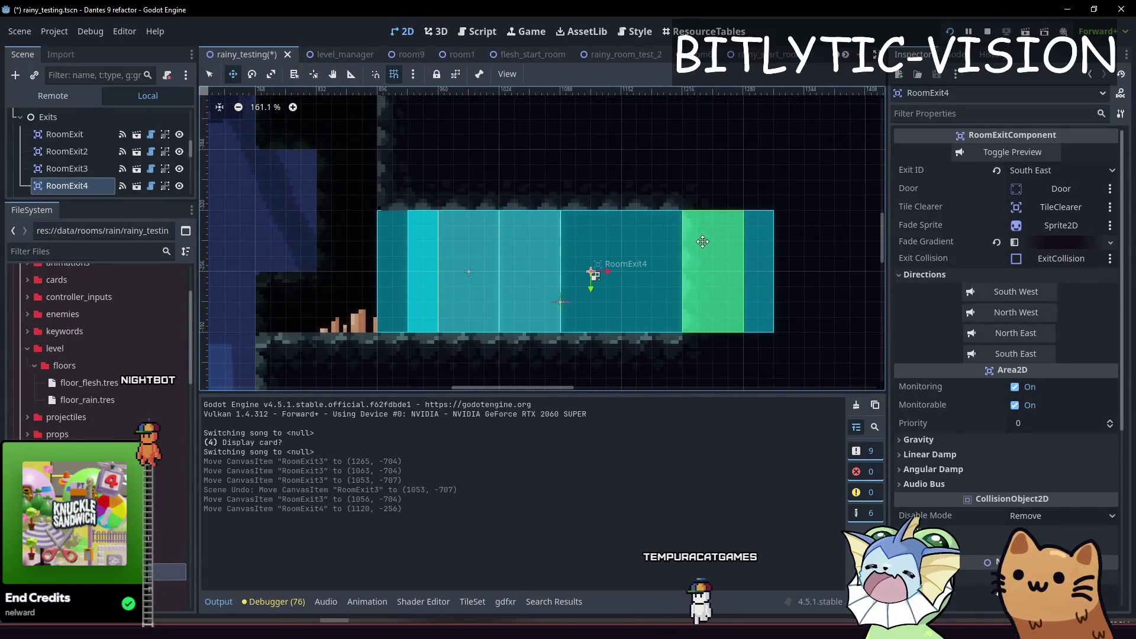
left_click_drag(752, 258, 704, 264)
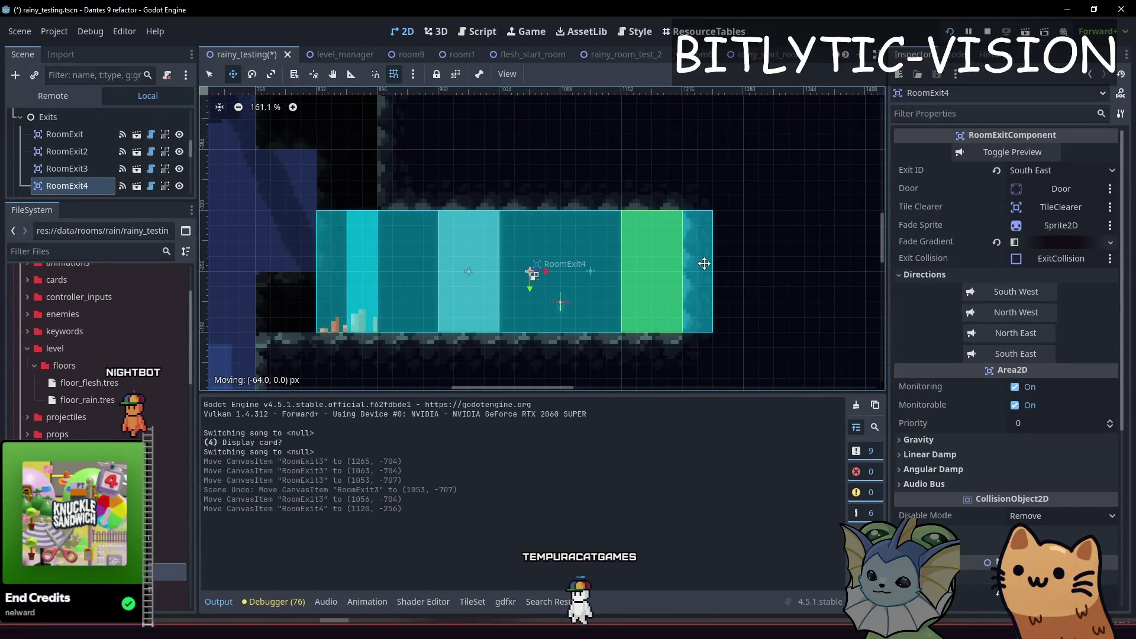
scroll(467, 203, "down", 4)
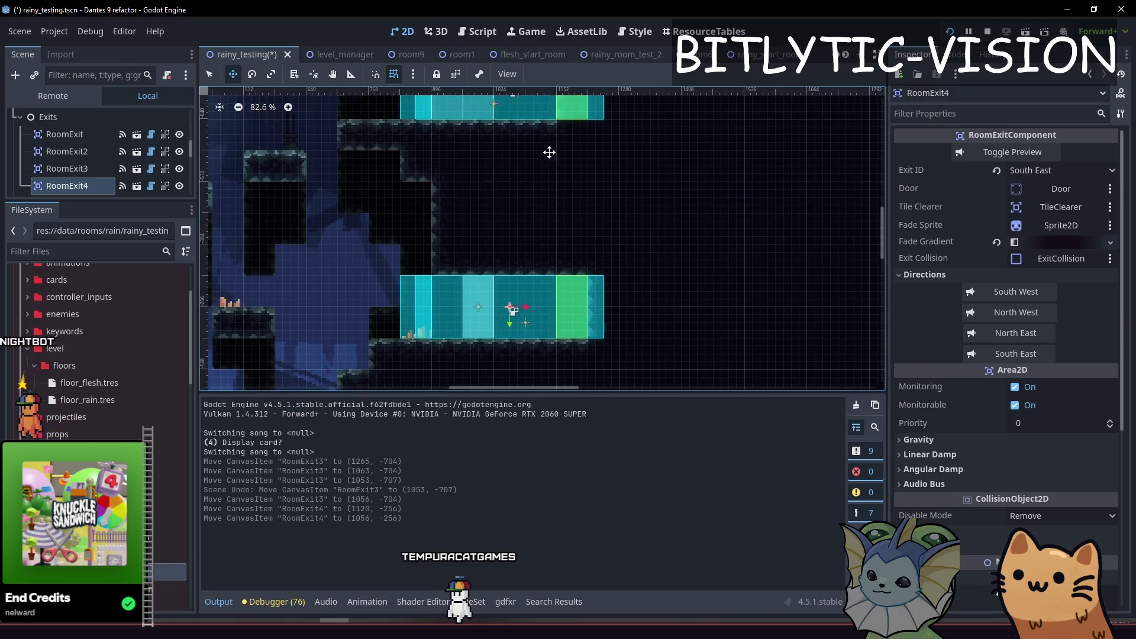
- Align RoomExit3 at x 992, RoomExit, and RoomExit2 at (-992, -704), then enlarge the scene tree
key("q")
left_click(510, 229)
left_click_drag(574, 219, 606, 217)
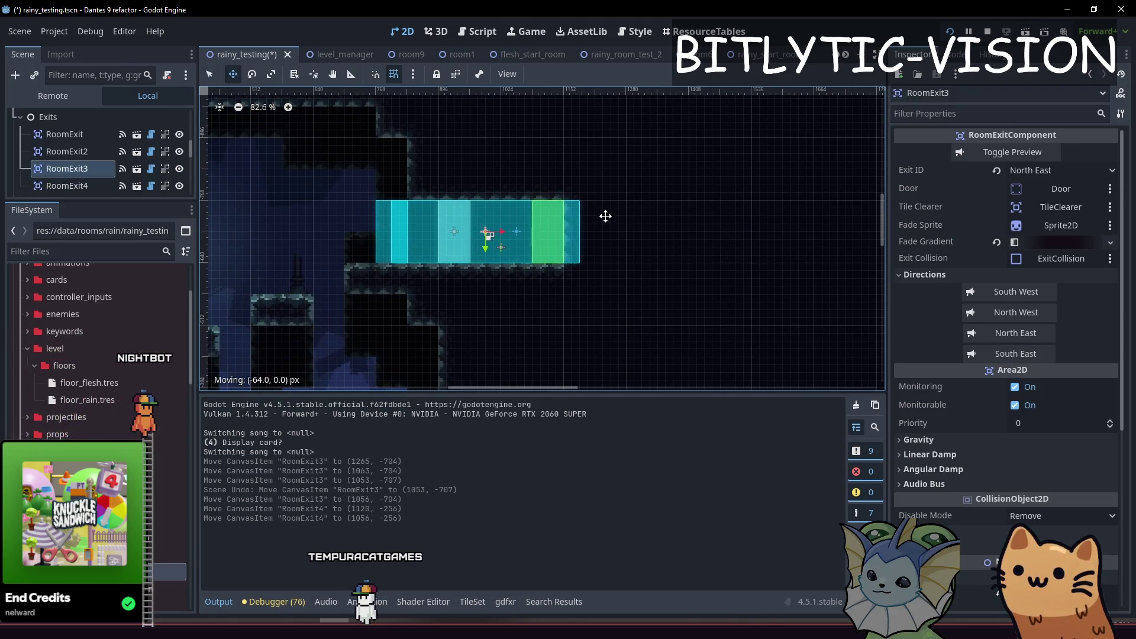
scroll(390, 264, "down", 3)
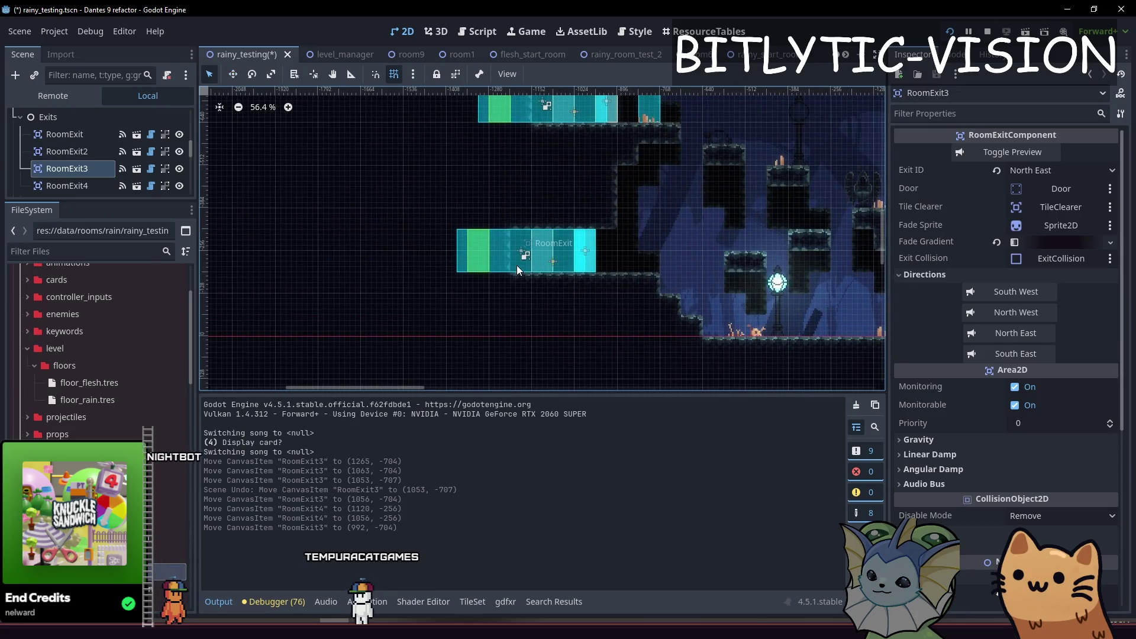
left_click(503, 256)
mouse_move(503, 256)
left_mouse_down()
mouse_move(540, 300)
mouse_move(500, 293)
left_mouse_up()
scroll(483, 244, "up", 3)
left_click_drag(574, 278, 530, 278)
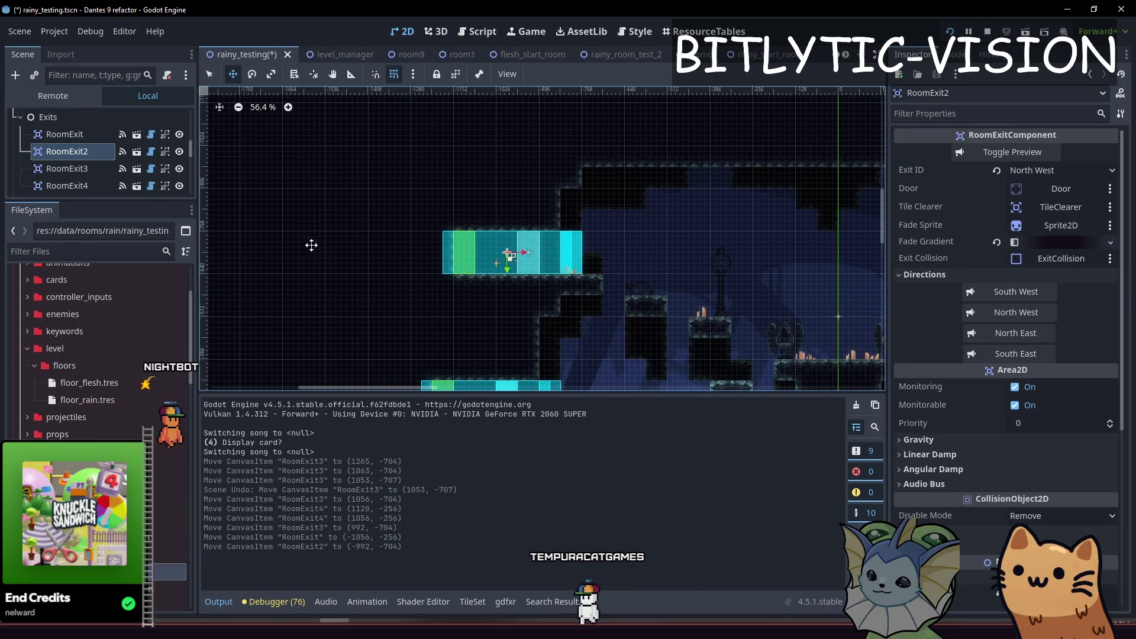
left_click_drag(126, 200, 126, 370)
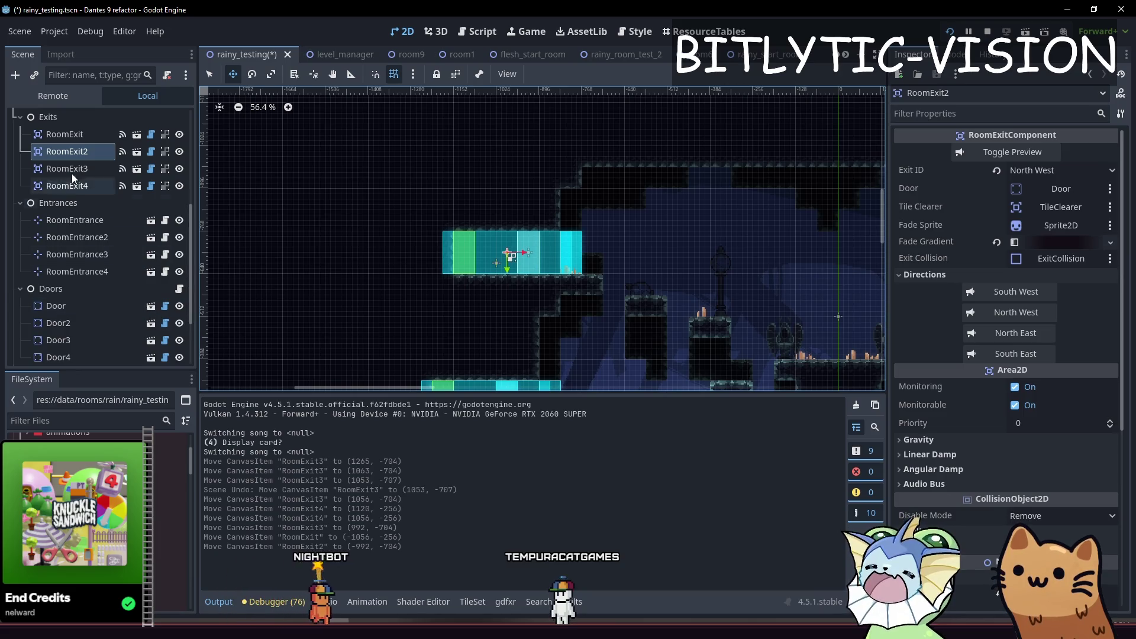
- Delete the Entrances and Doors nodes, tidy the scene tree, and frame the room
left_click(70, 204)
key("Delete")
left_click(76, 210)
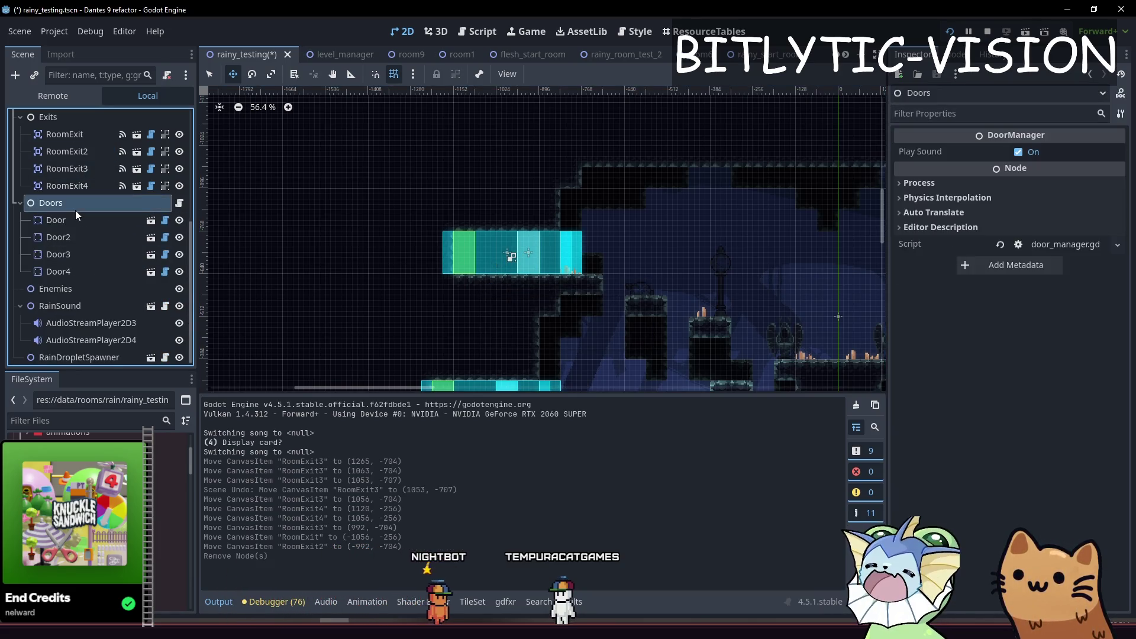
key("Delete")
left_click(76, 209)
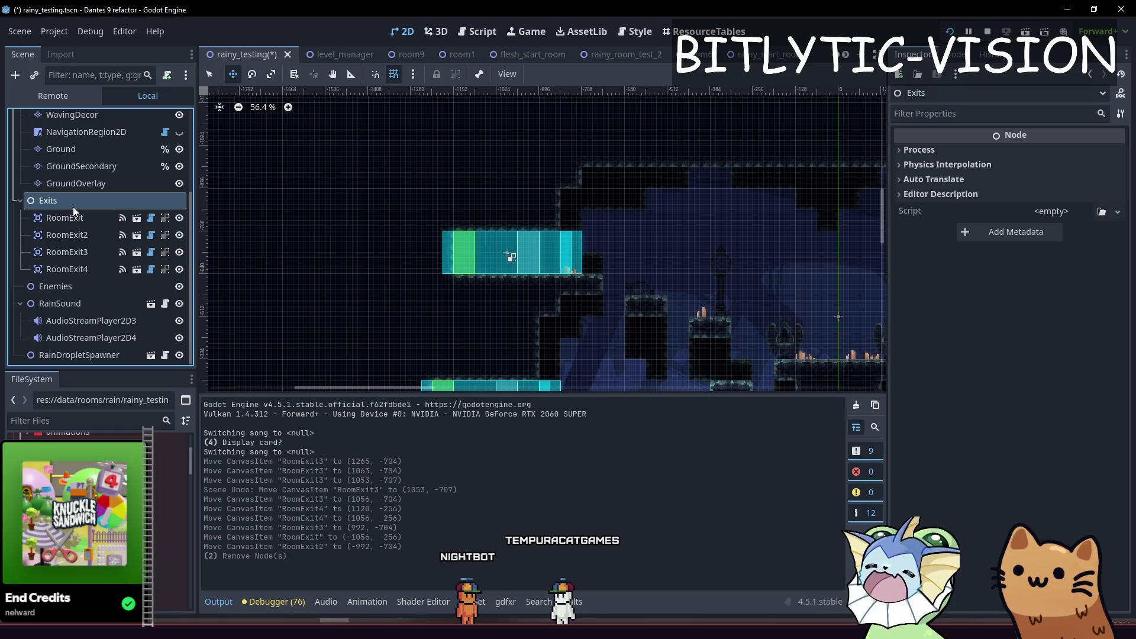
key("Down")
key("Down")
key("Down")
key("Down")
key("Down")
key("Up")
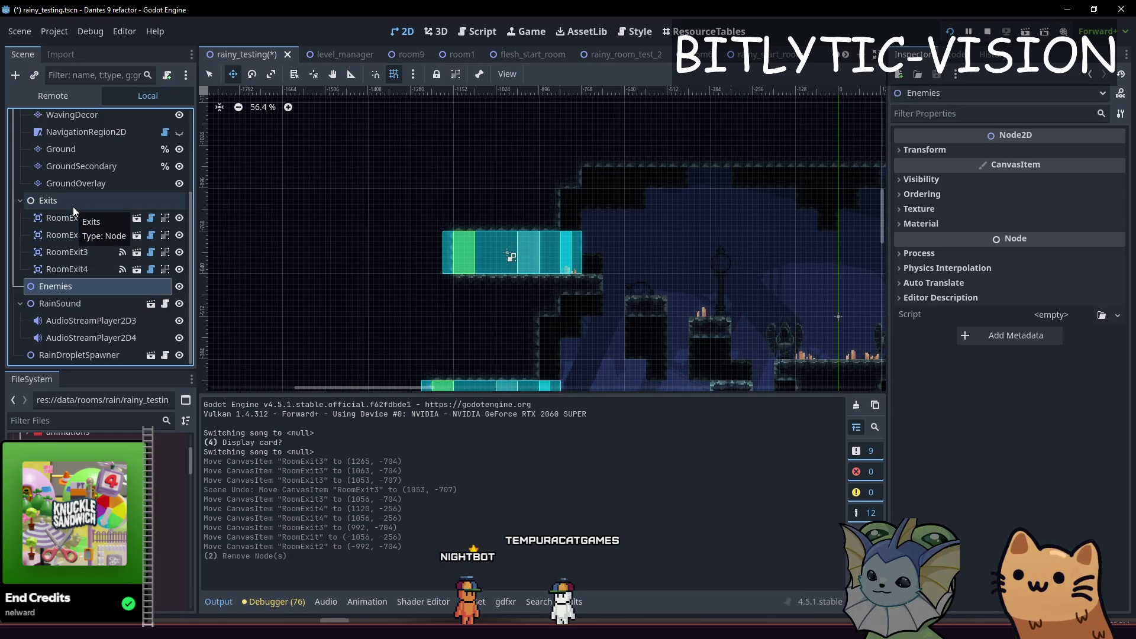
left_click(20, 304)
left_click_drag(100, 371, 101, 537)
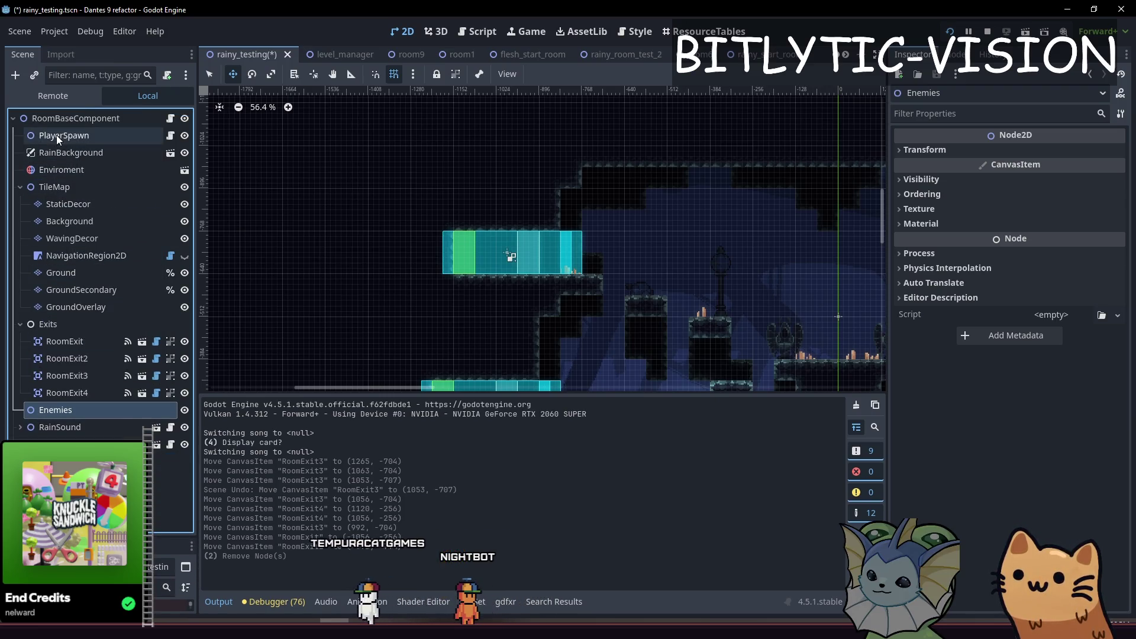
left_click(64, 120)
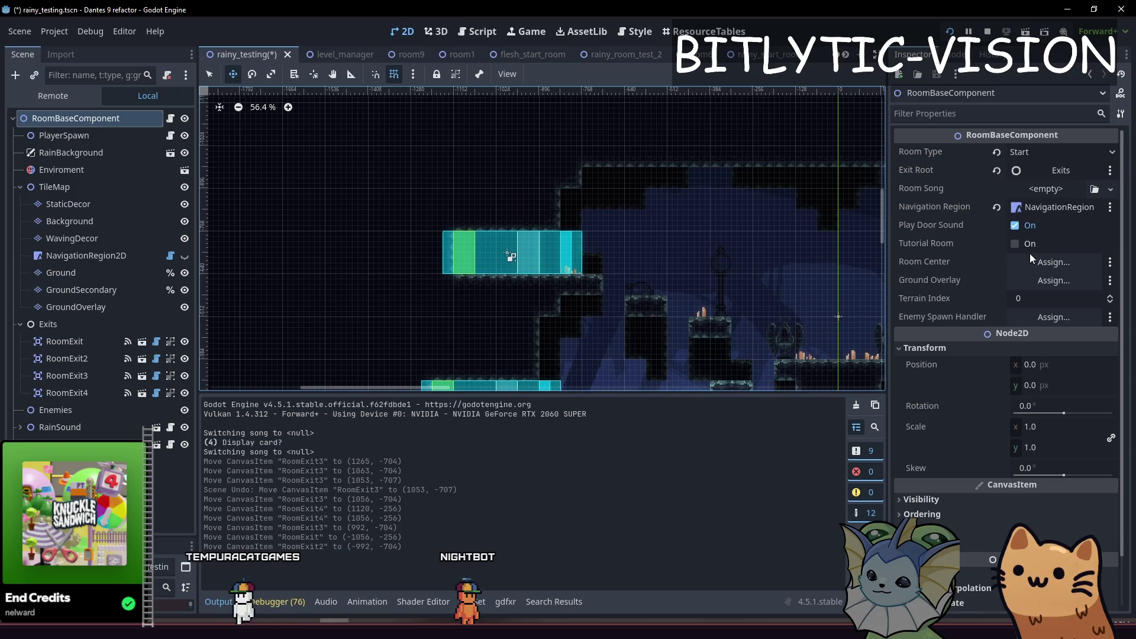
key("f")
scroll(544, 202, "down", 4)
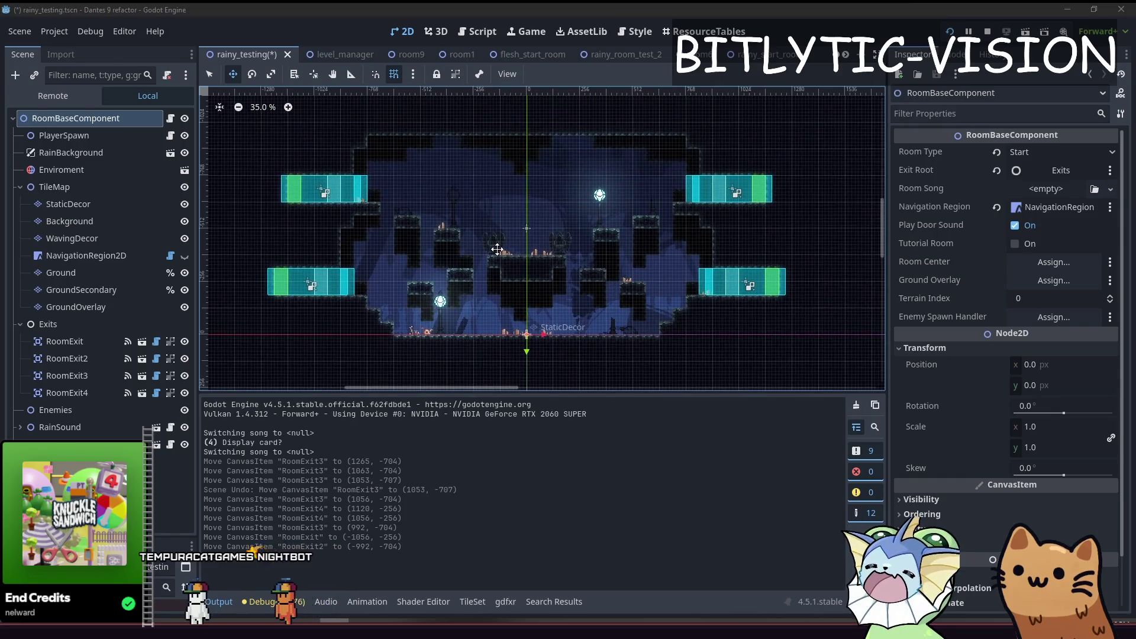
- Add a Node2D at (0, -512), name it Center, and assign it as Room Center
key("ctrl+a")
type("node2d")
key("Return")
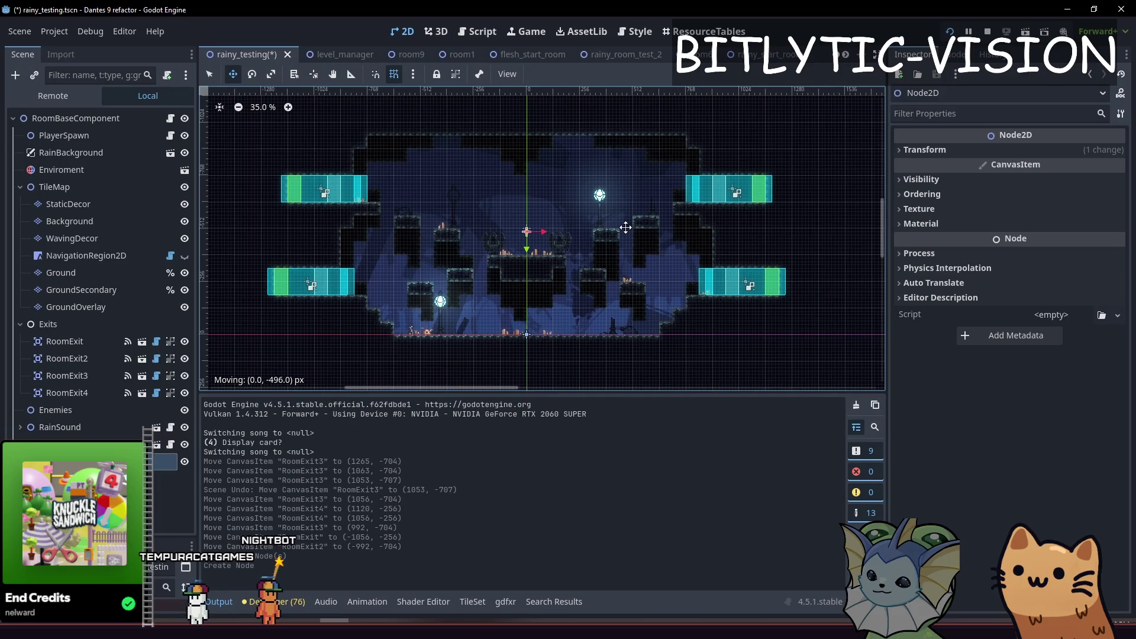
left_click(76, 118)
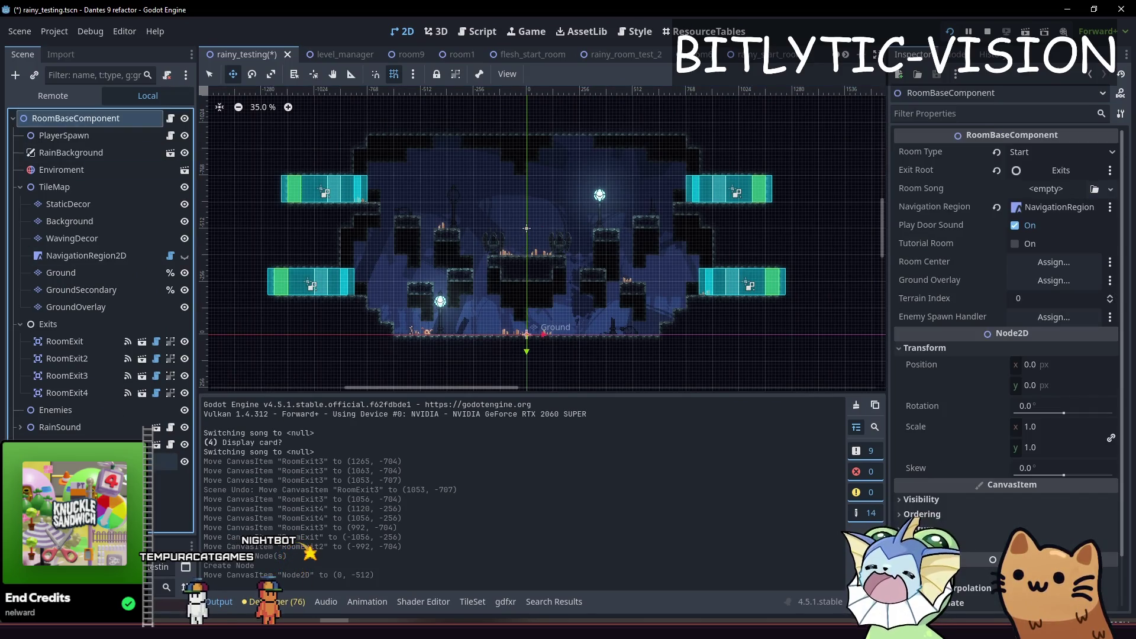
left_click(160, 462)
key("Return")
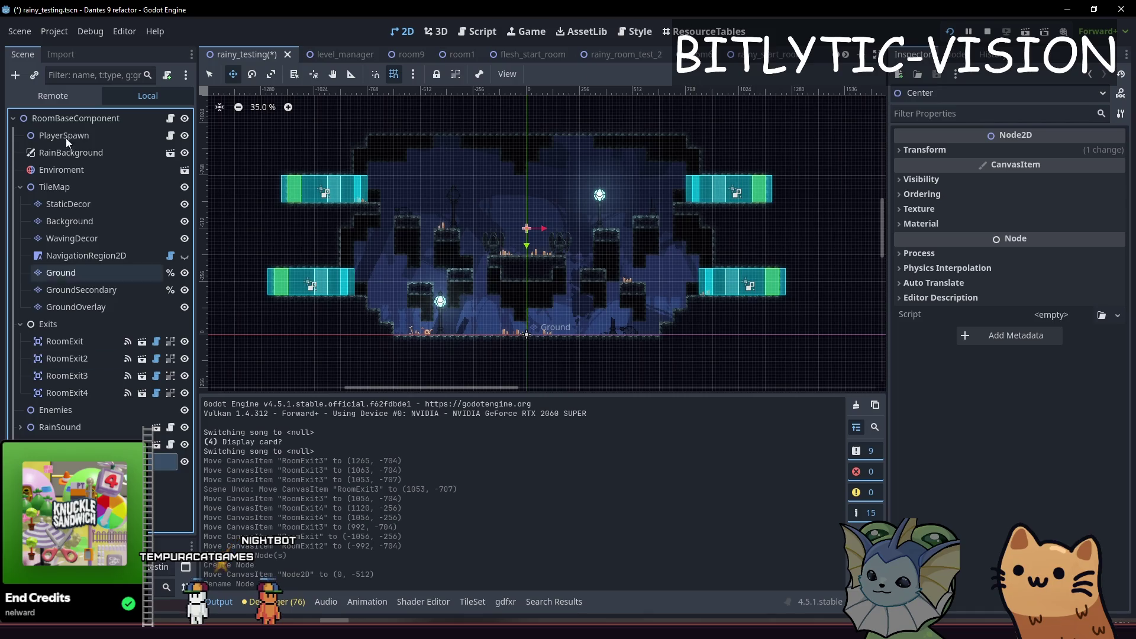
left_click(79, 117)
mouse_move(160, 462)
left_mouse_down()
mouse_move(651, 248)
mouse_move(1049, 260)
left_mouse_up()
scroll(478, 123, "up", 2)
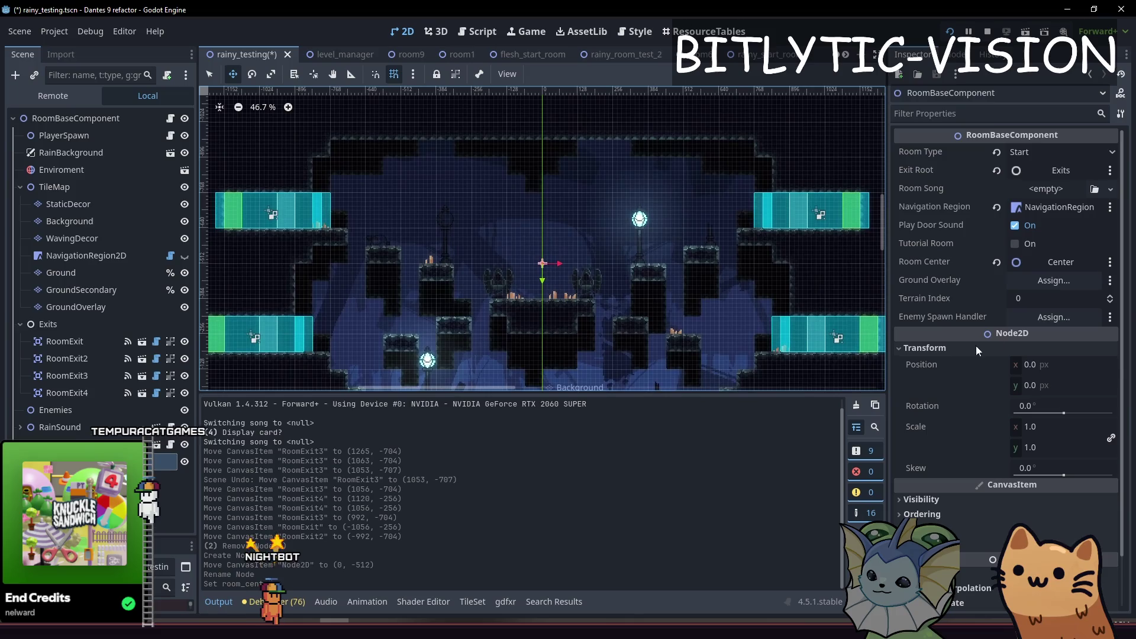
left_click(106, 118)
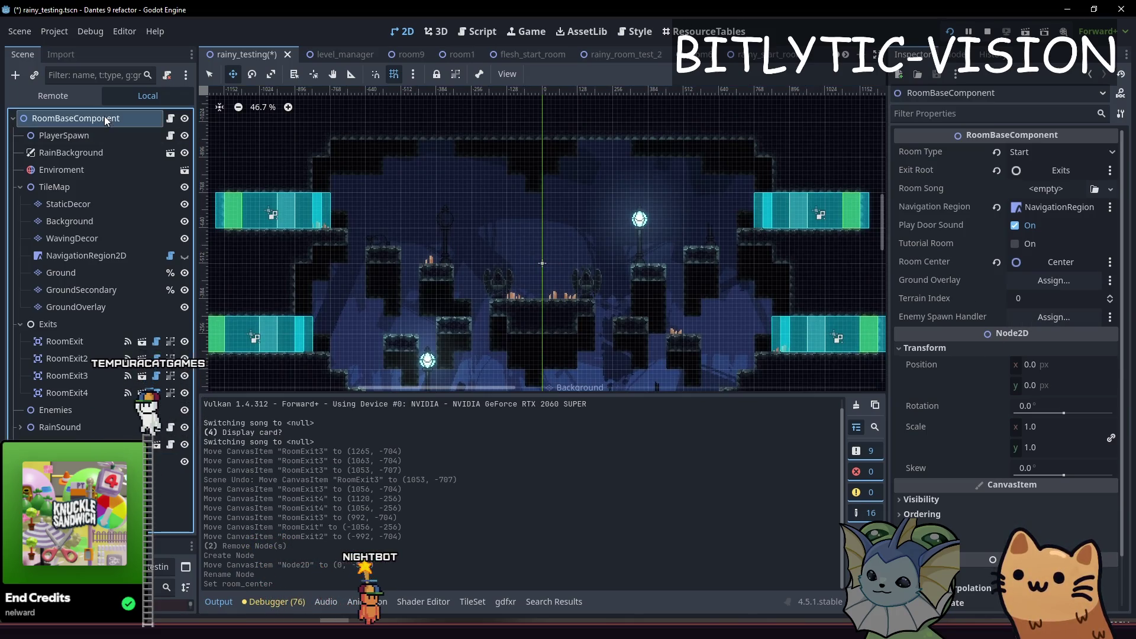
- Add an EnemySpawnHandler child and assign it to RoomBaseComponent's Enemy Spawn Handler field
key("ctrl+a")
type("s[pa")
key("BackSpace")
key("BackSpace")
key("BackSpace")
type("enemyspawnh")
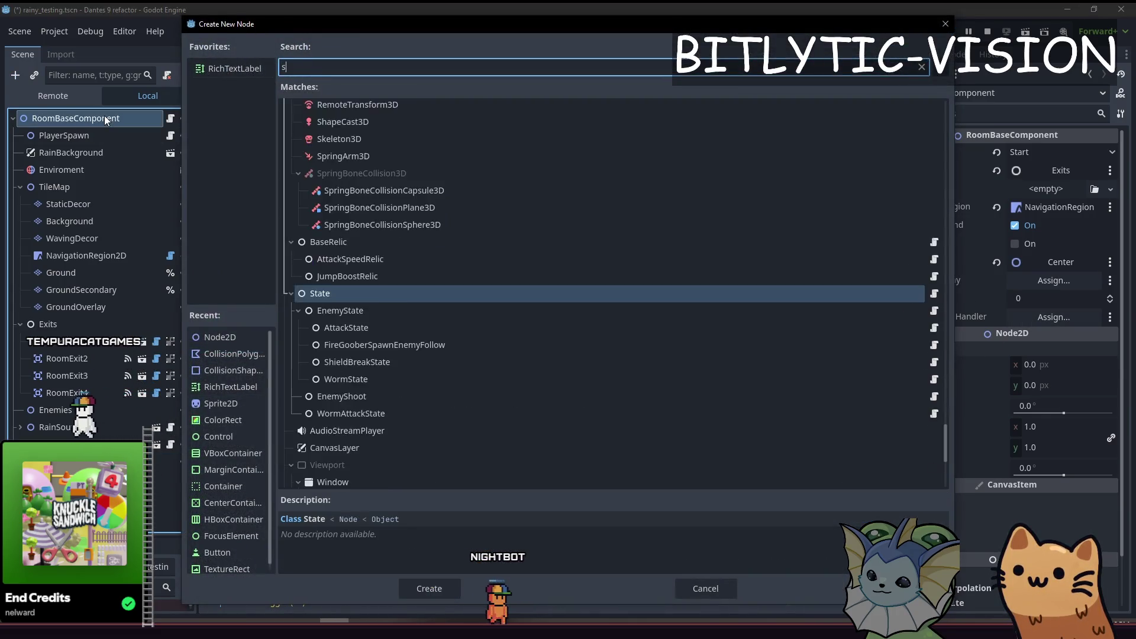
key("Return")
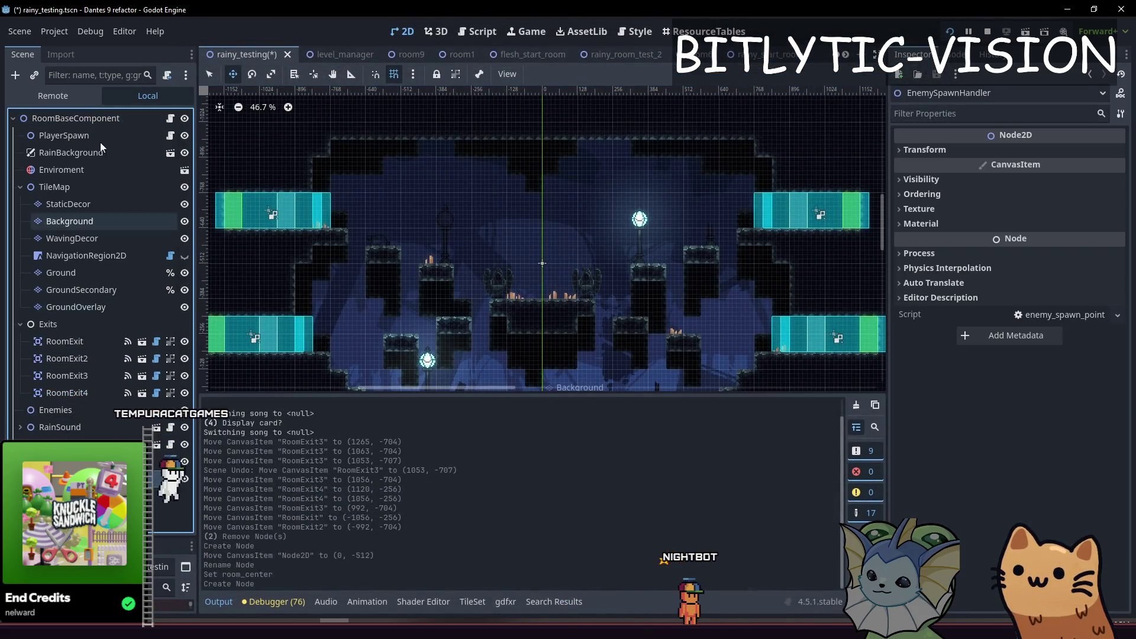
left_click(76, 118)
left_click_drag(77, 479, 1040, 320)
- Select the EnemySpawnHandler node and save the rainy_testing scene
left_click(1060, 318)
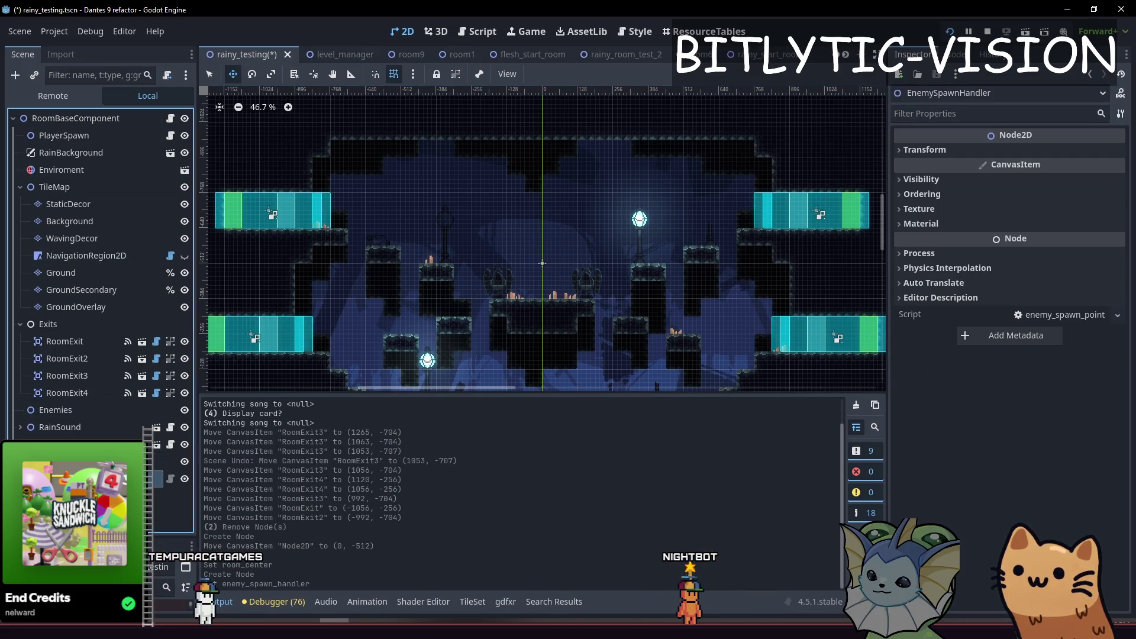
scroll(482, 301, "down", 3)
scroll(482, 301, "down", 3)
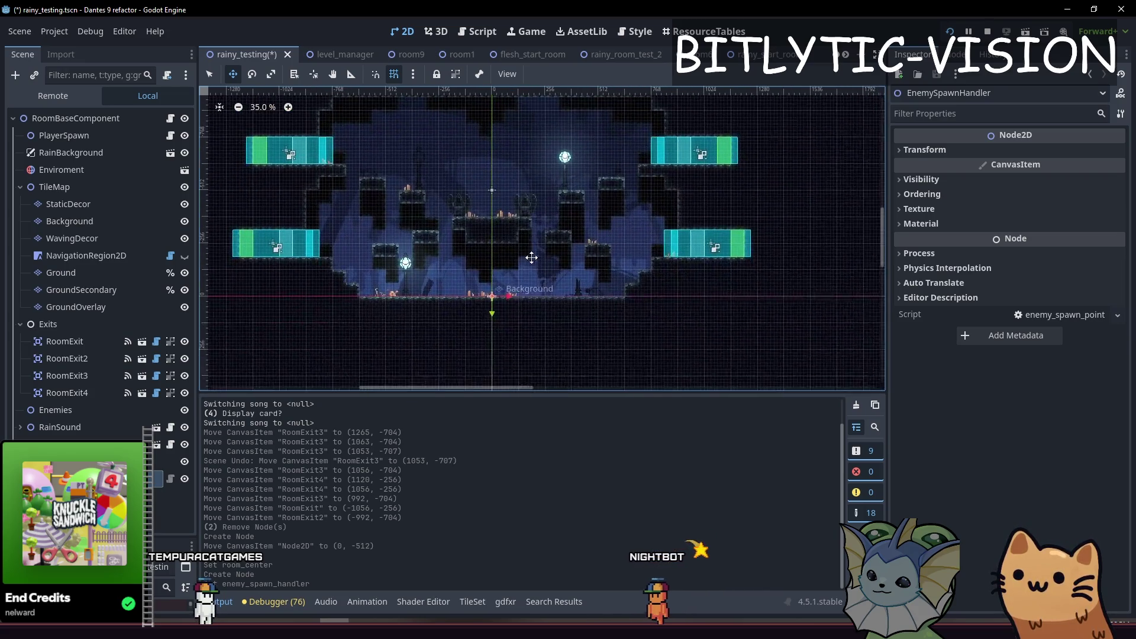
key("ctrl+s")
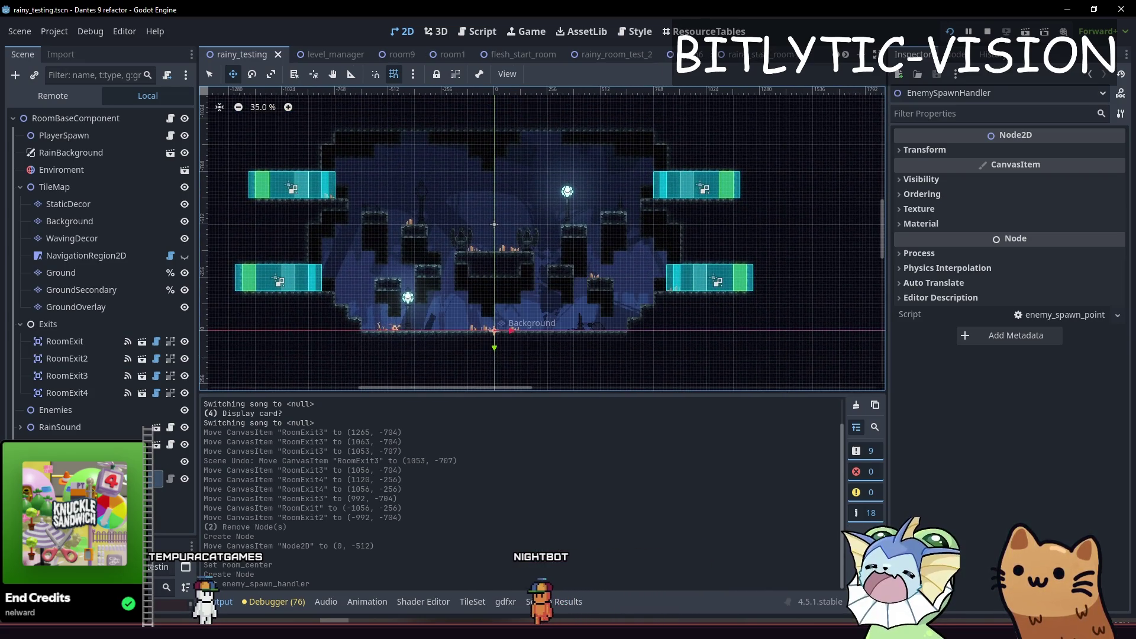
- Move the FileSystem dock out of the Scene tree's panel and resize the split between them
key("alt+f")
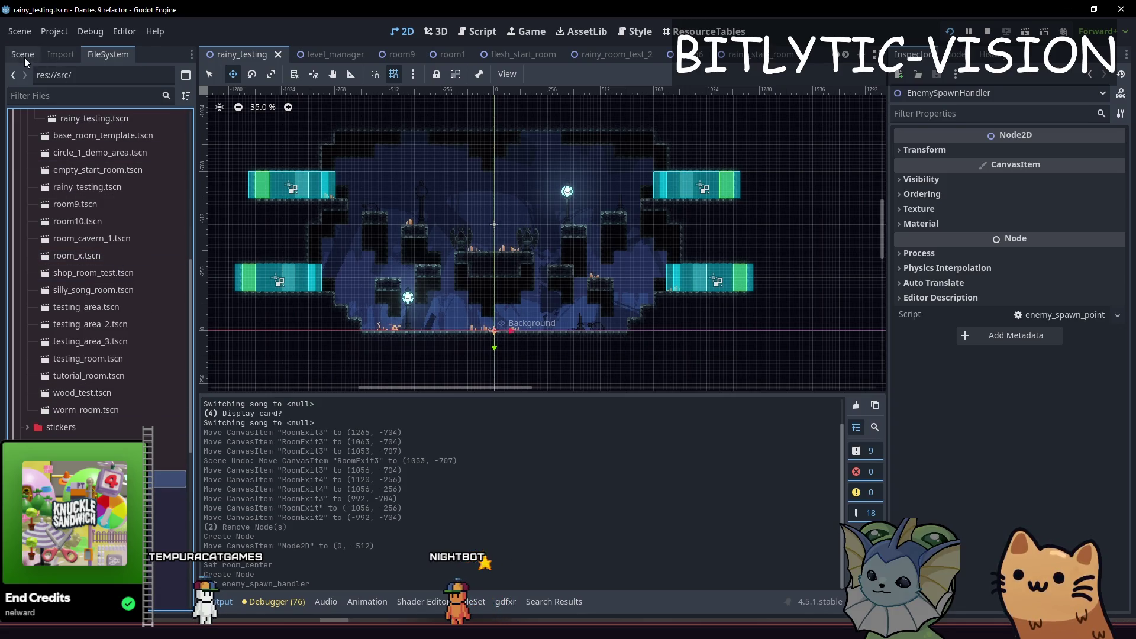
left_click(23, 54)
mouse_move(108, 54)
left_mouse_down()
mouse_move(148, 379)
mouse_move(100, 296)
mouse_move(158, 599)
mouse_move(148, 296)
left_mouse_up()
left_click(191, 54)
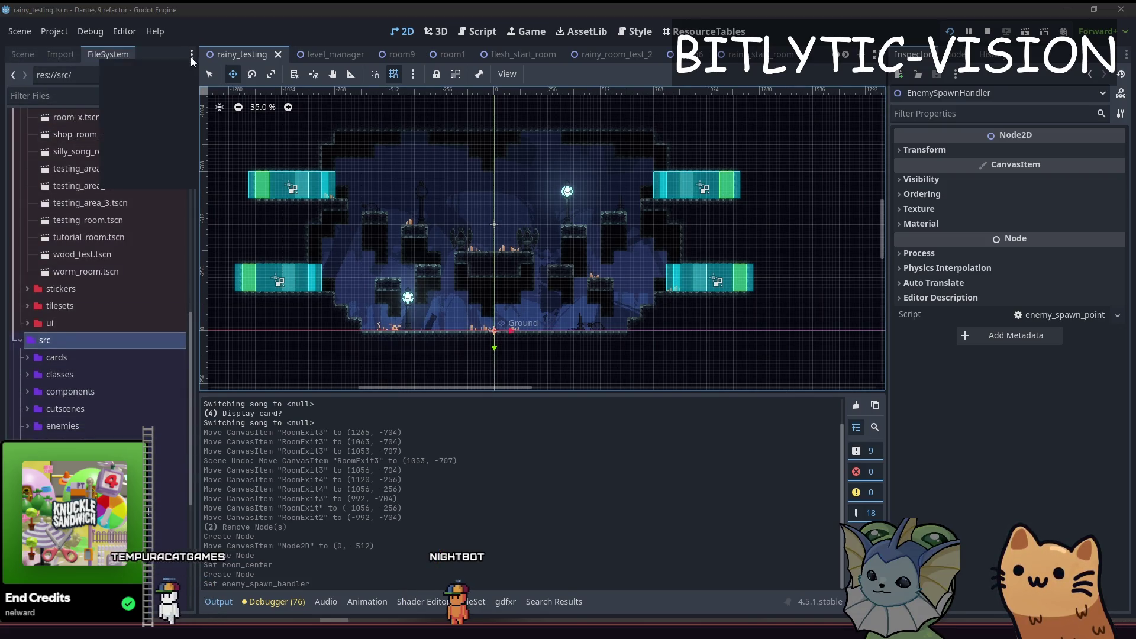
left_click(131, 134)
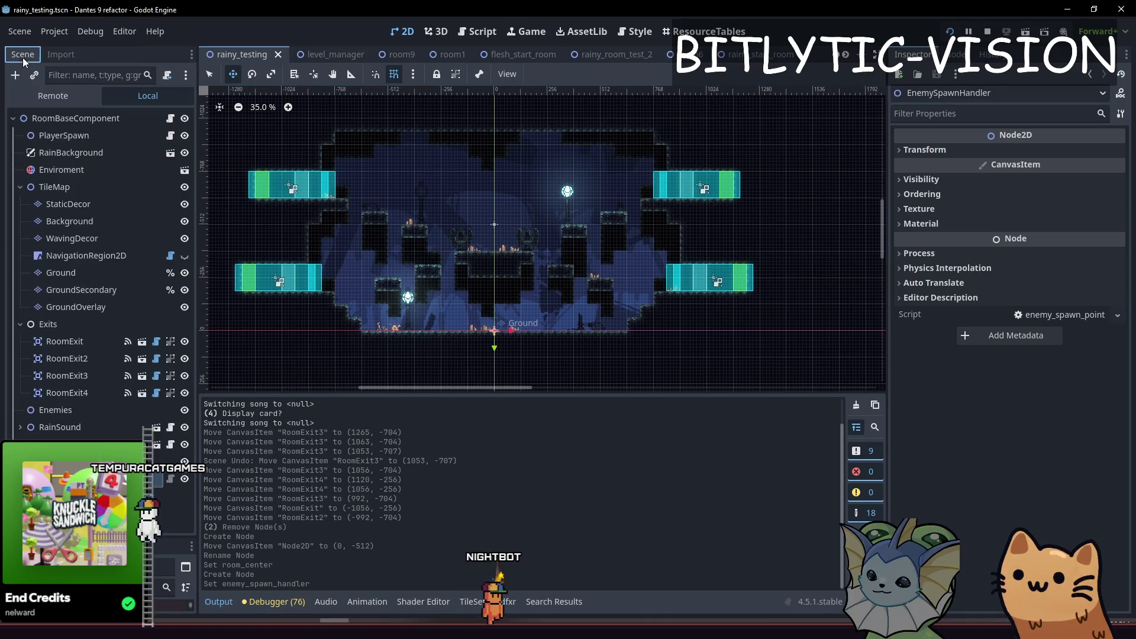
left_click_drag(97, 536, 97, 414)
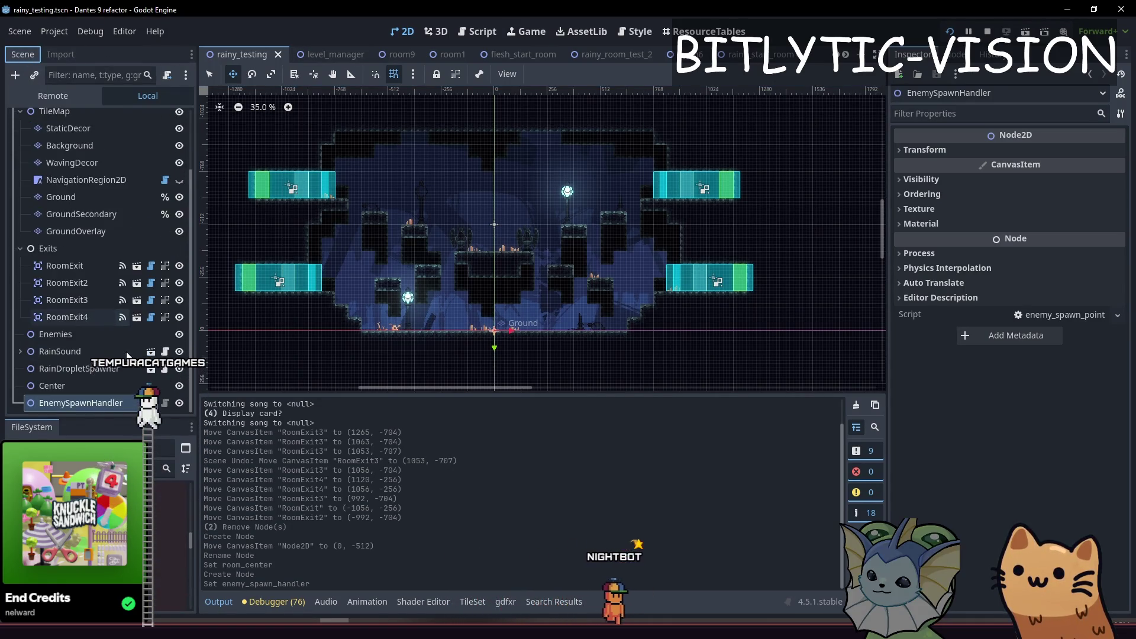
- Delete the EnemySpawnHandler node and save the scene again
left_click(97, 410)
key("Delete")
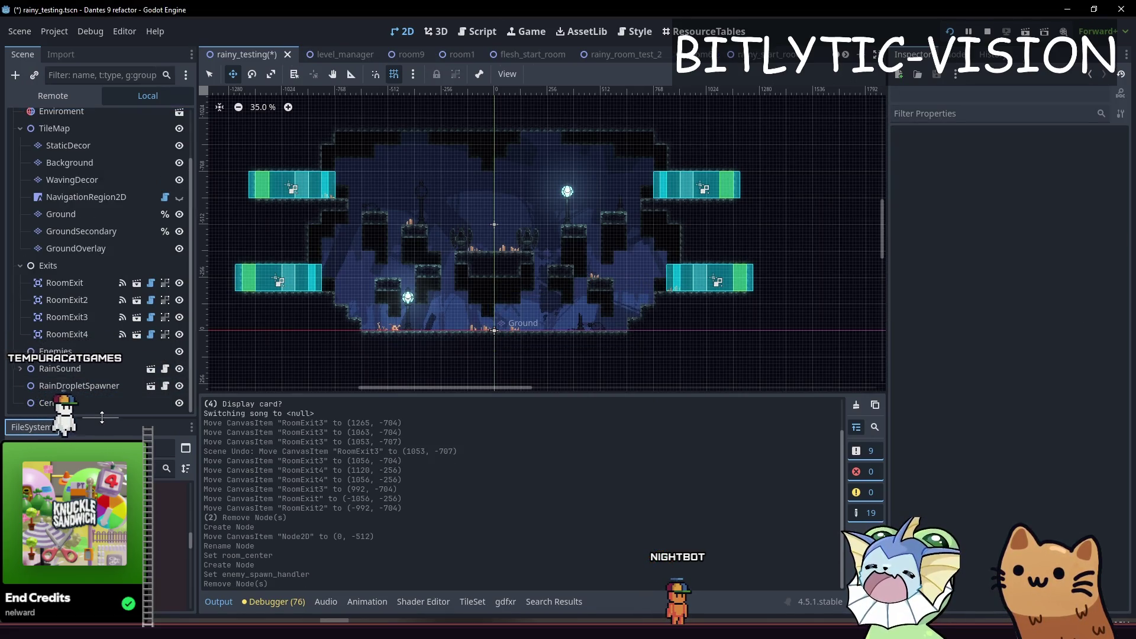
key("ctrl+s")
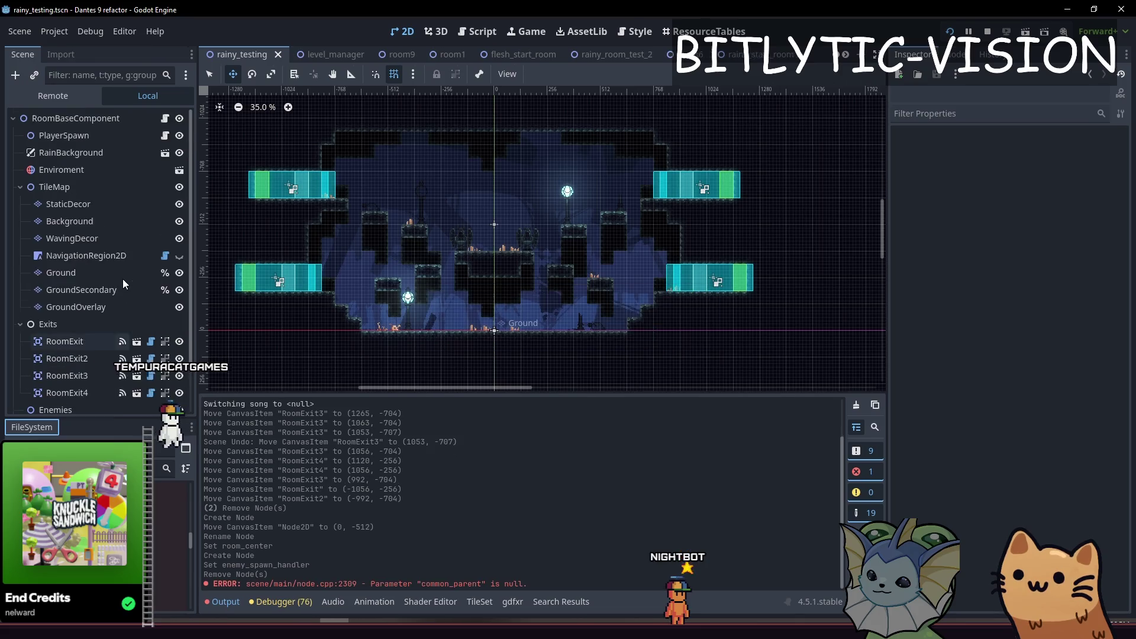
scroll(438, 180, "left", 3)
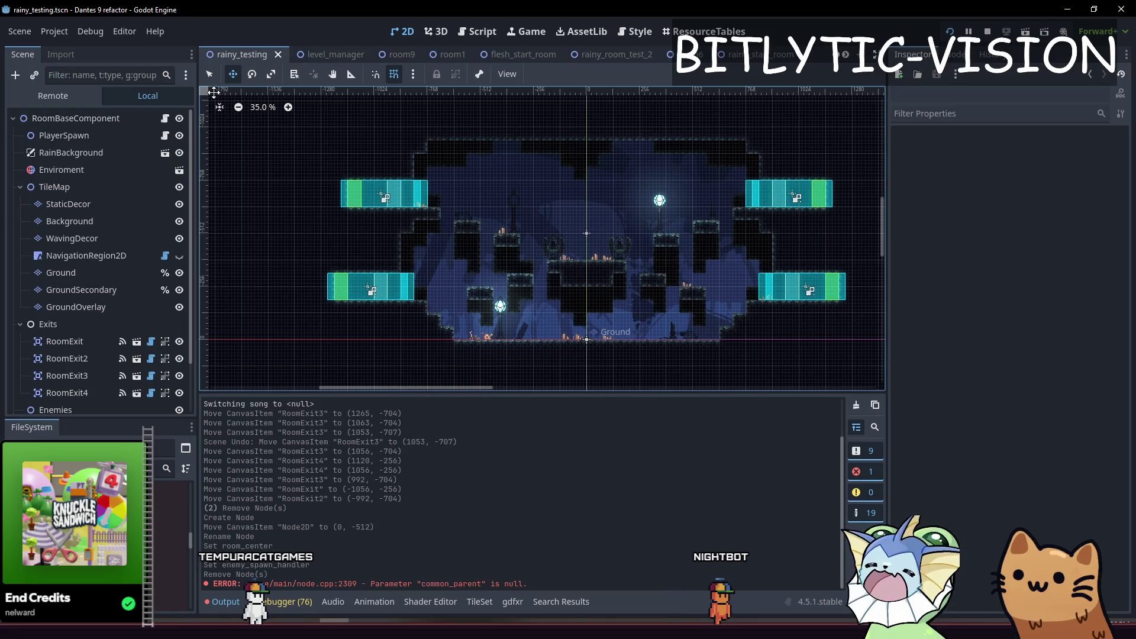
key("alt+shift+o")
- Open base_room_template.tscn and zoom out to centre the whole room
type("base+_r")
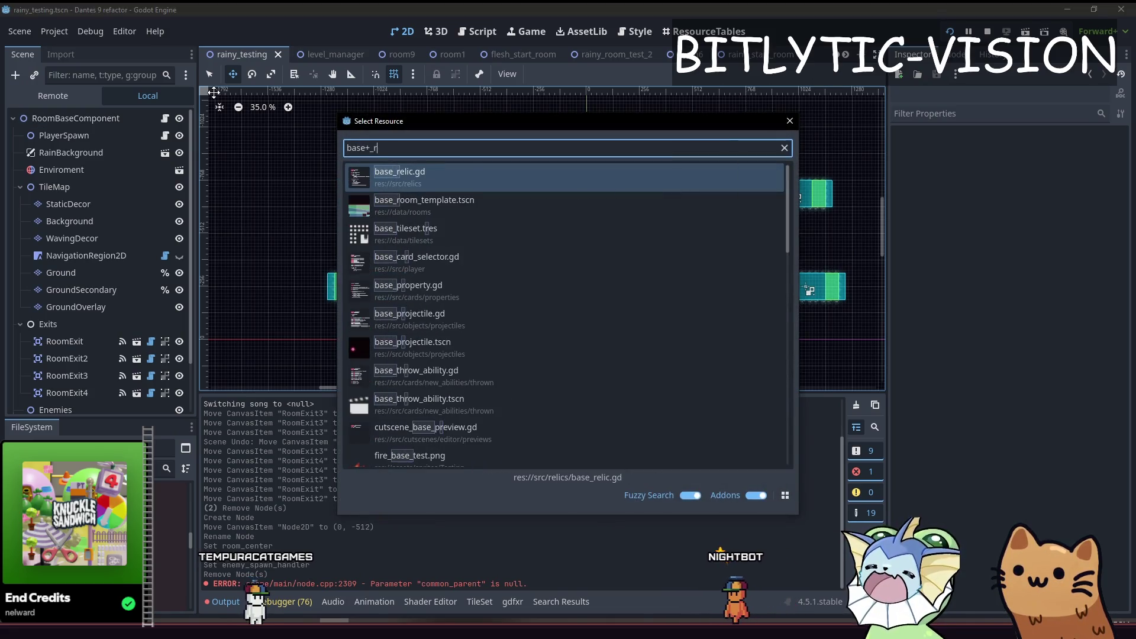
type("oom_template")
key("Return")
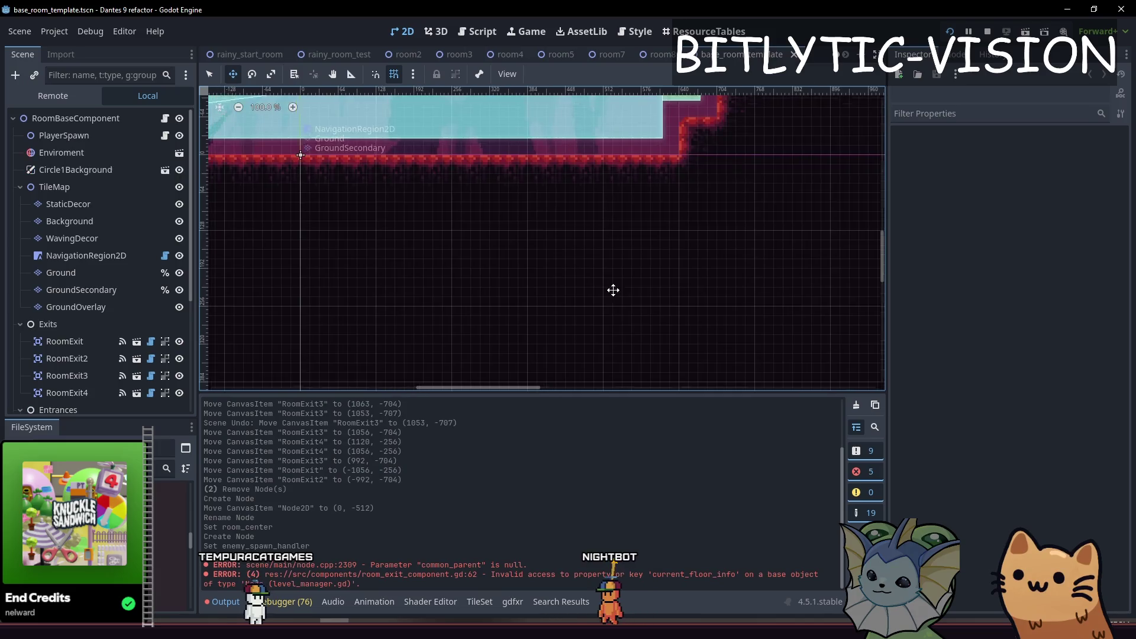
scroll(537, 233, "down", 5)
left_click_drag(577, 281, 549, 308)
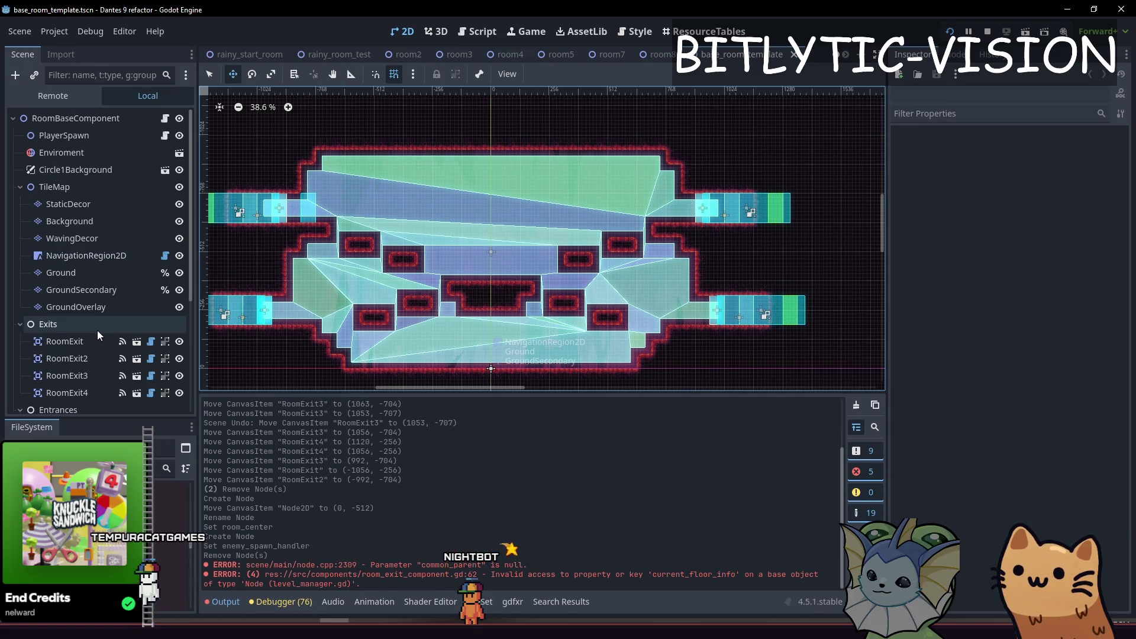
- In the RoomExit script, cut the opaque and transparent colour block out of _ready
left_click(152, 341)
scroll(543, 211, "down", 4)
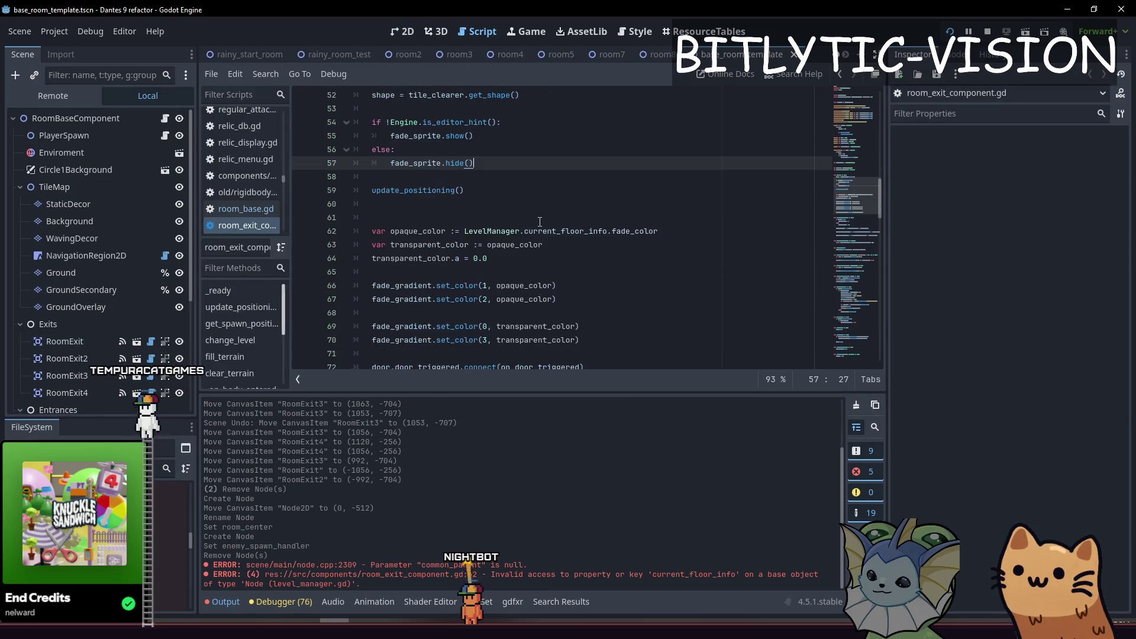
scroll(540, 222, "down", 6)
scroll(403, 193, "up", 9)
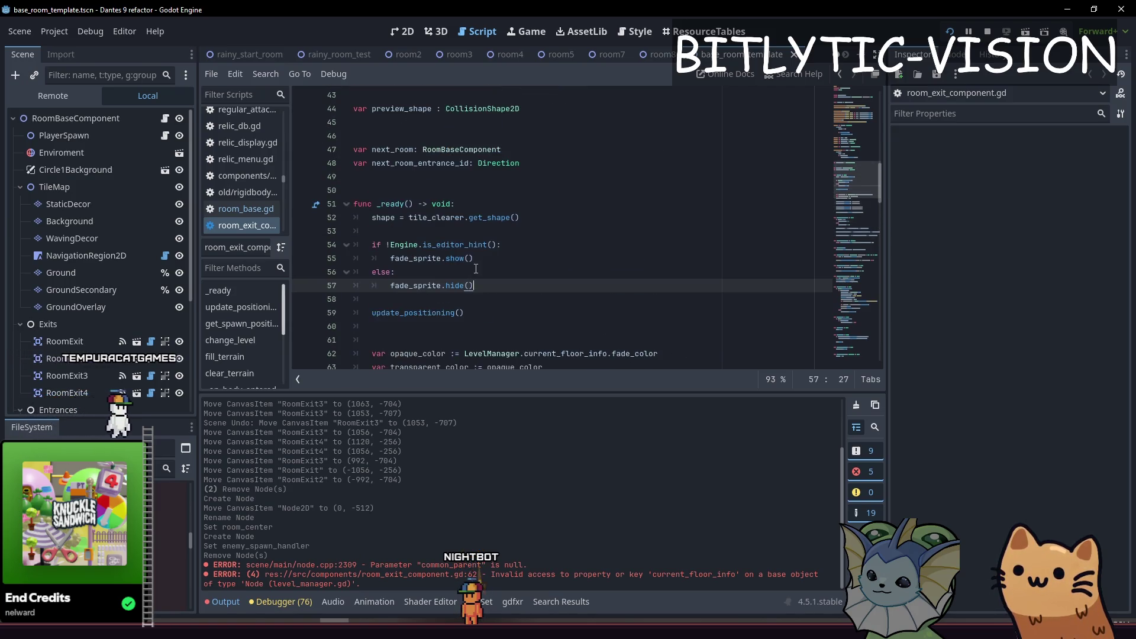
scroll(479, 255, "down", 3)
left_click_drag(600, 341, 556, 287)
left_click(601, 338)
left_click_drag(576, 326, 297, 245)
key("ctrl+c")
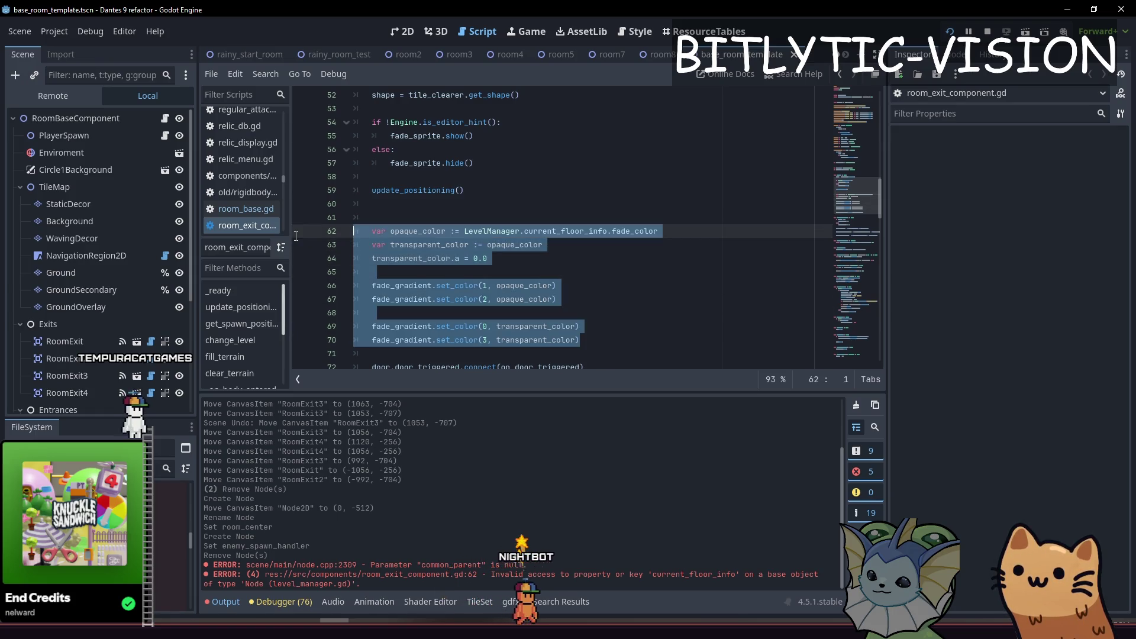
key("BackSpace")
key("BackSpace")
key("Up")
key("BackSpace")
key("Up")
key("Up")
key("Up")
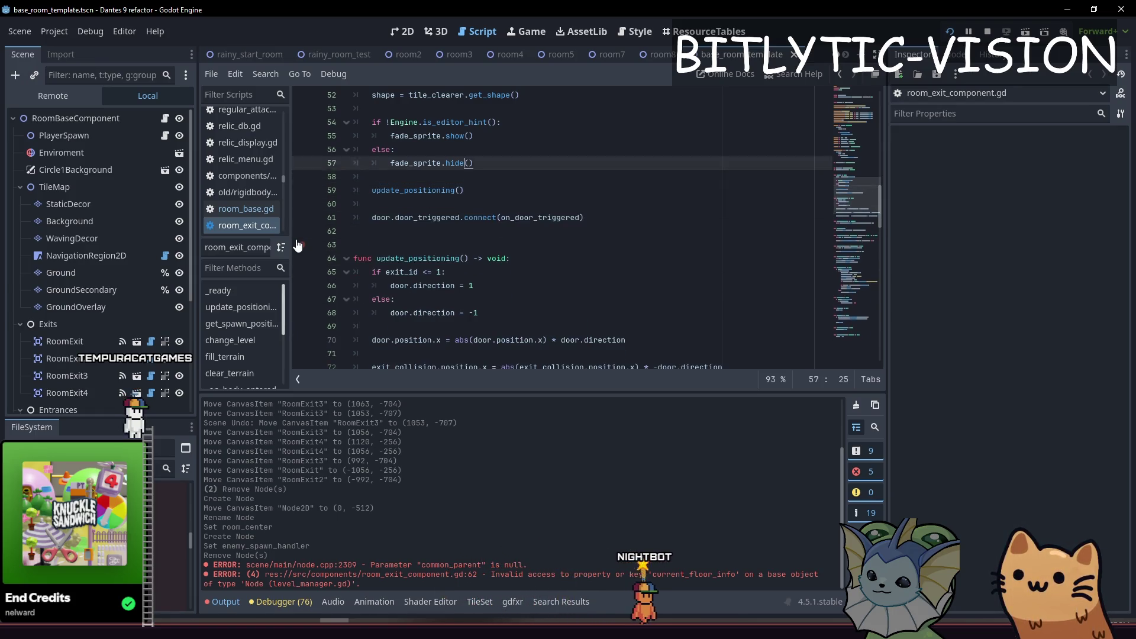
- Paste the fade colour lines after fade_sprite.show() and indent them one level
scroll(298, 245, "down", 1)
key("Return")
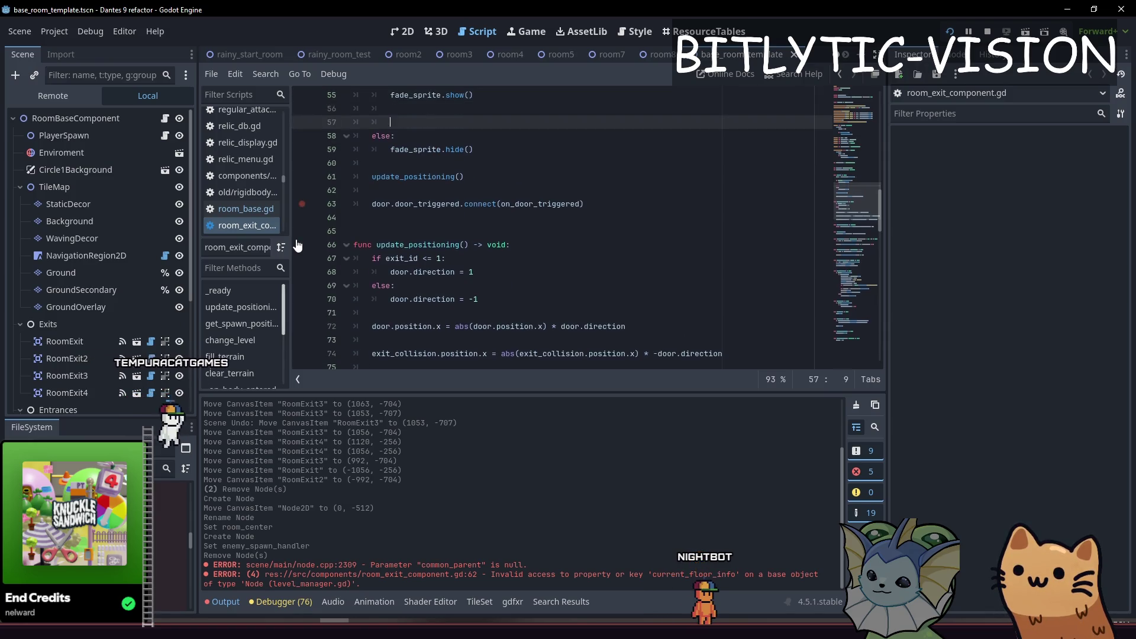
key("ctrl+v")
key("Up")
key("Up")
key("Up")
key("shift+Down")
key("shift+Down")
key("shift+Down")
key("Tab")
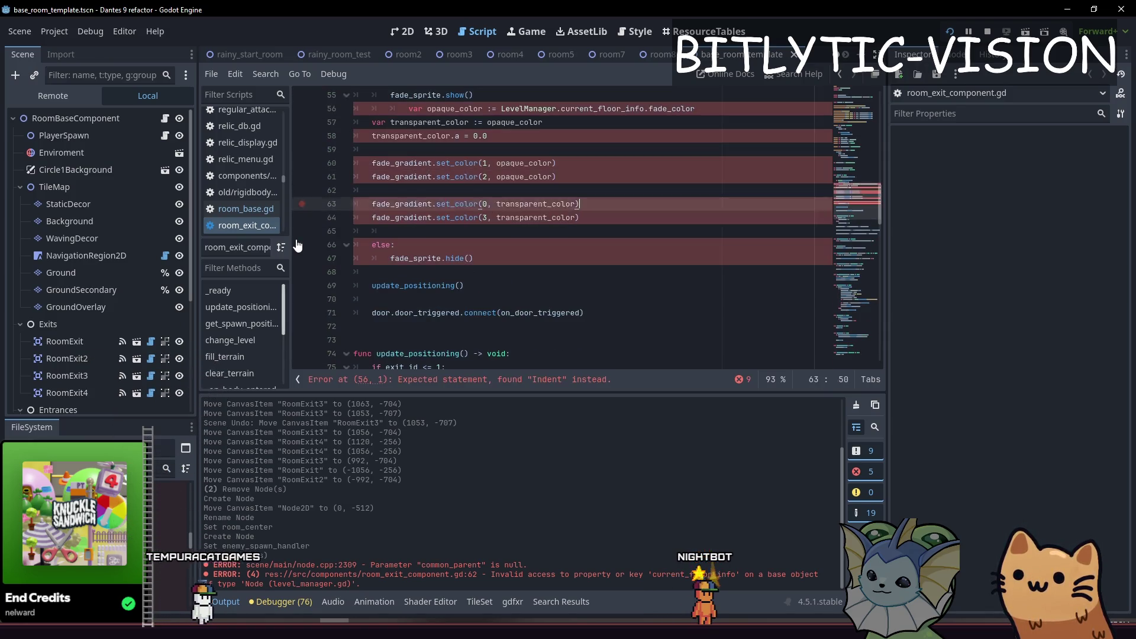
key("shift+Up")
key("shift+Up")
key("shift+Up")
key("Tab")
key("Up")
key("Home")
key("BackSpace")
key("Return")
key("Up")
- Remove the blank line before else:, save, and return to the 2D room view
key("Down")
key("Down")
key("Down")
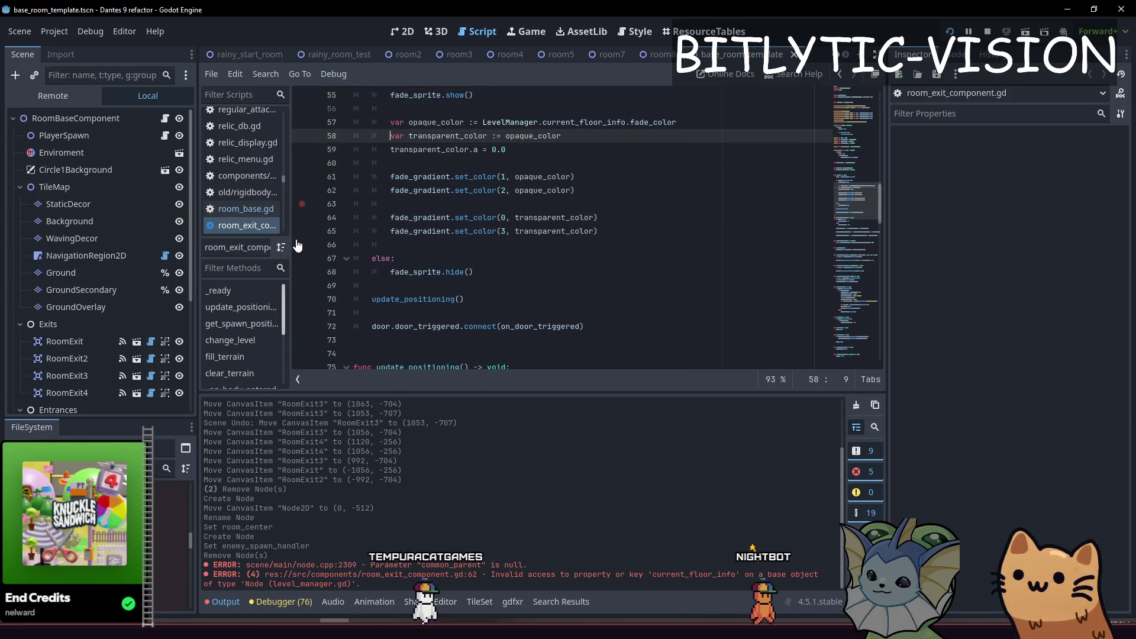
key("Up")
key("BackSpace")
key("BackSpace")
key("BackSpace")
key("ctrl+s")
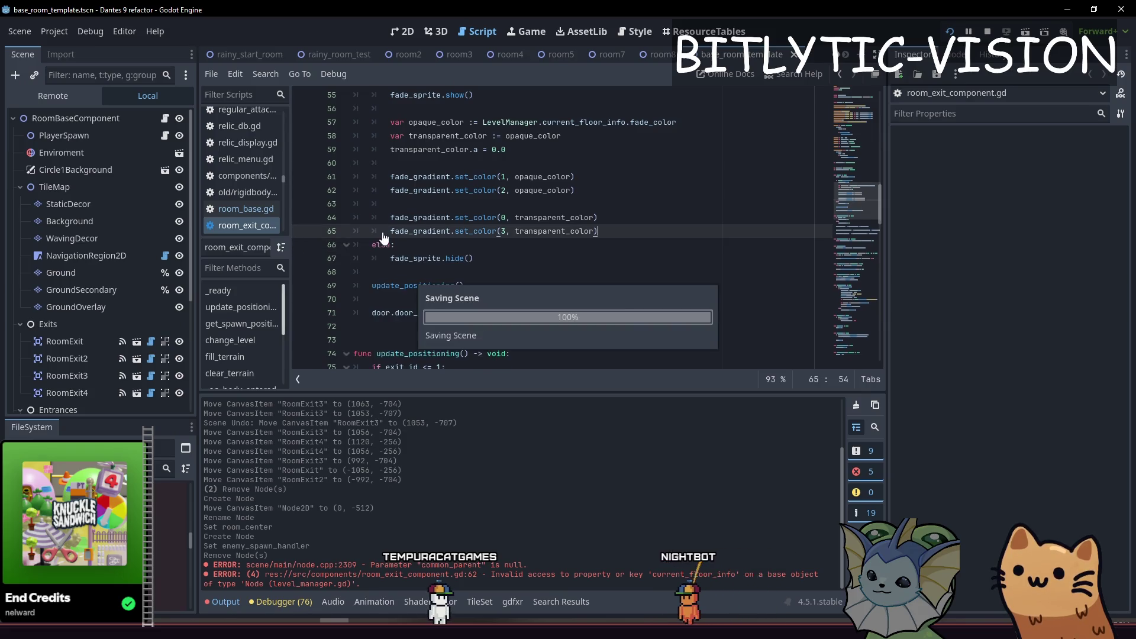
scroll(586, 270, "up", 3)
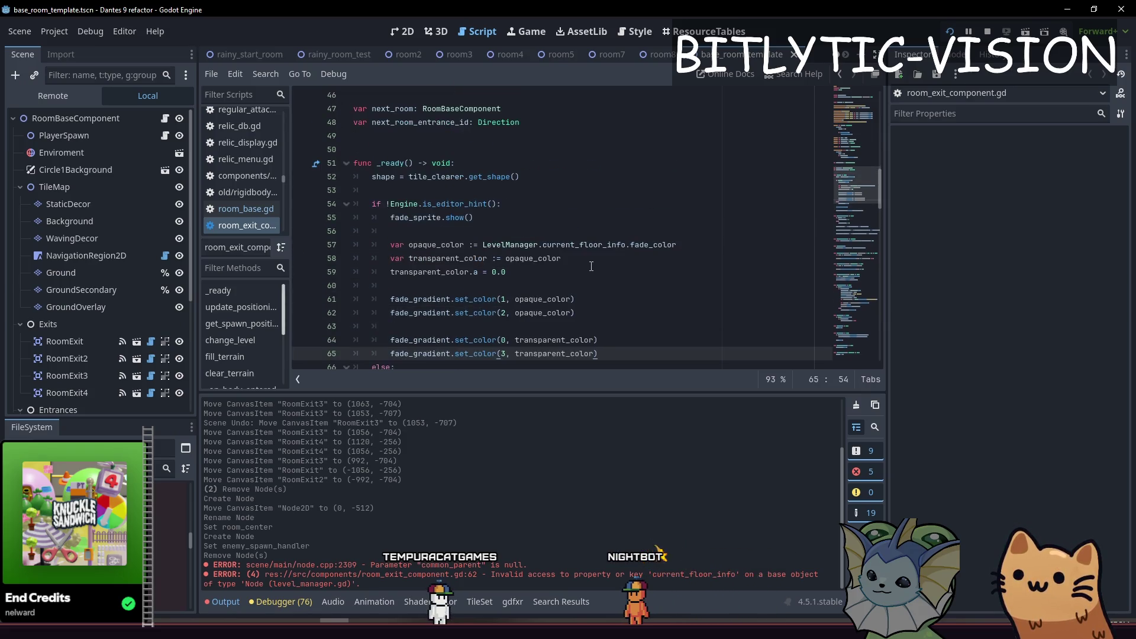
scroll(589, 266, "up", 3)
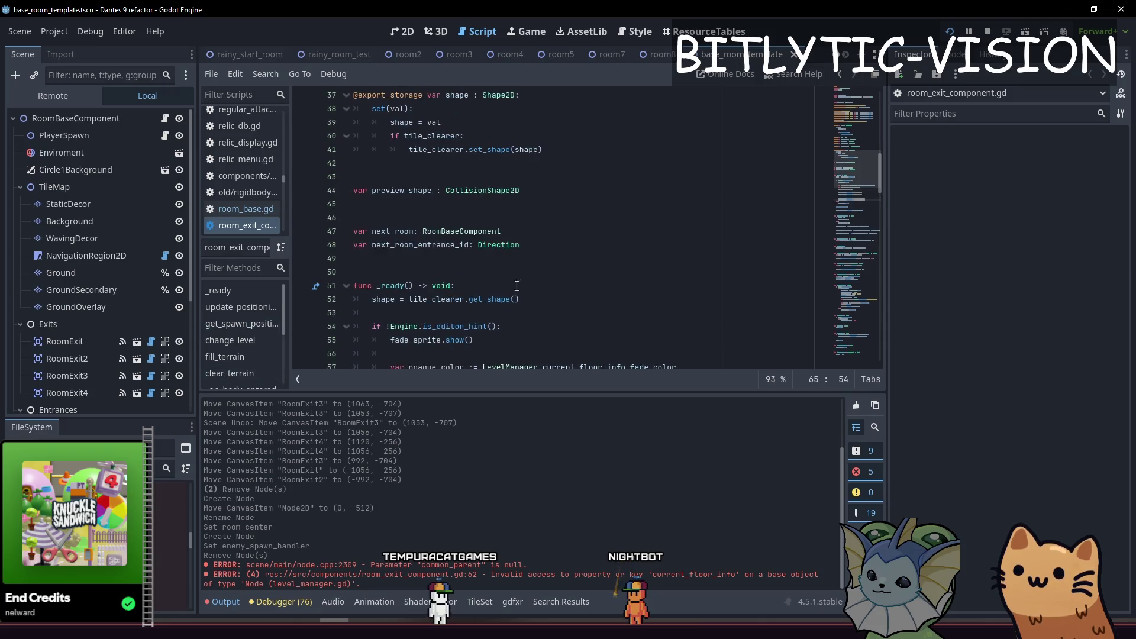
key("ctrl+F1")
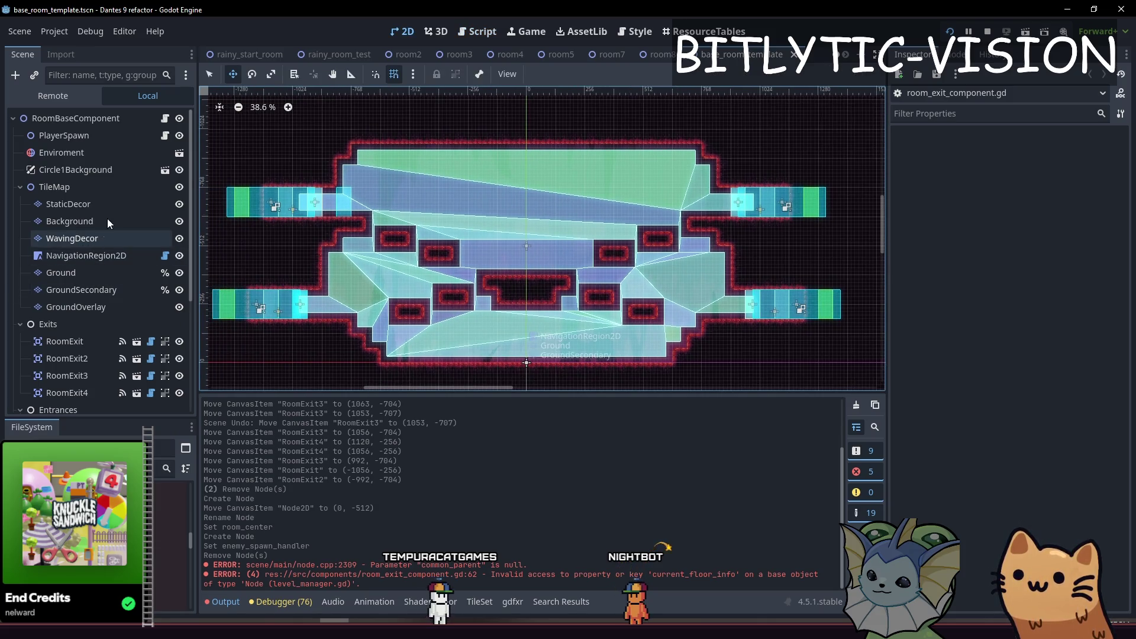
- Move RoomExit3 about 160 px left toward the room and select RoomExit4
scroll(100, 231, "down", 2)
scroll(645, 228, "up", 5)
key("q")
left_click(645, 228)
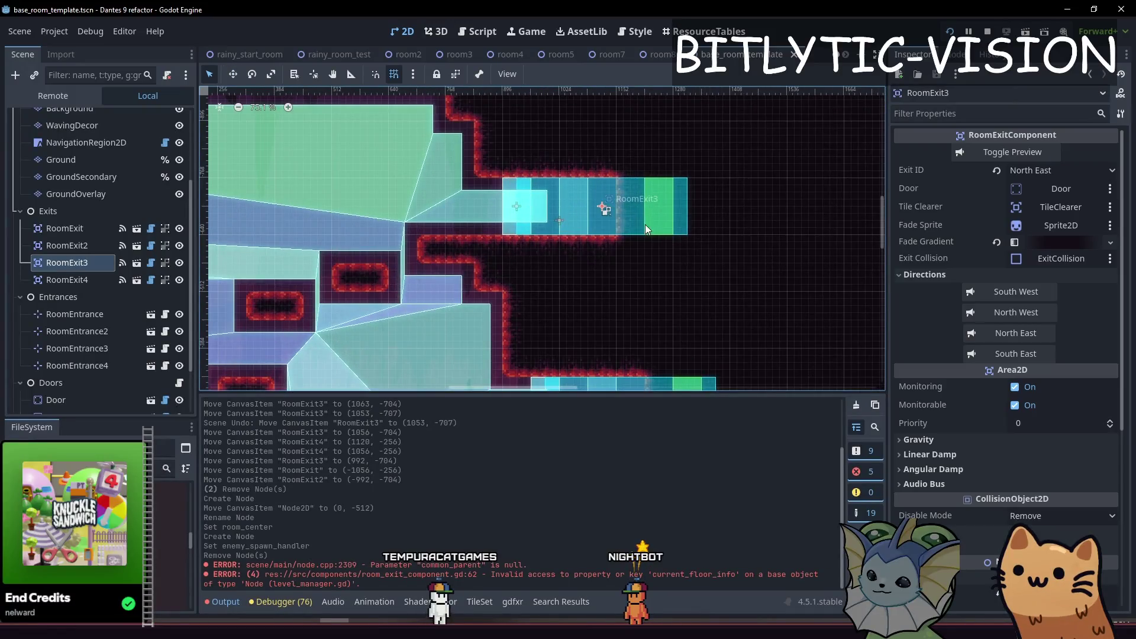
scroll(645, 228, "up", 1)
key("w")
left_click_drag(748, 251, 649, 236)
scroll(592, 255, "down", 5)
key("q")
left_click(578, 260)
scroll(579, 244, "up", 4)
key("w")
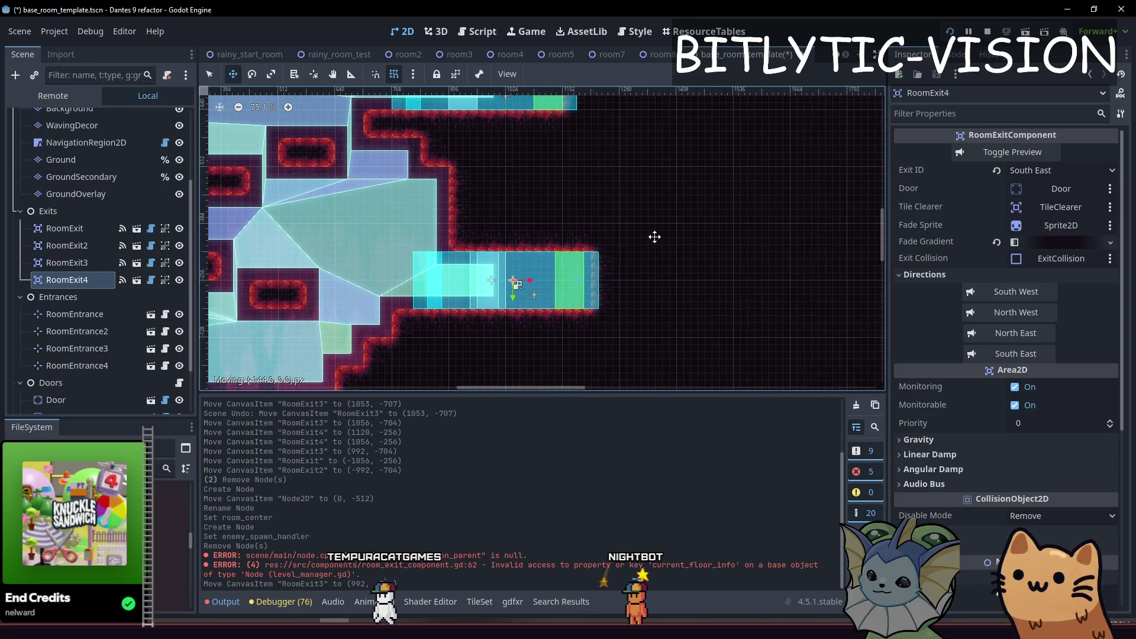
scroll(522, 218, "down", 4)
scroll(651, 308, "up", 4)
- Move RoomExit 64 px right and RoomExit2 right toward the room
left_click(64, 229)
left_click_drag(658, 311, 687, 311)
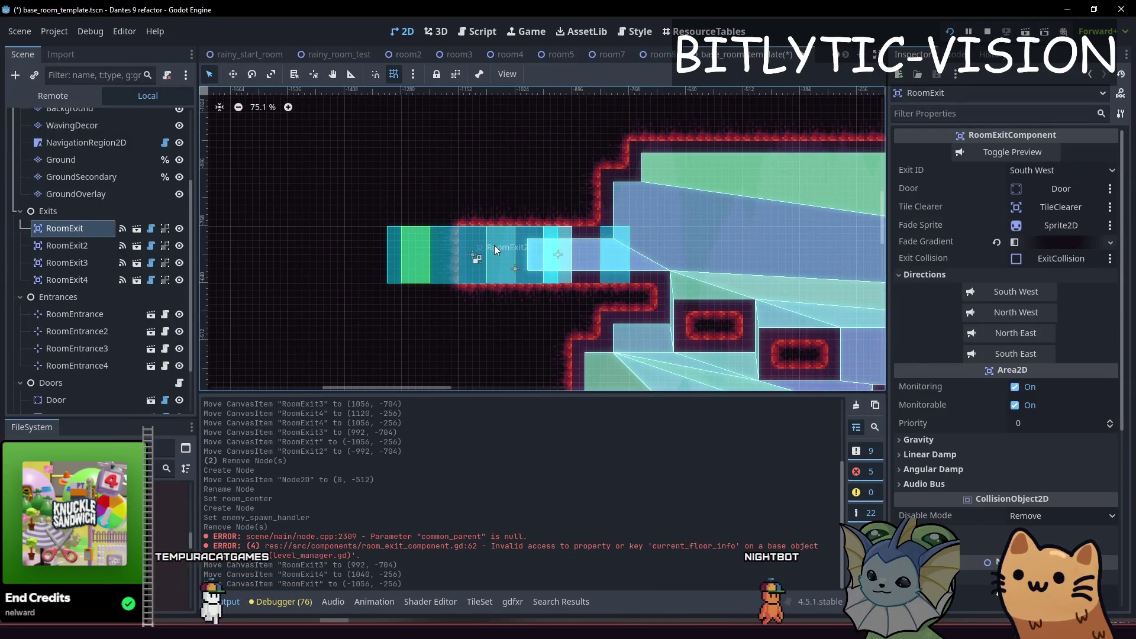
left_click(508, 255)
left_click_drag(509, 255, 568, 246)
scroll(568, 246, "down", 4)
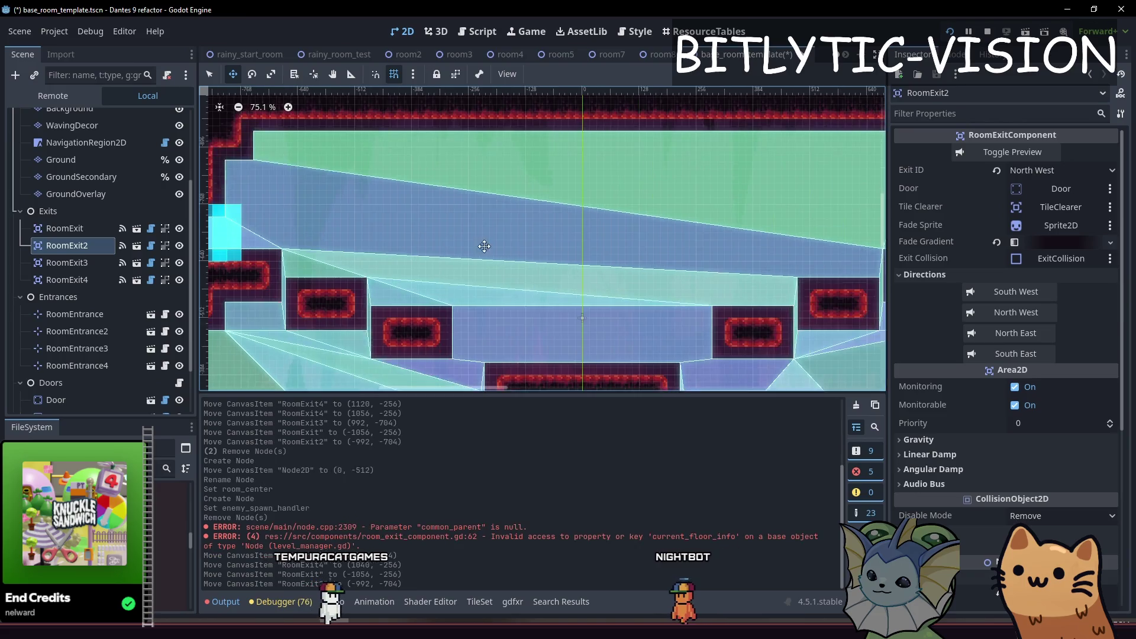
scroll(496, 230, "up", 2)
- Delete the Entrances, Doors and Enemies nodes
left_click(77, 296)
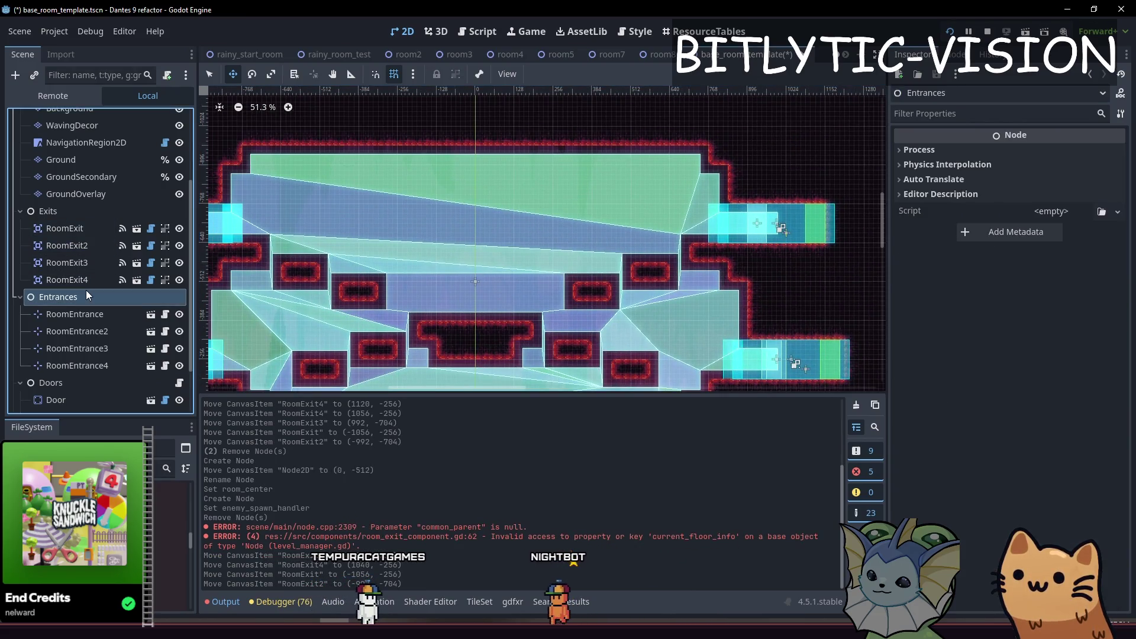
key("Delete")
key("Return")
left_click(69, 318)
key("Delete")
key("Return")
key("Delete")
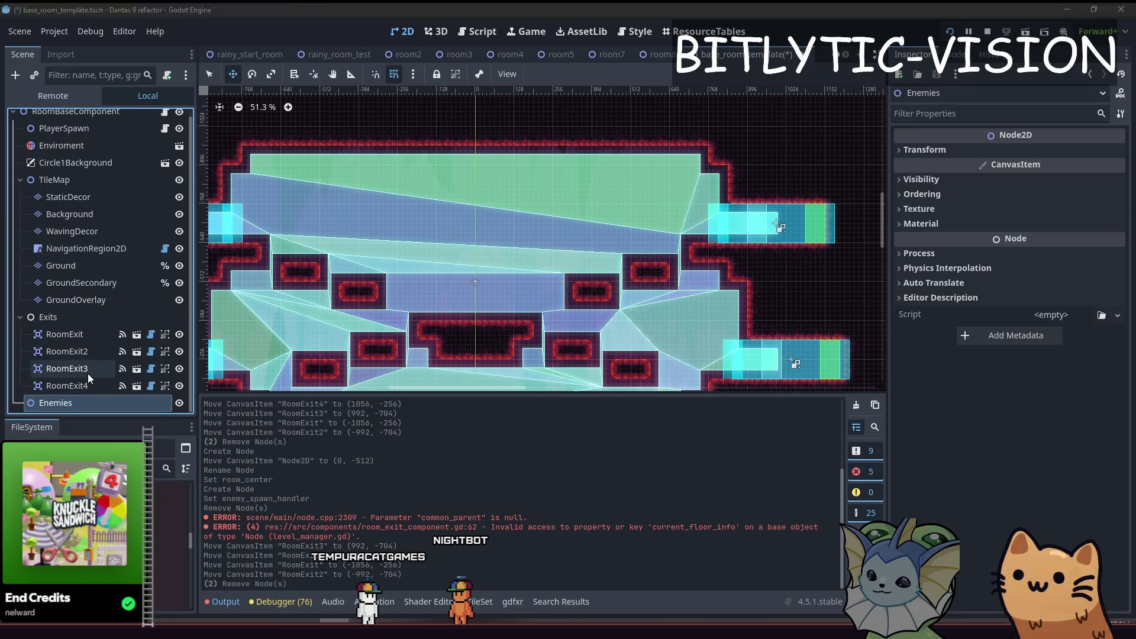
key("Return")
- Add an EnemySpawnHandler child node under RoomBaseComponent
left_click(88, 118)
key("ctrl+a")
type("spawnhandler")
key("Return")
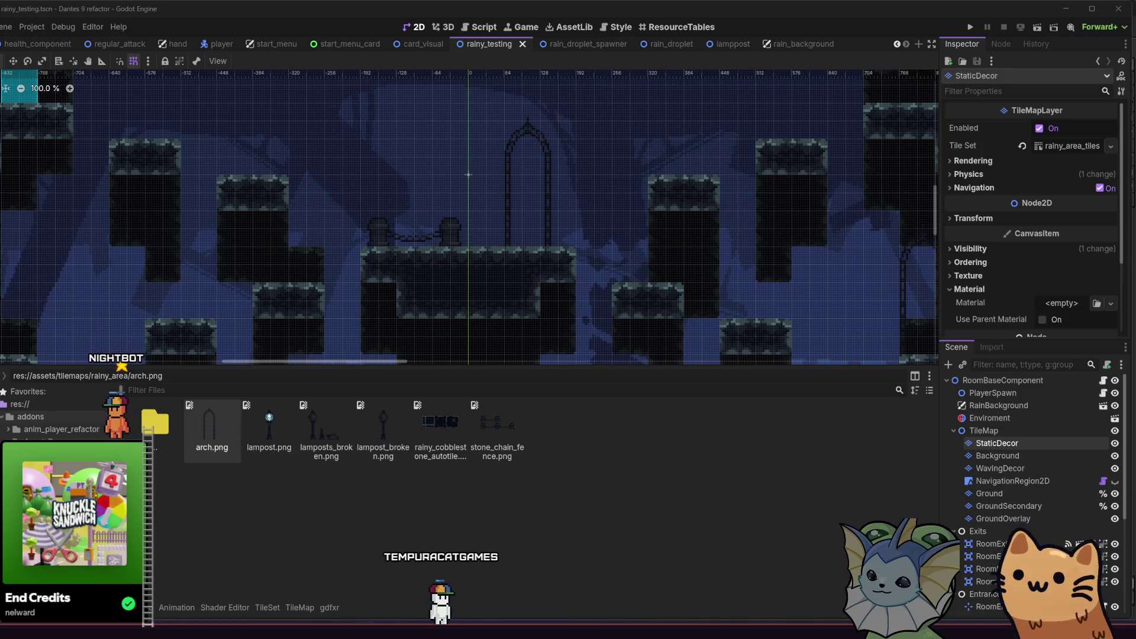
- Launch Audacity from the taskbar
mouse_move(364, 630)
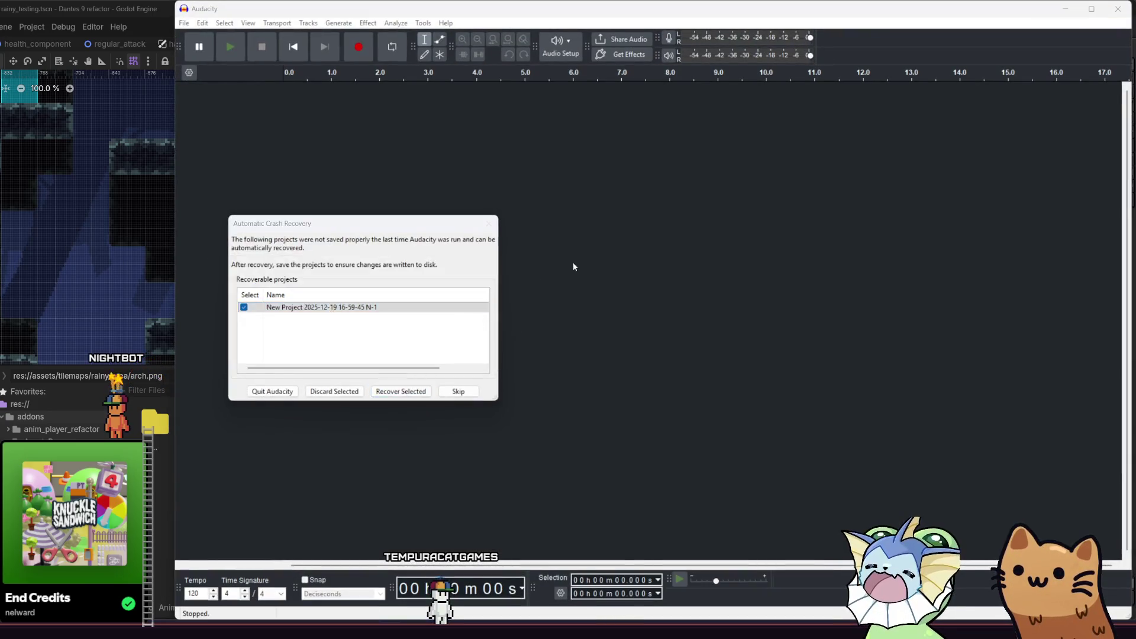
- Skip Audacity's update notice and its automatic crash recovery prompt
left_click(459, 391)
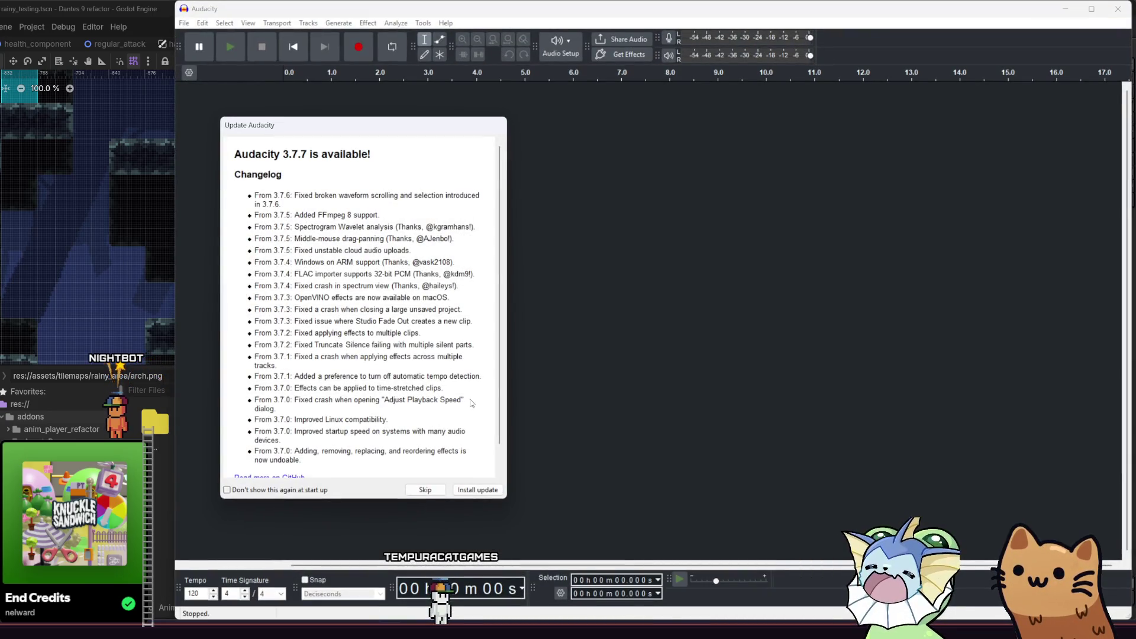
left_click(426, 491)
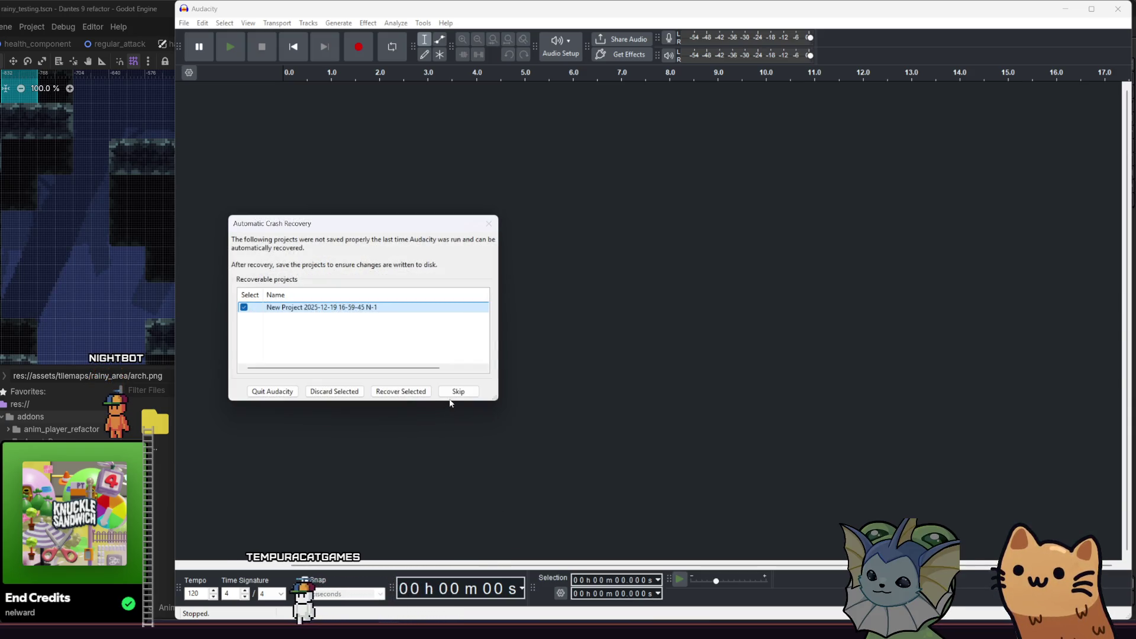
left_click(458, 391)
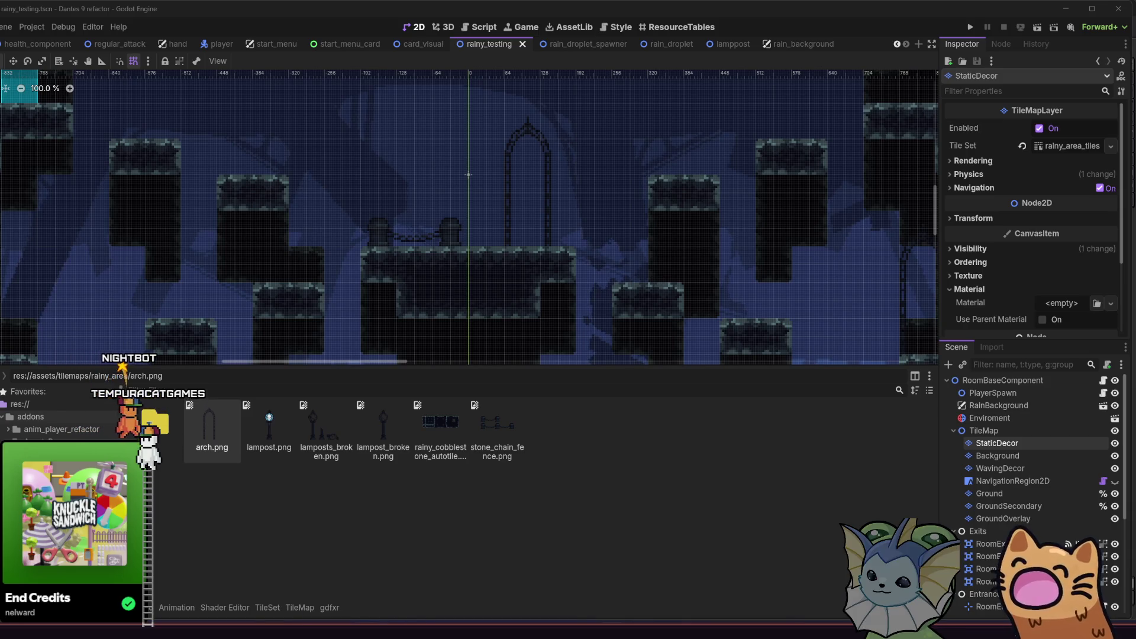
- Bring up tilemaps.aseprite in Aseprite, zoomed out and panned to show the chain fence sprites
key("alt+Tab")
scroll(384, 333, "down", 2)
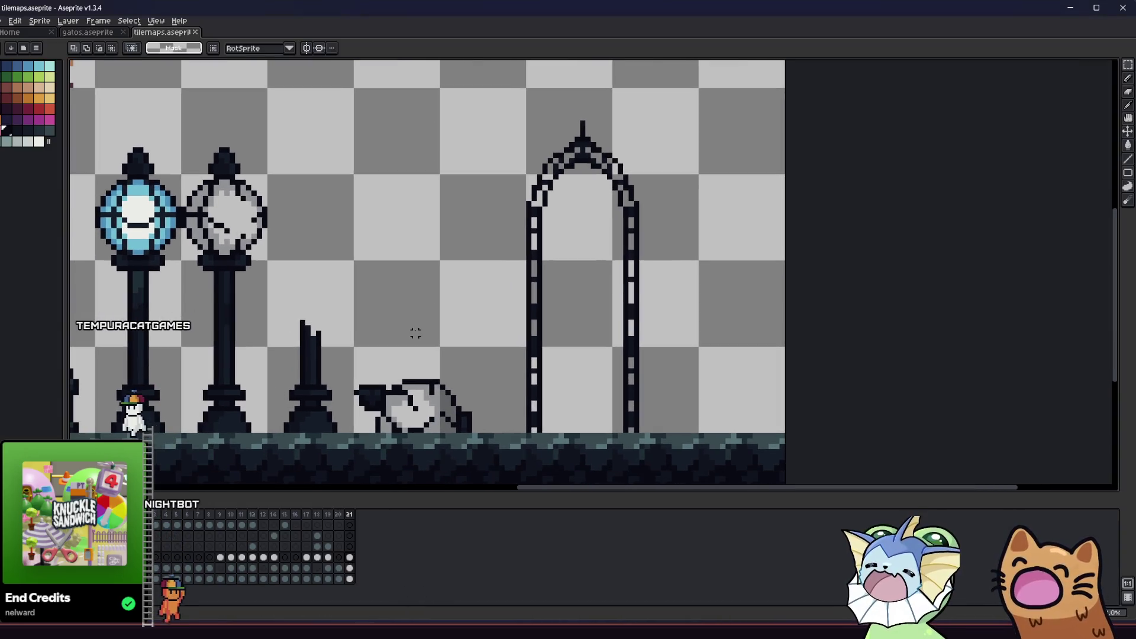
left_click_drag(470, 342, 460, 319)
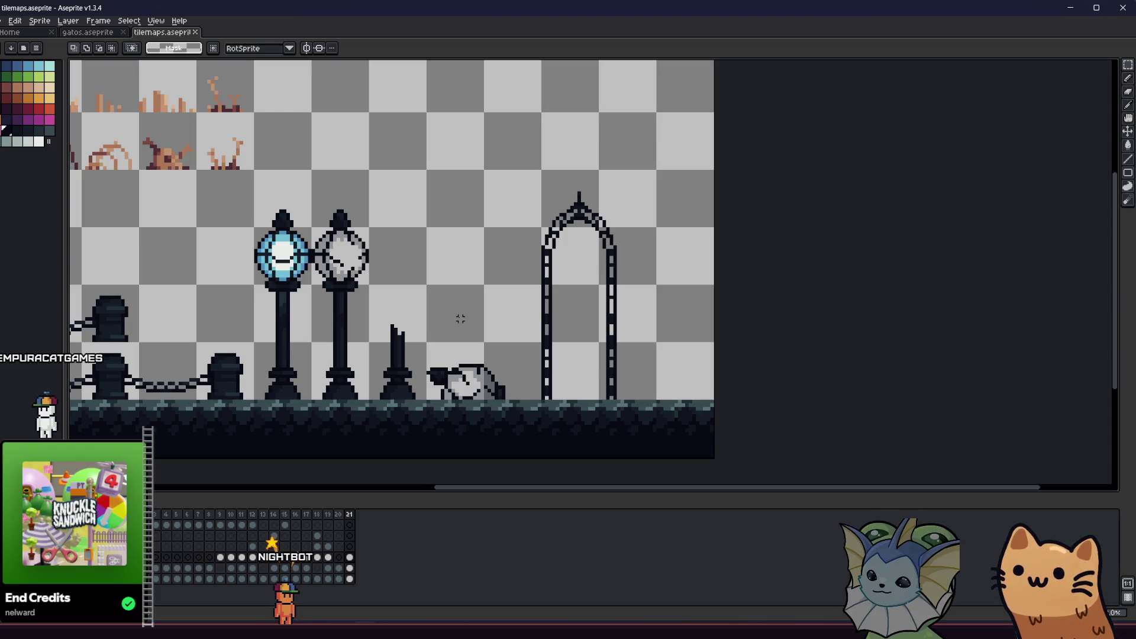
left_click_drag(438, 315, 525, 330)
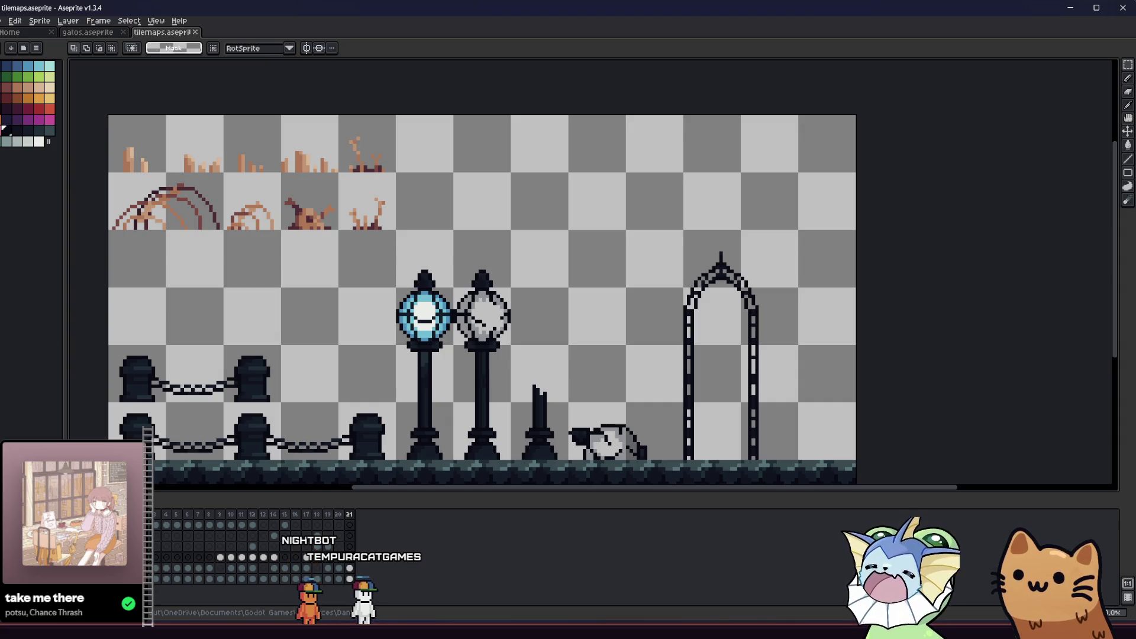
- Start a _get_property_list function below the exported variables
key("Return")
key("Return")
key("Return")
key("Up")
key("BackSpace")
key("BackSpace")
key("BackSpace")
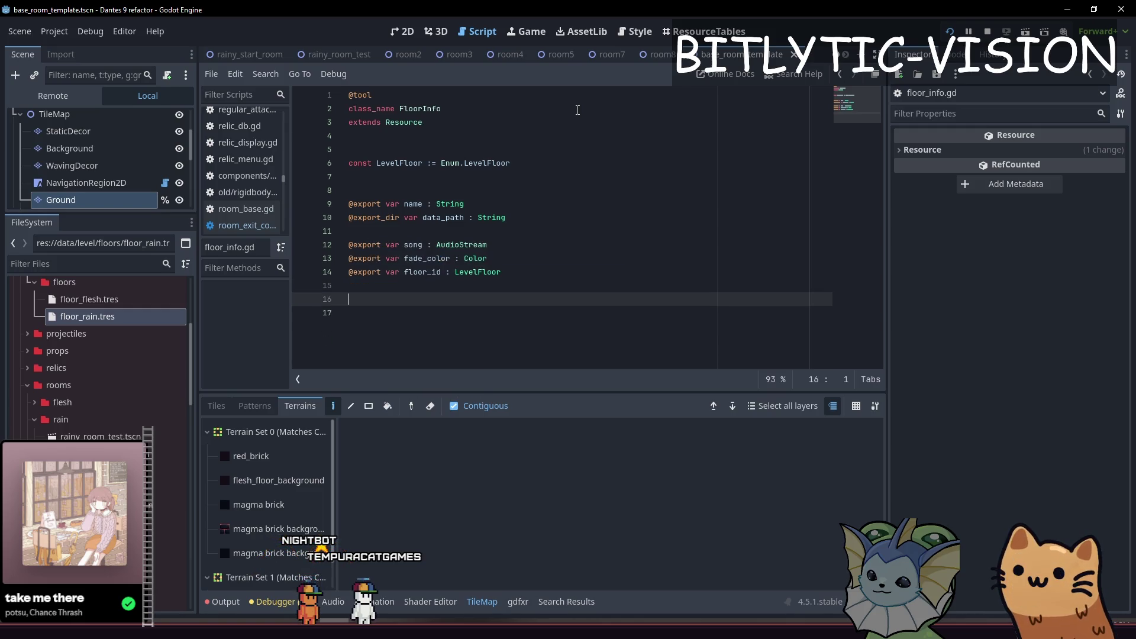
key("Return")
type("func _get_prope")
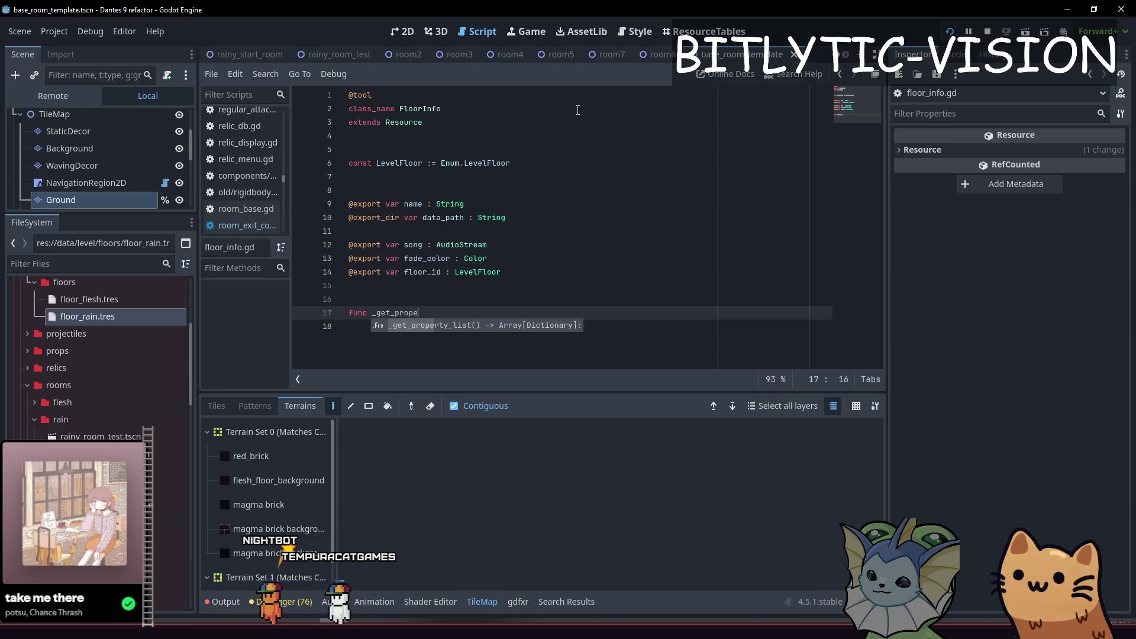
key("Return")
key("Return")
- Add a return statement and a properties variable typed Array[Dictionary] above it
type("re")
type("turn {}")
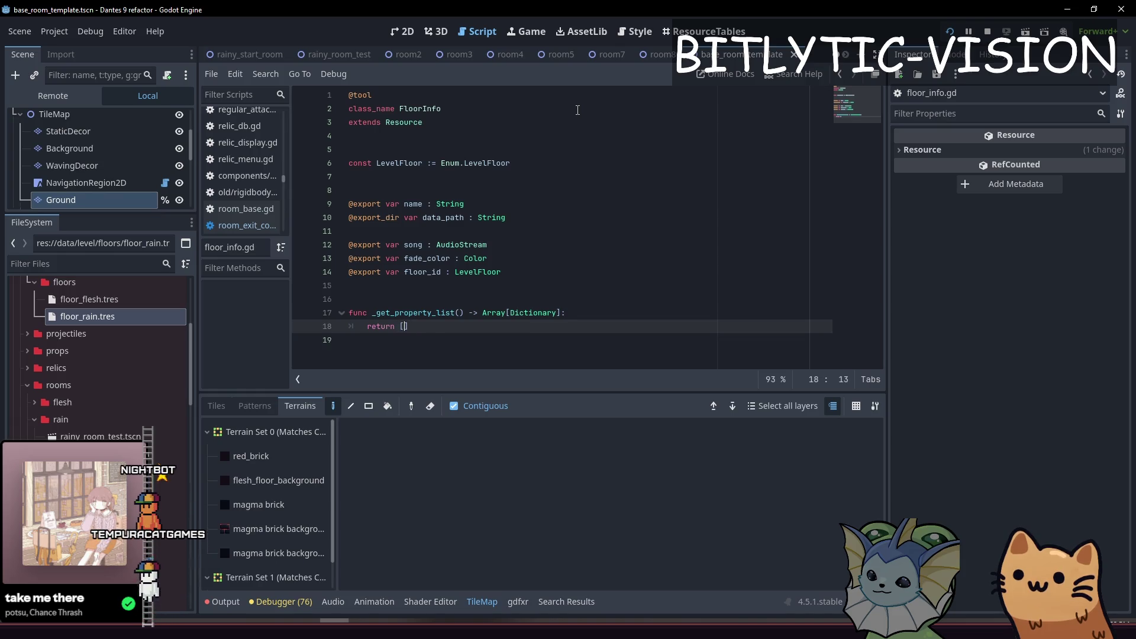
key("BackSpace")
key("BackSpace")
type("[")
key("ctrl+shift+Return")
key("ctrl+shift+Return")
type("var pr")
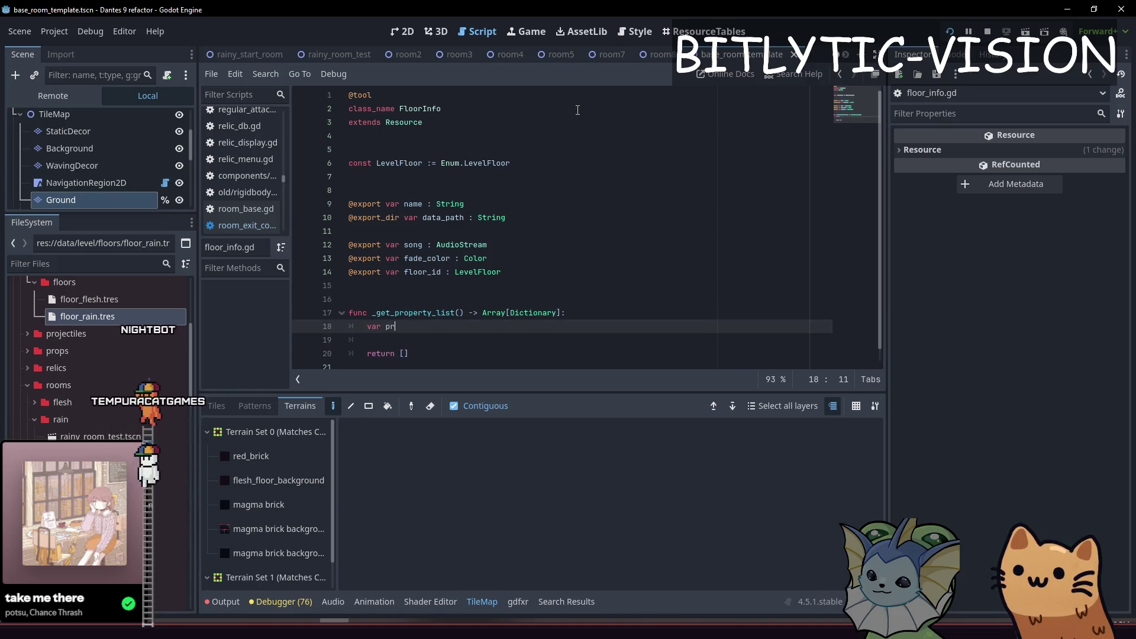
type("operties := A")
type("rray[Dictionary")
key("ctrl+Left")
key("ctrl+Left")
key("ctrl+Left")
key("BackSpace")
key("End")
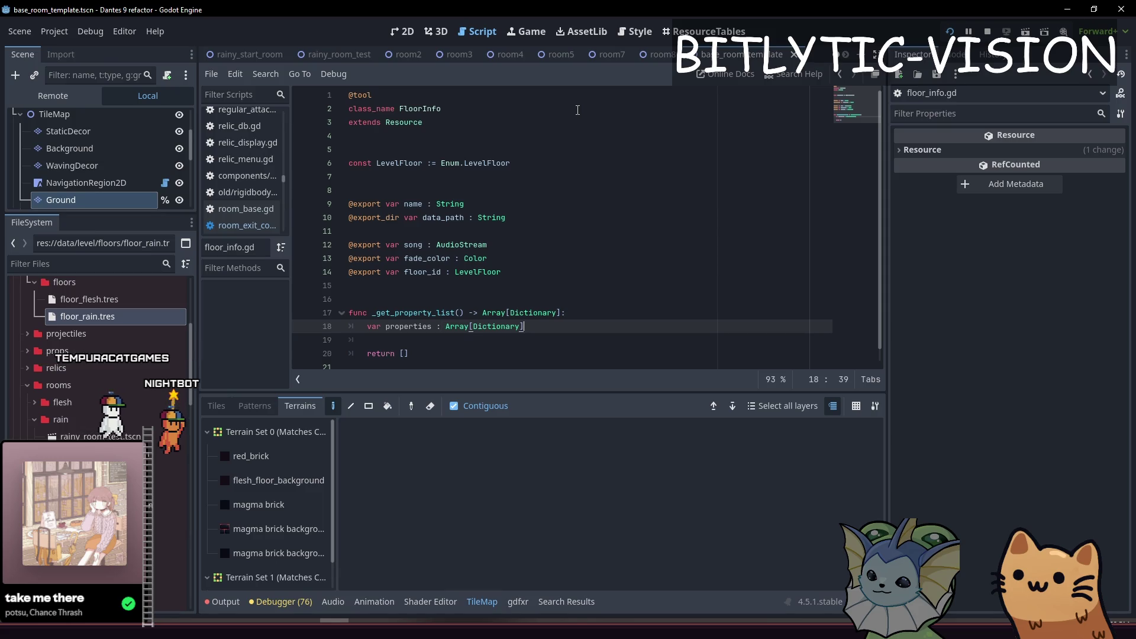
- Begin a properties.append({ call with an empty entry line inside it
key("Down")
key("Down")
key("shift+Home")
type("properties.")
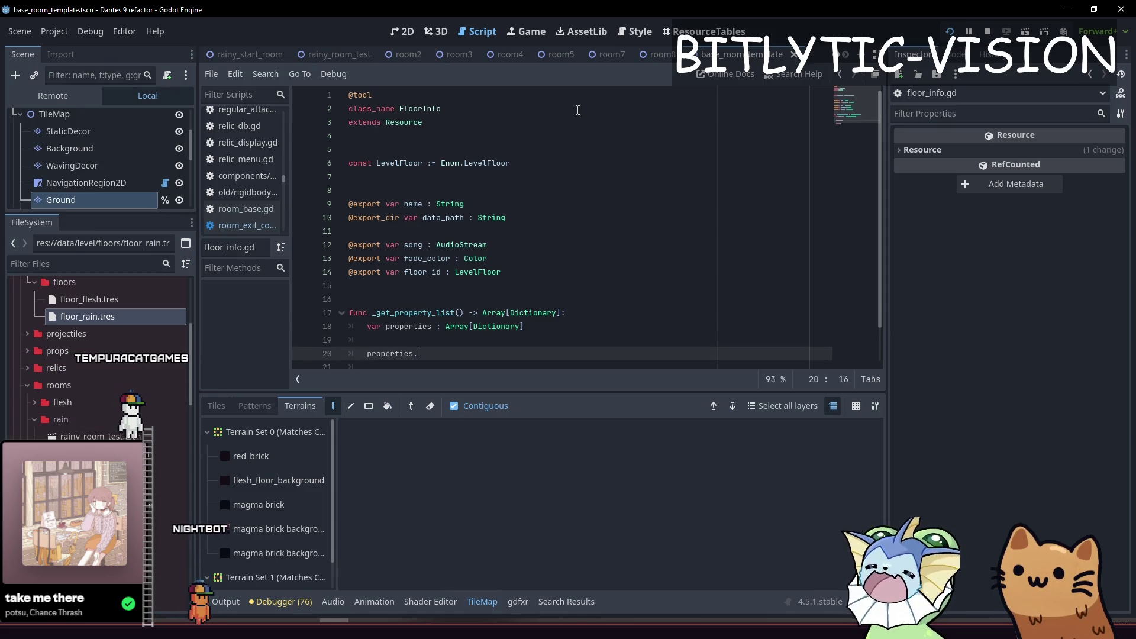
type("append(")
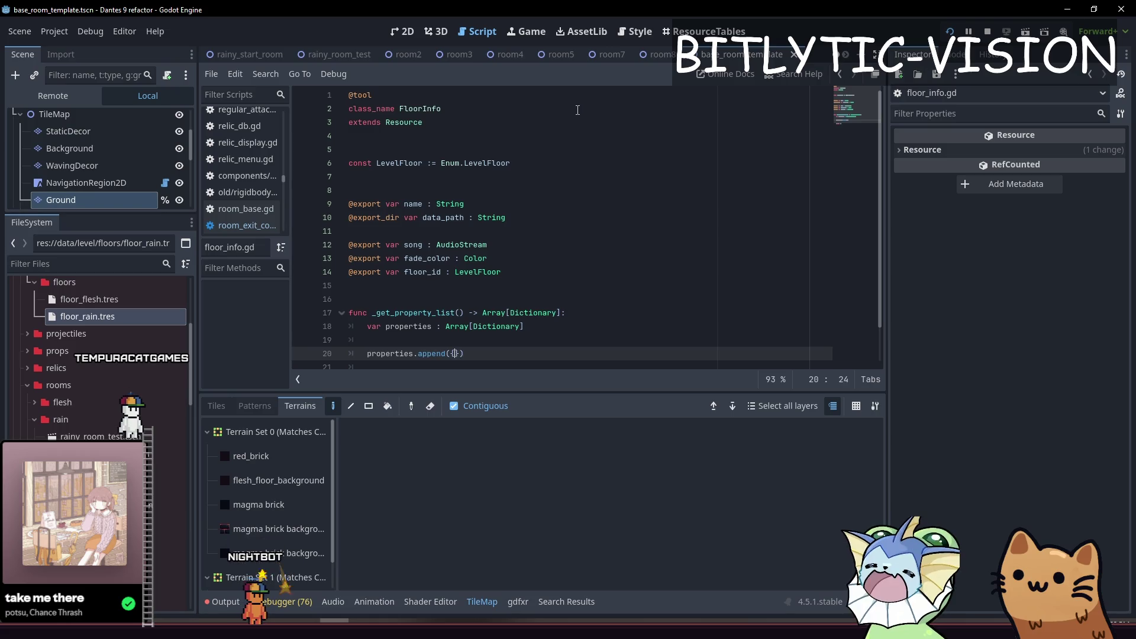
type("{")
key("Return")
right_click(578, 110)
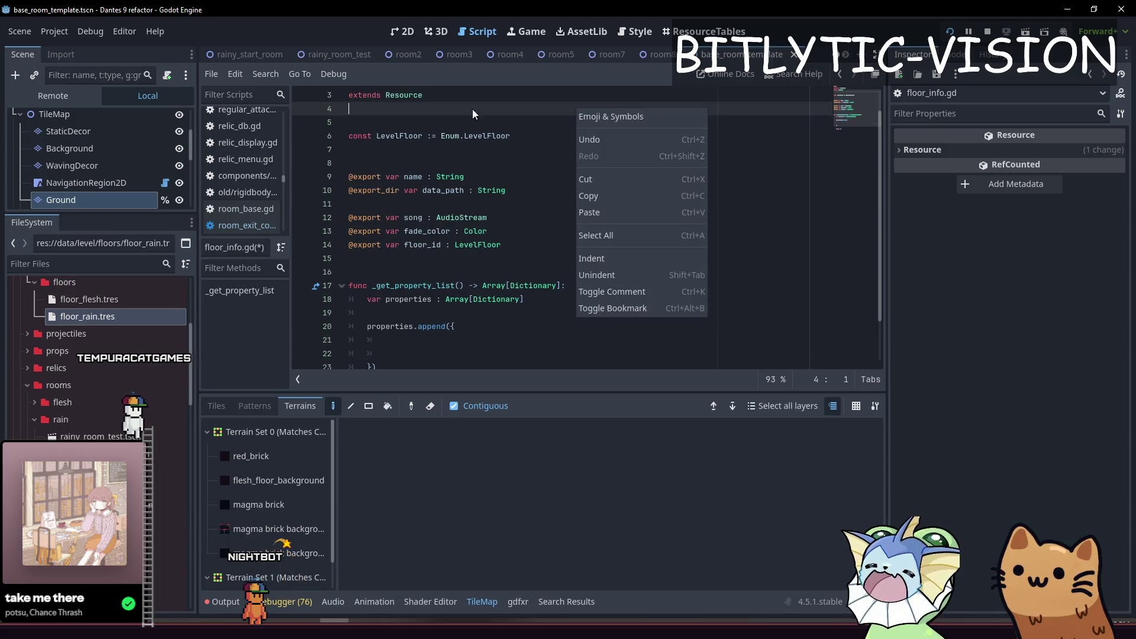
scroll(535, 250, "down", 2)
key("Escape")
left_click(427, 271)
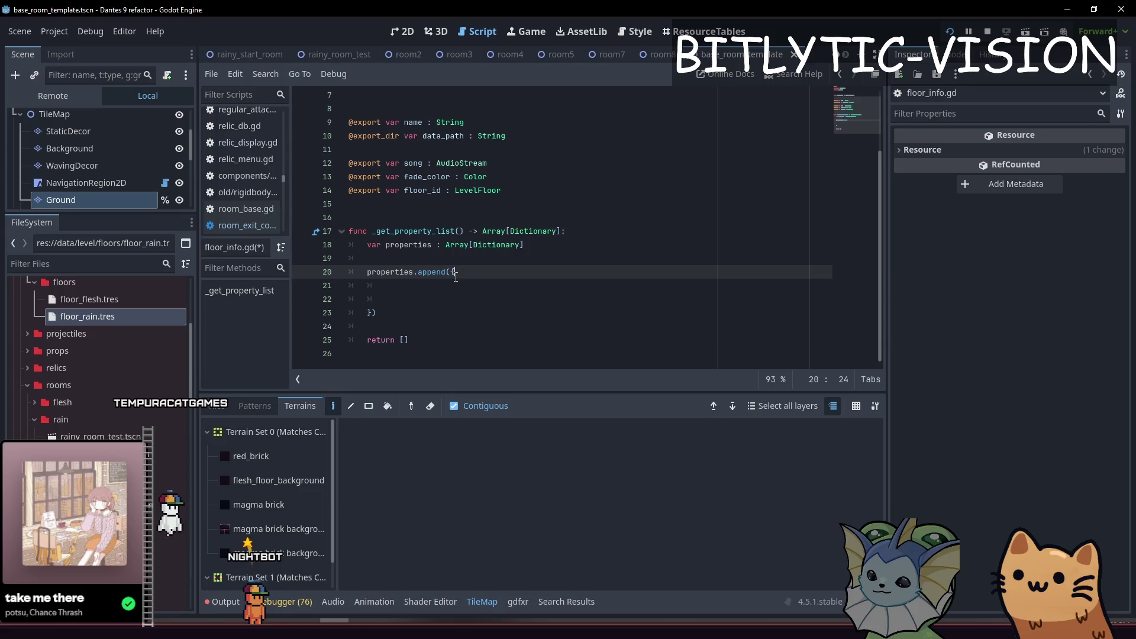
left_click(493, 282)
type("\"")
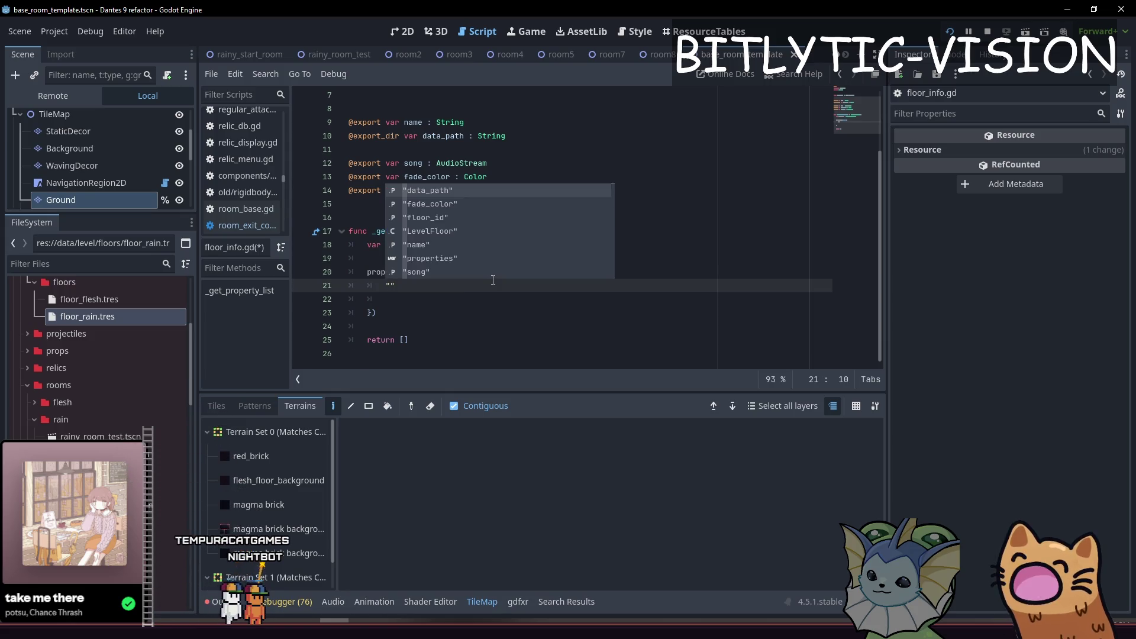
key("Escape")
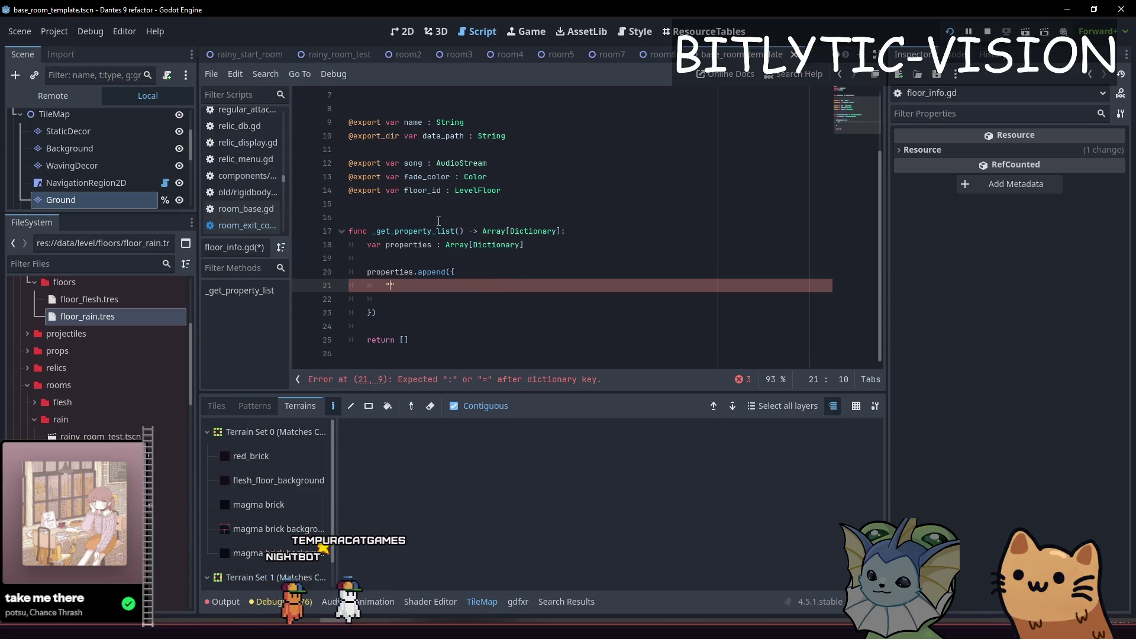
- Open the _get_property_list reference docs and scroll to the example code
left_click(435, 229, "ctrl")
scroll(459, 243, "down", 3)
scroll(470, 229, "down", 5)
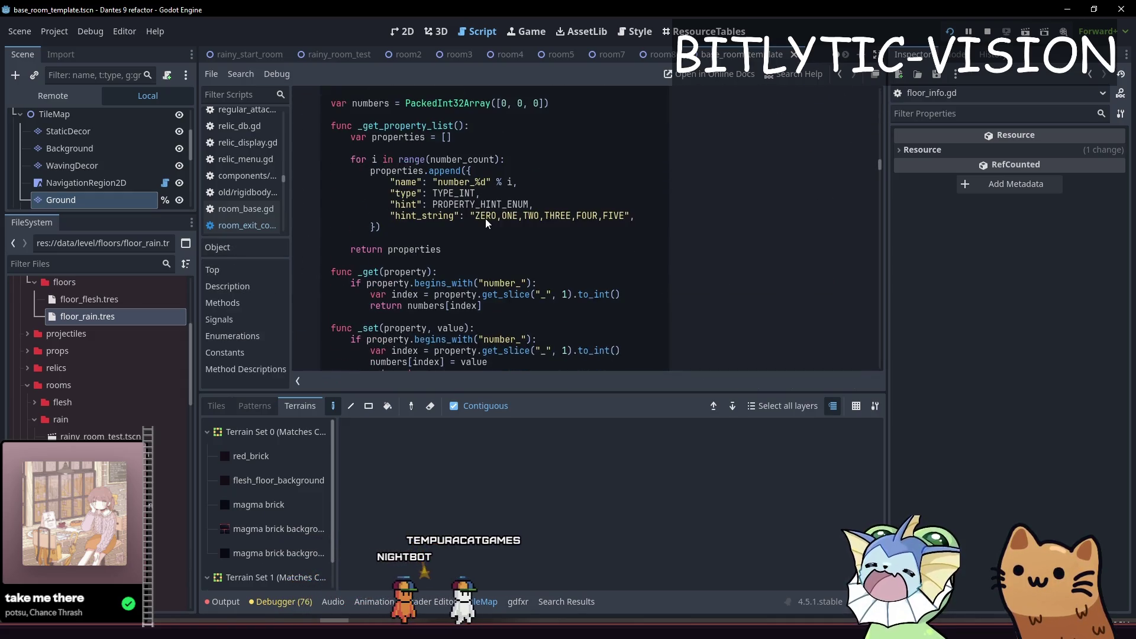
- Copy the example's name, type and hint entries into floor_info.gd's dictionary and outdent them
mouse_move(635, 215)
left_mouse_down()
mouse_move(437, 216)
mouse_move(395, 186)
left_mouse_up()
mouse_move(489, 209)
left_mouse_down()
mouse_move(592, 361)
mouse_move(641, 216)
left_mouse_up()
key("ctrl+c")
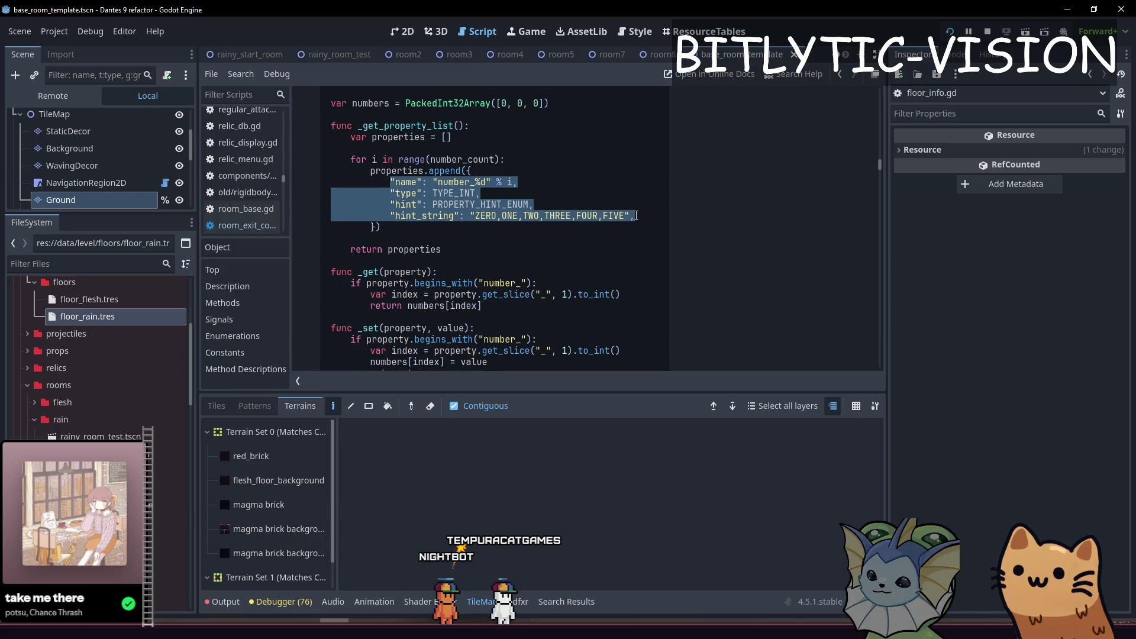
key("alt+Left")
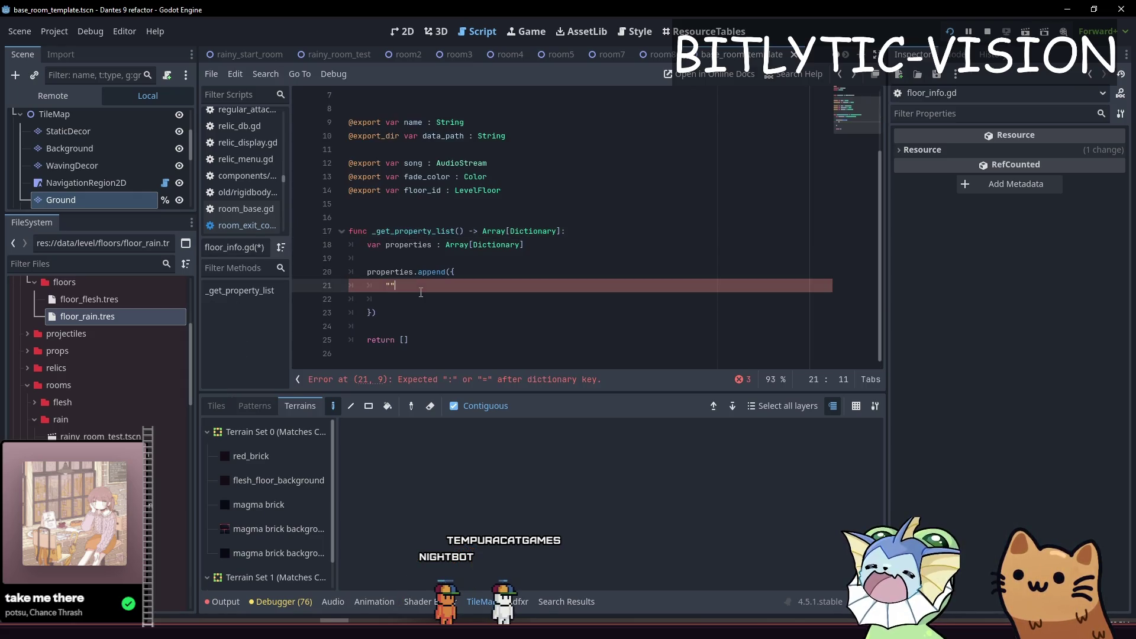
key("ctrl+v")
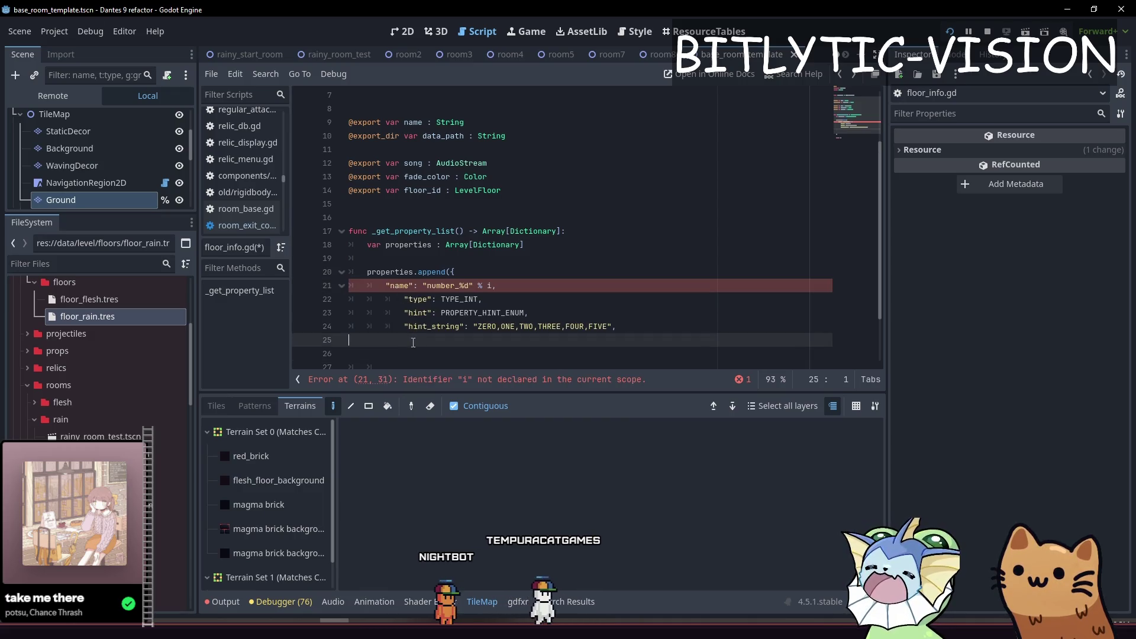
key("BackSpace")
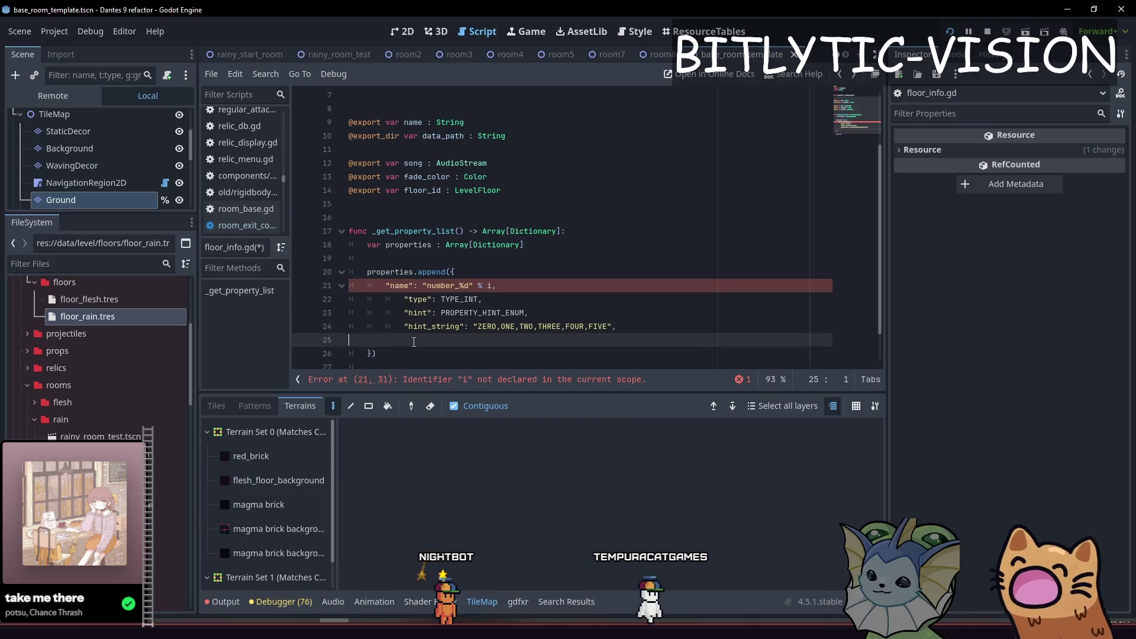
key("Up")
key("Up")
key("Up")
key("Down")
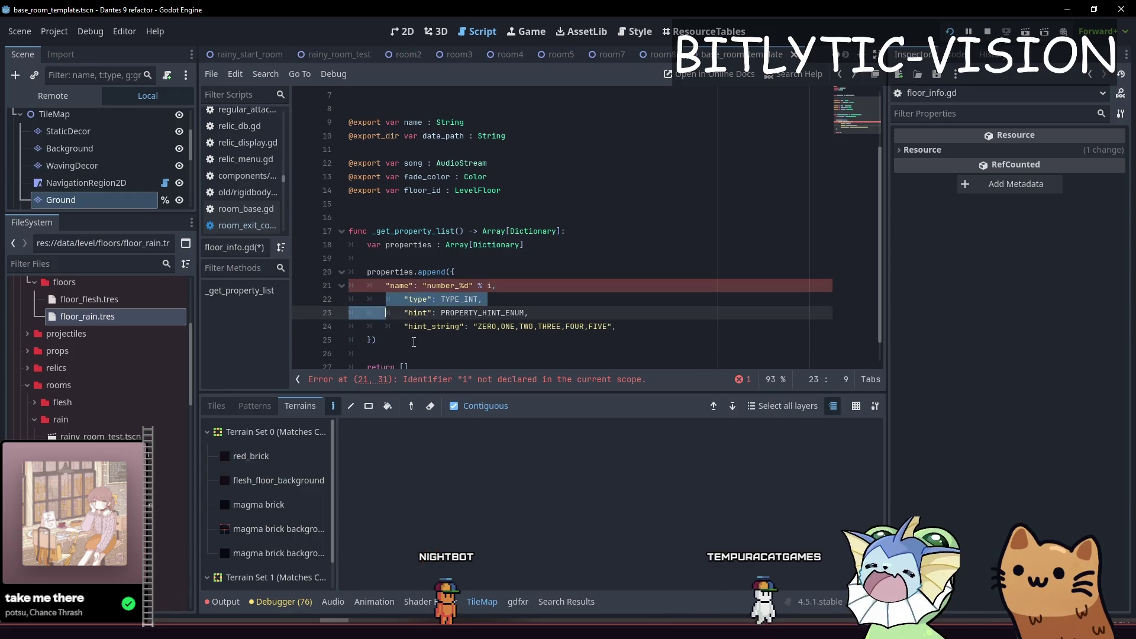
key("shift+Down")
key("shift+Down")
key("shift+End")
key("shift+Tab")
- Rename the pasted property from number_%d to terrain_index, dropping the % i formatting
key("Up")
key("Up")
key("Up")
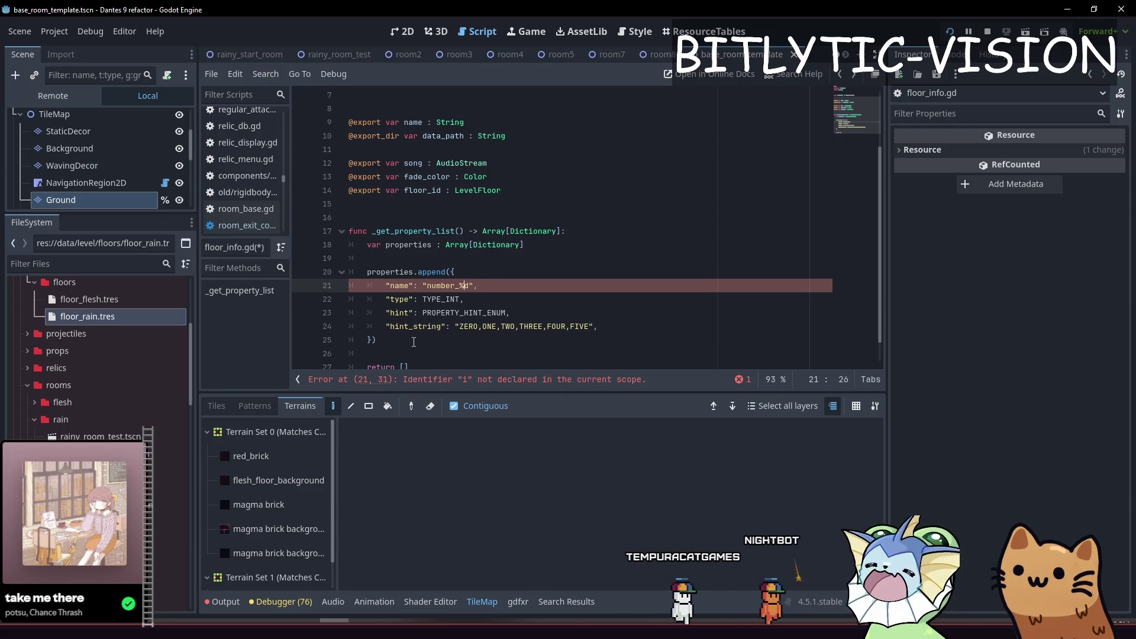
key("Delete")
key("Left")
key("ctrl+shift+Left")
key("ctrl+shift+Left")
key("ctrl+shift+Left")
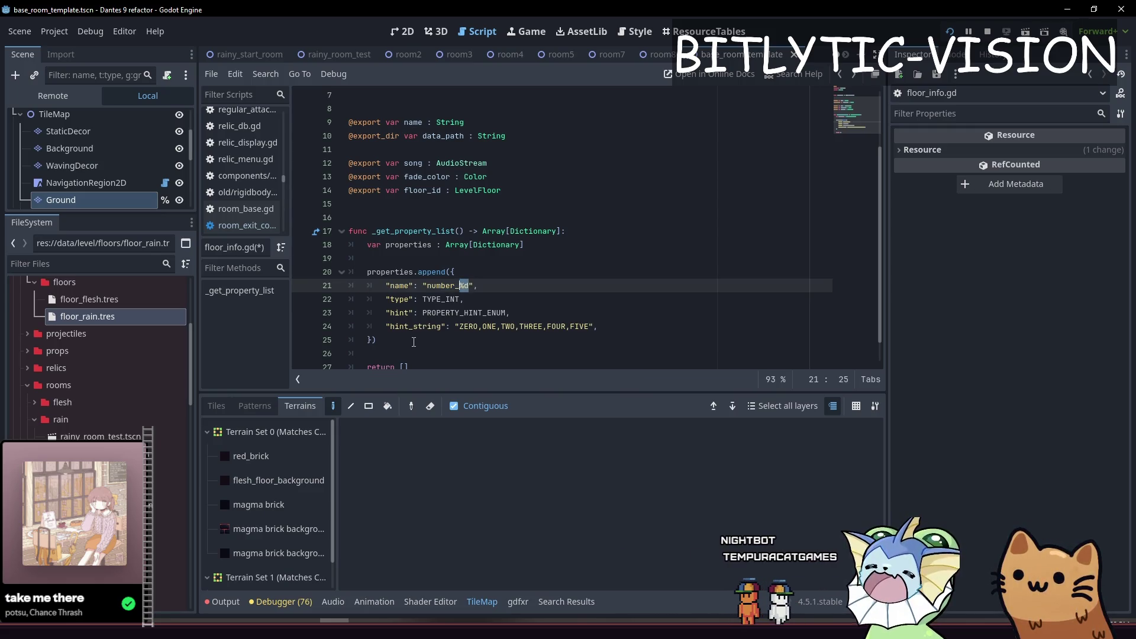
key("BackSpace")
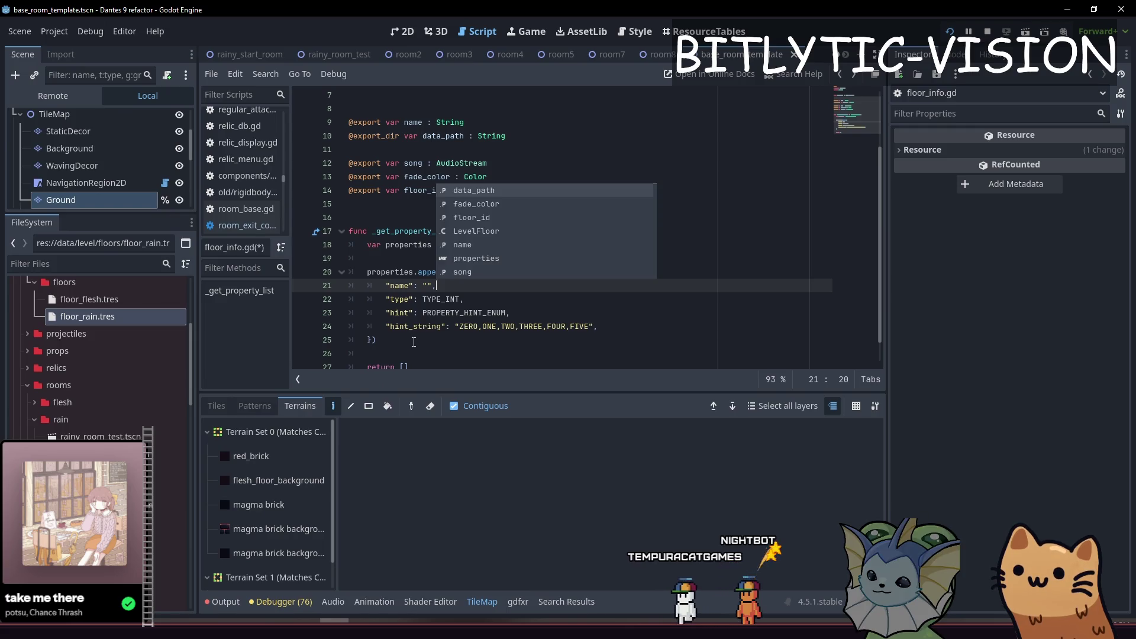
key("Escape")
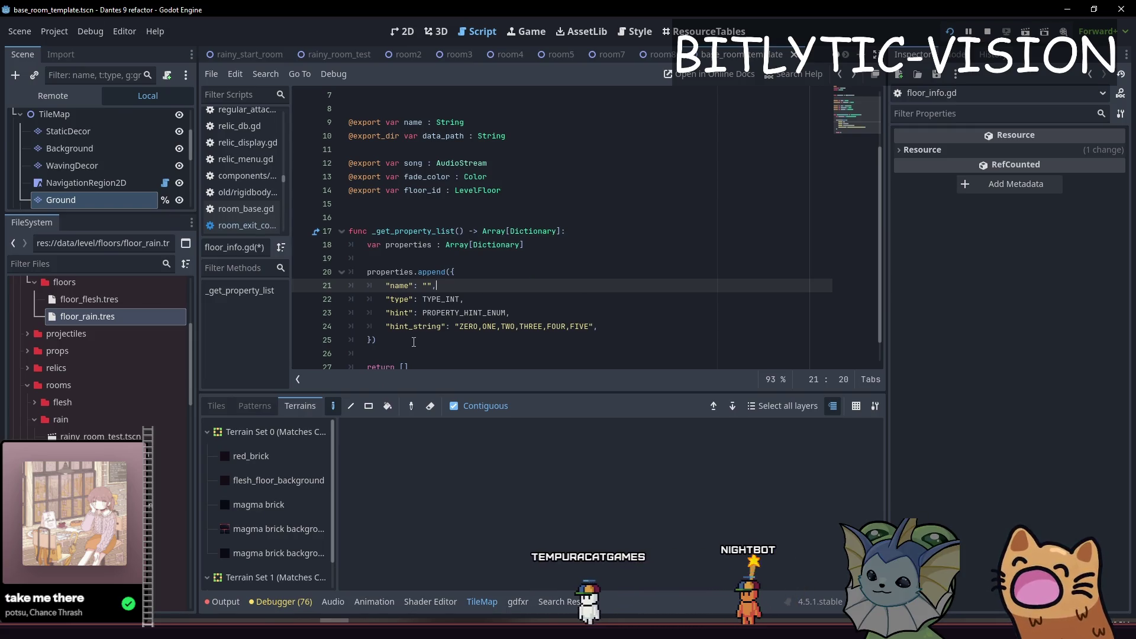
key("Left")
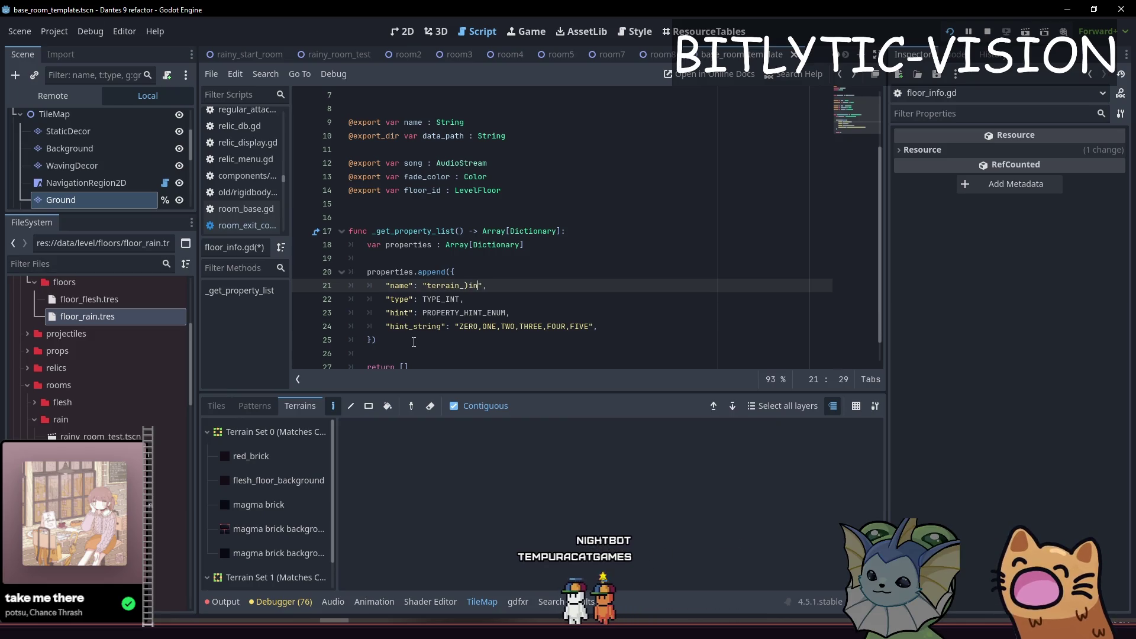
type("x")
- Clear the ZERO–FIVE hint_string labels and add blank lines above properties.append
key("Down")
key("Down")
key("Down")
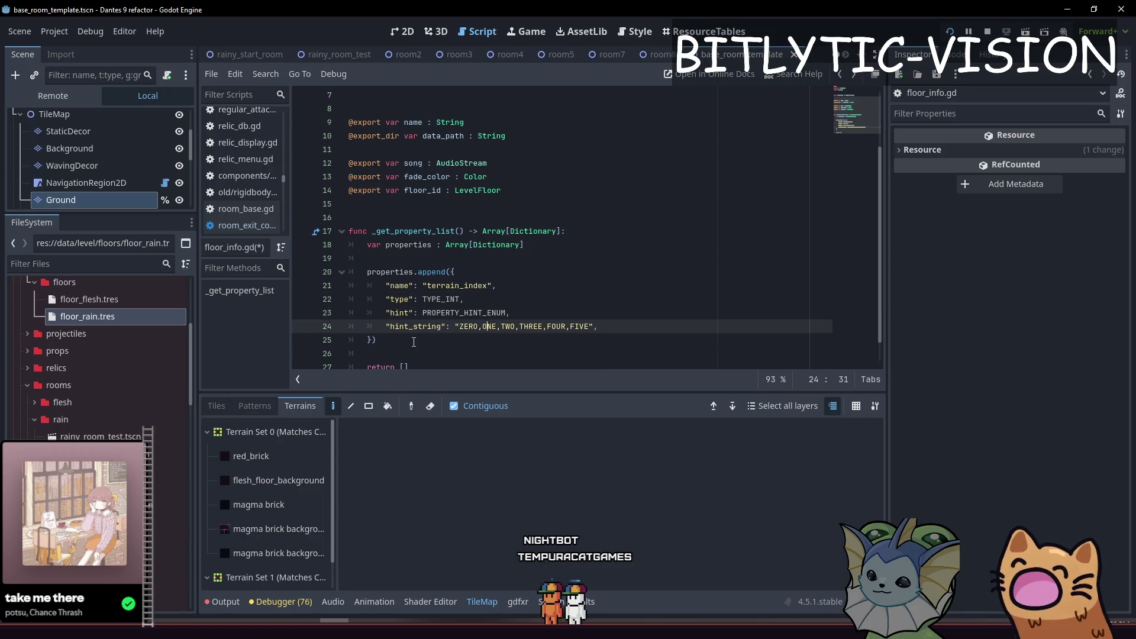
key("ctrl+shift+Right")
key("ctrl+shift+Right")
key("ctrl+shift+Right")
key("BackSpace")
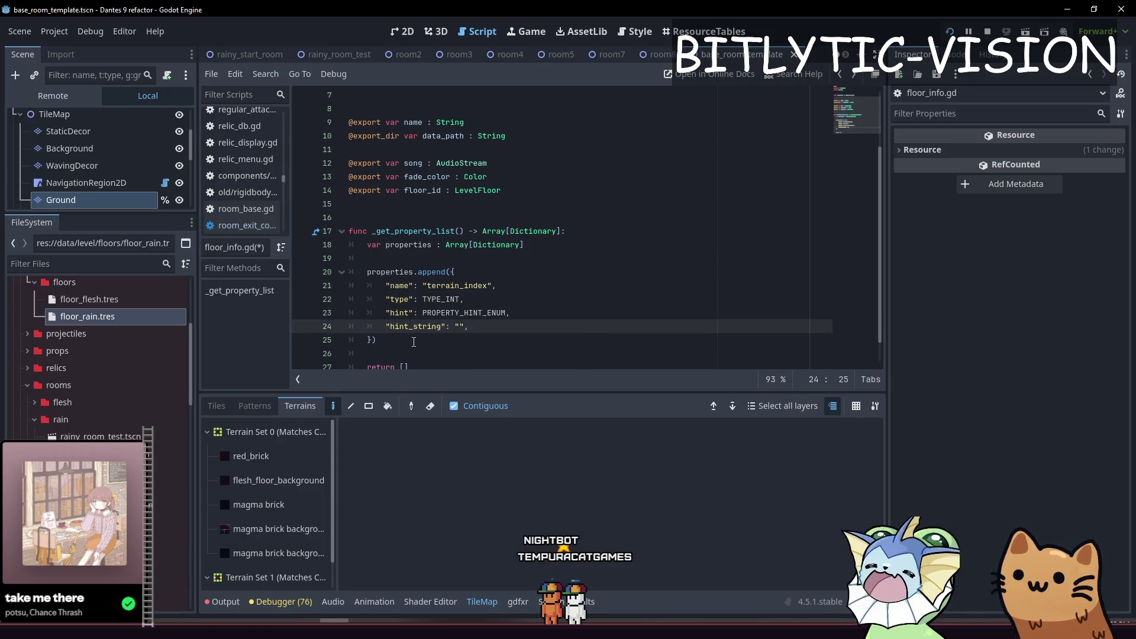
key("Up")
key("Up")
key("Up")
key("ctrl+shift+Return")
key("ctrl+shift+Return")
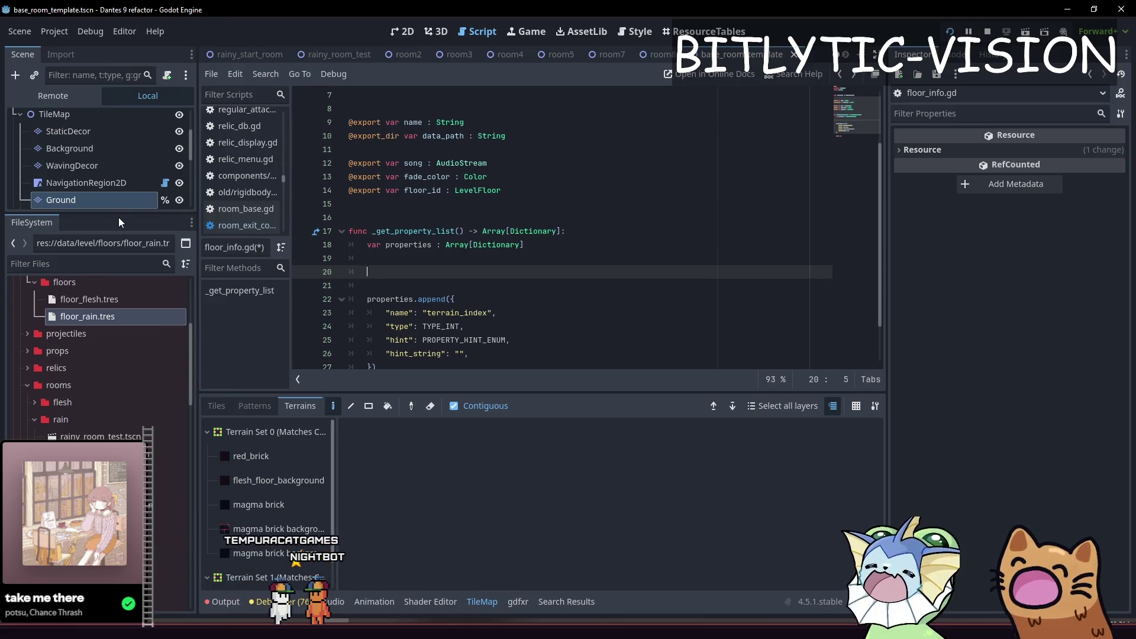
left_click_drag(122, 214, 118, 363)
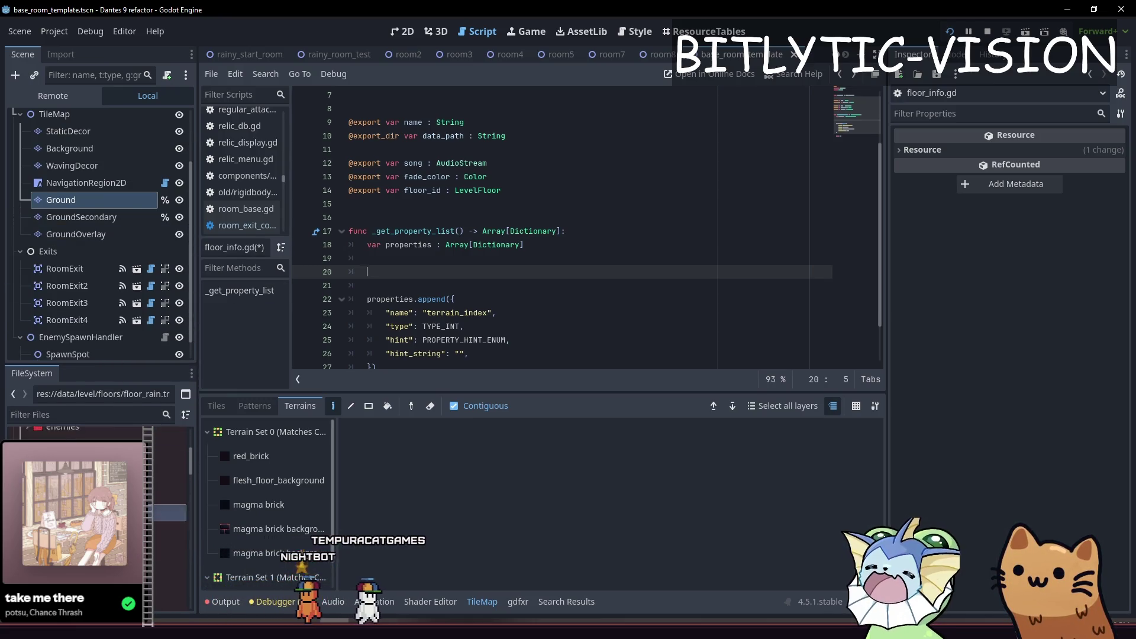
- Select the Ground tile layer and inspect its floor1_tileset.tres tile set in the Inspector
left_click(528, 264)
scroll(528, 265, "down", 2)
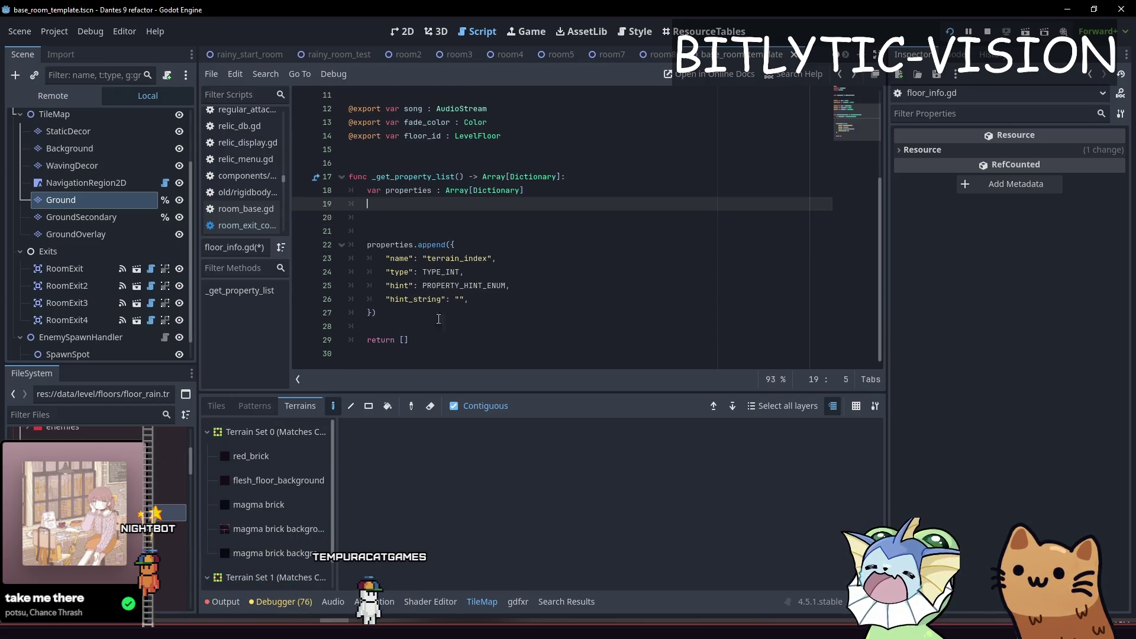
left_click(438, 217)
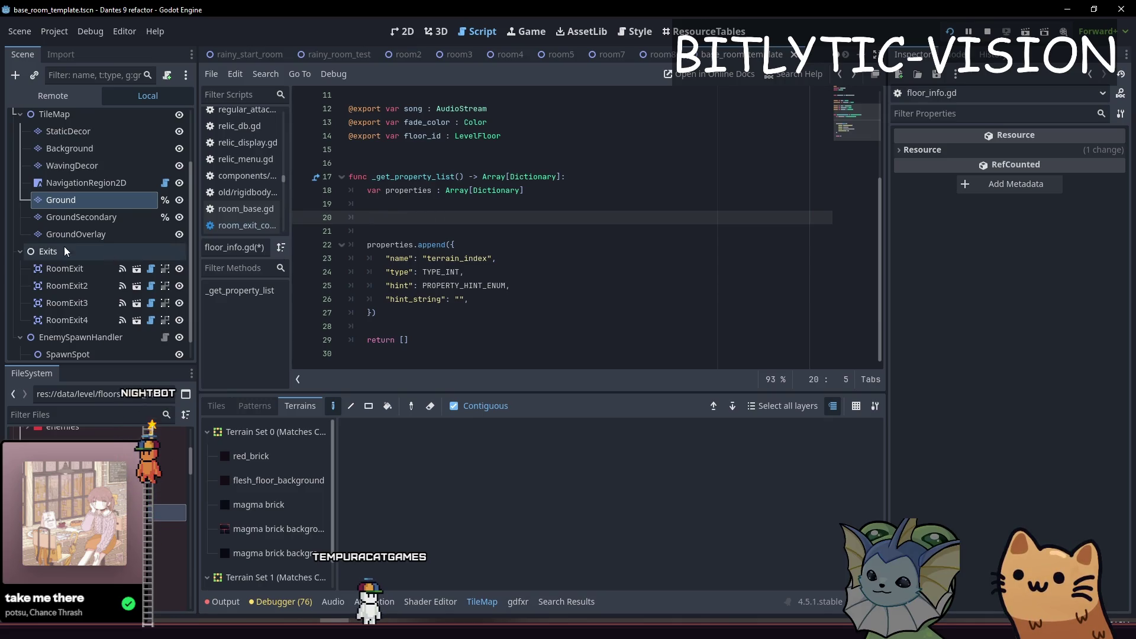
left_click(80, 183)
left_click(89, 197)
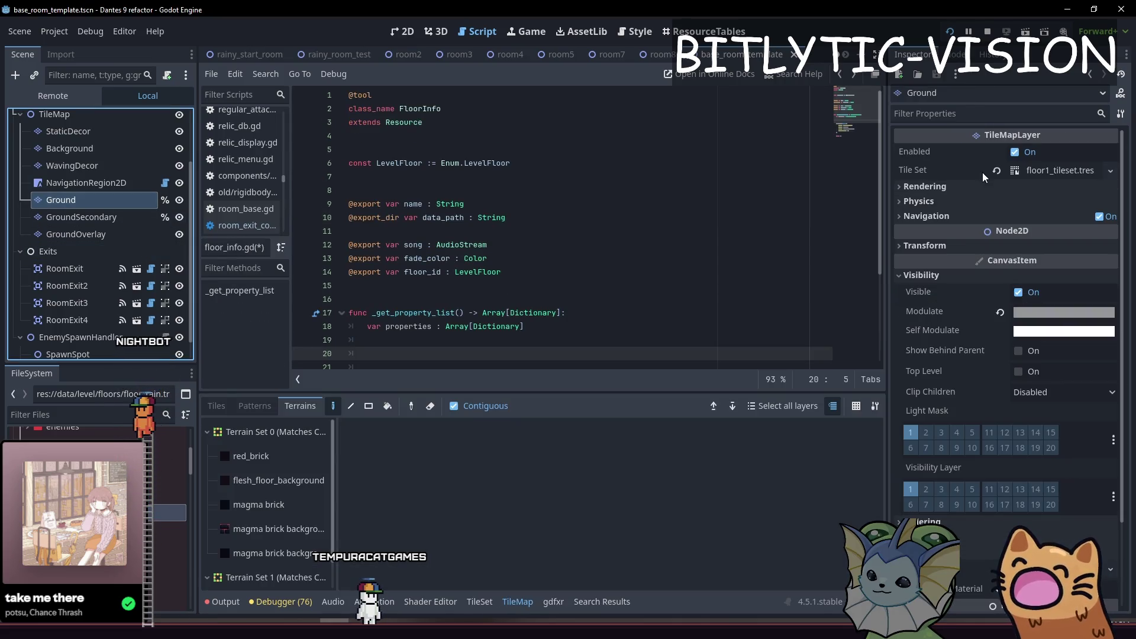
left_click(1018, 171)
left_click(1019, 171)
left_click(1018, 171)
left_click(1040, 176)
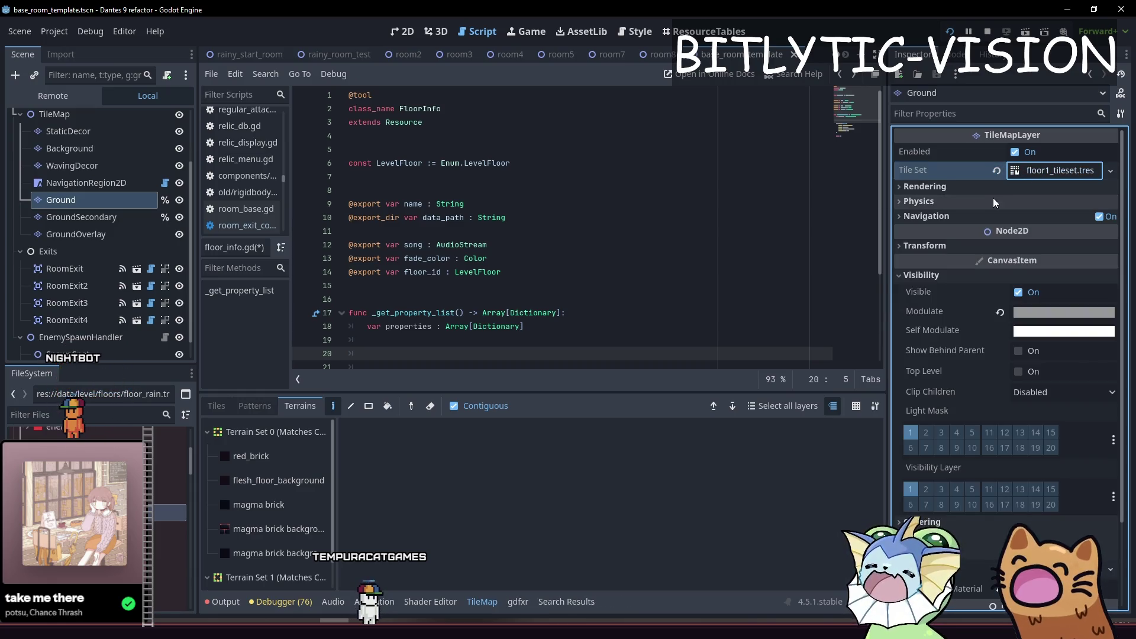
left_click(992, 193)
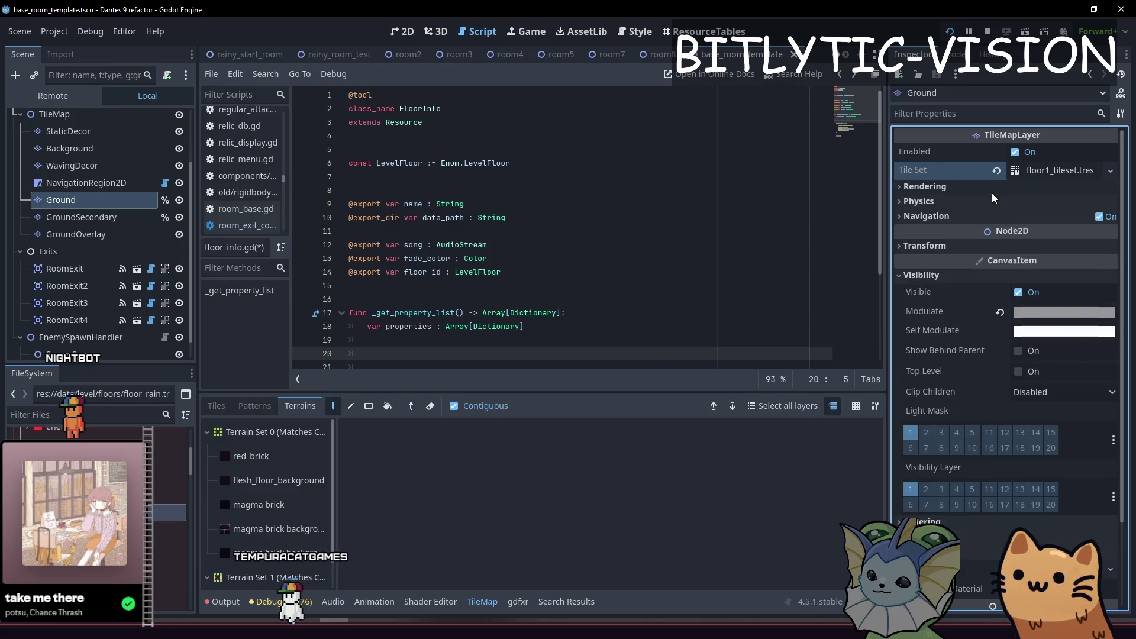
left_click(942, 200)
left_click(942, 200)
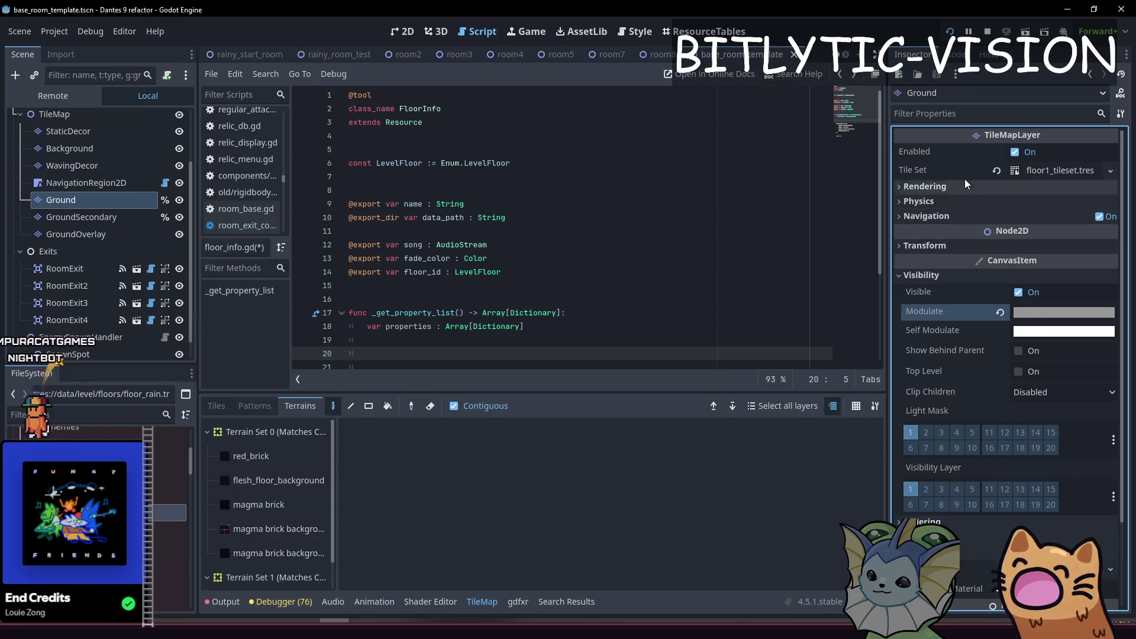
- Move between the 2D tilemap and floor_info.gd, ending on the 2D room view
left_click(394, 30)
left_click(478, 31)
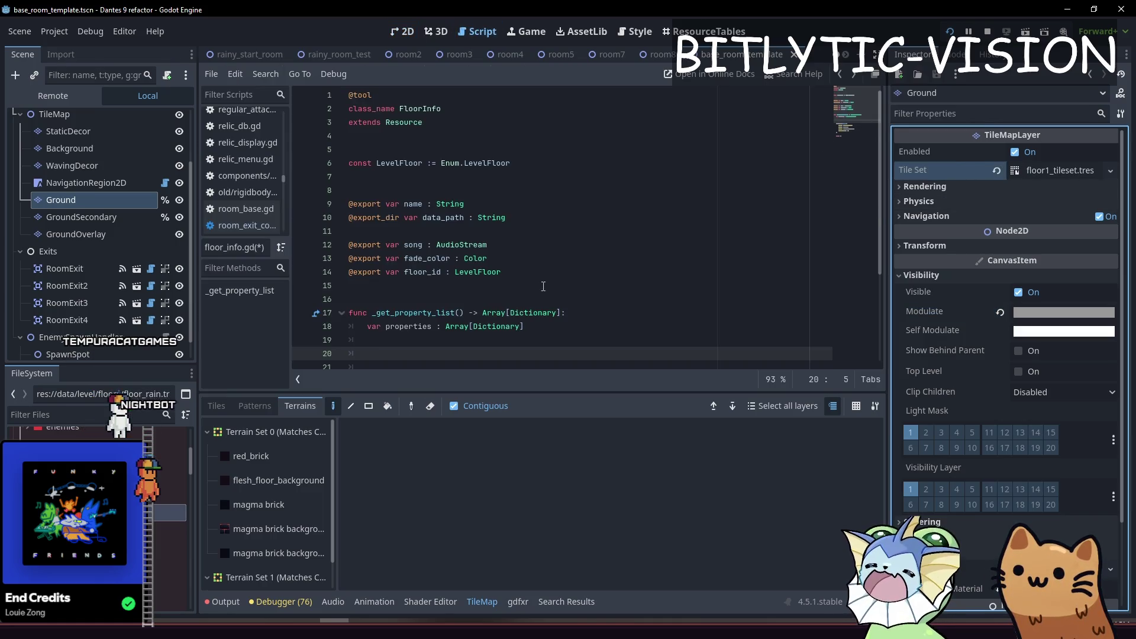
left_click(561, 269)
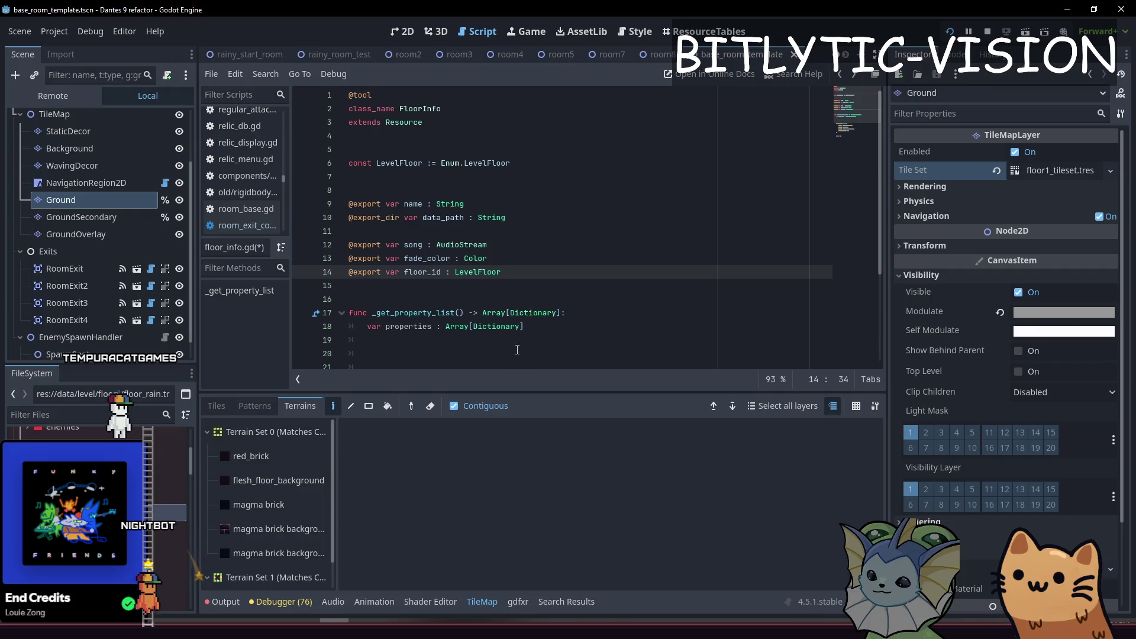
scroll(518, 350, "down", 2)
left_click(517, 272)
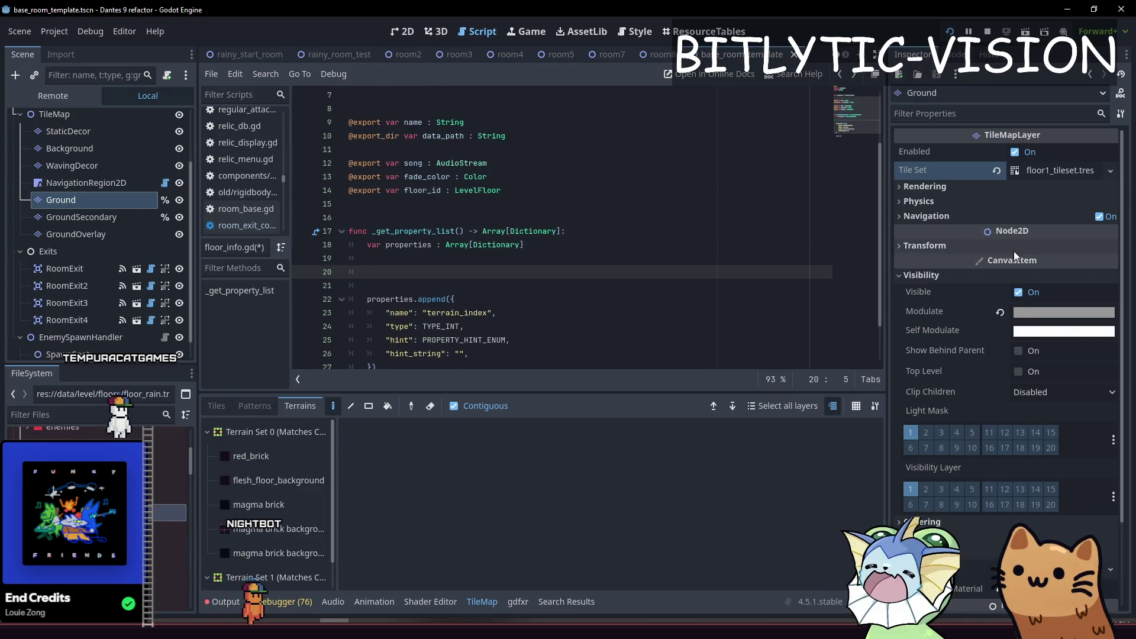
mouse_move(946, 169)
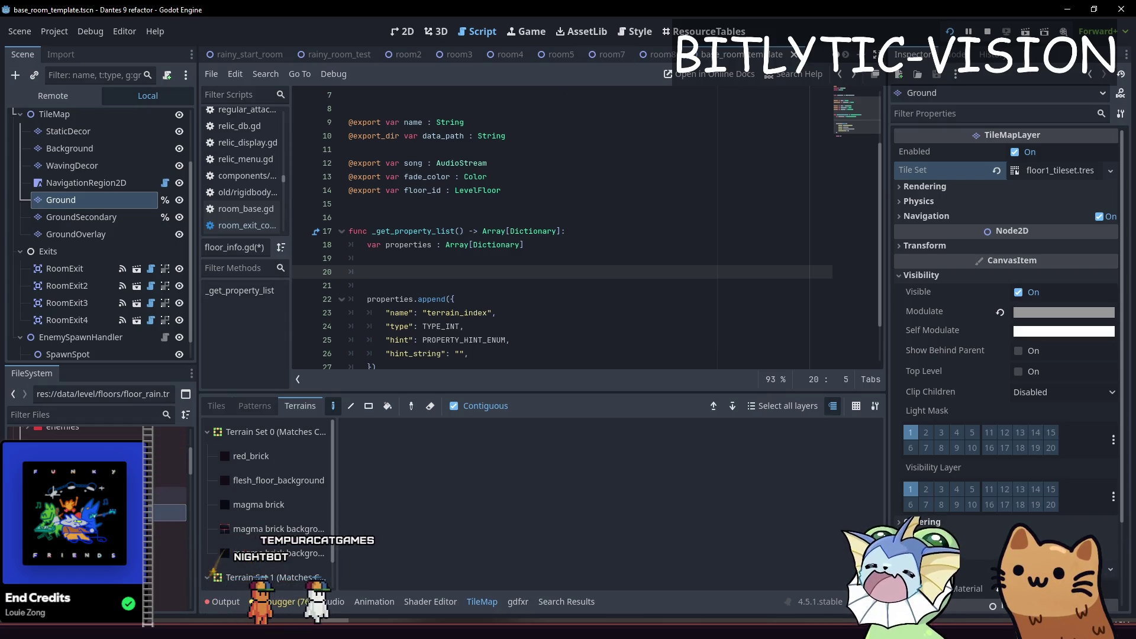
left_click(407, 34)
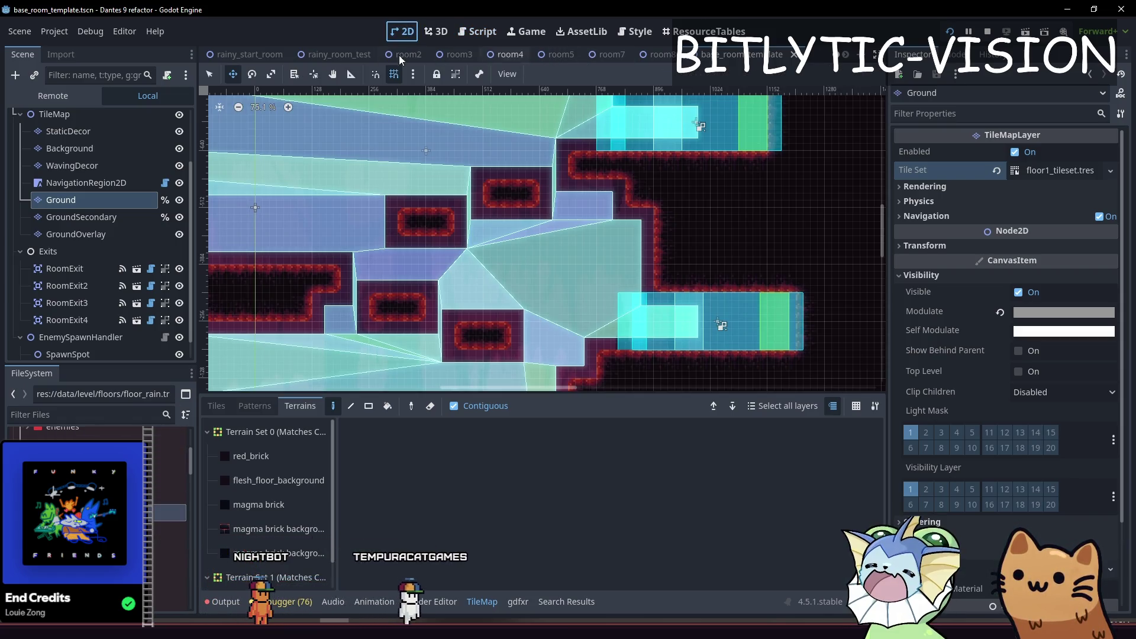
- Check the rainy_room_test Ground layer's tile set, then reopen floor_info.gd from base_room_template's floor_flesh.tres
left_click(336, 54)
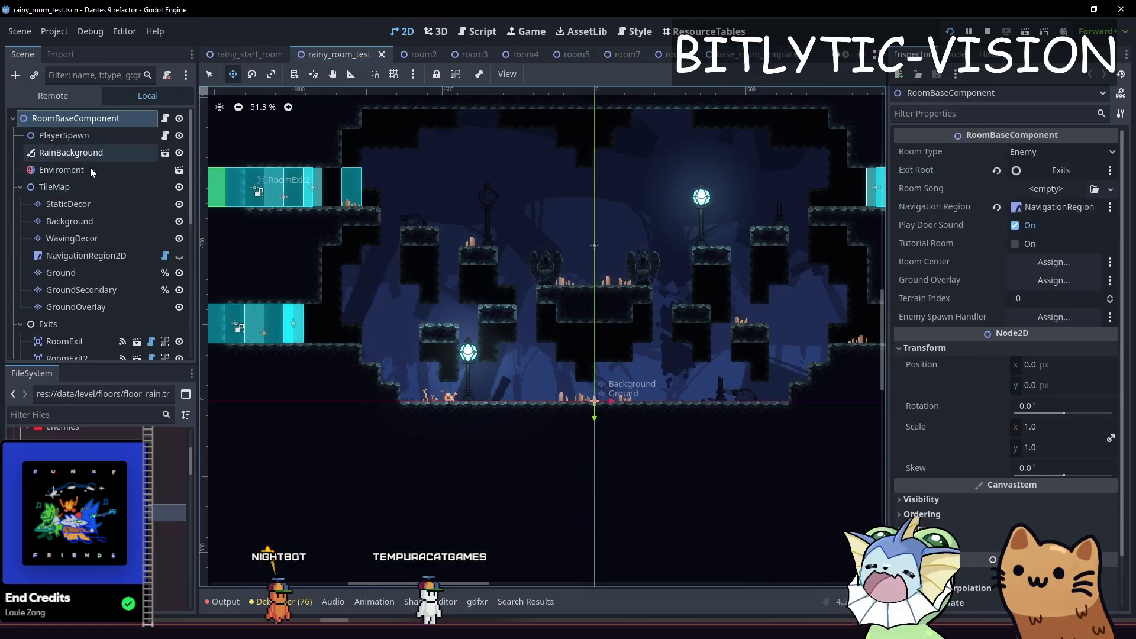
left_click(73, 272)
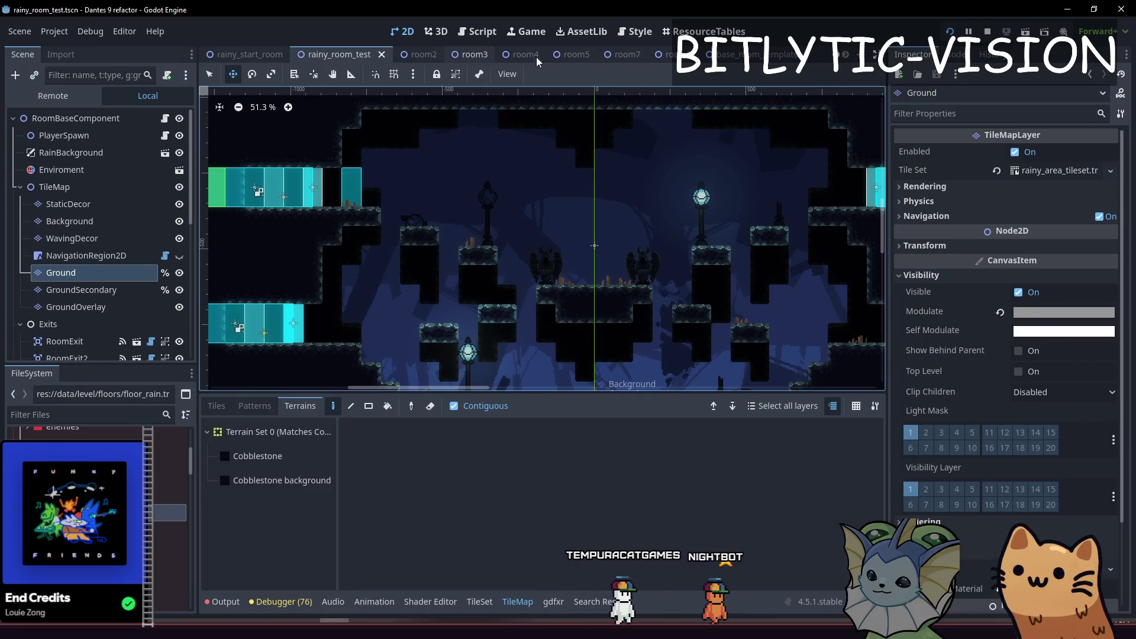
left_click(723, 54)
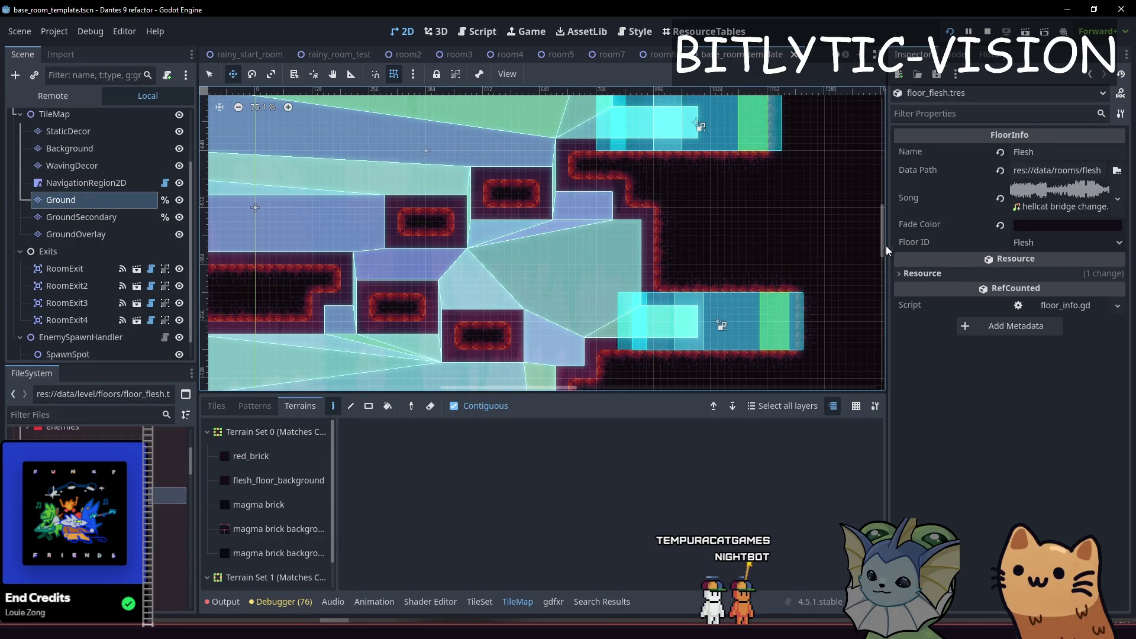
left_click(1010, 299)
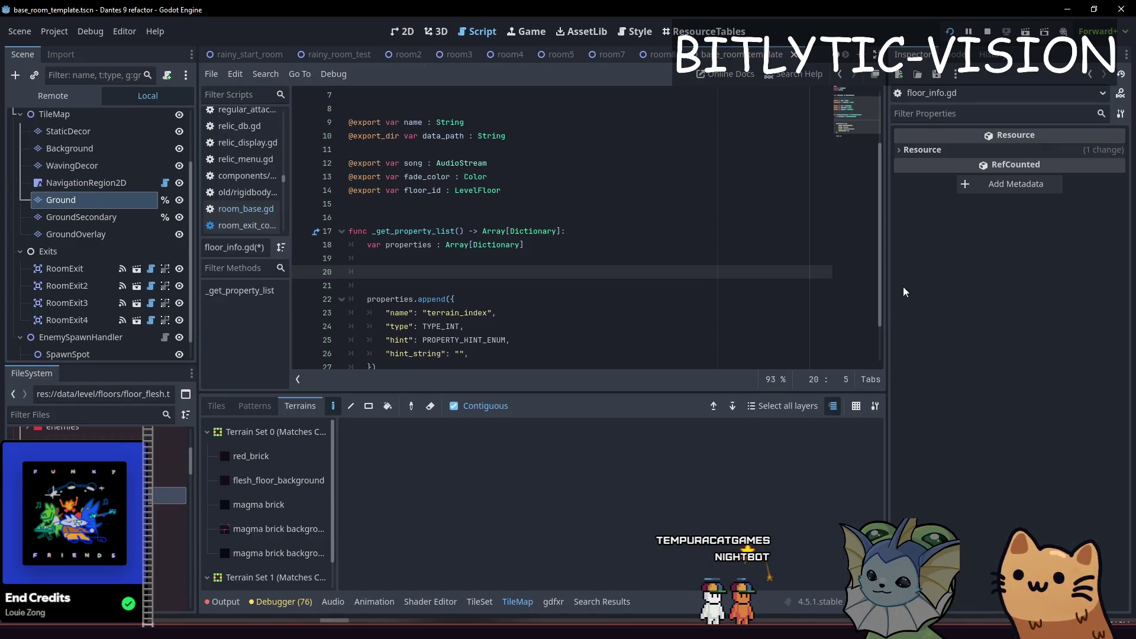
left_click(509, 191)
key("Return")
type("@export var t")
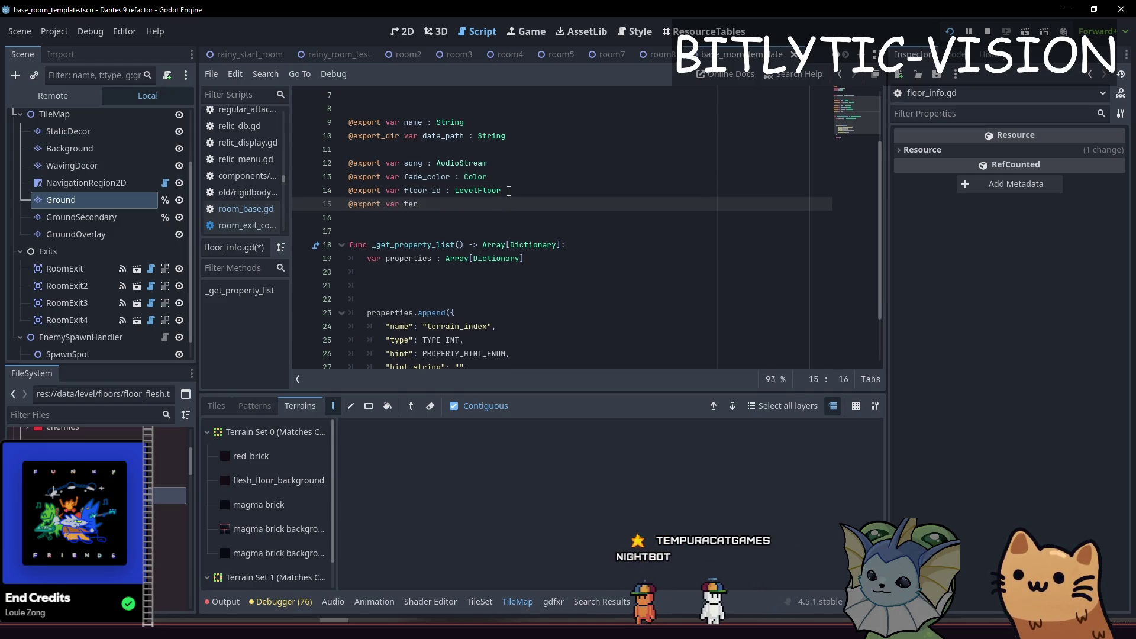
type("ileset : TileSet")
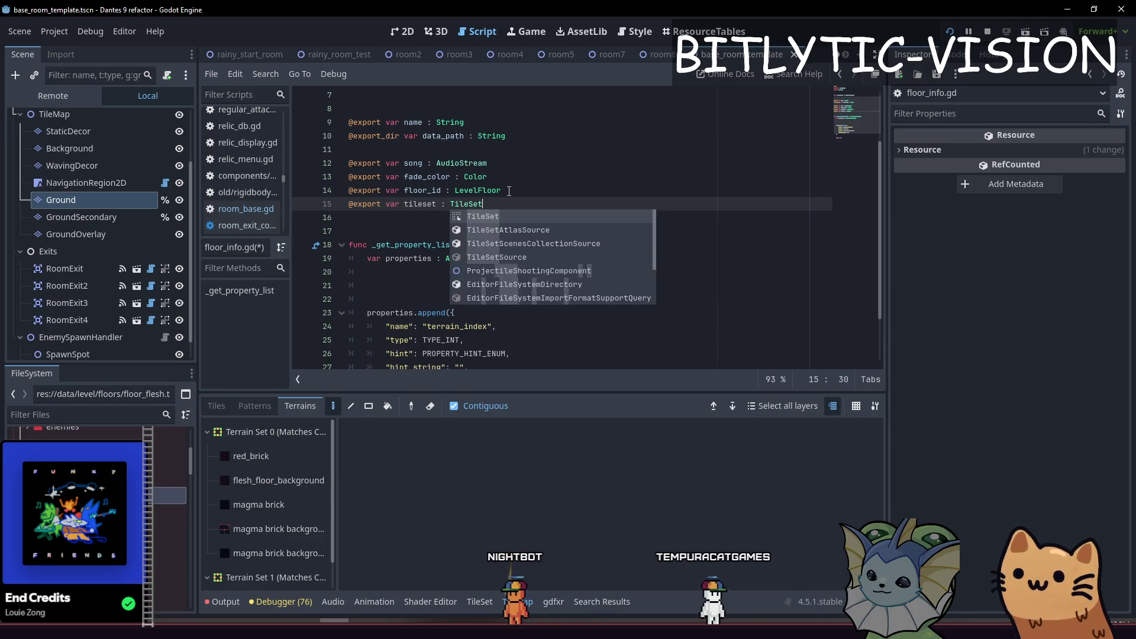
key("Return")
- Call tileset.get_terrain_sets_count() and wrap the property code in an 'if tileset:' block
key("Down")
key("Down")
key("Down")
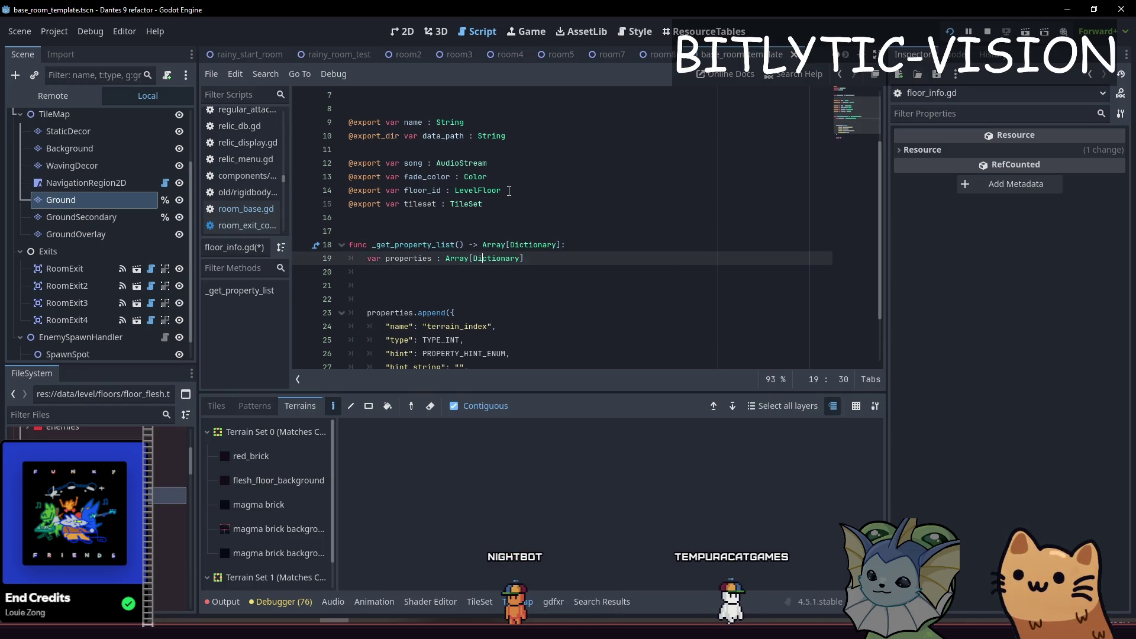
key("Down")
key("Down")
key("Return")
type("tileset.")
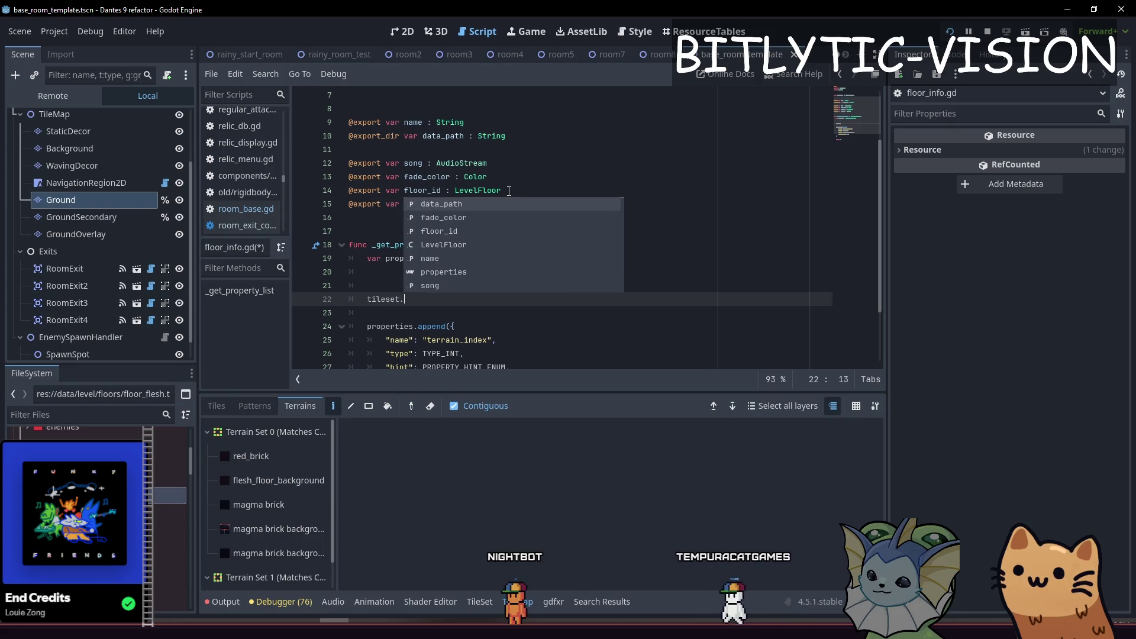
type("get_terrain_set")
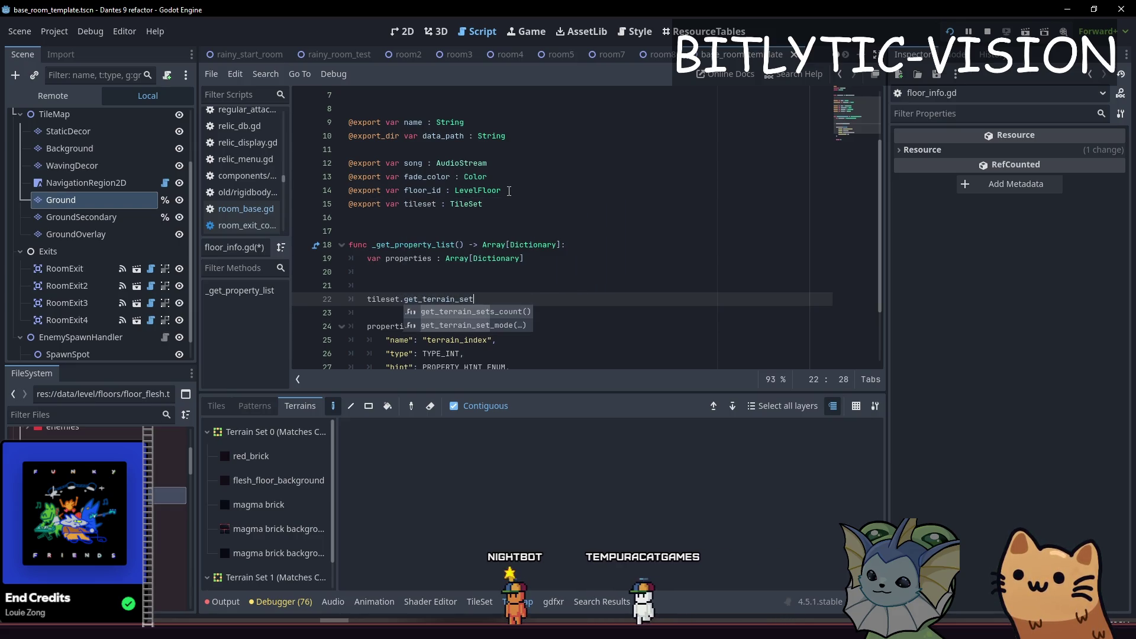
key("Return")
key("Up")
key("Return")
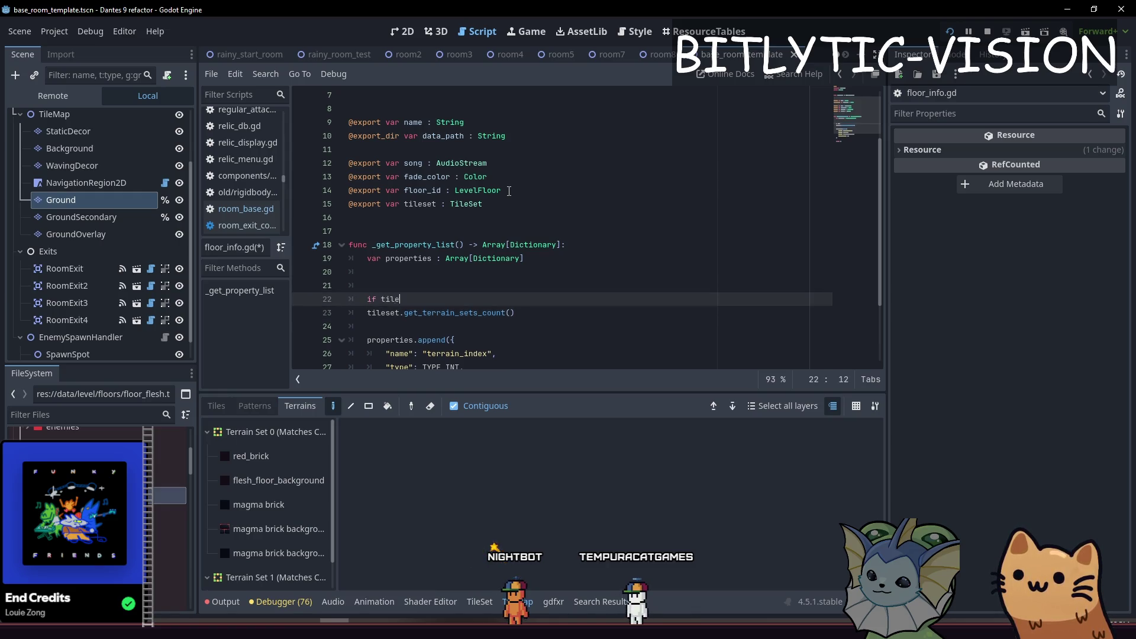
type("t:")
key("Return")
key("Down")
key("shift+Down")
key("shift+Down")
key("shift+Down")
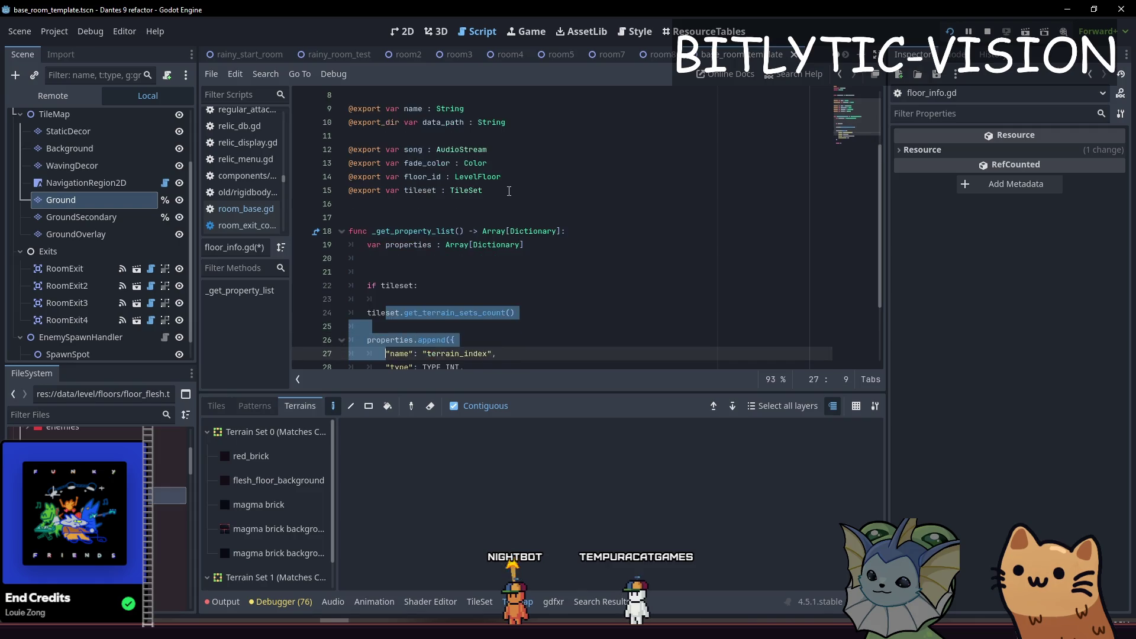
key("Tab")
key("Up")
key("Up")
key("Up")
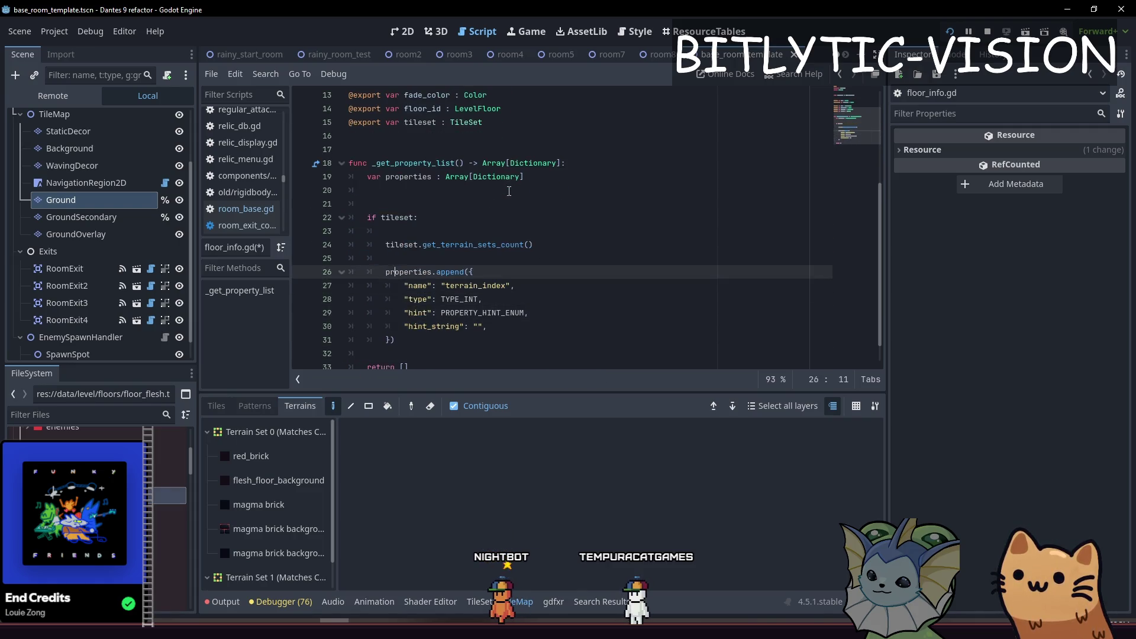
- Store the count in terrain_count and loop 'for i in terrain_count:' calling tileset.get_terrain_name()
key("Home")
type("var terrain_co")
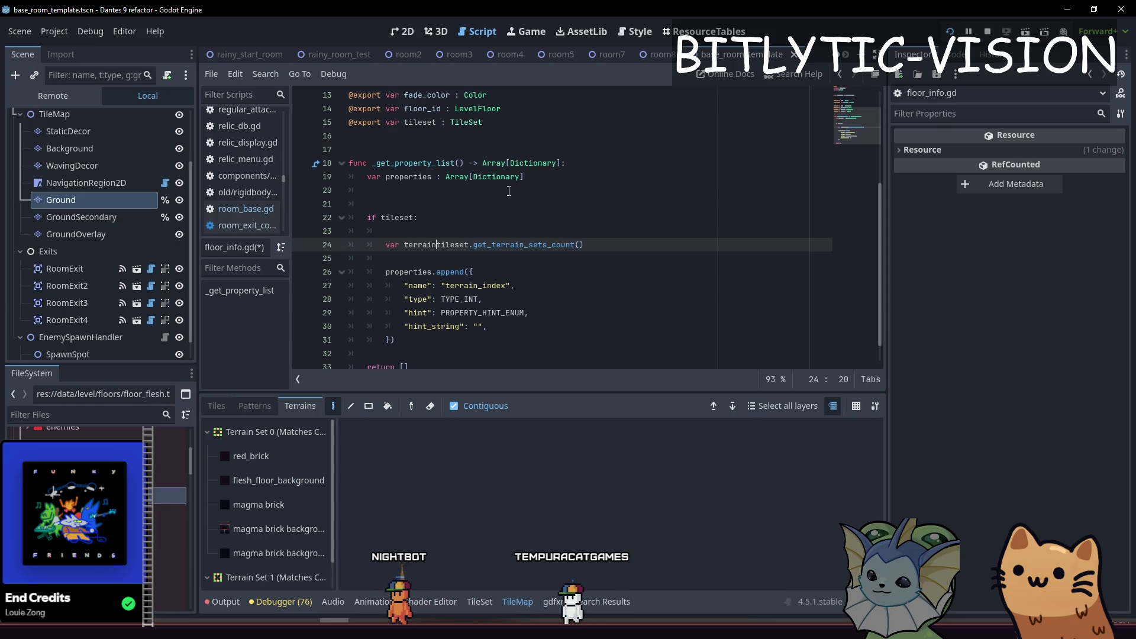
type("unt :=")
key("Down")
key("Down")
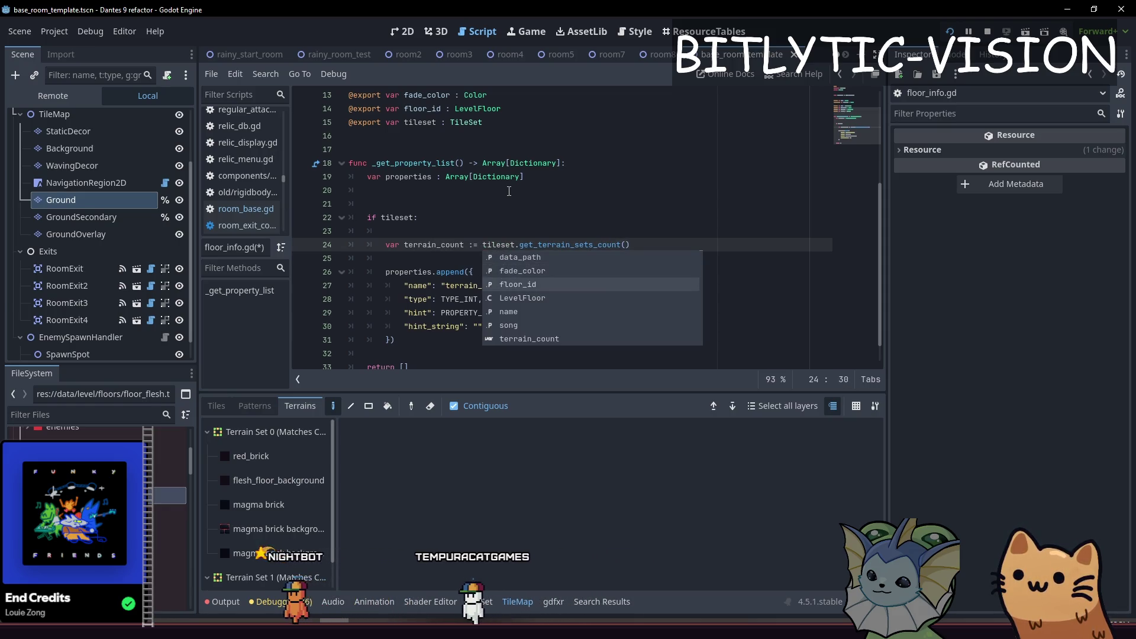
key("End")
key("Return")
key("Return")
type("for i ")
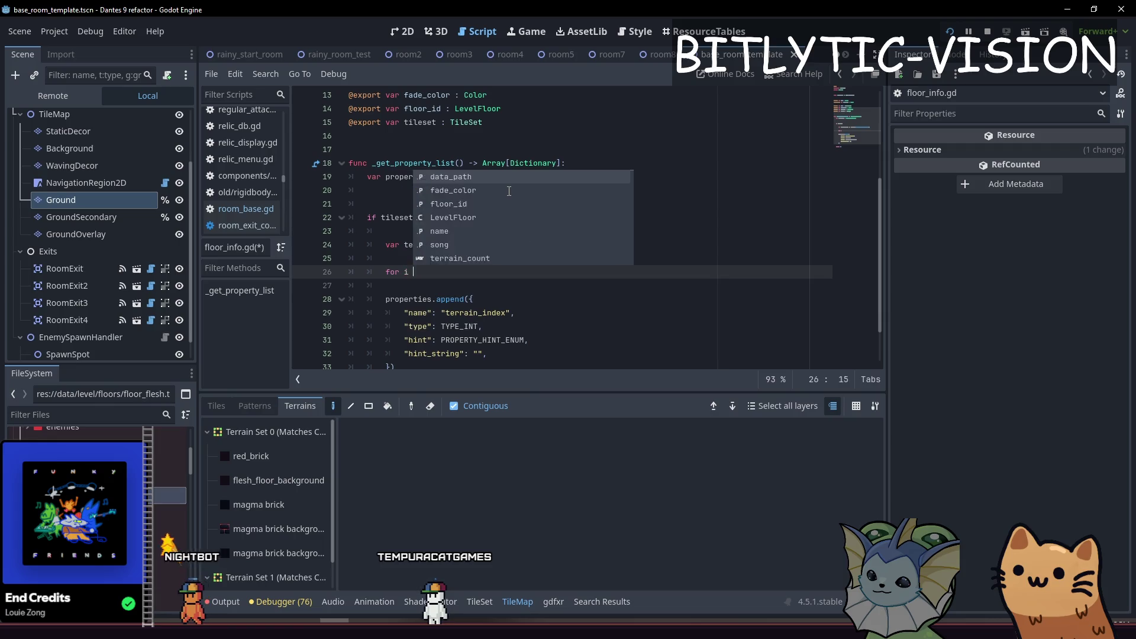
type("in terrain_count")
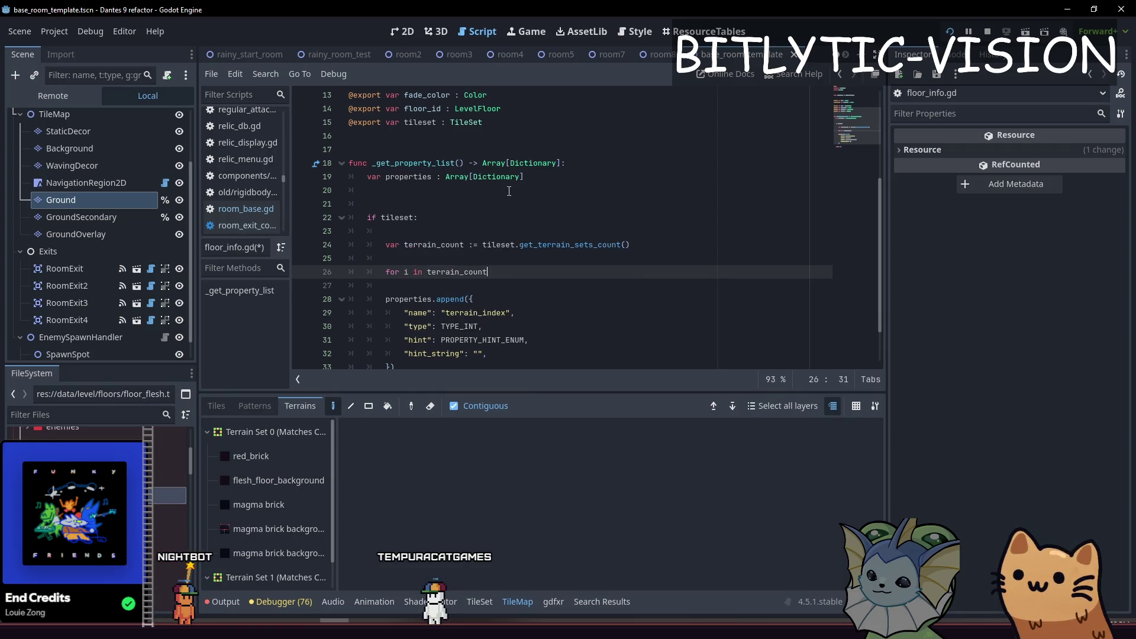
type(":")
key("Return")
type("tiles")
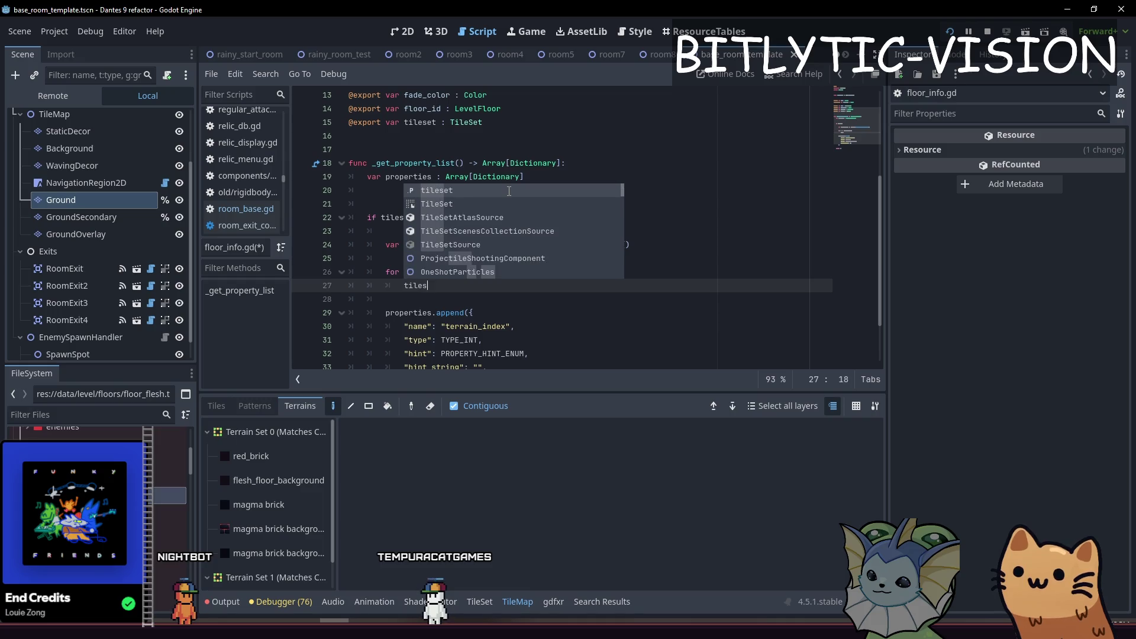
key("Return")
type(".get_terrain")
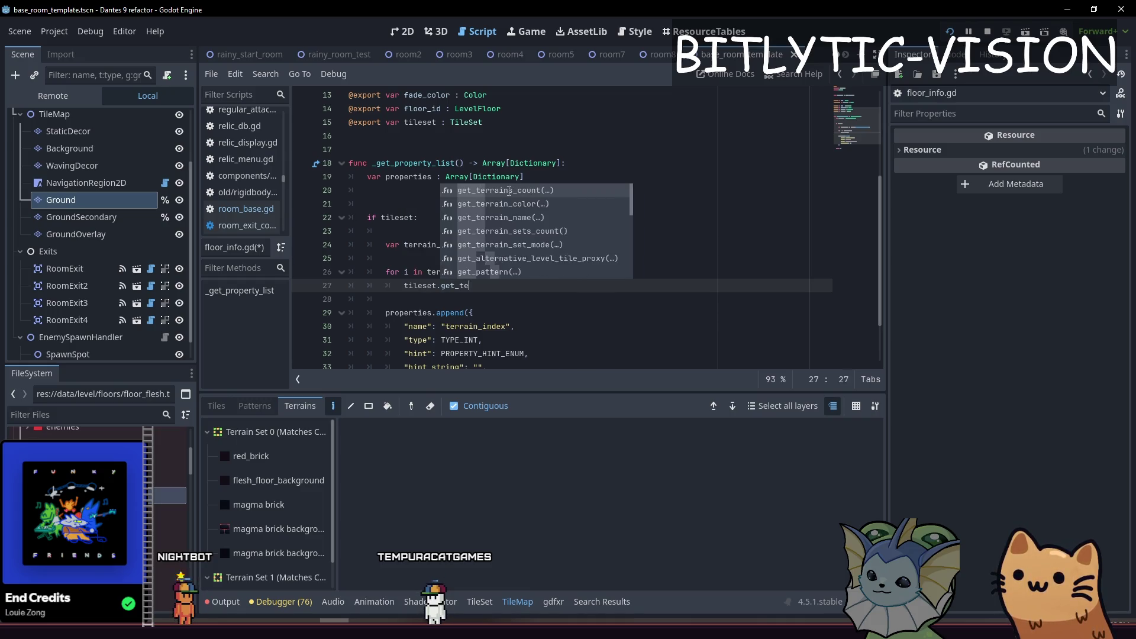
type("_name(")
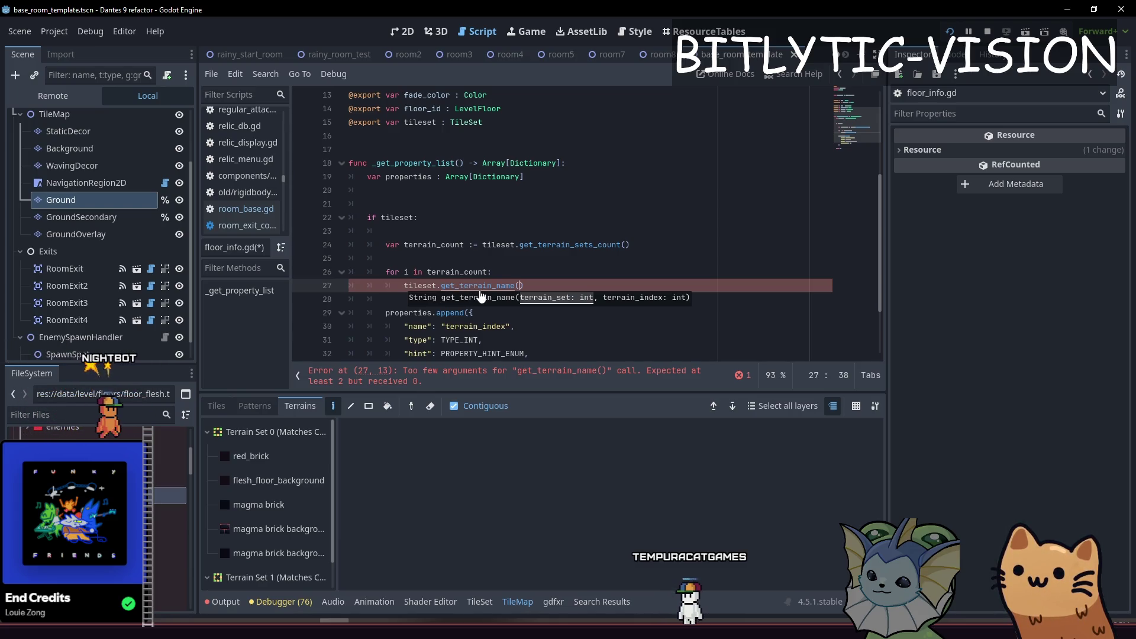
- Look up get_terrain_name in the TileSet documentation, then return to floor_info.gd
left_click(480, 287, "ctrl")
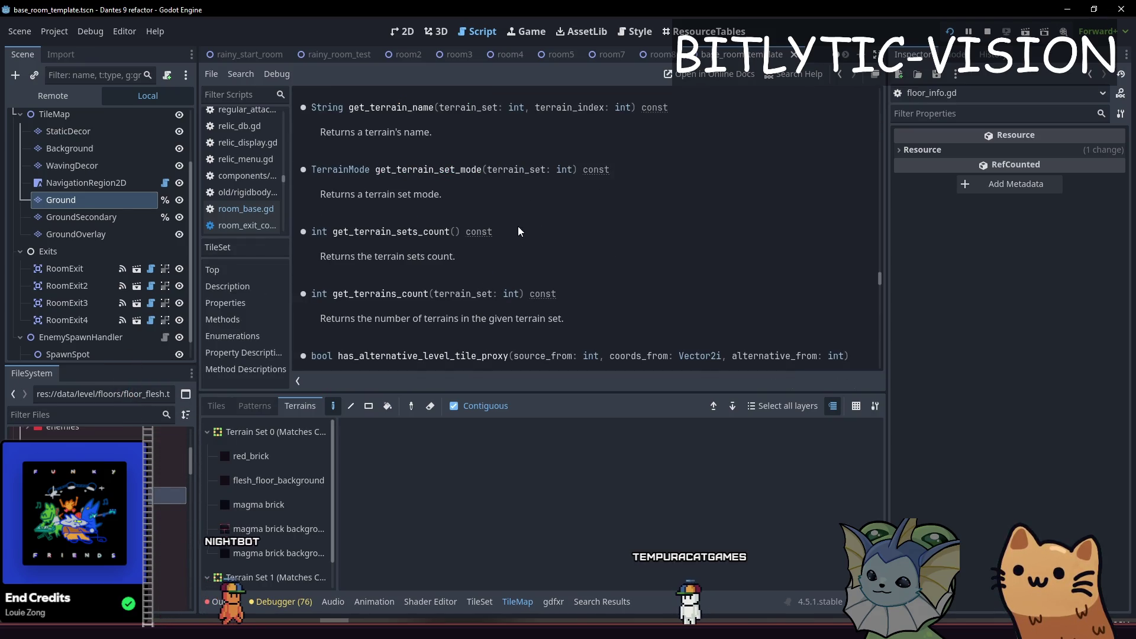
double_click(373, 294)
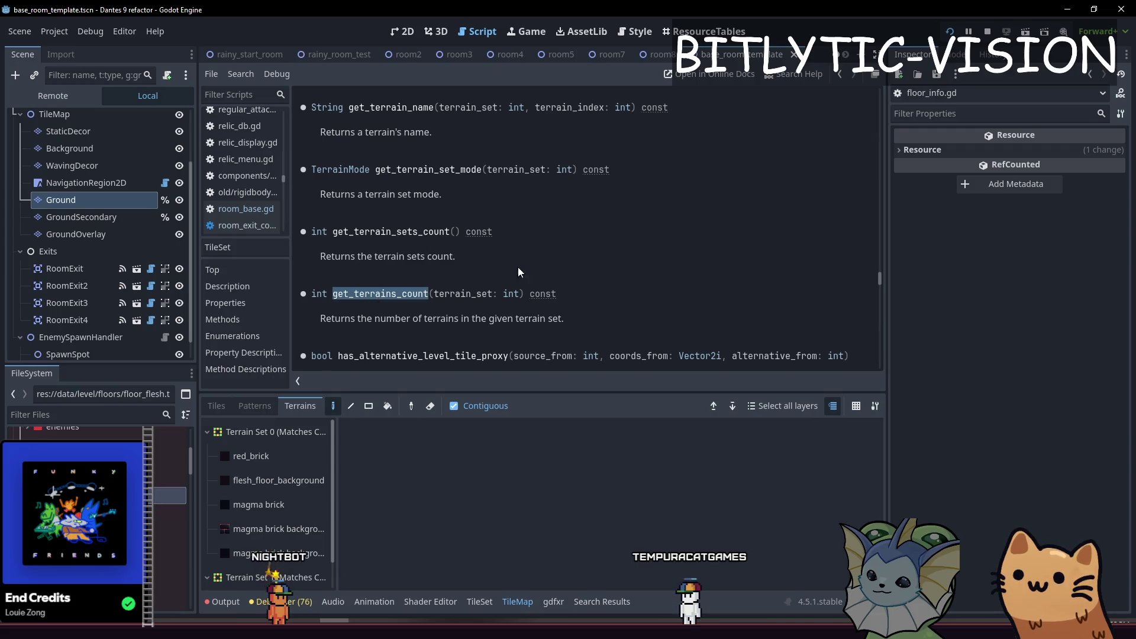
key("alt+Left")
left_click(526, 287)
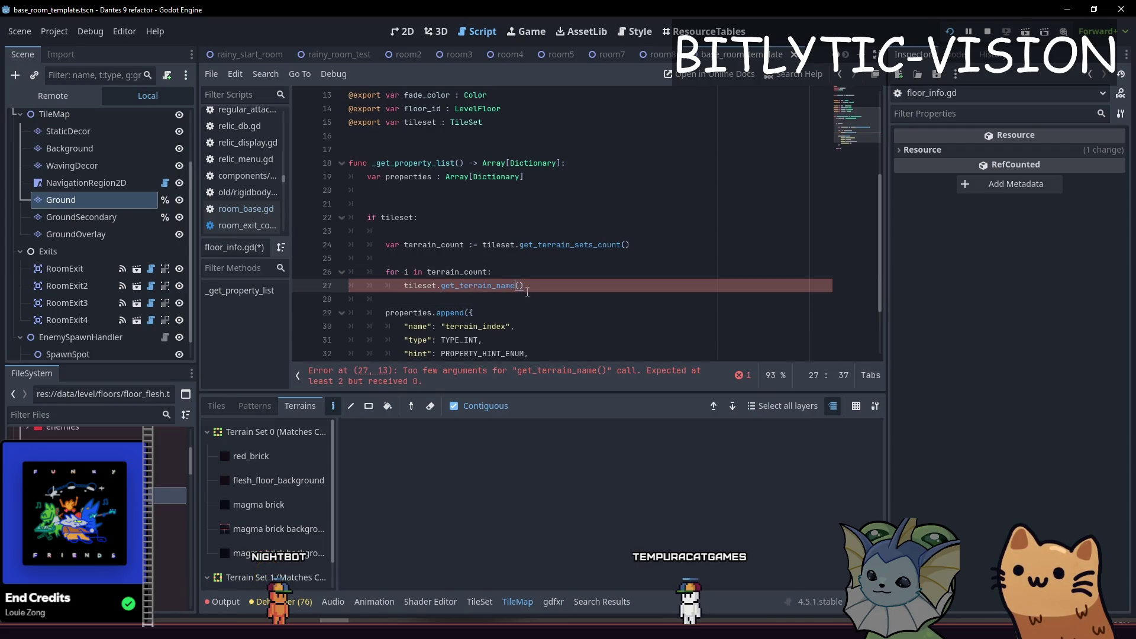
- Browse the flesh floor terrains and atlas tile sources in the bottom TileSet editor
scroll(266, 532, "down", 2)
left_click(264, 569)
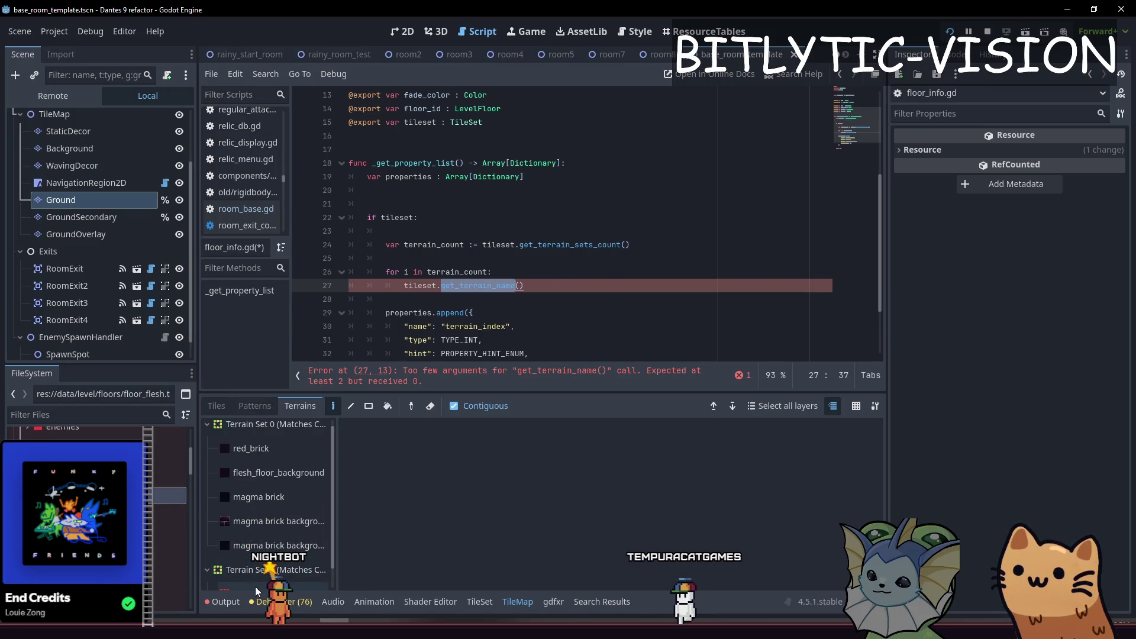
left_click(254, 587)
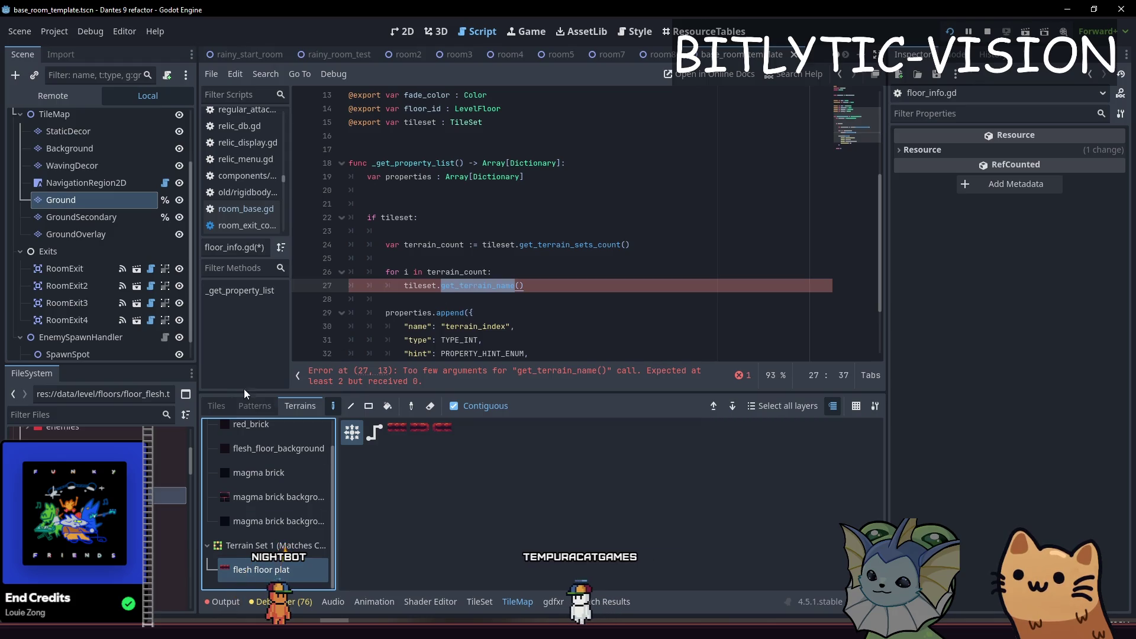
left_click(217, 406)
left_click(288, 411)
left_click(479, 312)
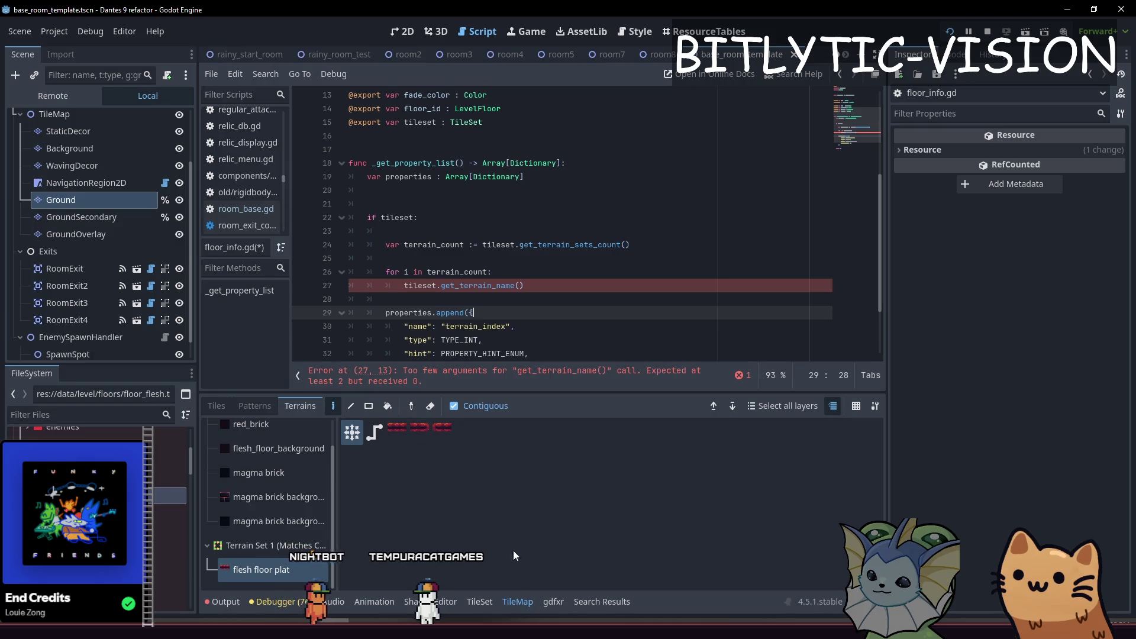
left_click(479, 603)
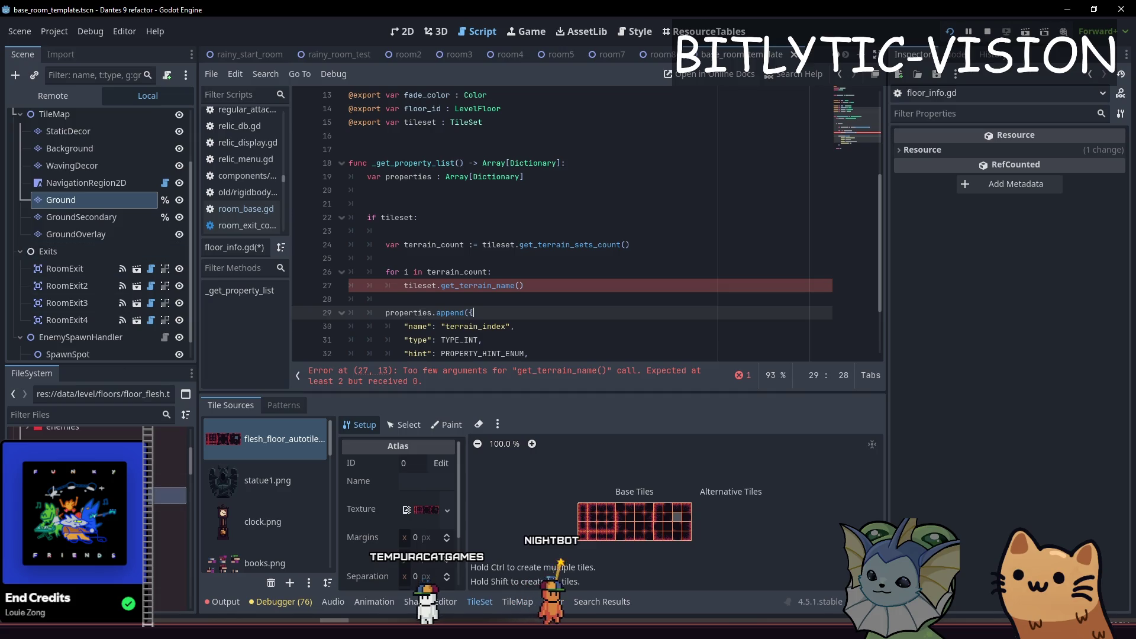
left_click(585, 301)
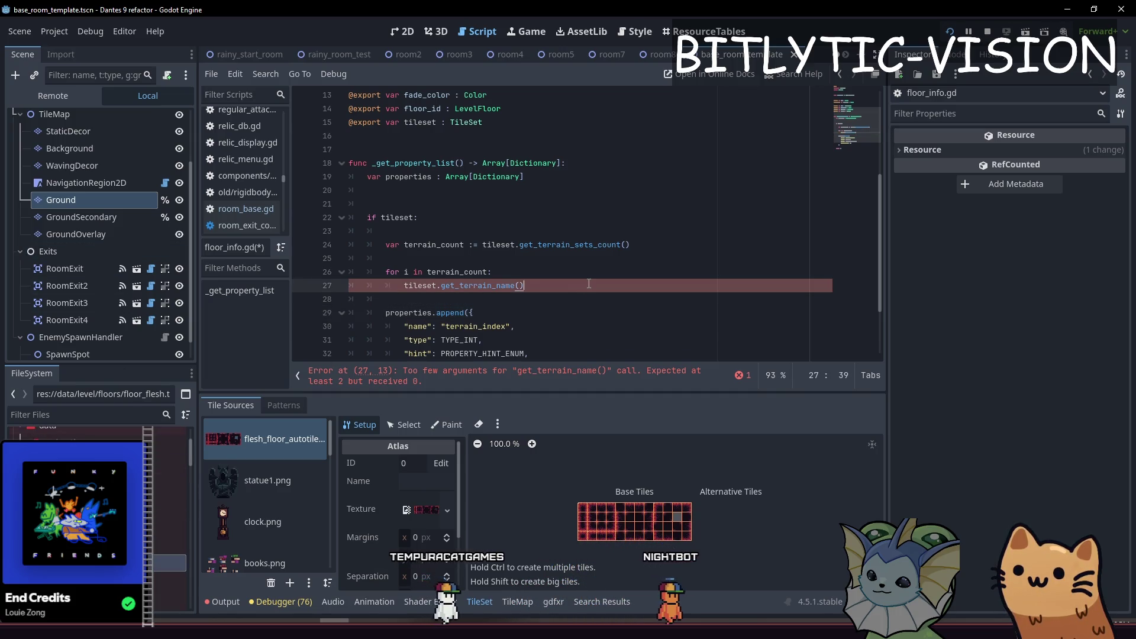
left_click(519, 244)
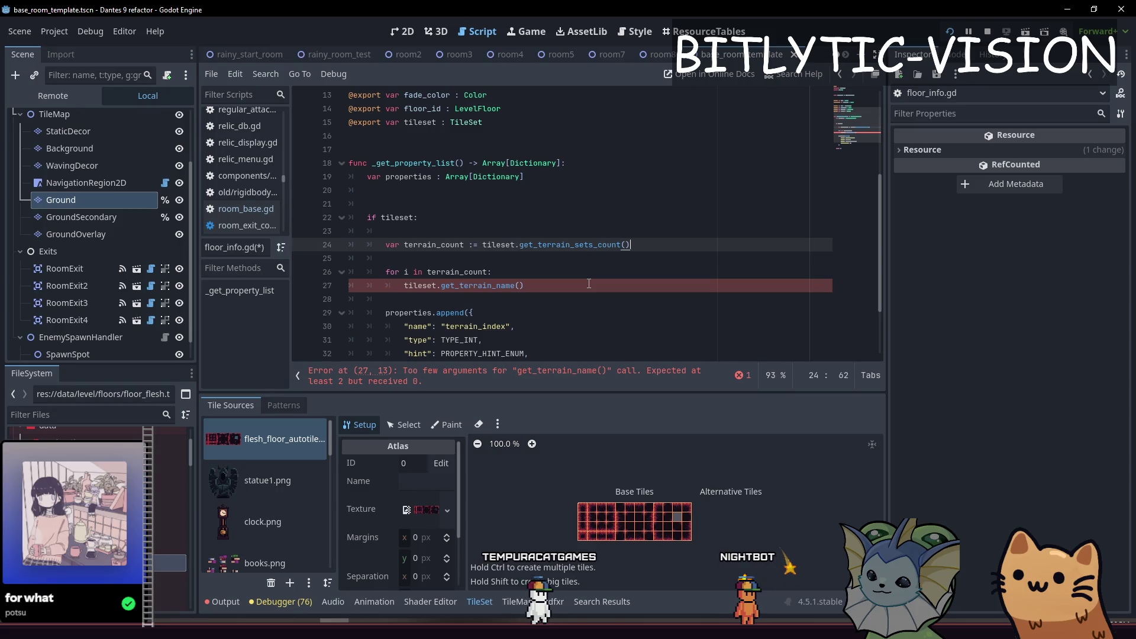
- Change the count call to get_terrains_count(0) and pass set and index arguments to get_terrain_name
key("ctrl+shift+Right")
type("get_terrains")
key("Return")
type("0")
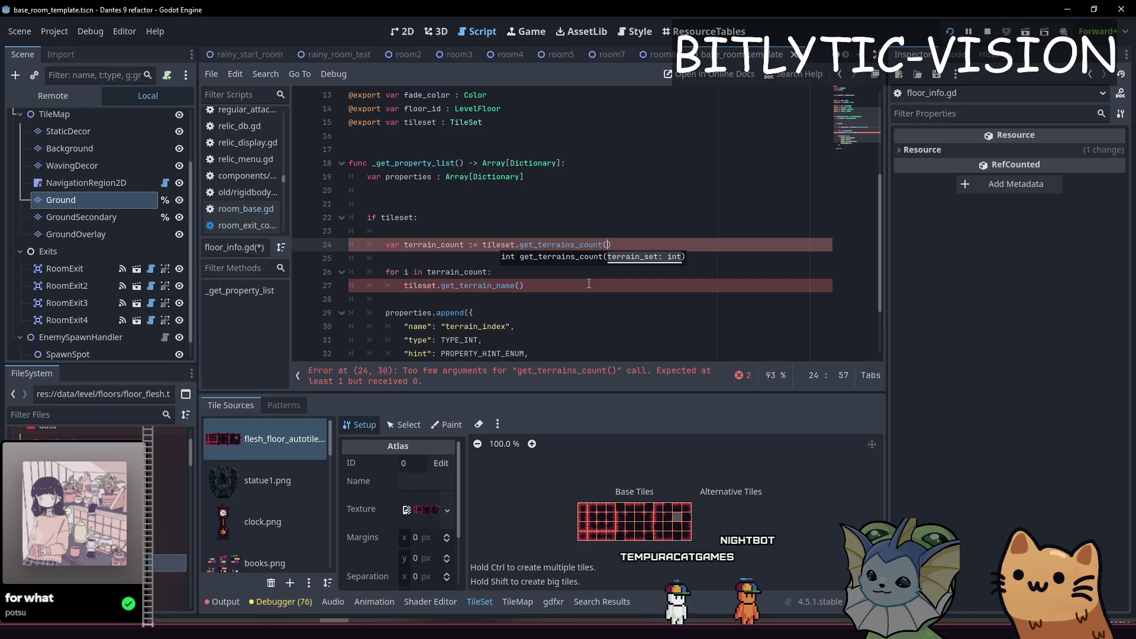
key("Down")
key("Down")
key("Down")
key("Left")
key("Escape")
type(",")
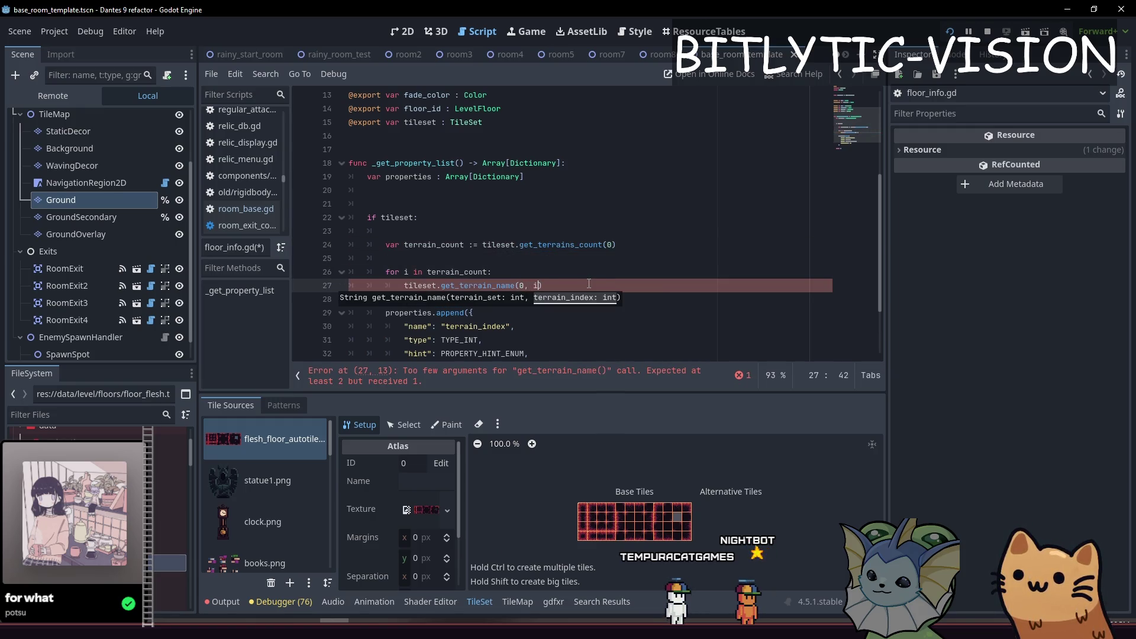
- Accumulate each terrain name into terrains with +=, followed by a comma separator
key("Home")
key("Up")
key("Return")
key("Return")
key("Up")
key("Up")
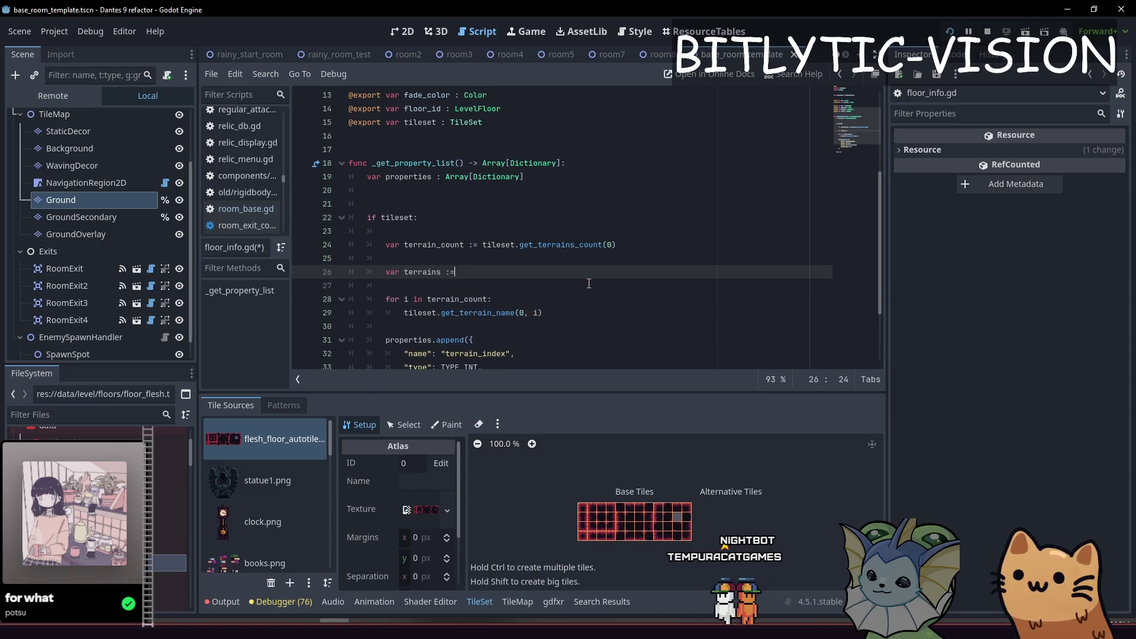
key("Down")
key("Down")
key("Down")
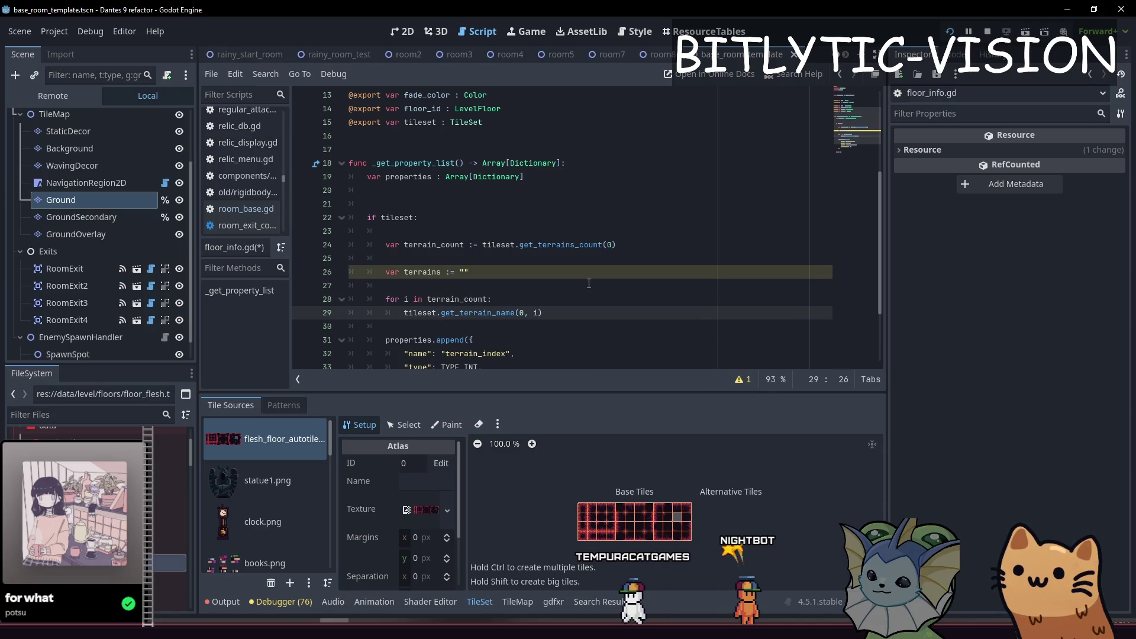
type("errains +=")
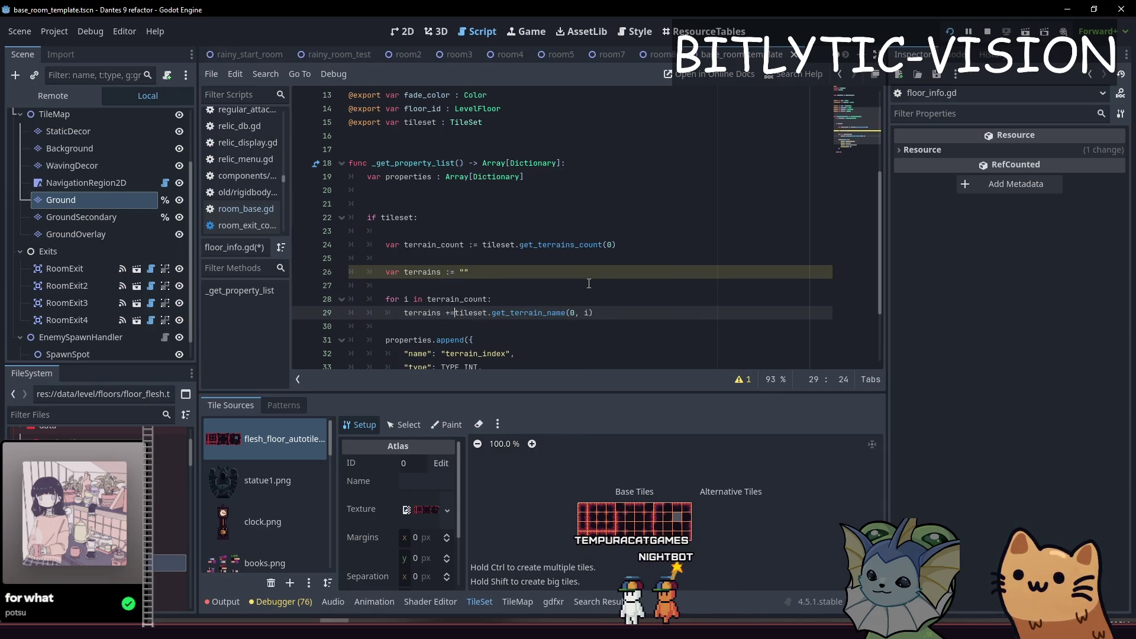
key("End")
type("+ \"\"")
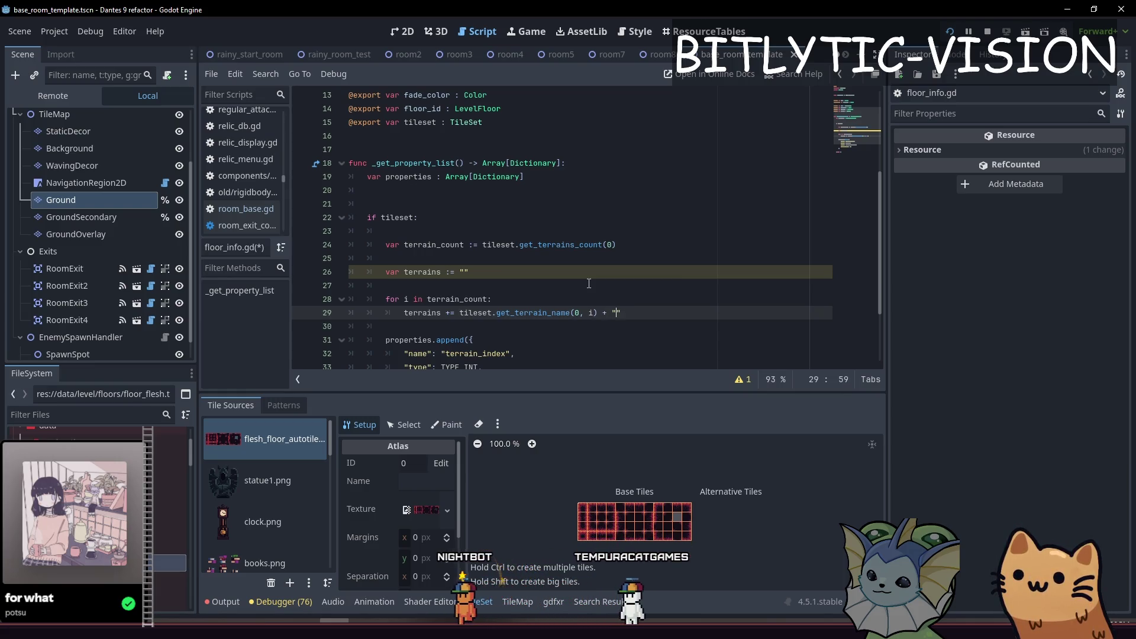
type(",")
key("Left")
key("Left")
key("Left")
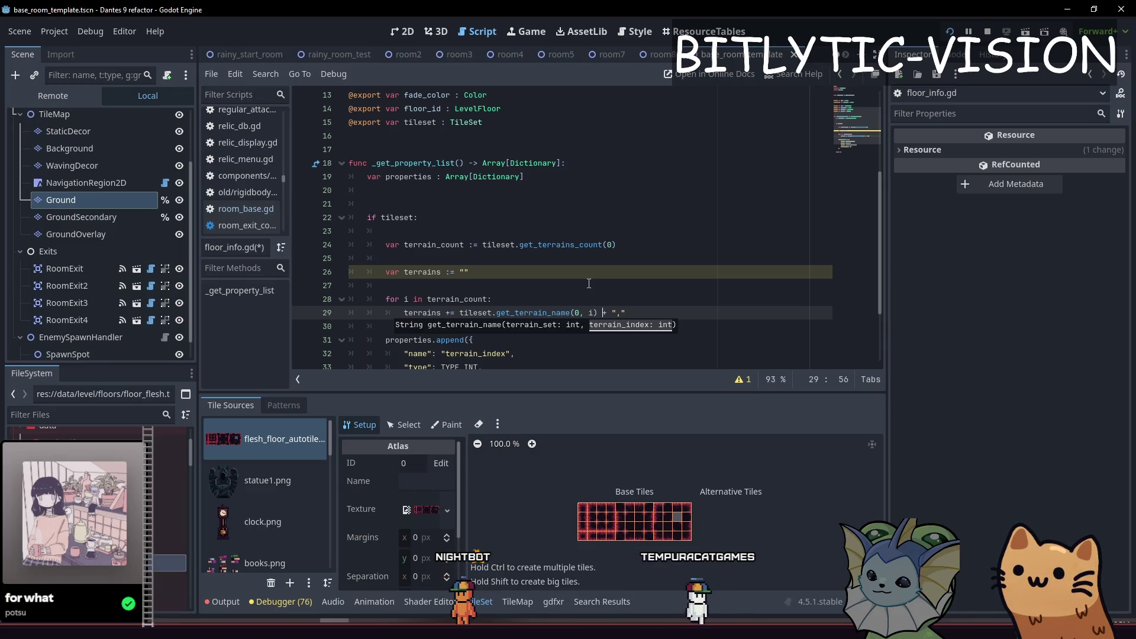
key("shift+End")
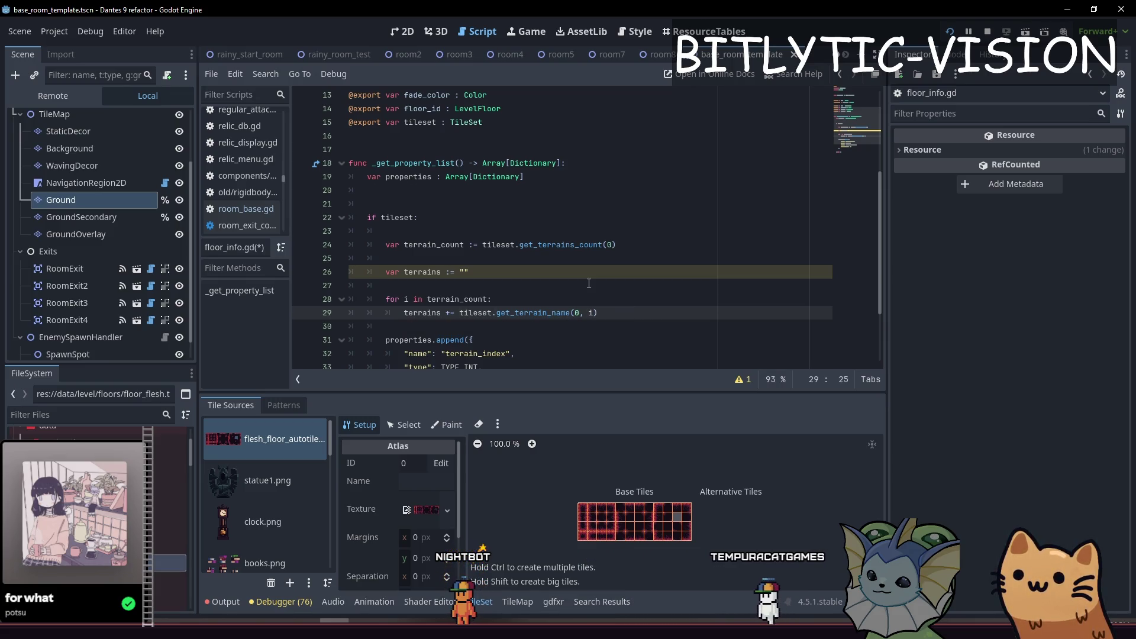
type("\"%")
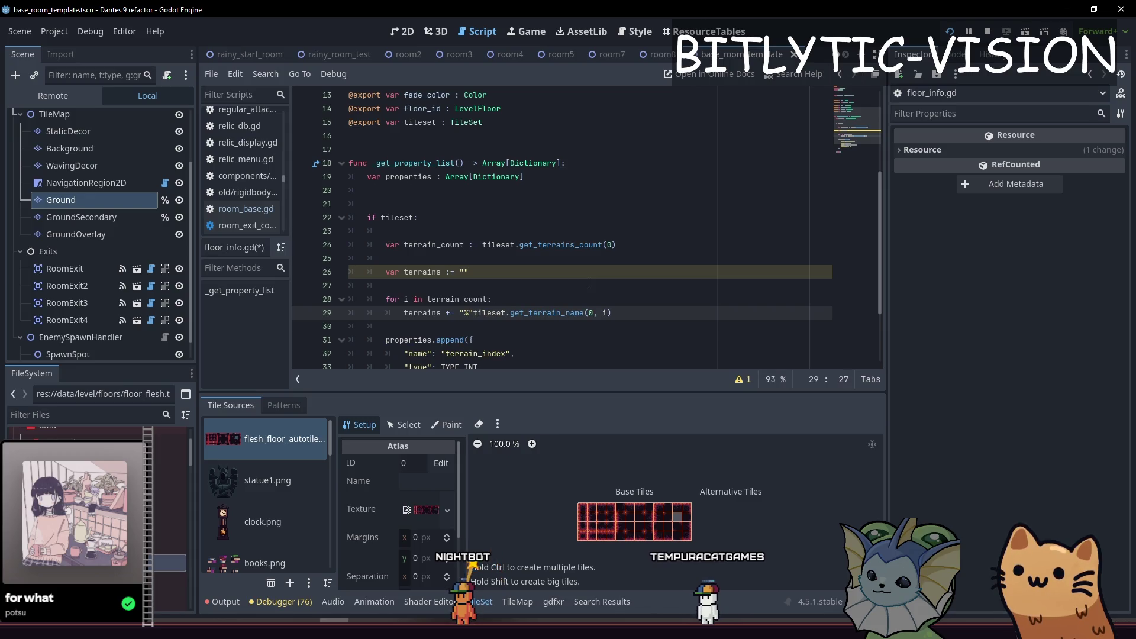
- Format each entry as terrains += "%s," % [tileset.get_terrain_name(0, i)]
key("Down")
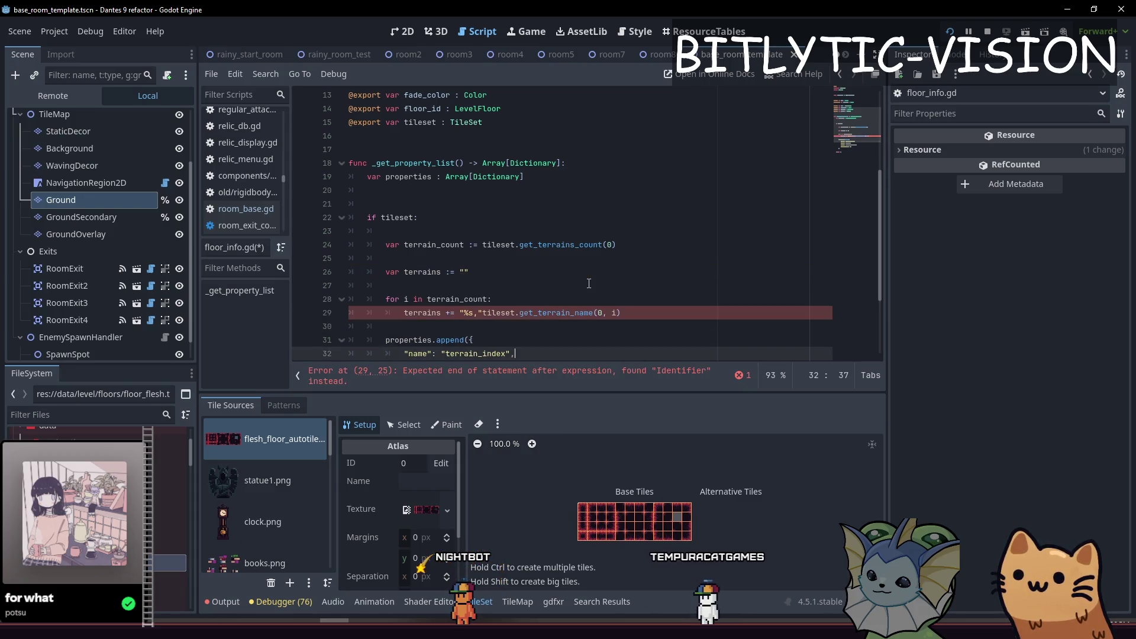
scroll(589, 283, "down", 2)
key("Up")
key("Home")
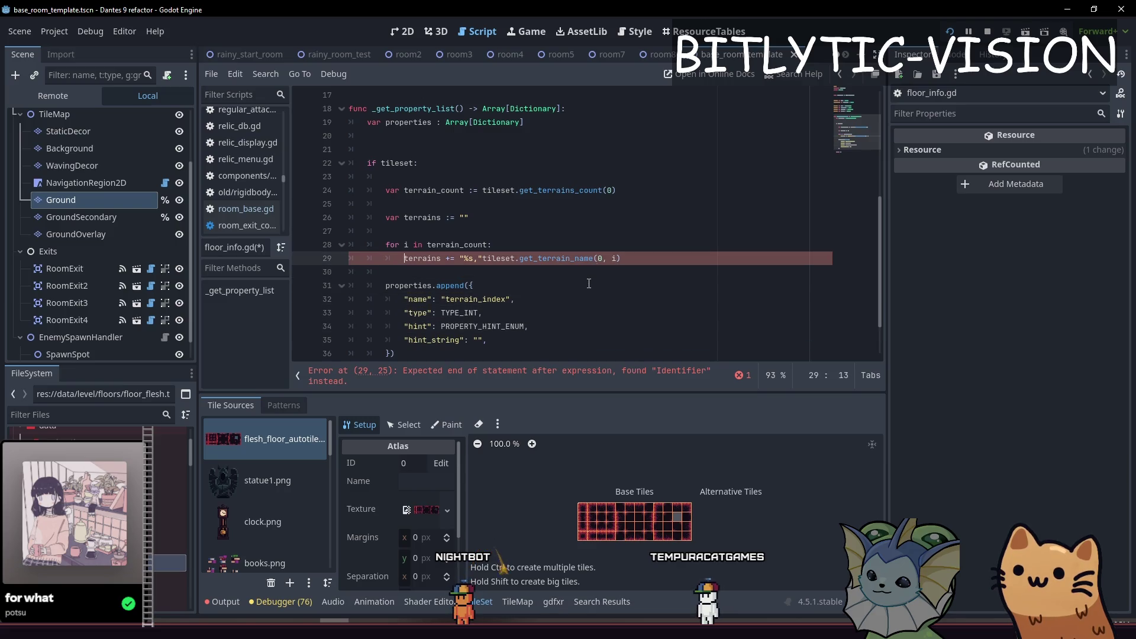
type("% [")
key("End")
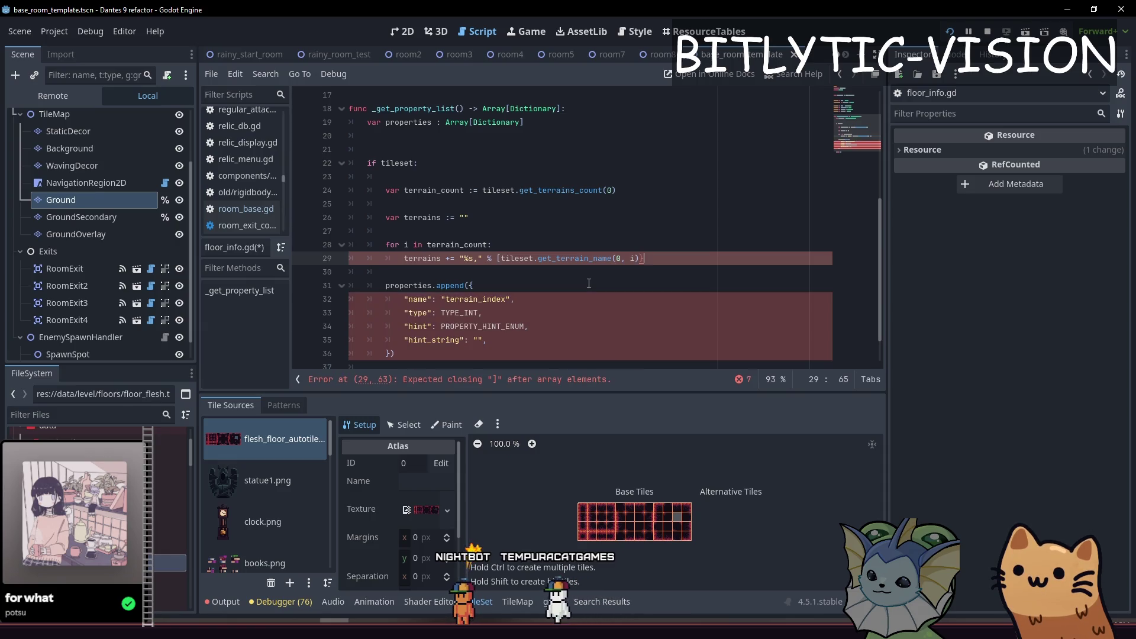
type("]")
- Use terrains as the enum's hint_string and save floor_info.gd
key("Down")
key("Down")
key("Down")
key("Left")
key("BackSpace")
key("BackSpace")
type("terrains")
key("End")
key("ctrl+s")
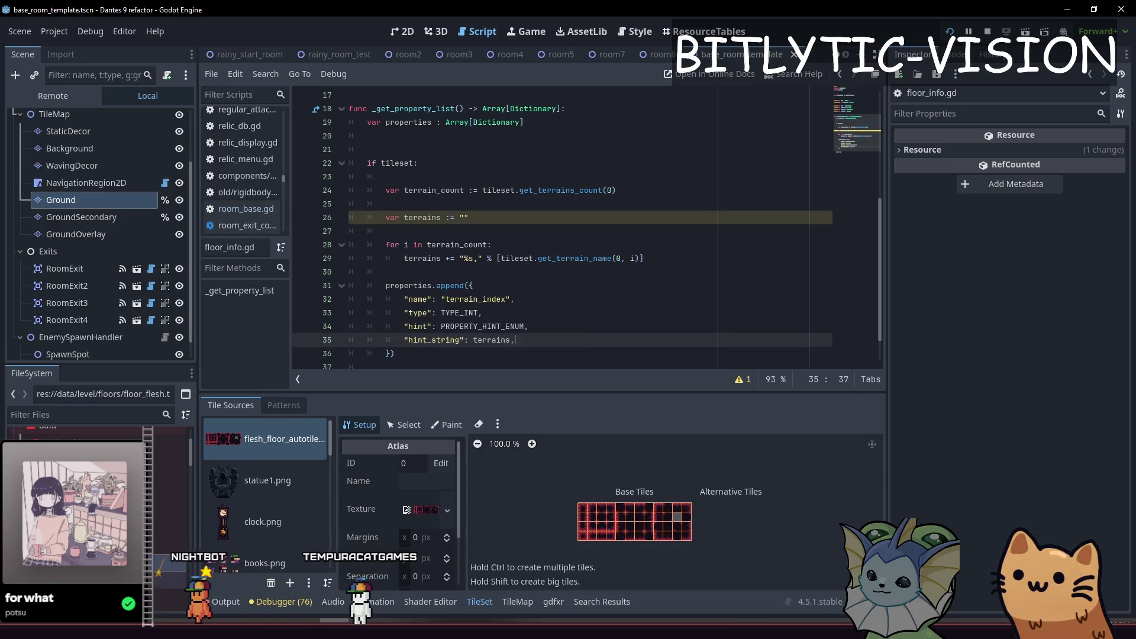
- Assign rainy_area_tileset.tres as the Tileset of floor_rain.tres via Quick Load
left_click(180, 441)
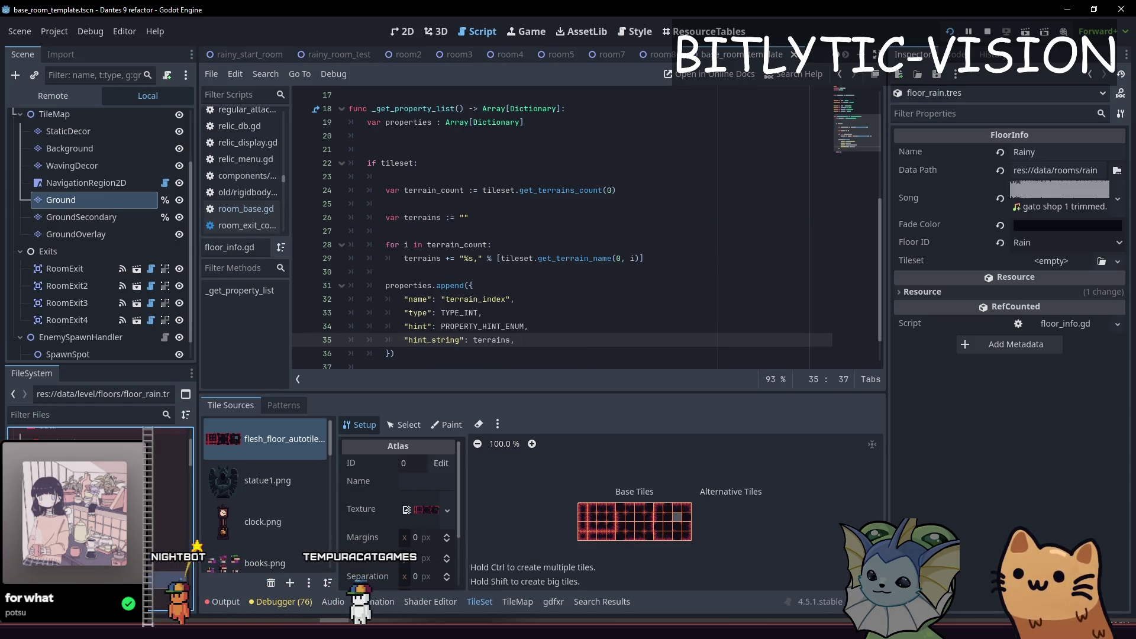
left_click(1067, 262)
left_click(1083, 320)
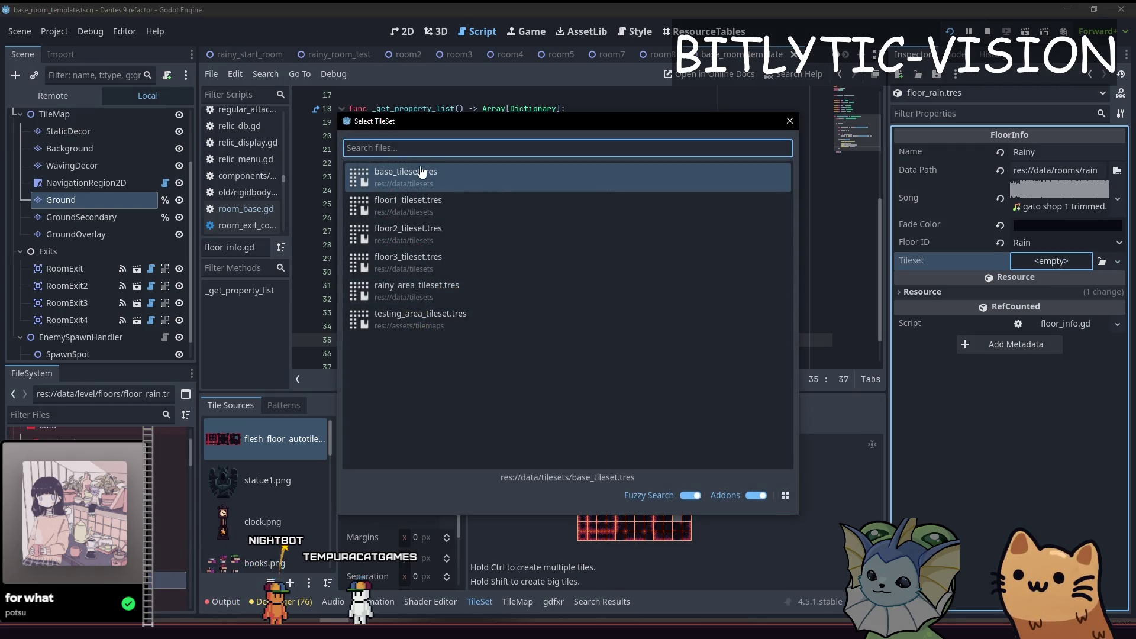
double_click(647, 298)
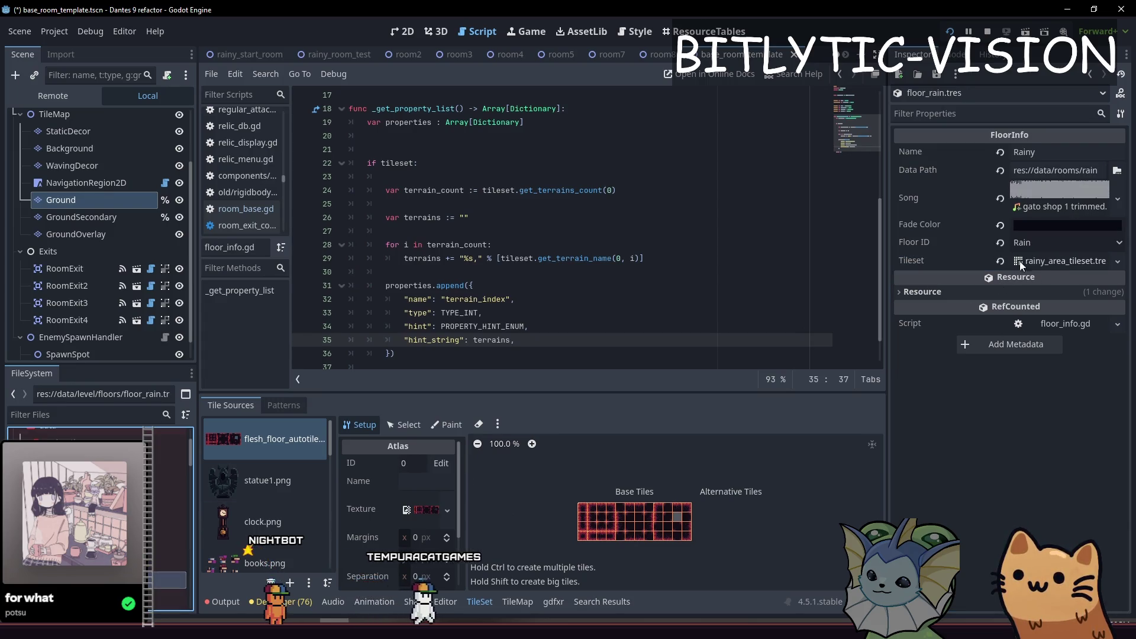
- Change 'return []' to 'return properties', save, and show the Output log
left_click(1048, 258)
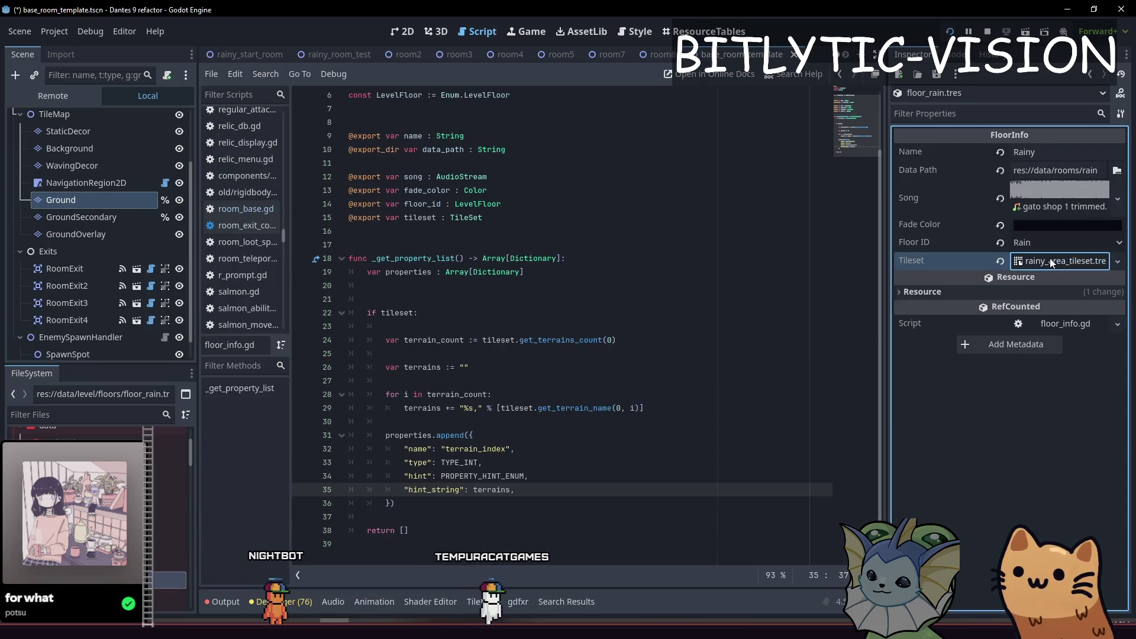
left_click(544, 502)
left_click(495, 530)
key("Left")
type("r")
key("BackSpace")
key("BackSpace")
type("properties")
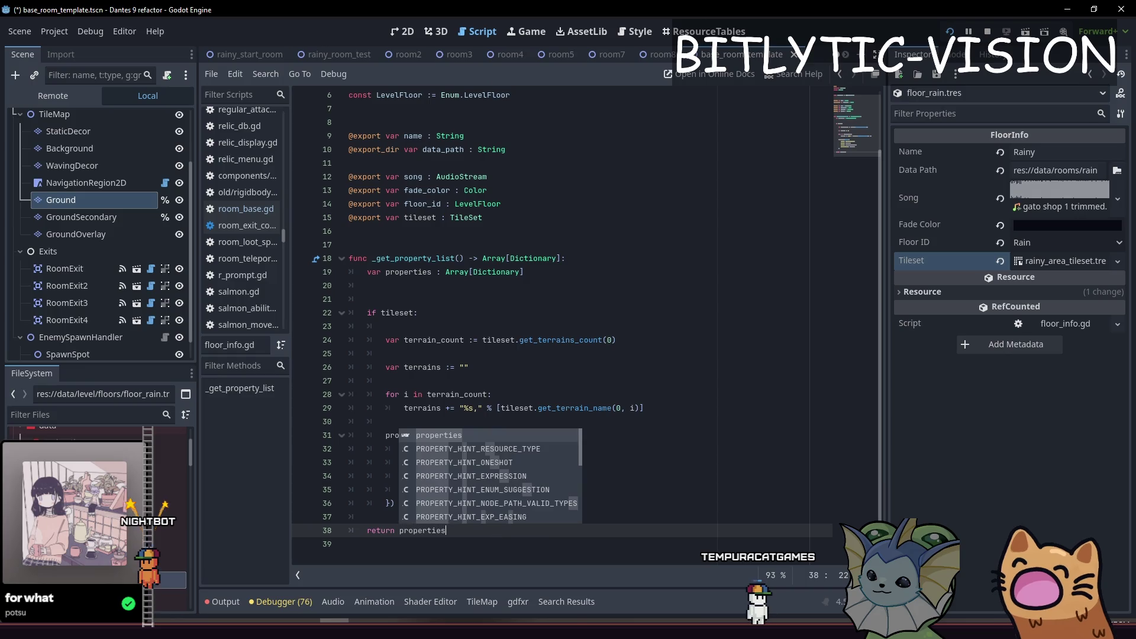
key("ctrl+s")
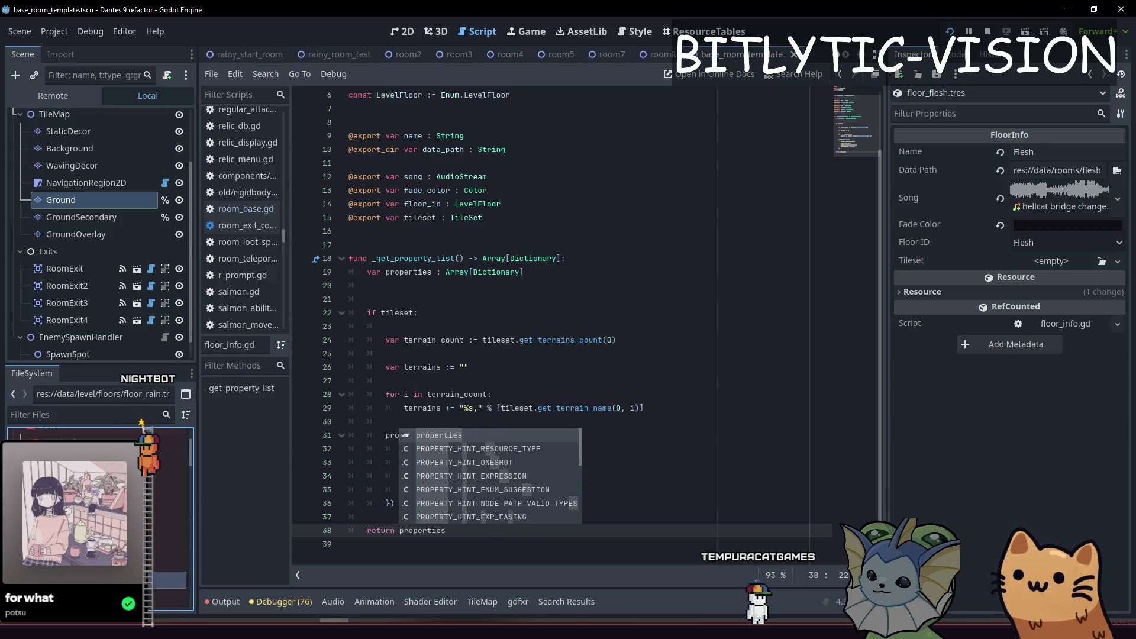
left_click(223, 602)
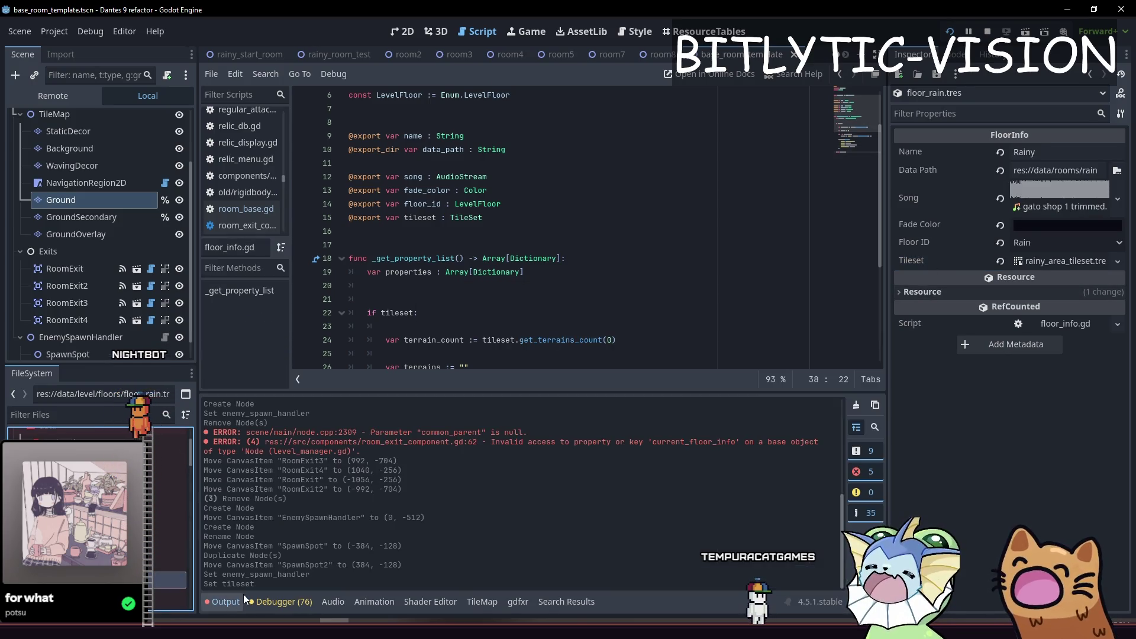
- Insert a print(terrain_count) debug line above the terrain loop and save the script
scroll(550, 237, "down", 4)
left_click(550, 190)
left_click(680, 245)
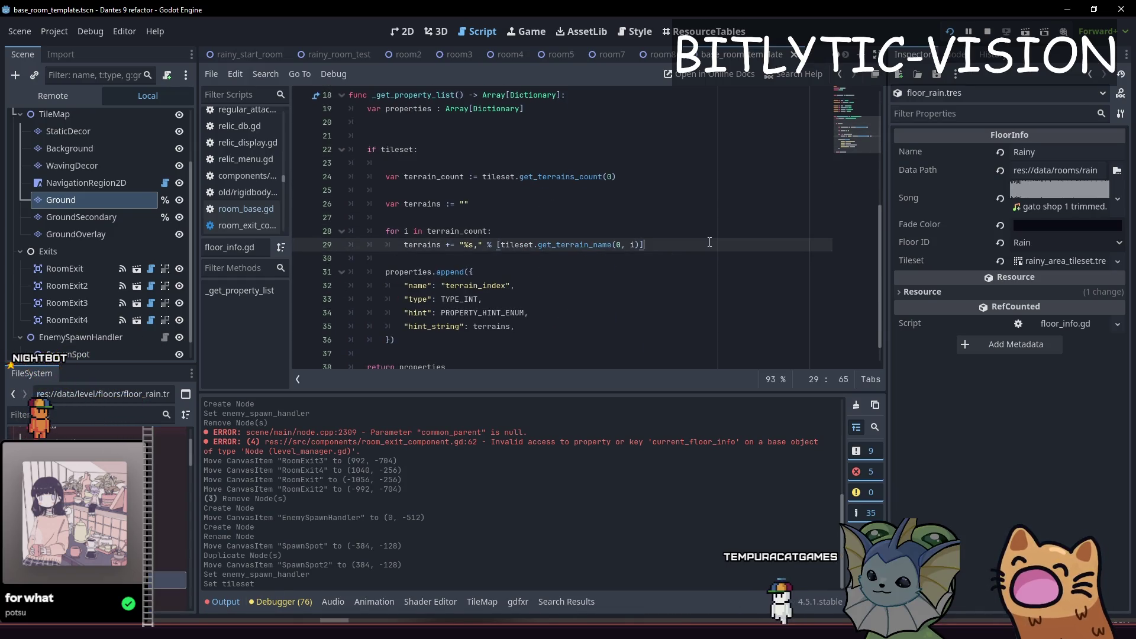
key("Up")
key("Up")
key("Return")
key("Return")
key("Up")
type("Cons")
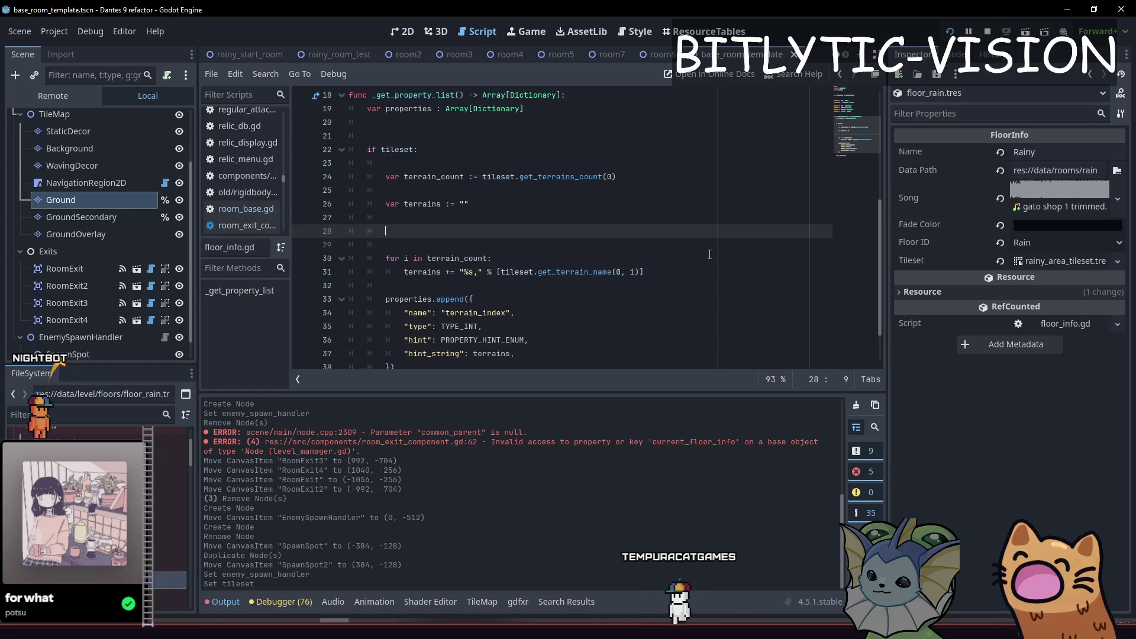
key("BackSpace")
key("BackSpace")
key("BackSpace")
type("print(terrain")
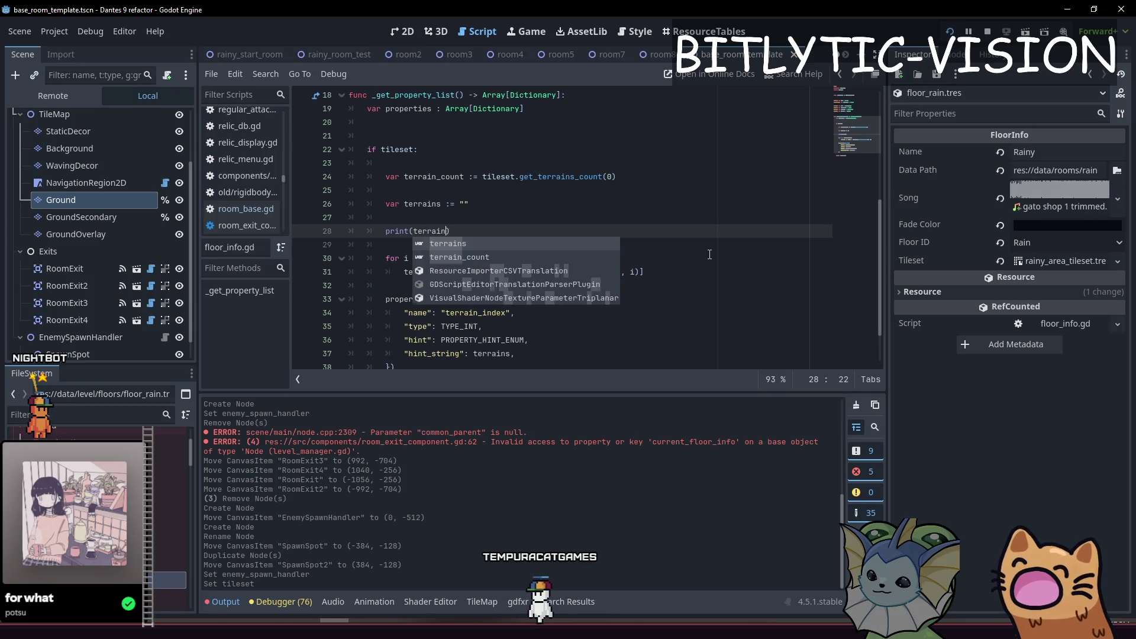
key("Return")
key("ctrl+s")
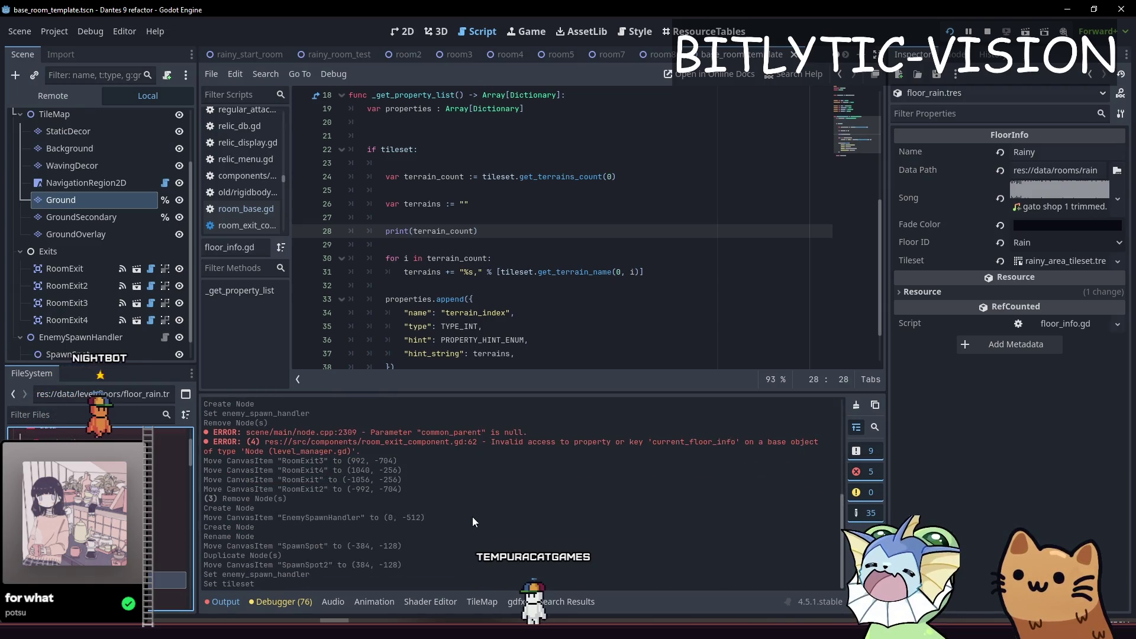
- Delete the print(terrain_count) line again and run the project with F5
left_click(546, 235)
key("shift+Home")
key("BackSpace")
key("BackSpace")
key("BackSpace")
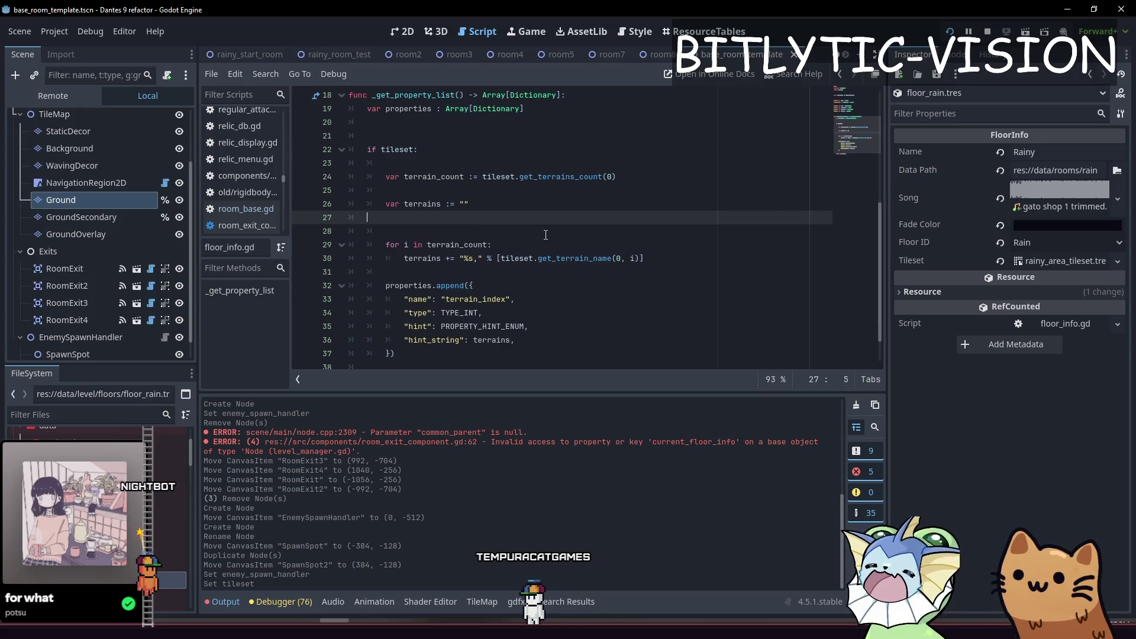
scroll(546, 235, "up", 4)
key("Up")
key("Up")
key("Up")
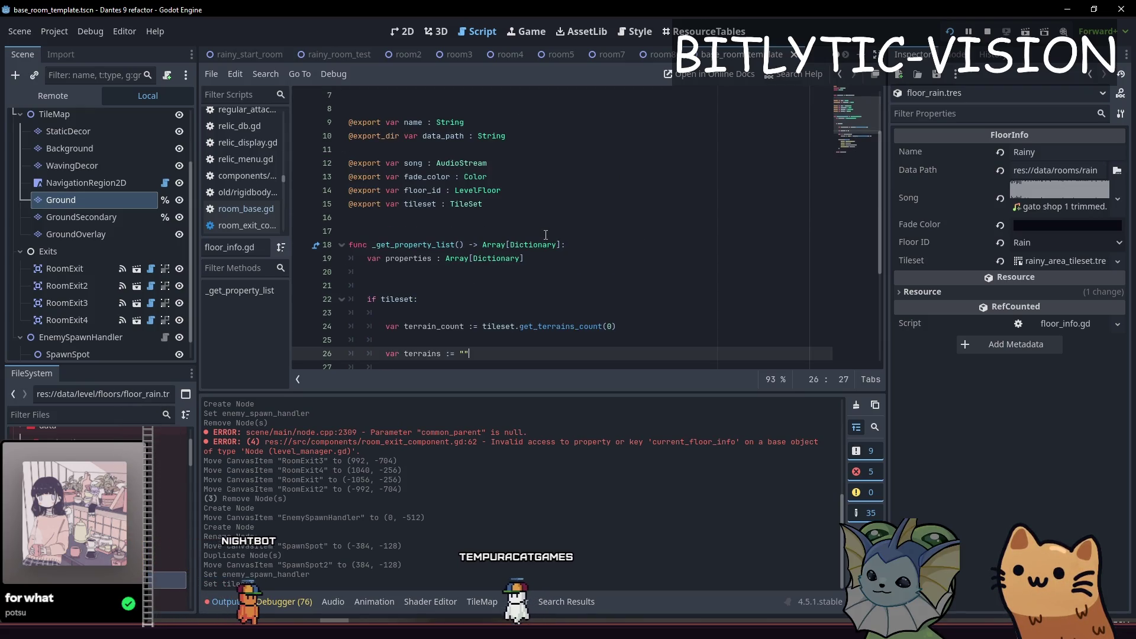
key("Up")
key("Up")
key("Up")
key("F5")
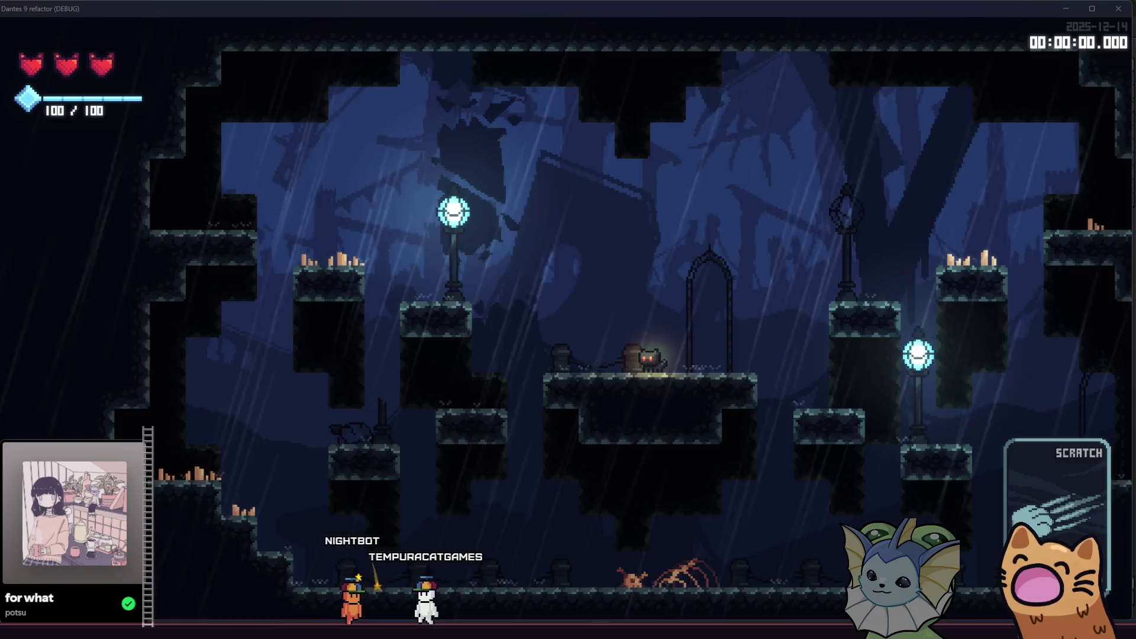
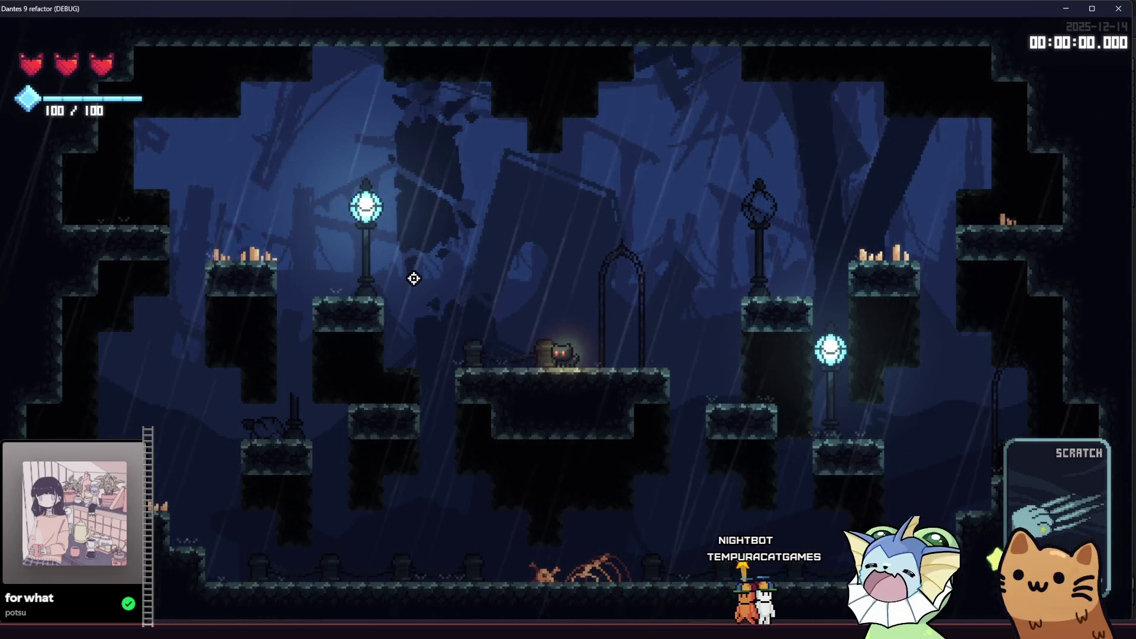
- Play-test the rainy level with a scratch attack, then close the debug game window
left_click(654, 300)
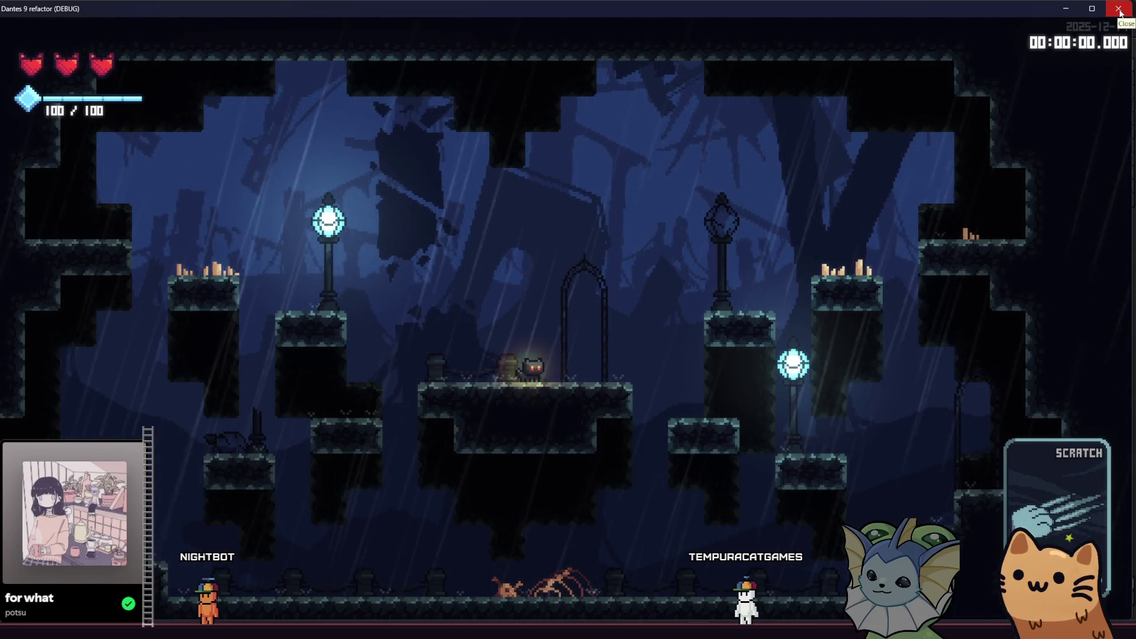
left_click(1119, 9)
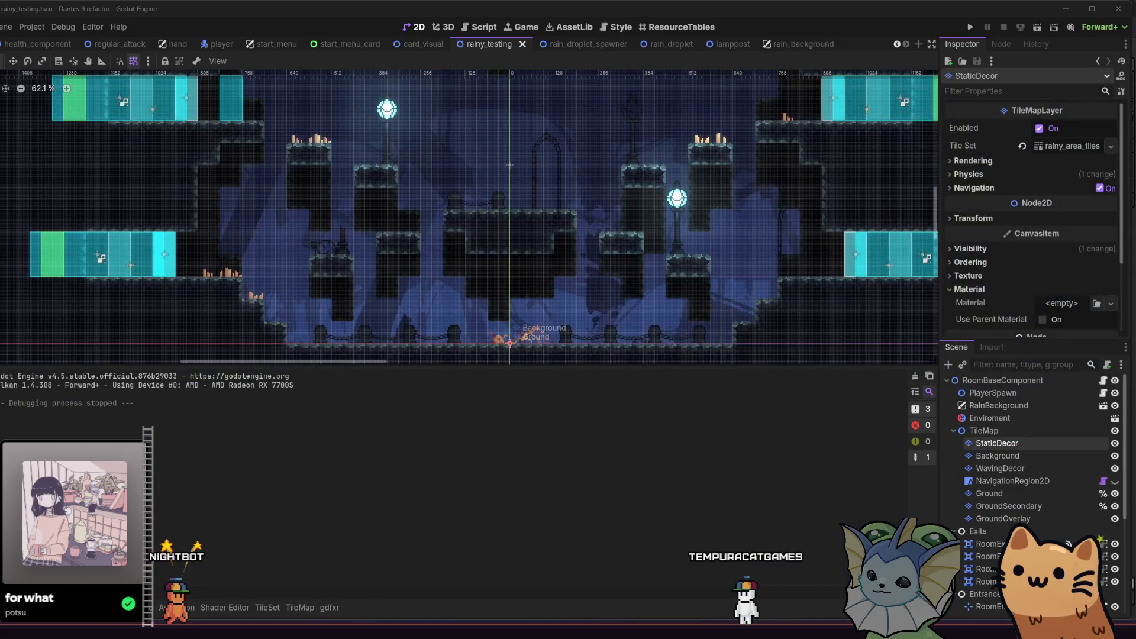
- Fill the banner outline with dark maroon, undoing the fill that flooded the canvas
key("alt+Tab")
key("ctrl+d")
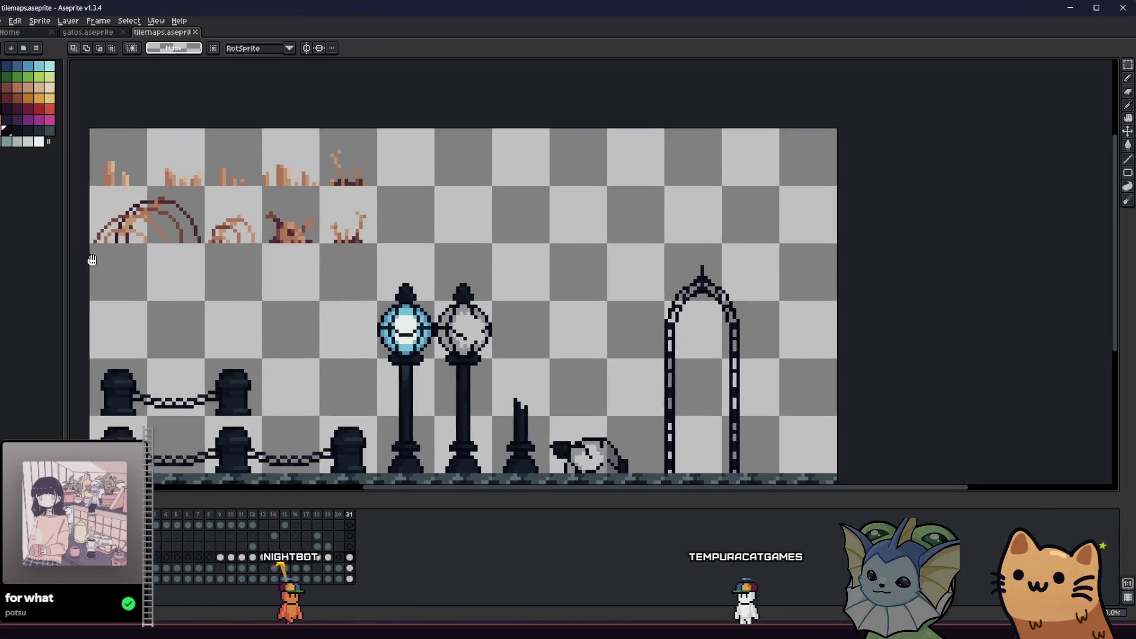
left_click(18, 109)
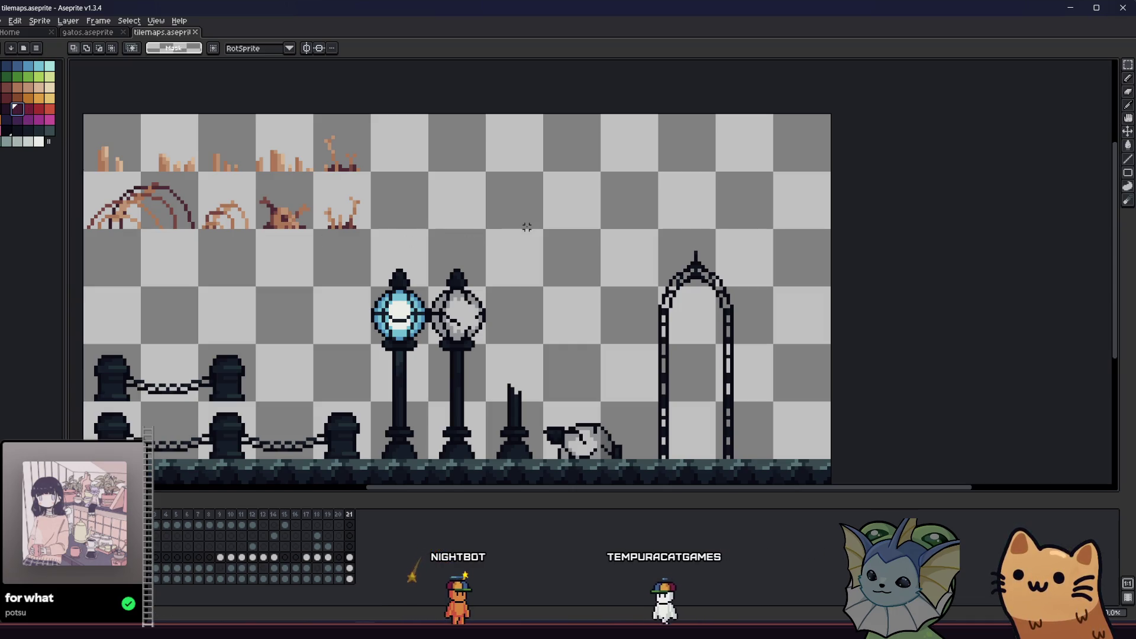
key("b")
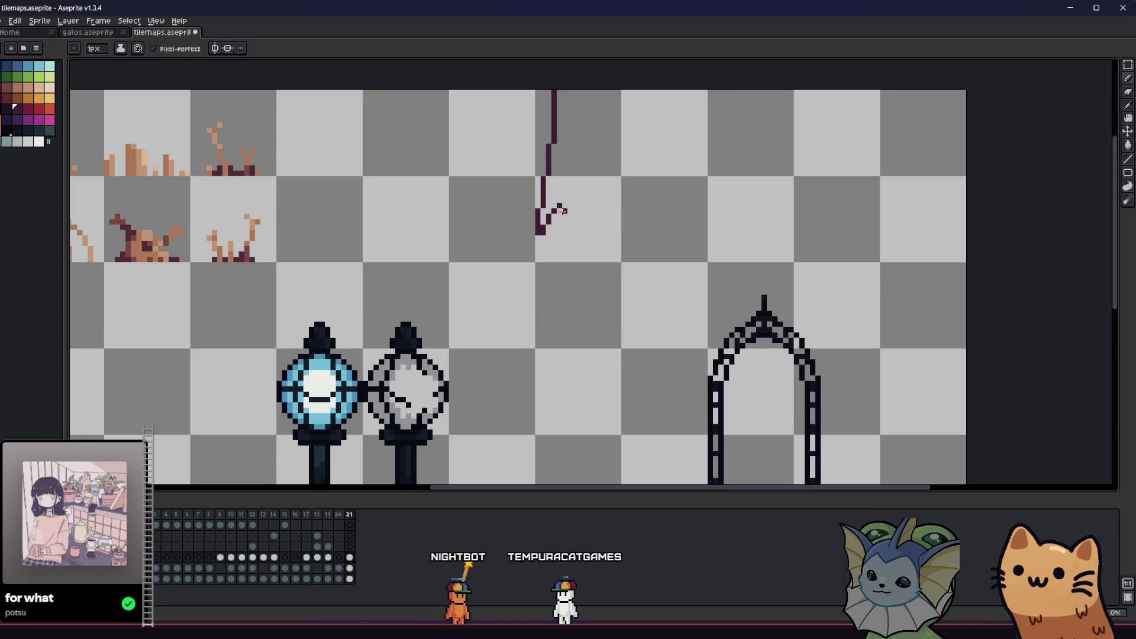
key("g")
left_click(545, 187)
key("ctrl+z")
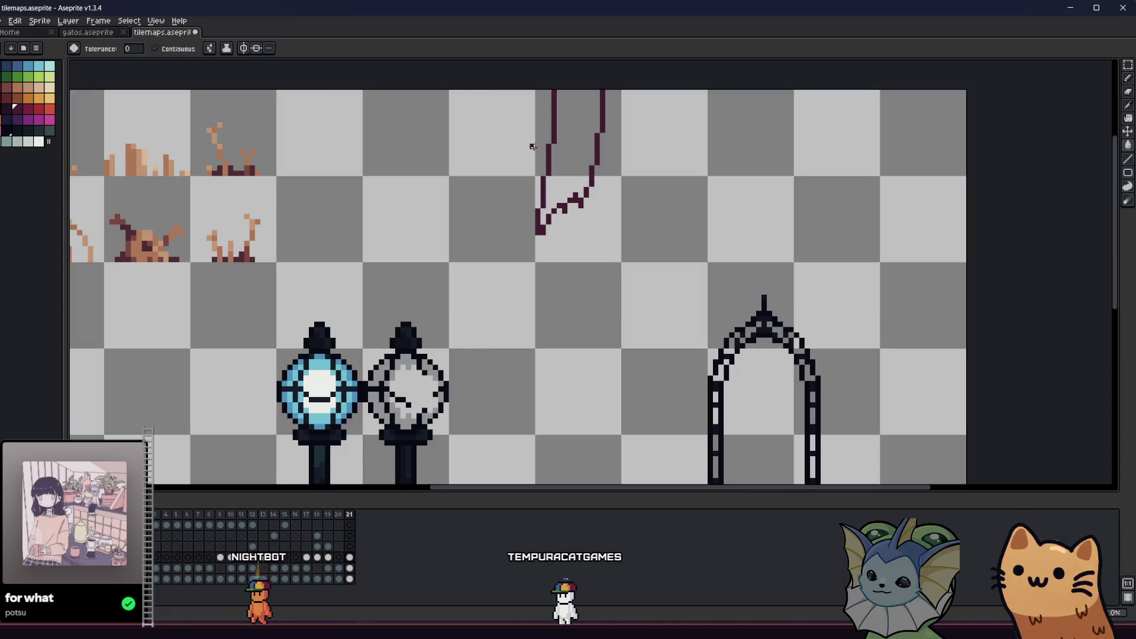
left_click(545, 211)
scroll(528, 256, "down", 4)
scroll(528, 255, "up", 3)
- Add maroon drip pixels just below the banner, undoing the stray ones
key("b")
scroll(525, 272, "up", 3)
left_click(513, 314)
key("v")
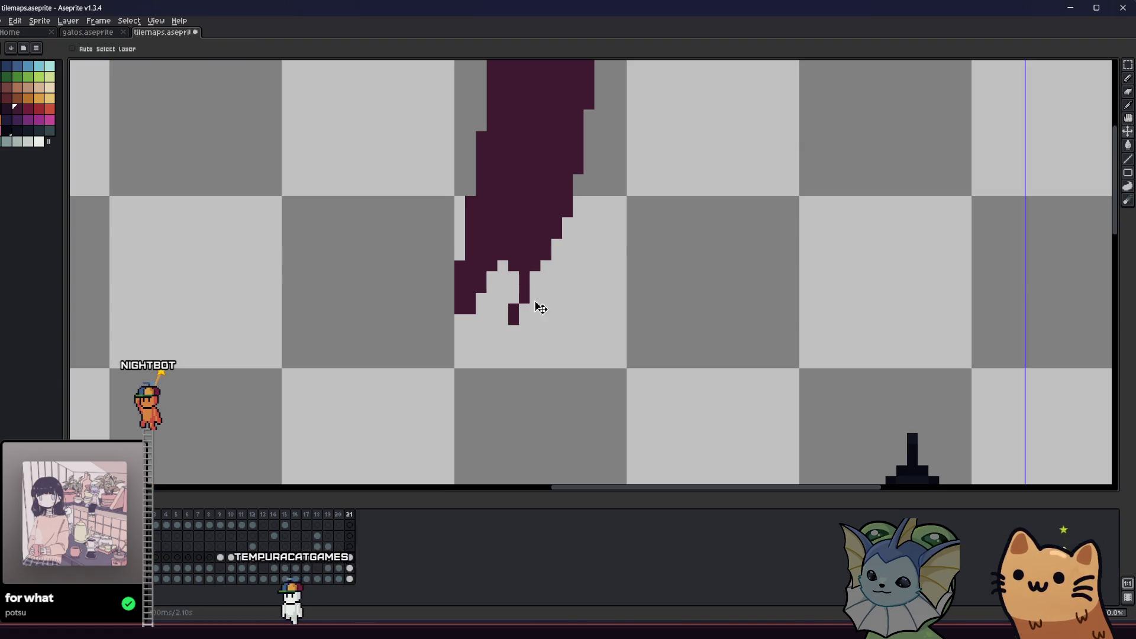
key("ctrl+z")
key("ctrl+z")
key("ctrl+z")
key("b")
scroll(507, 313, "down", 1)
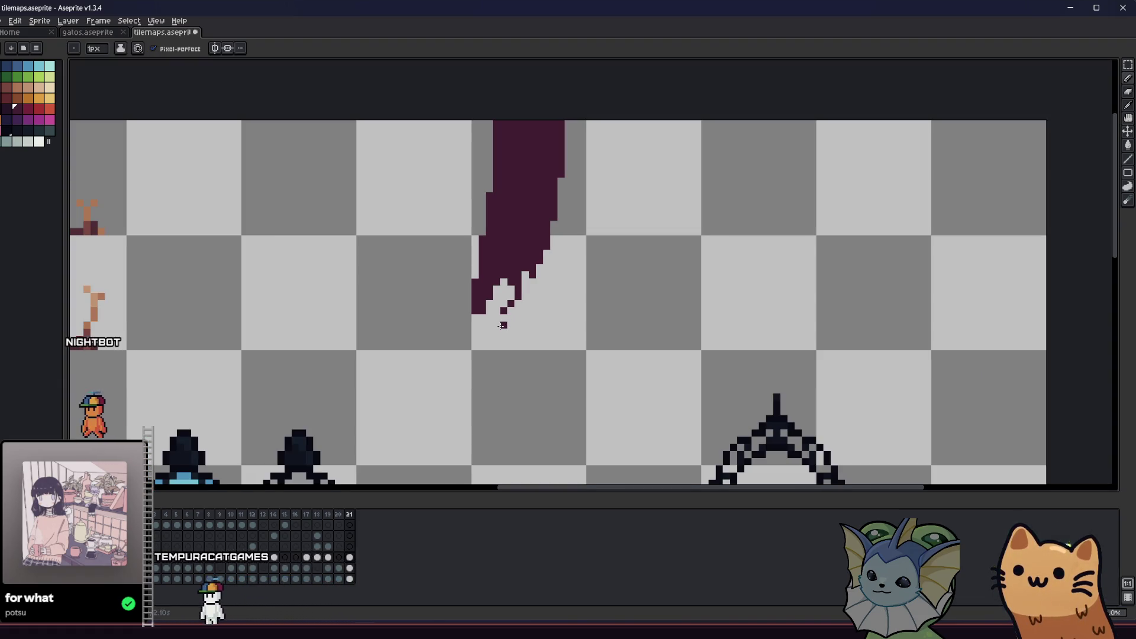
left_click(503, 325)
scroll(504, 325, "up", 1)
key("v")
scroll(505, 406, "down", 2)
scroll(505, 406, "down", 3)
key("b")
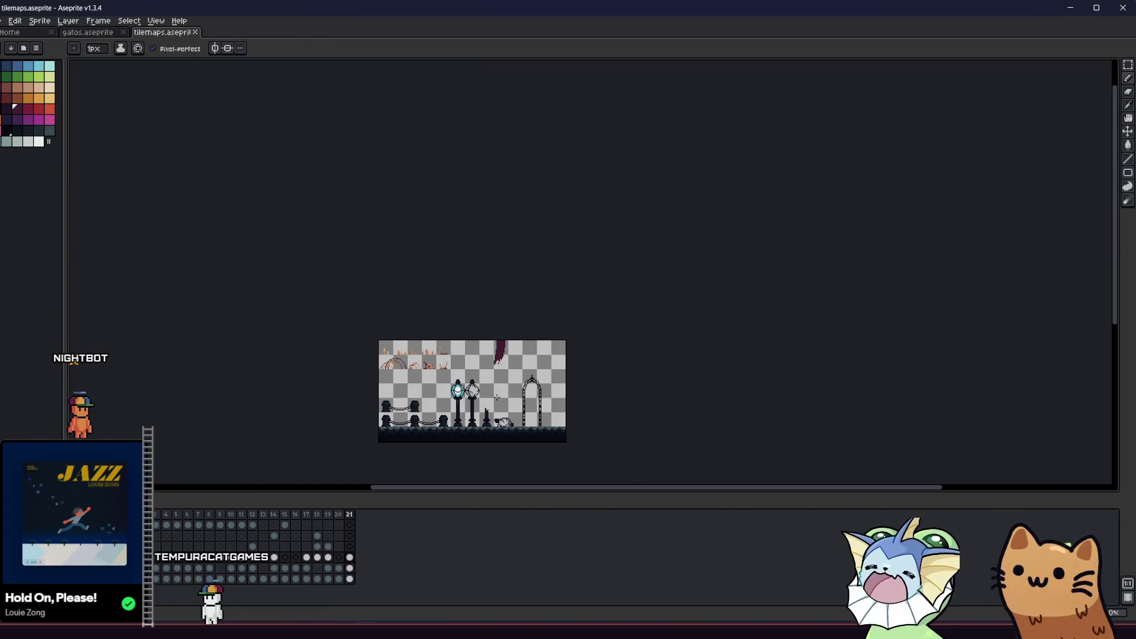
scroll(490, 382, "up", 5)
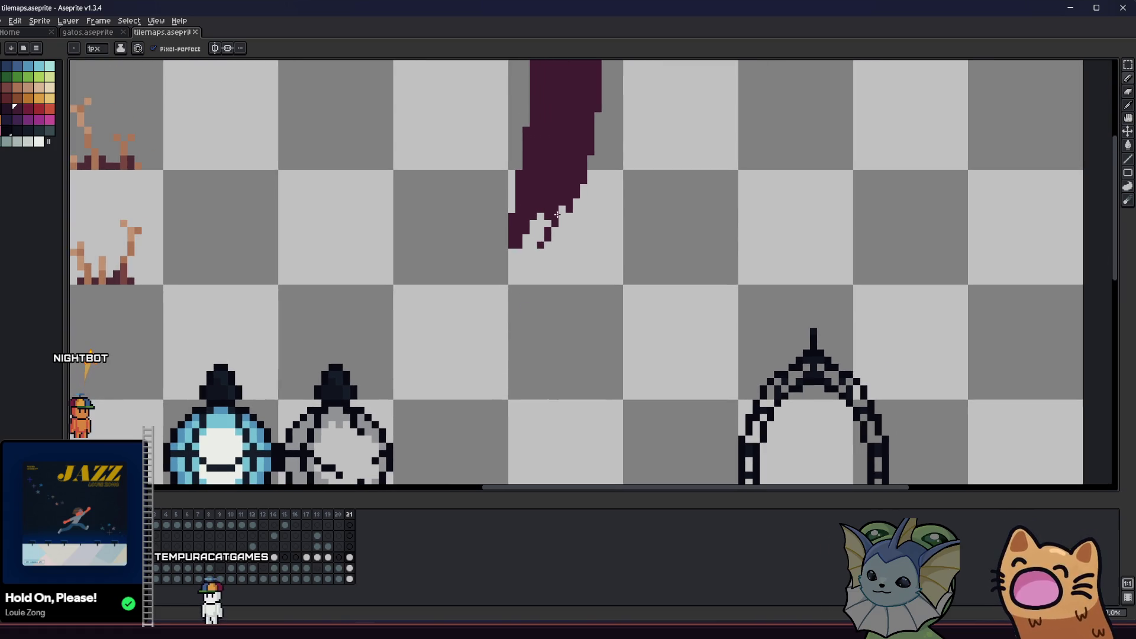
- Erase excess drip pixels and paint two more drips under the banner
key("e")
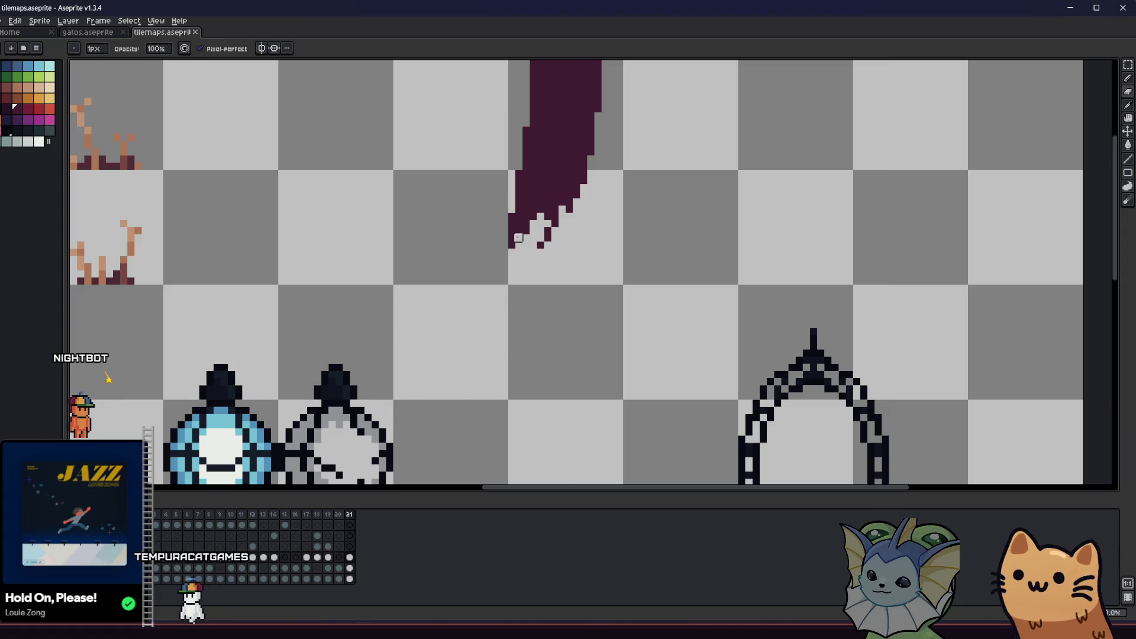
left_click_drag(525, 223, 509, 235)
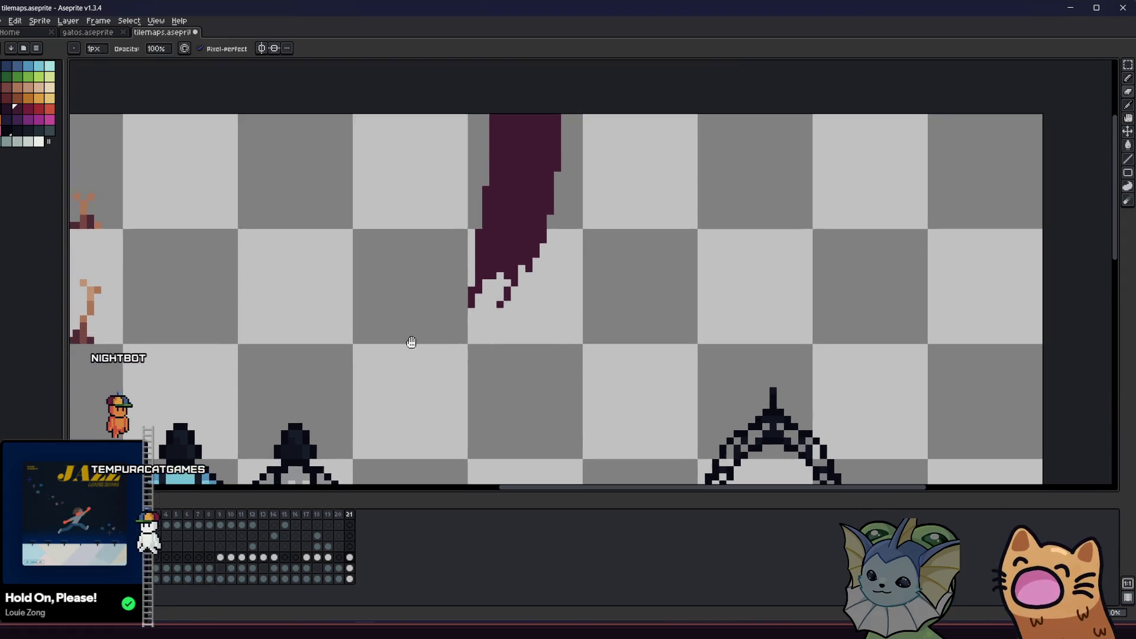
scroll(409, 343, "down", 3)
scroll(465, 294, "up", 5)
key("b")
scroll(465, 294, "up", 3)
left_click_drag(602, 228, 595, 300)
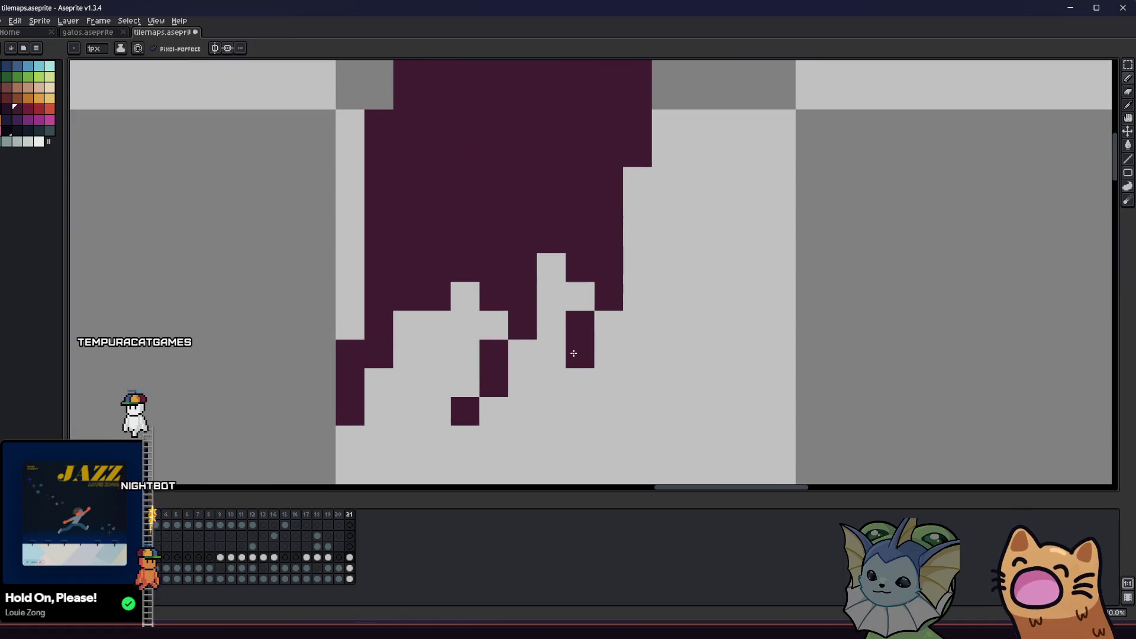
scroll(637, 183, "down", 5)
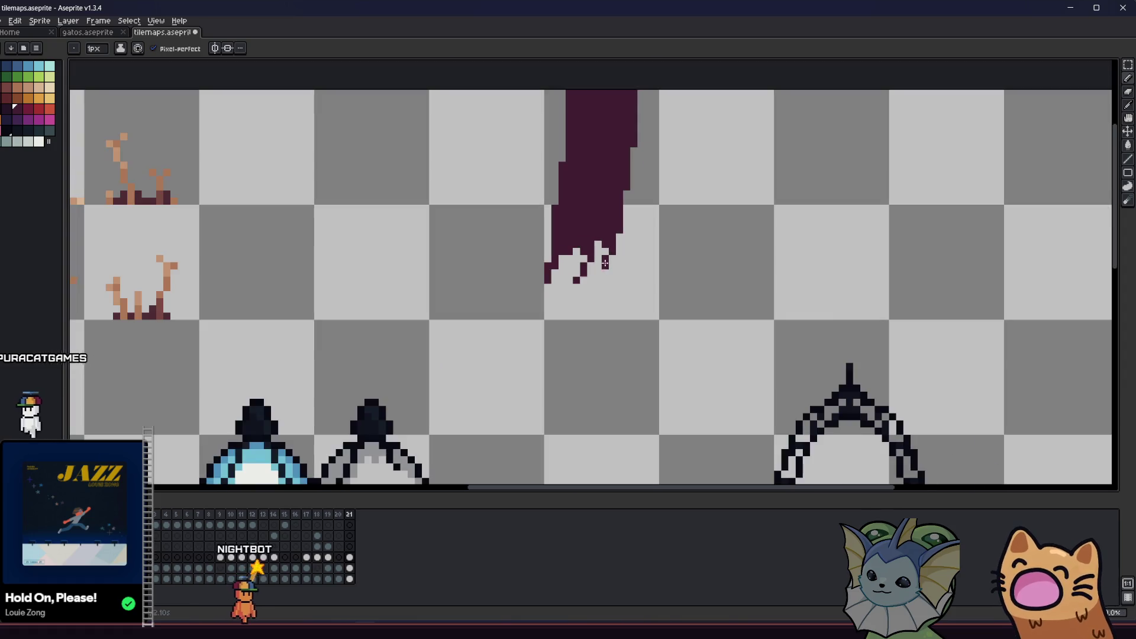
scroll(553, 296, "down", 3)
scroll(504, 317, "up", 5)
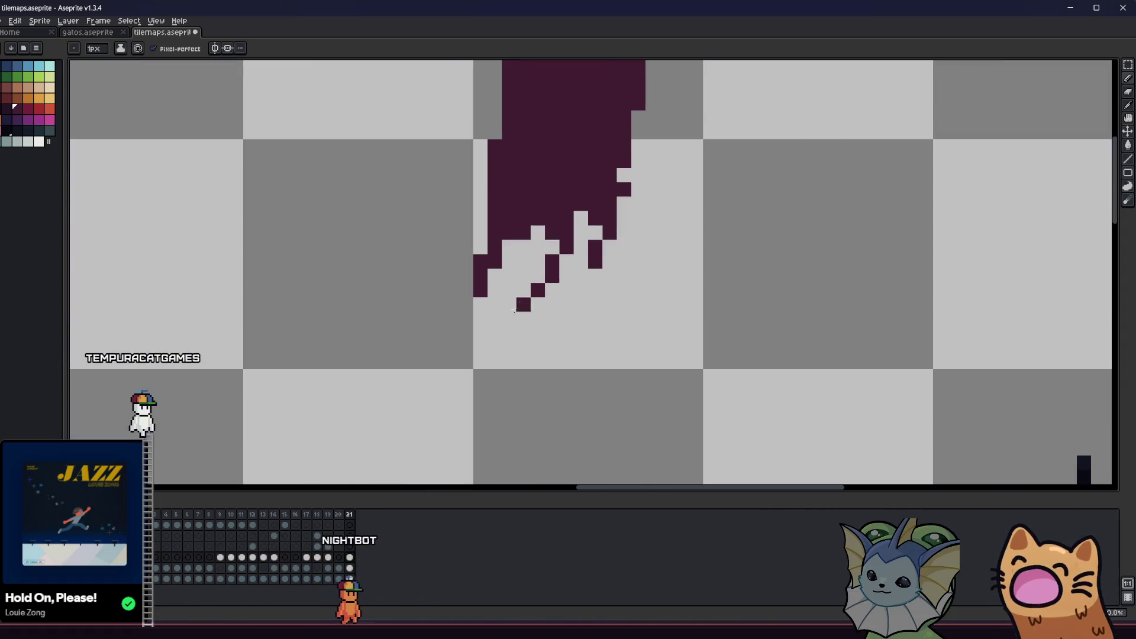
- Replace the two new drips with a single drip pixel under the banner
key("ctrl+z")
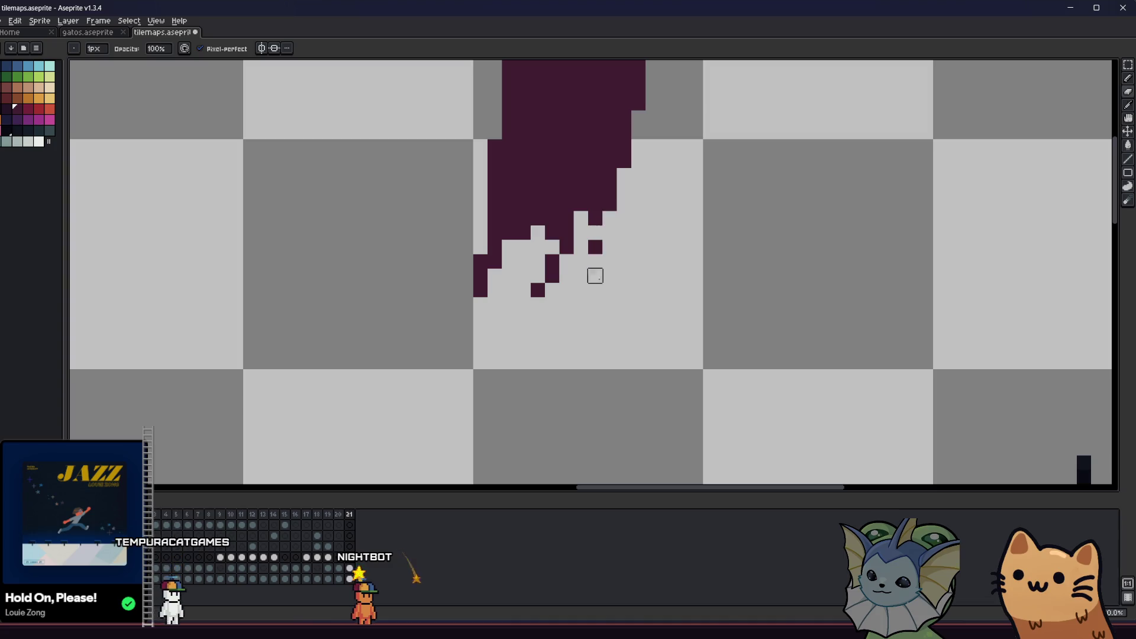
left_click(595, 232)
scroll(592, 248, "down", 2)
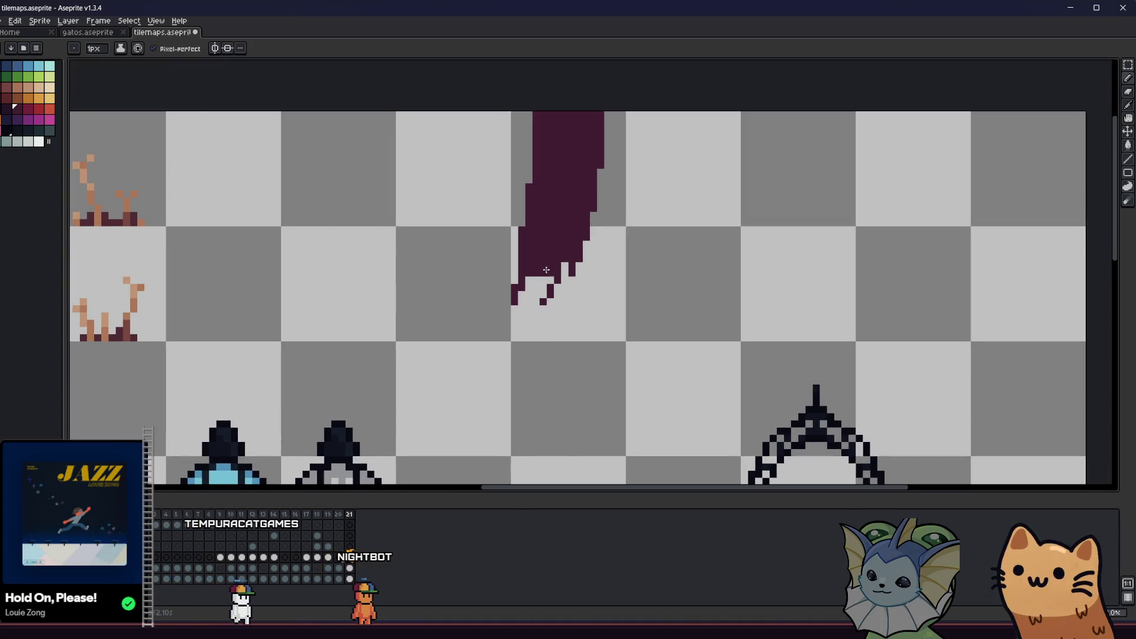
scroll(535, 259, "up", 3)
scroll(502, 385, "down", 3)
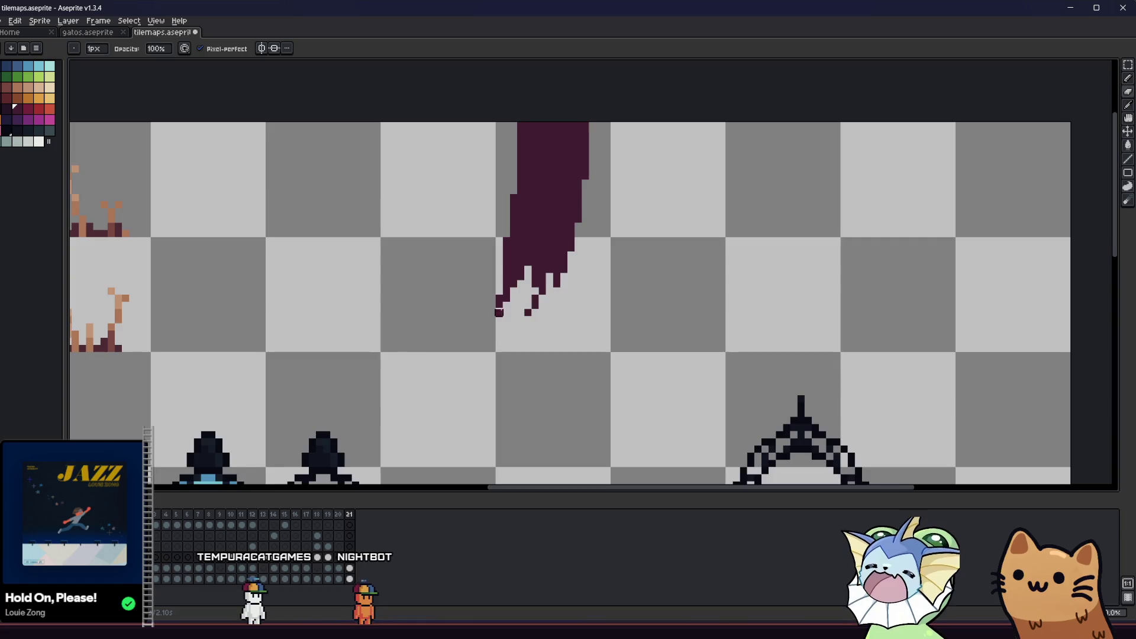
key("v")
scroll(501, 385, "down", 2)
scroll(480, 339, "up", 2)
key("b")
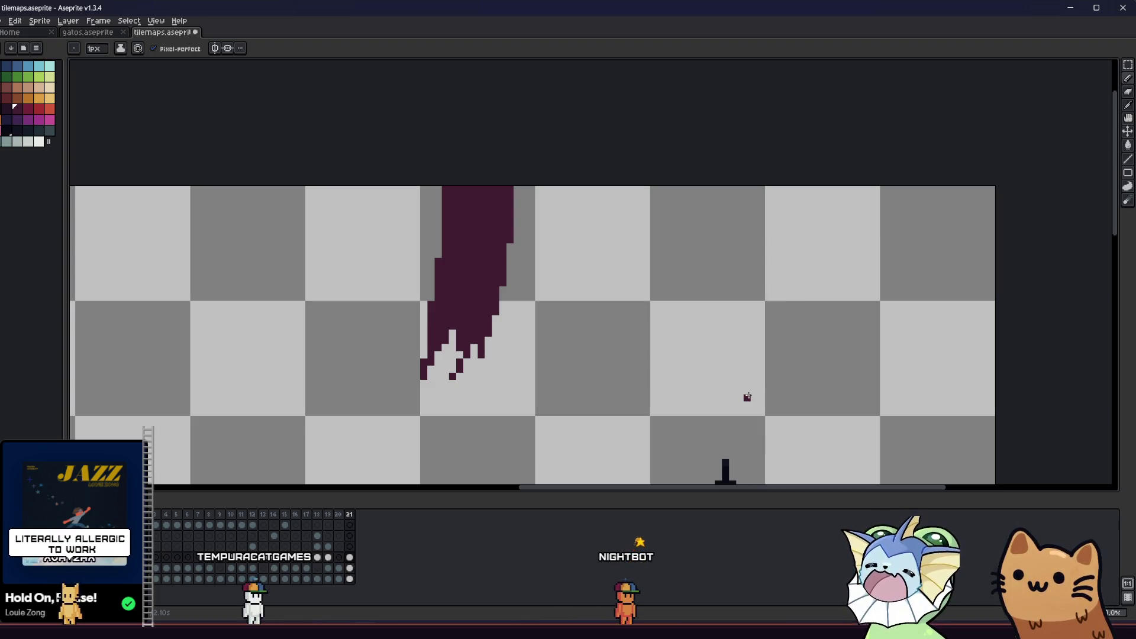
- Quick-load floor1_tileset.tres as the floor's tileset, keeping terrain red_brick
left_click(28, 111)
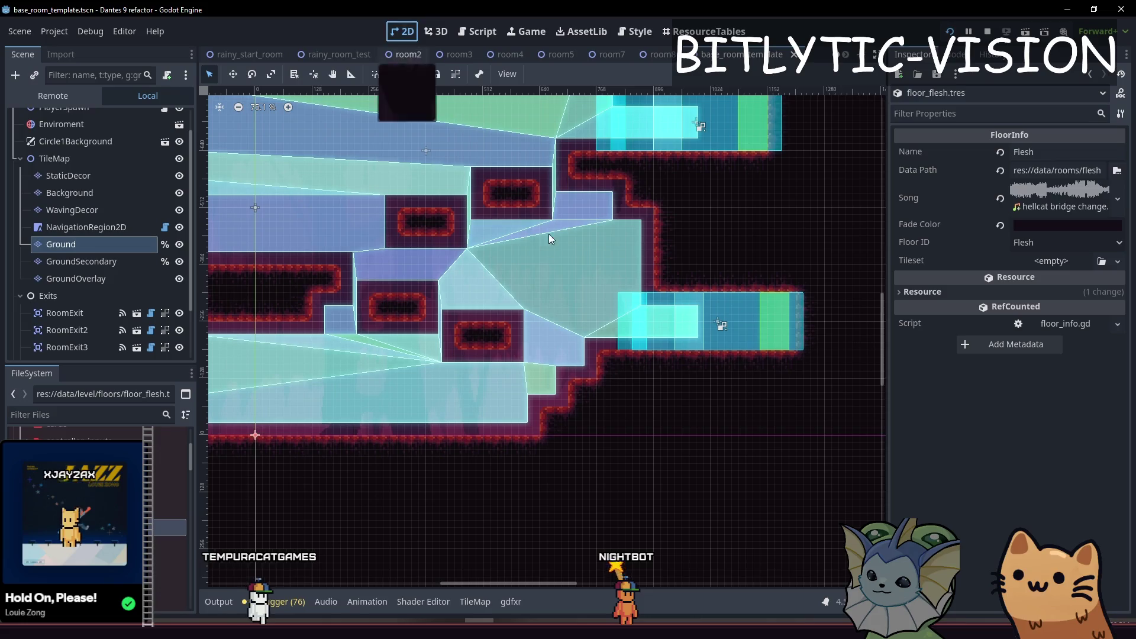
left_click(1054, 262)
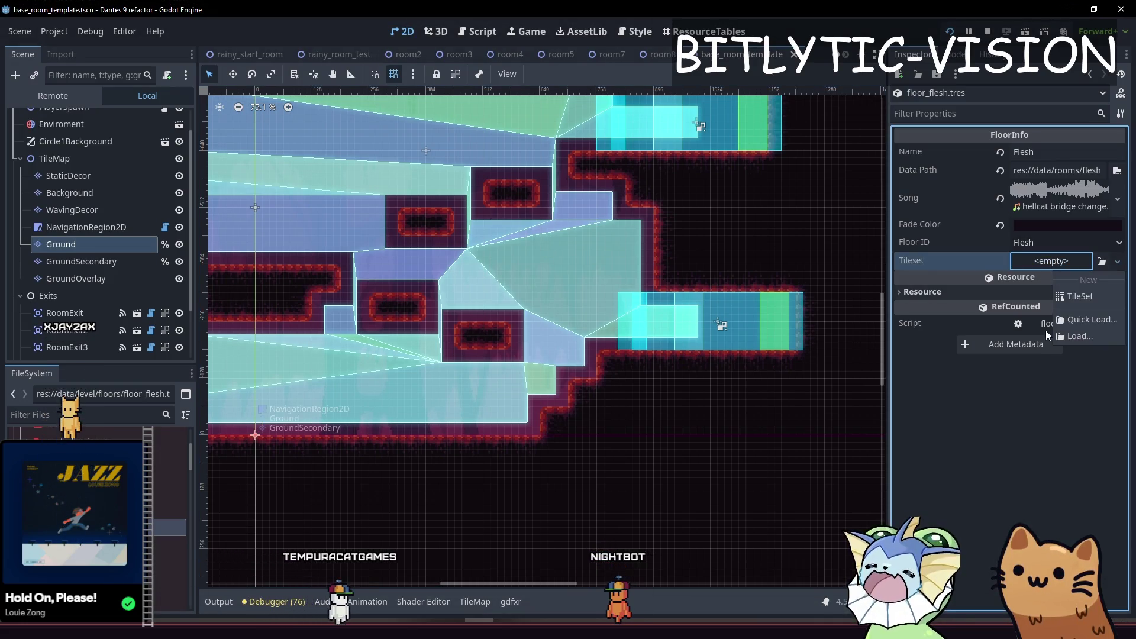
left_click(1073, 320)
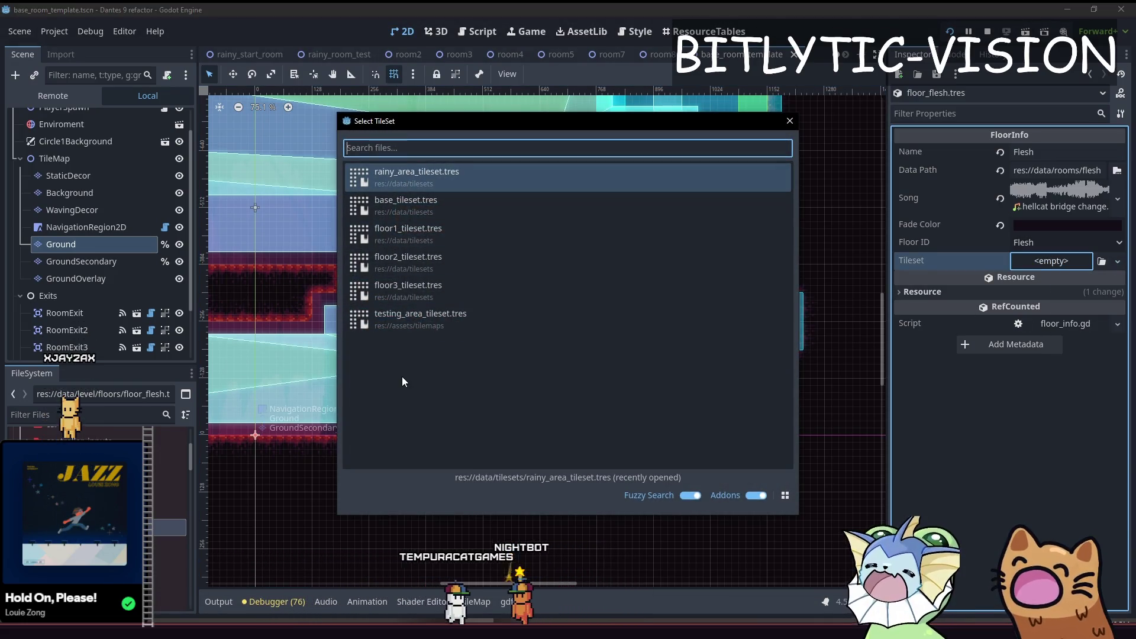
double_click(407, 231)
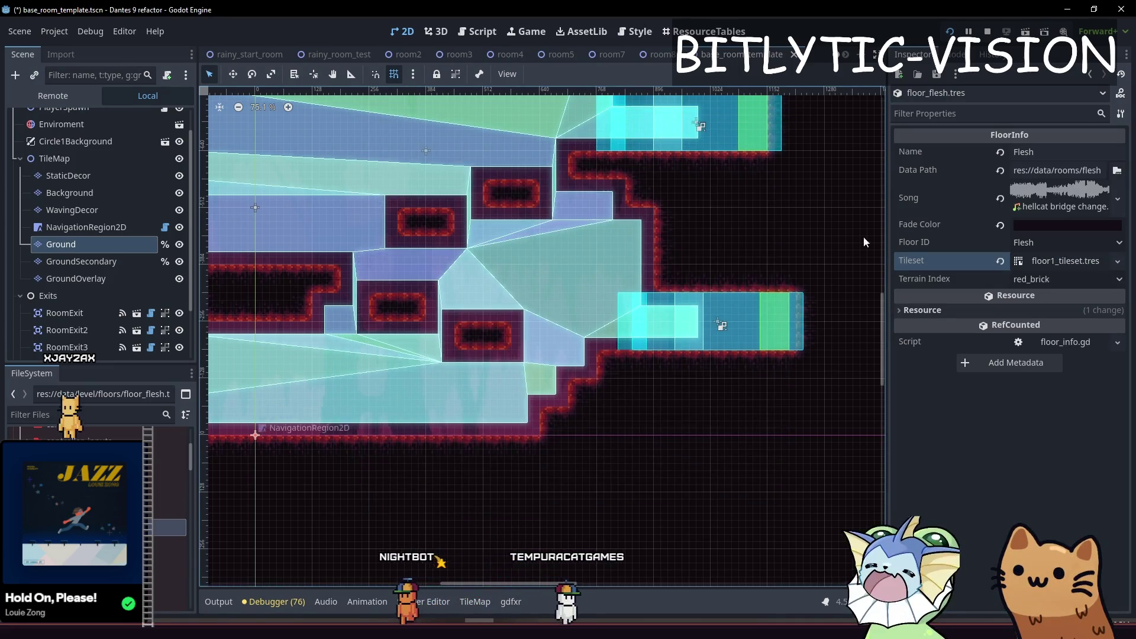
left_click(1074, 280)
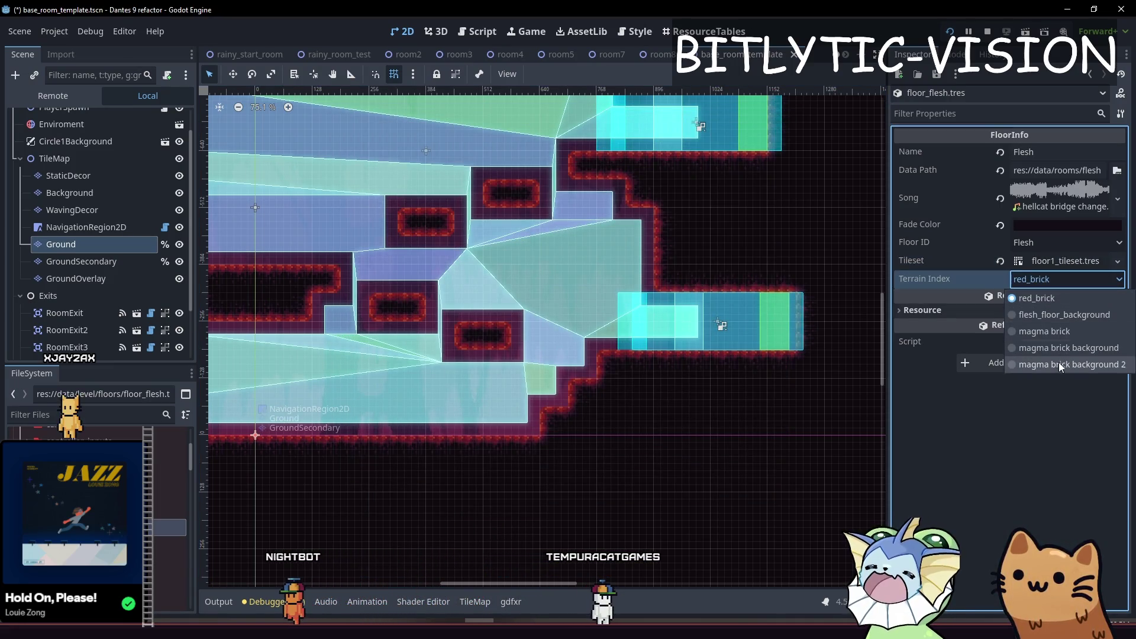
left_click(1054, 283)
left_click(1054, 282)
left_click(1054, 281)
left_click(1054, 282)
left_click(1054, 281)
left_click(1054, 282)
left_click(1054, 281)
- Reassign floor1_tileset.tres, try flesh_floor_background, settle on red_brick terrain, and save the scene
left_click(1000, 261)
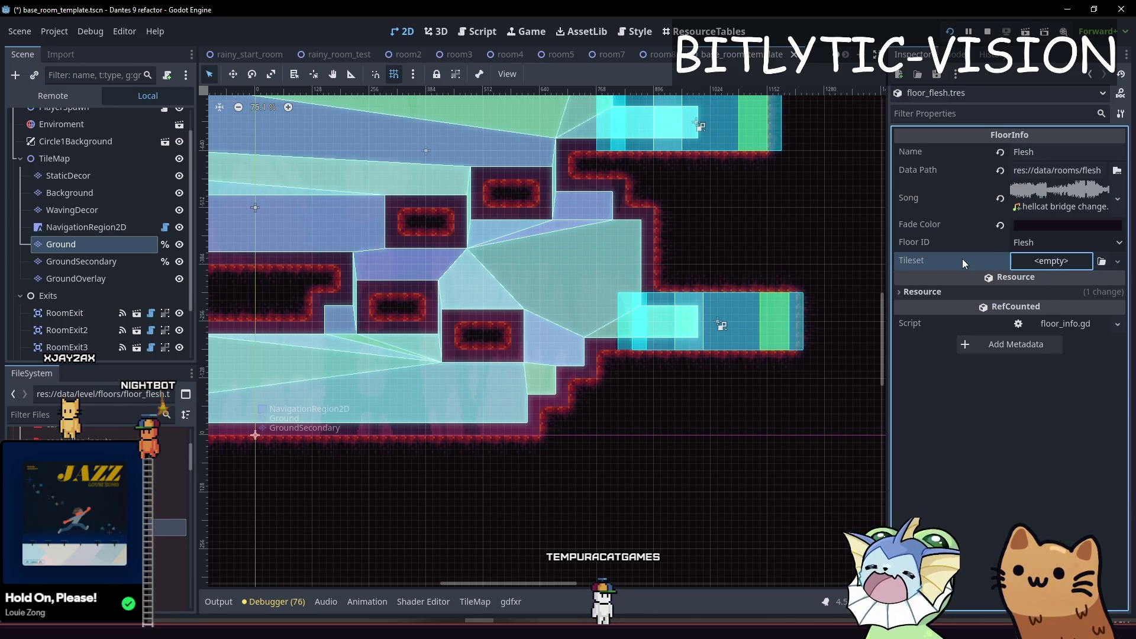
left_click(1118, 261)
left_click(1083, 308)
double_click(414, 171)
left_click(1078, 282)
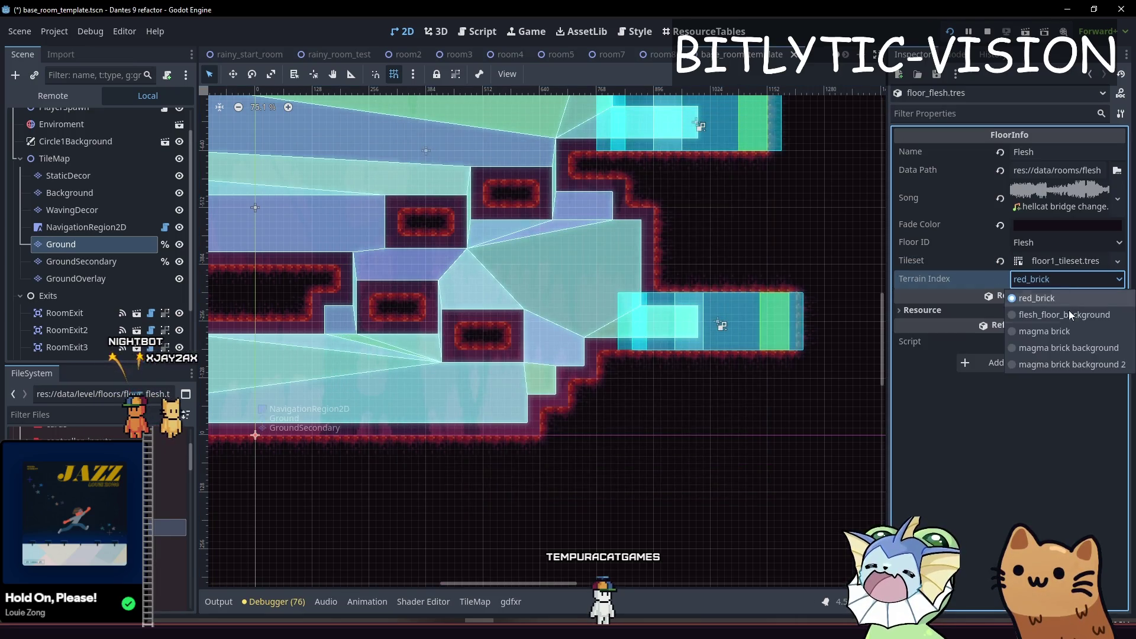
left_click(1064, 317)
left_click(1049, 278)
left_click(1052, 286)
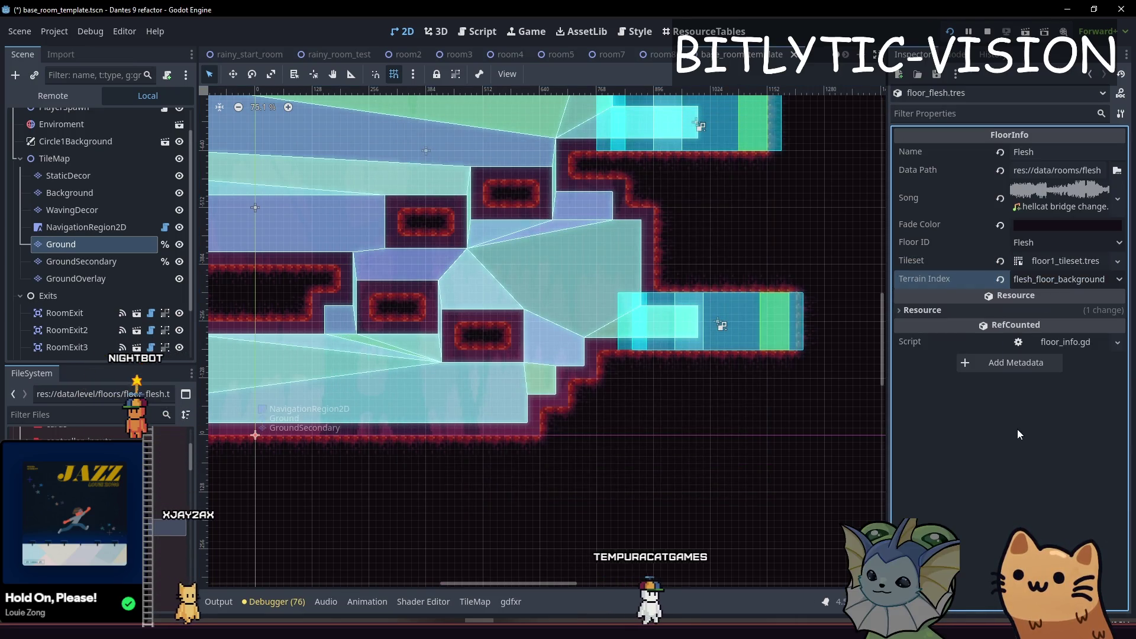
left_click(1034, 282)
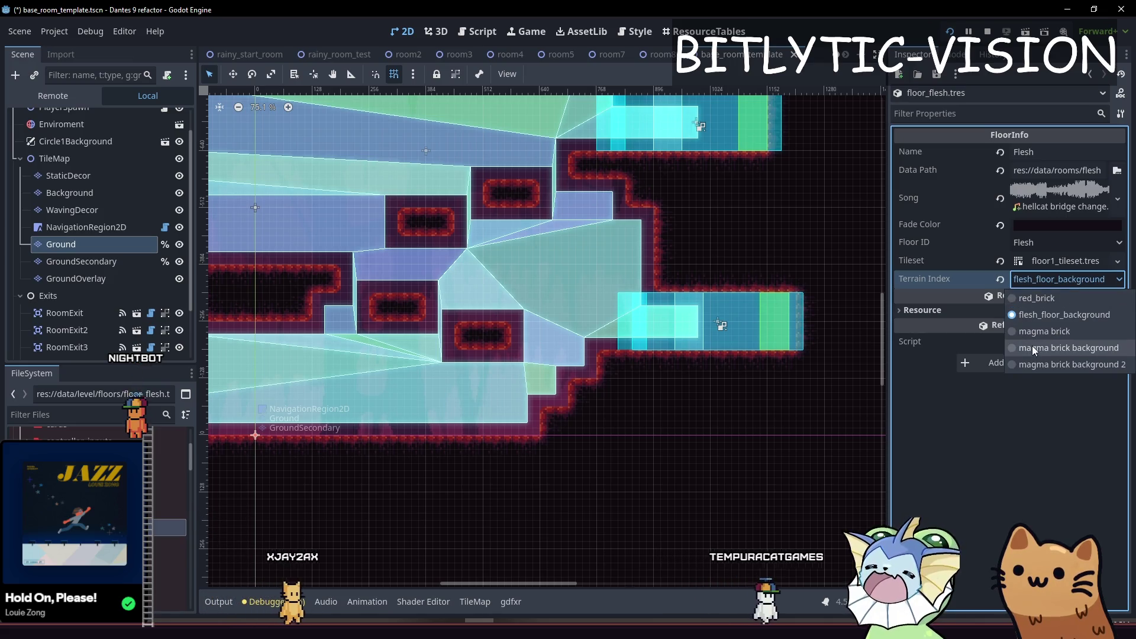
left_click(1040, 316)
left_click(1053, 280)
left_click(1045, 299)
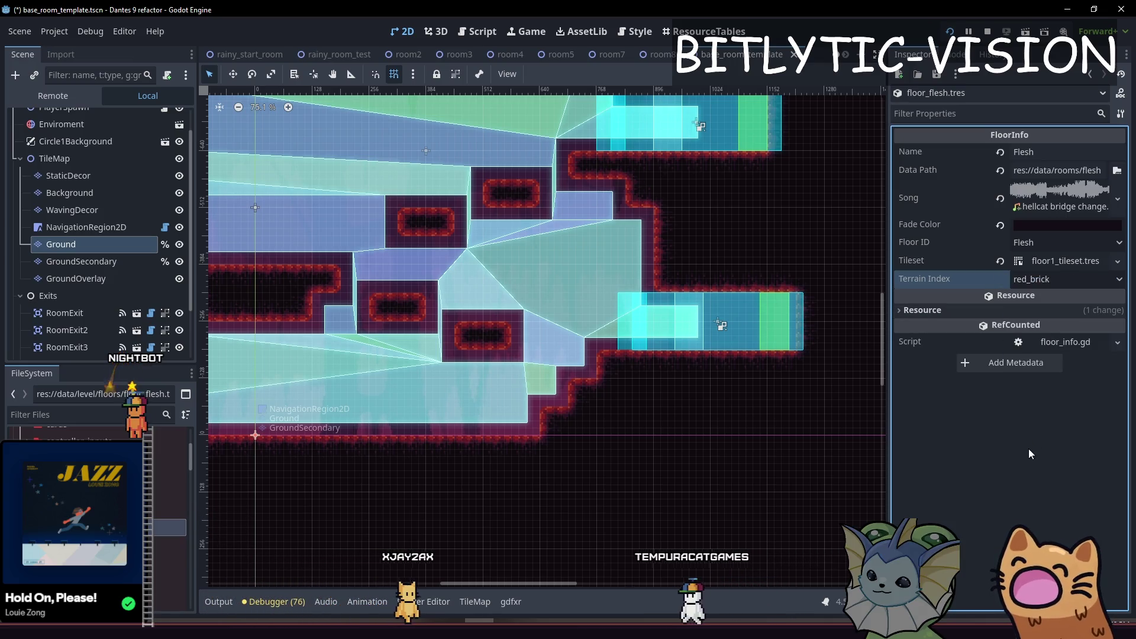
key("ctrl+s")
- Open level_manager.gd via Quick Open, skim it from top to bottom, then return to Aseprite
key("shift+alt+o")
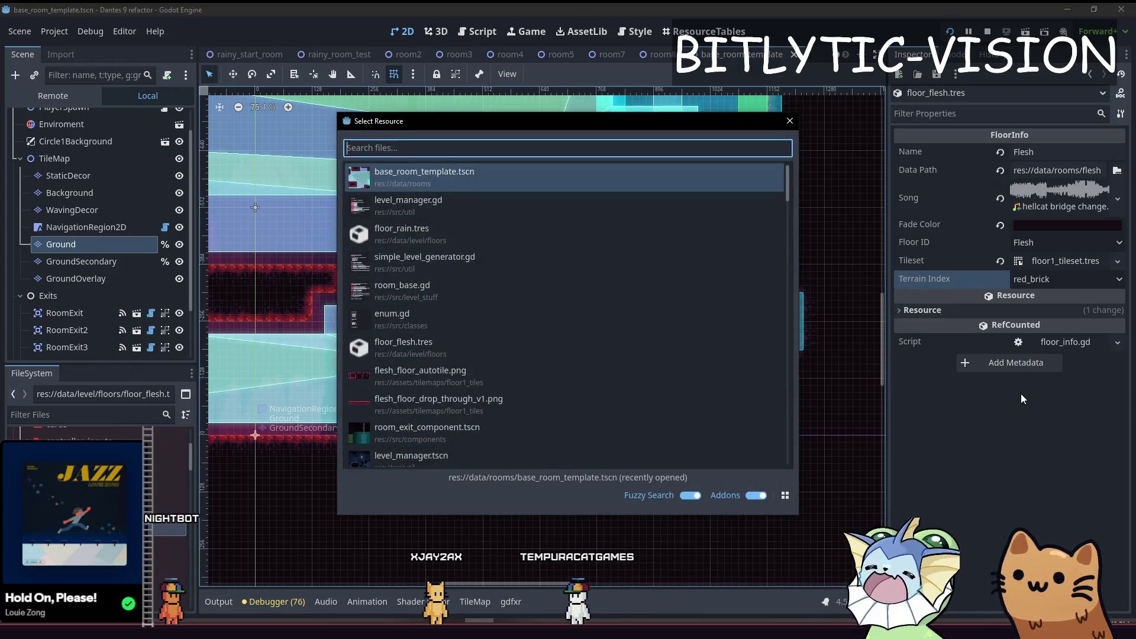
type("level_manager")
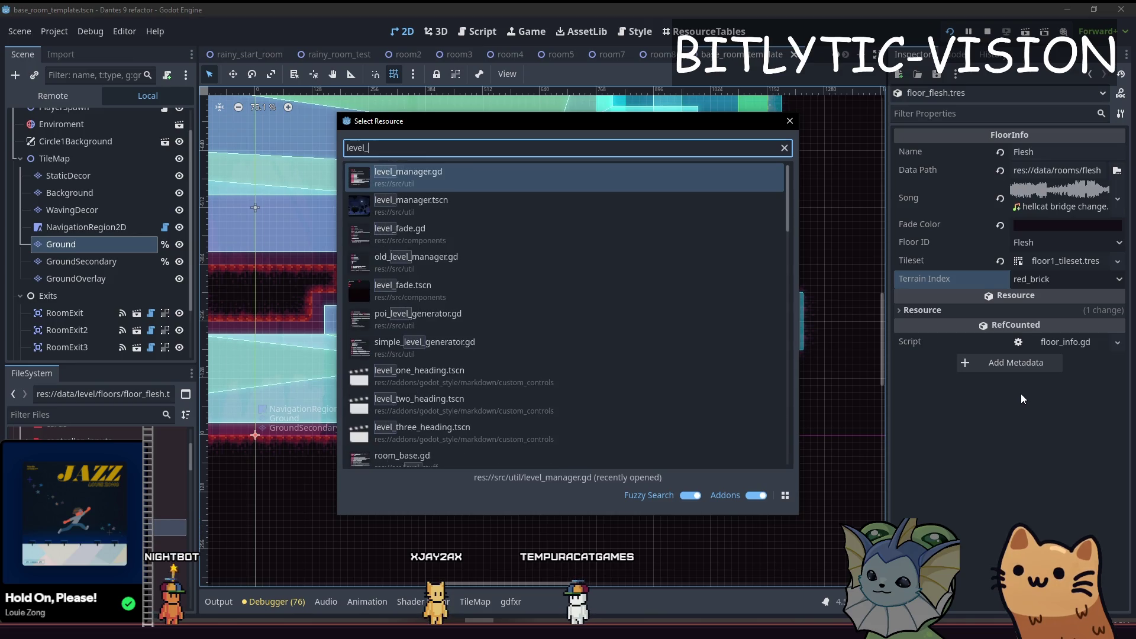
key("Return")
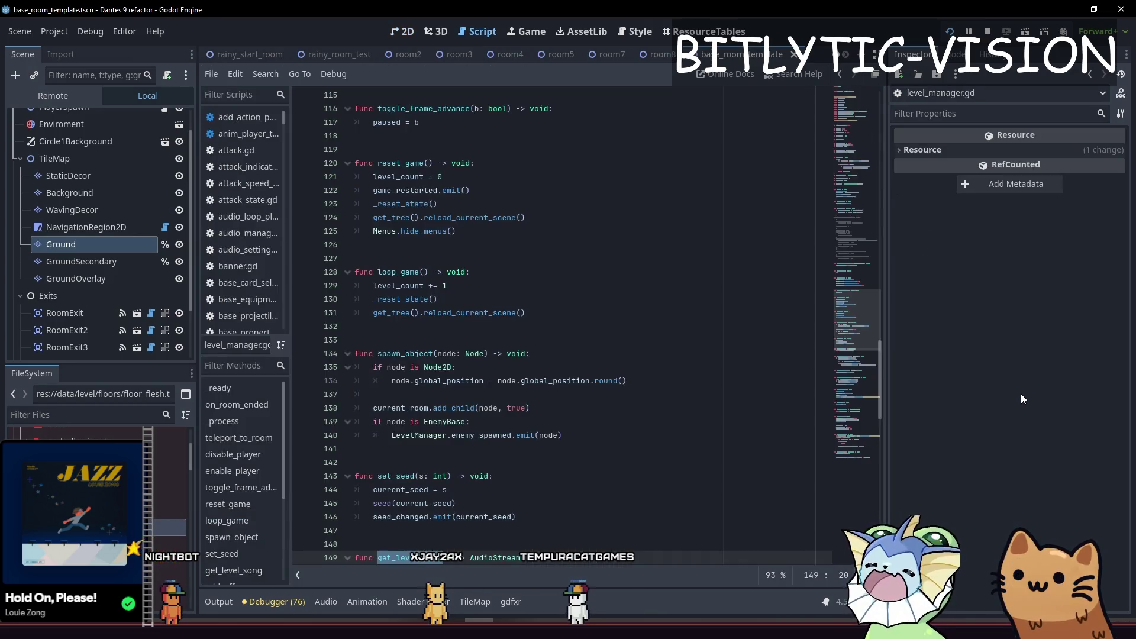
key("ctrl+Home")
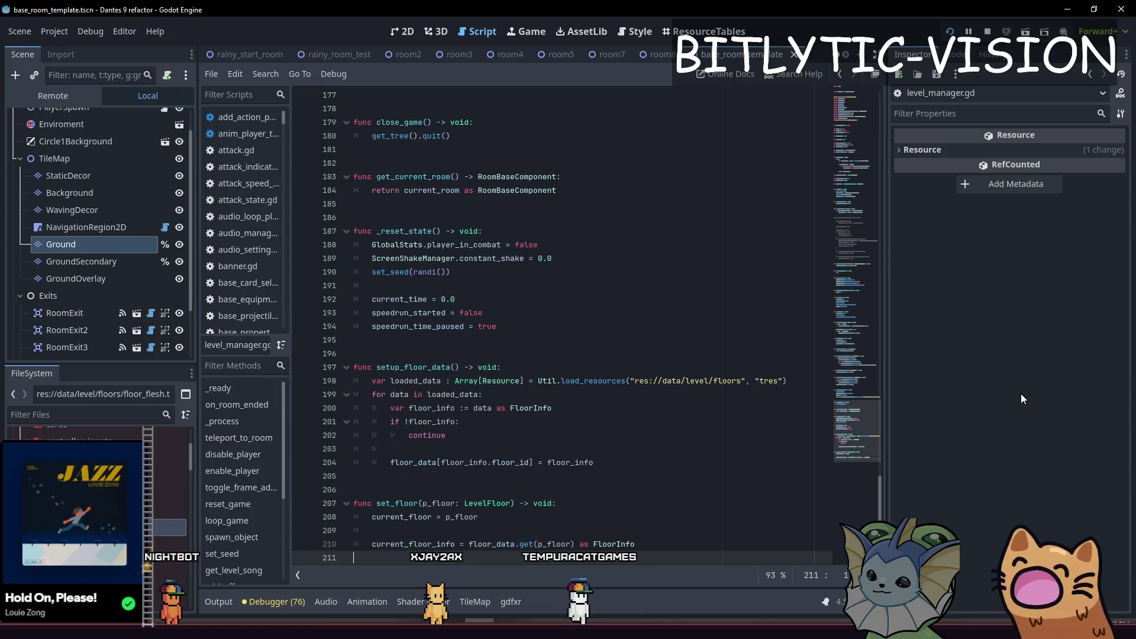
key("ctrl+End")
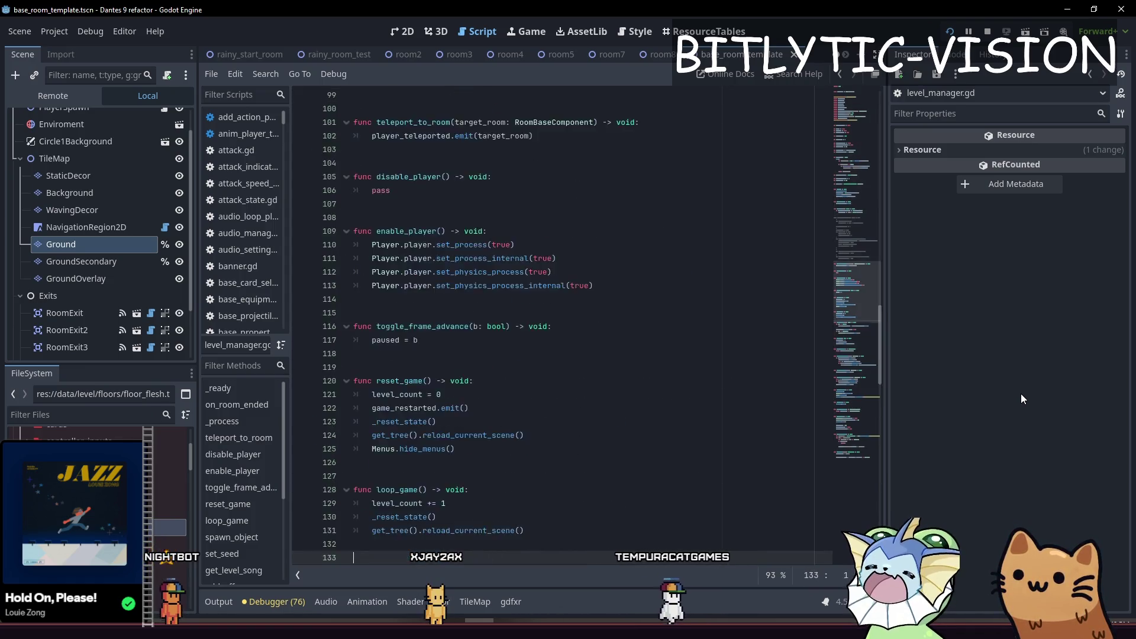
key("ctrl+Home")
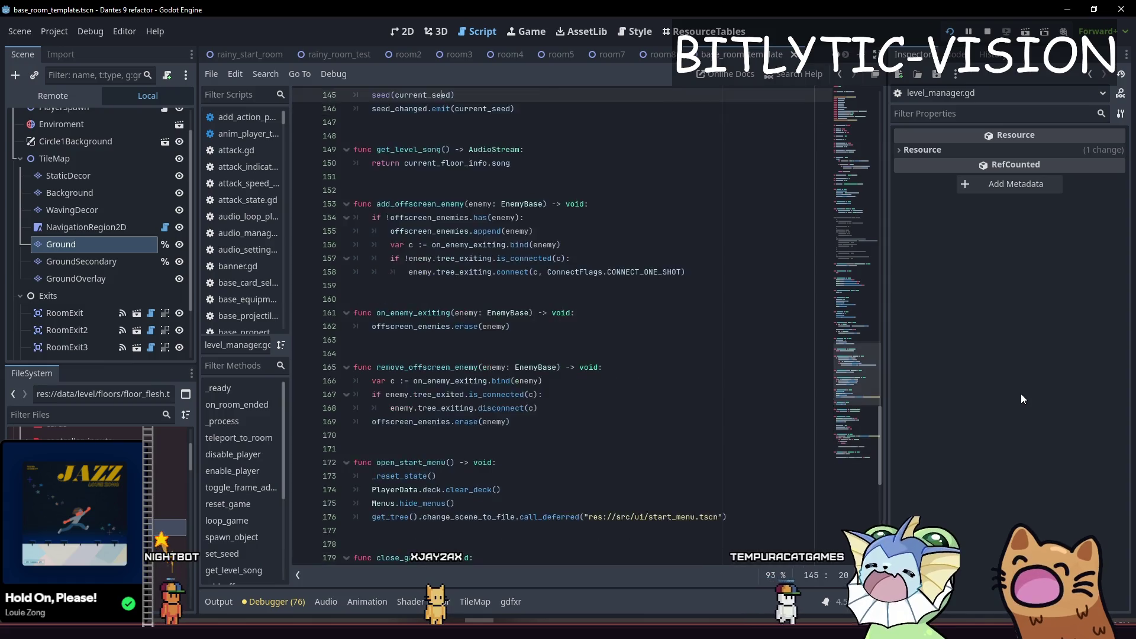
key("ctrl+End")
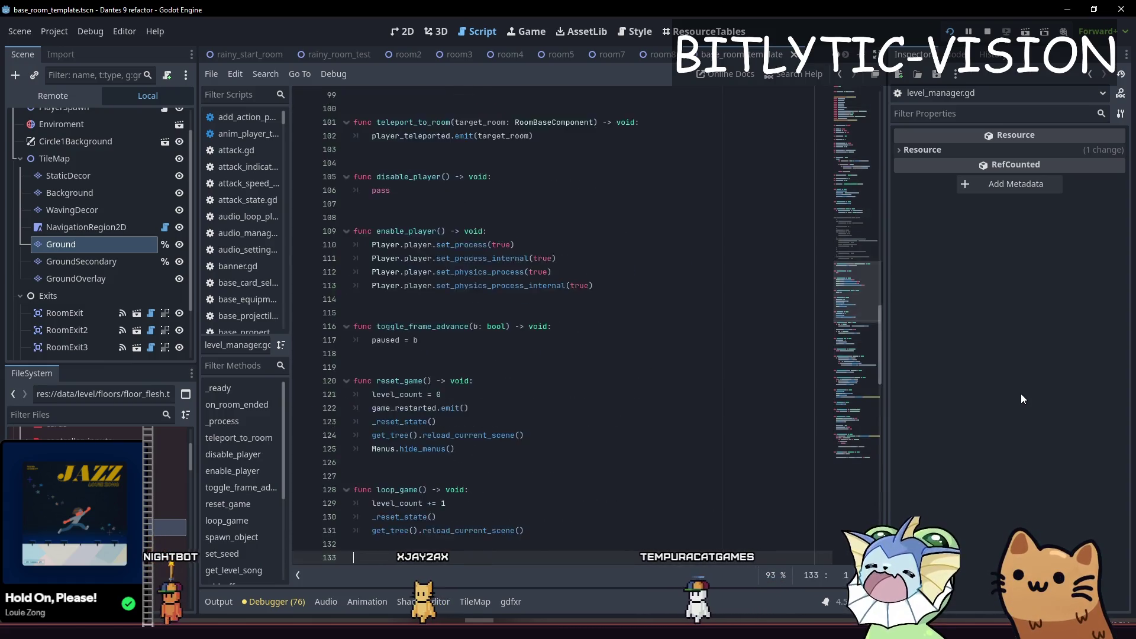
key("alt+Tab")
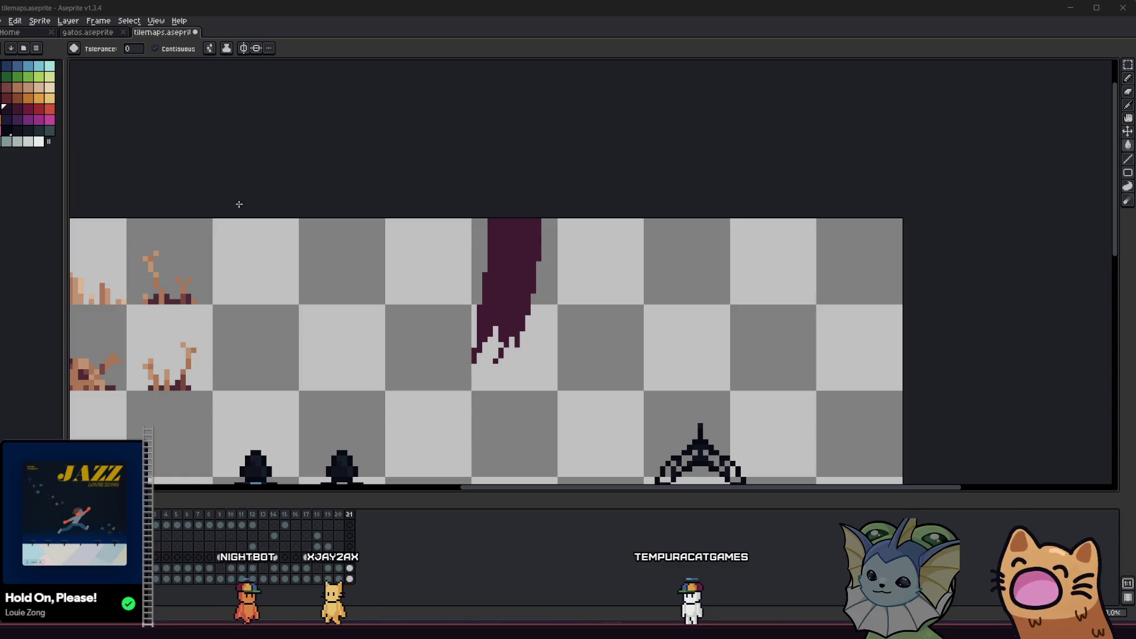
- Fill the drip banner body lighter purple and refill its top band dark purple
scroll(534, 259, "up", 2)
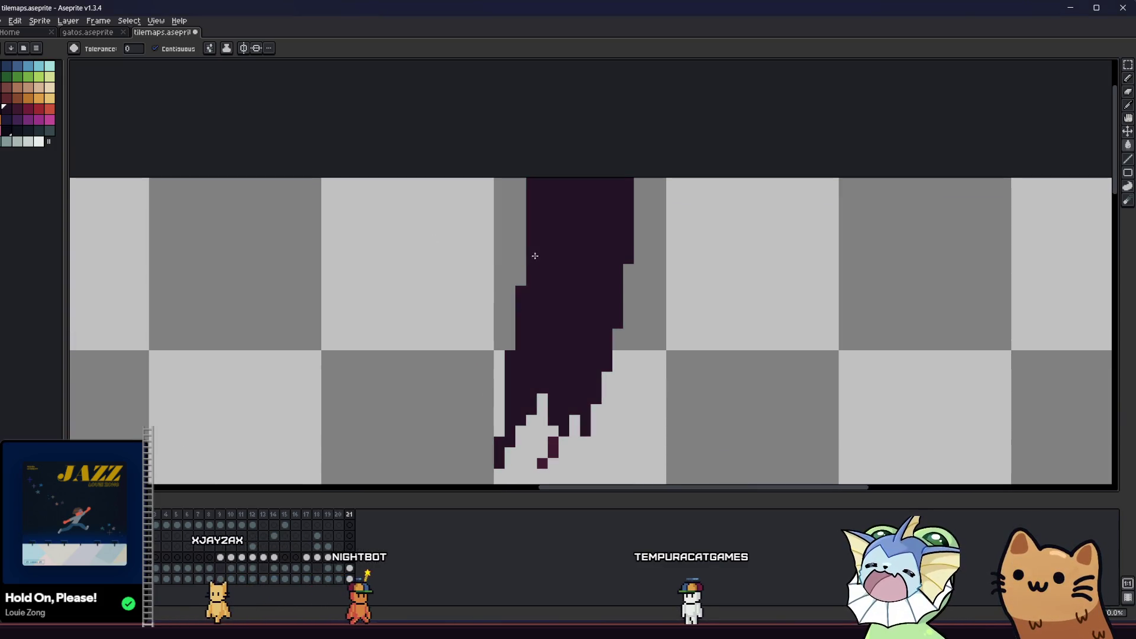
left_click(590, 260)
key("b")
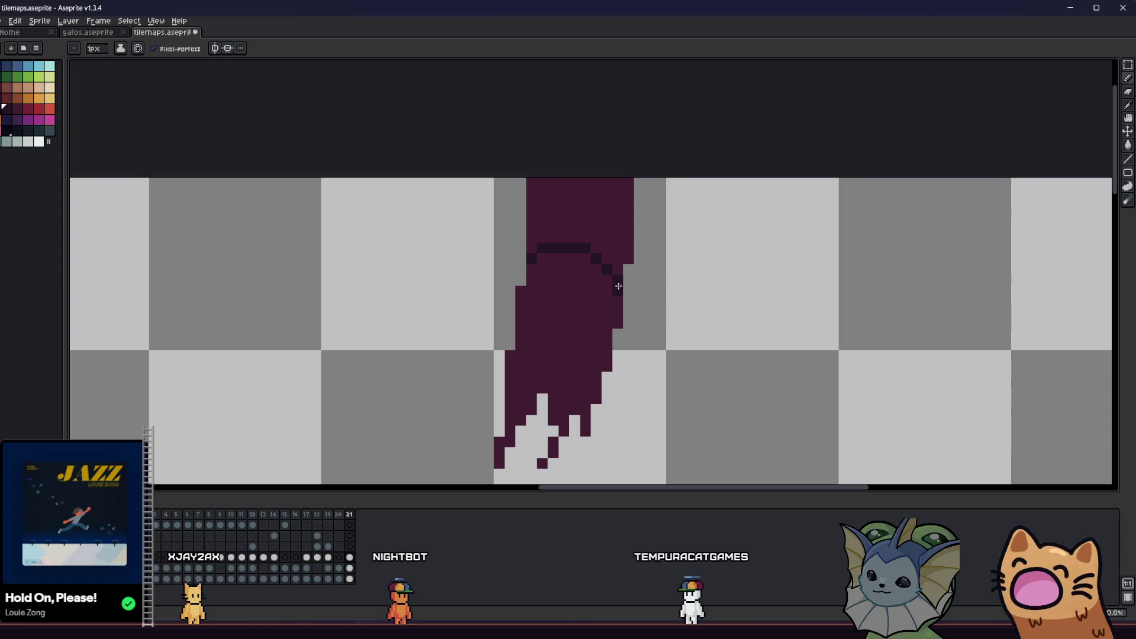
left_click(603, 255)
scroll(606, 278, "down", 4)
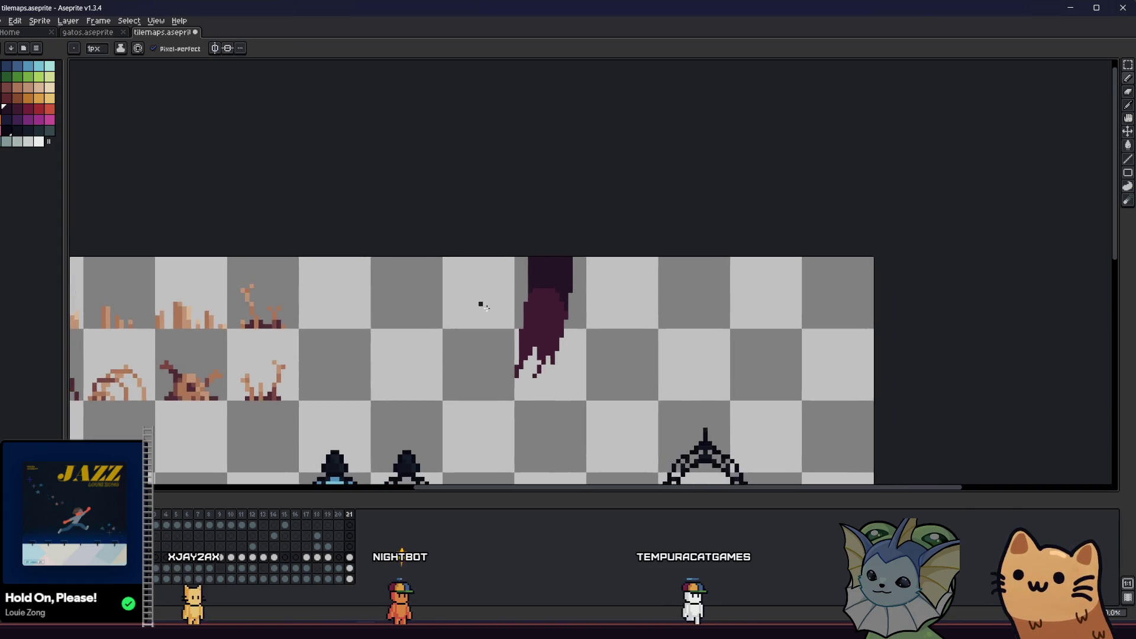
scroll(490, 317, "right", 3)
scroll(309, 326, "down", 2)
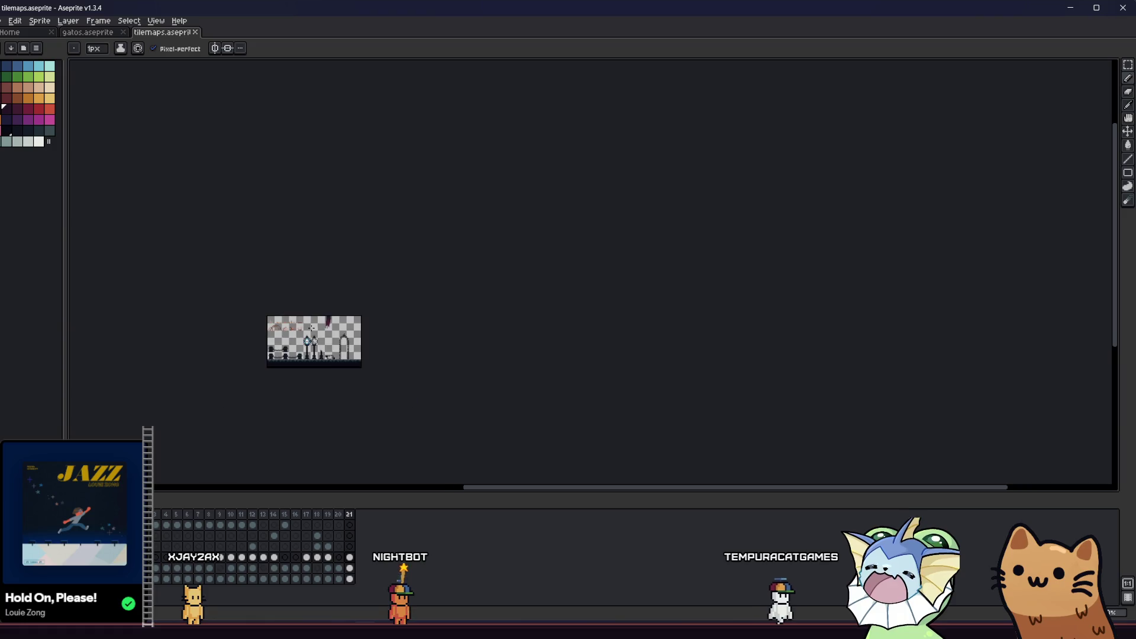
scroll(325, 324, "up", 4)
left_click_drag(325, 324, 458, 309)
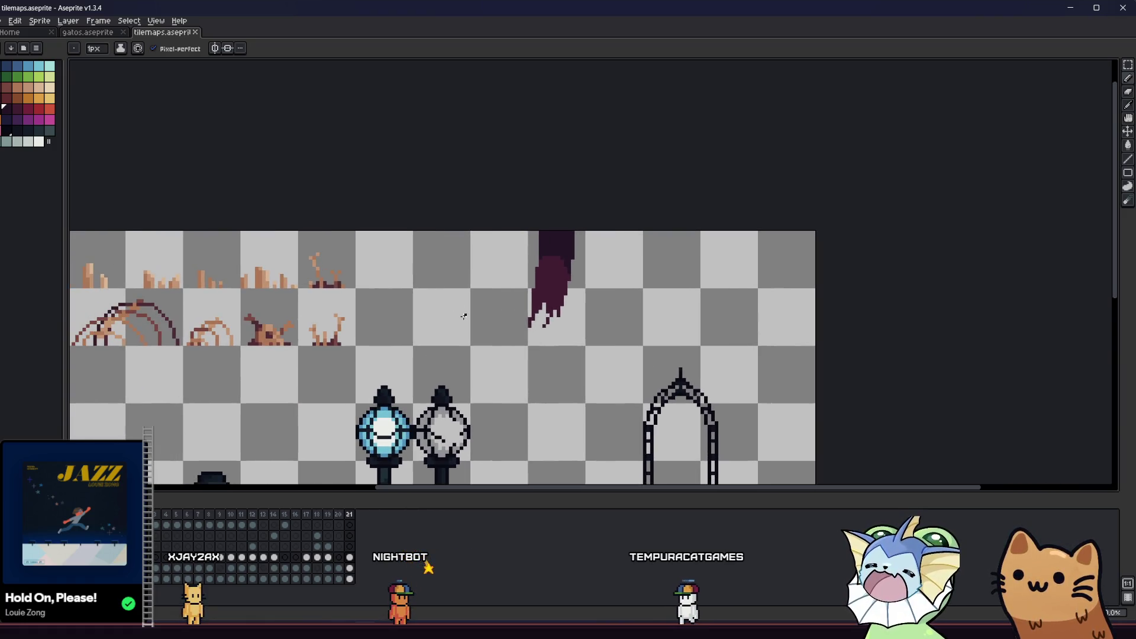
left_click_drag(462, 308, 446, 245)
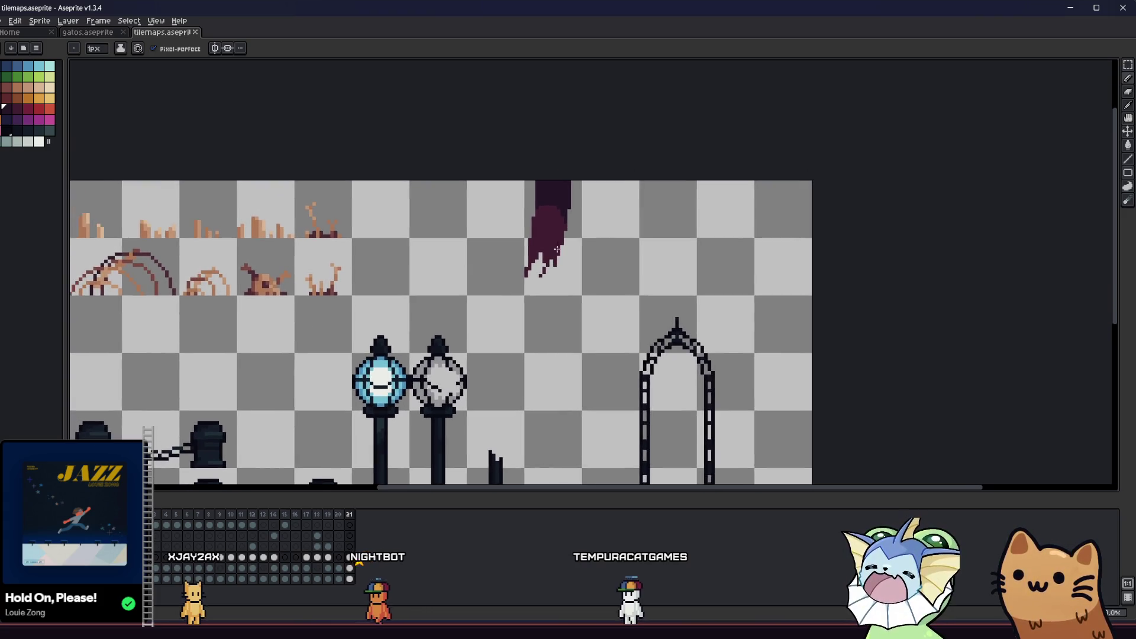
scroll(555, 255, "up", 2)
left_click_drag(551, 233, 461, 282)
- Paint a thin red vertical streak inside the banner with a red swatch
left_click(29, 111)
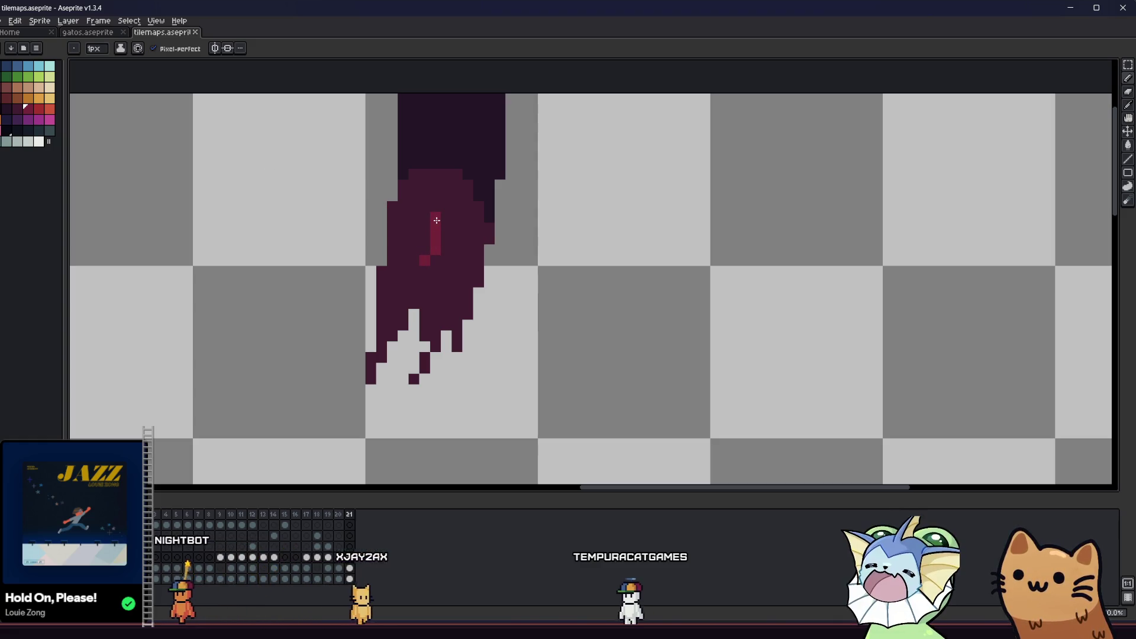
key("ctrl+z")
scroll(414, 225, "down", 2)
scroll(426, 249, "up", 2)
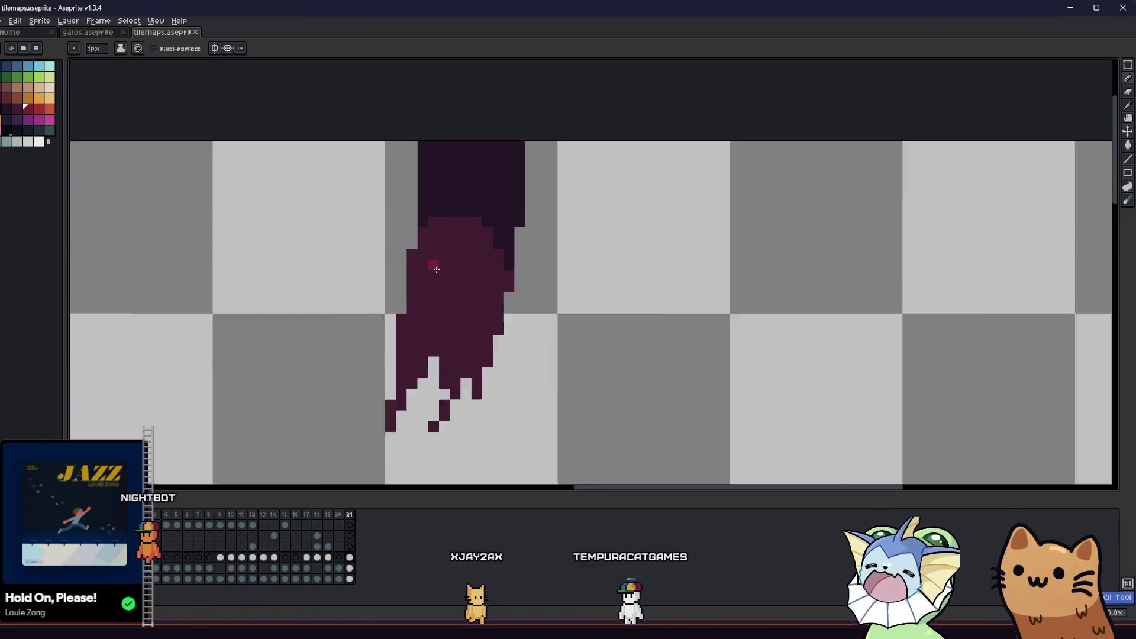
scroll(436, 269, "up", 2)
left_click_drag(445, 190, 448, 276)
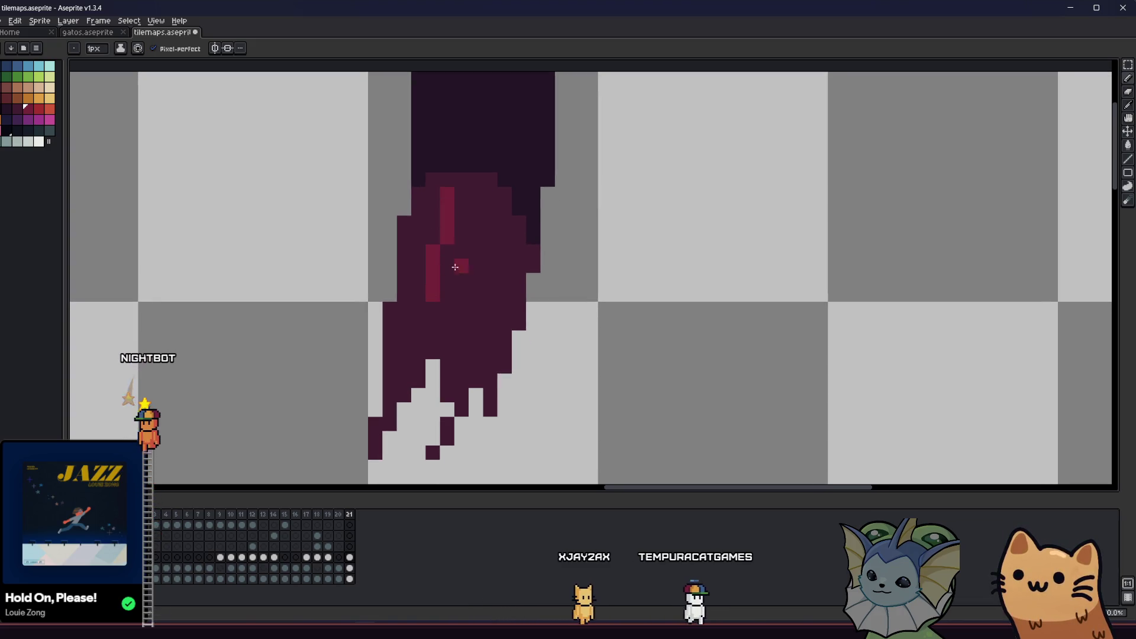
key("ctrl+z")
scroll(467, 310, "down", 4)
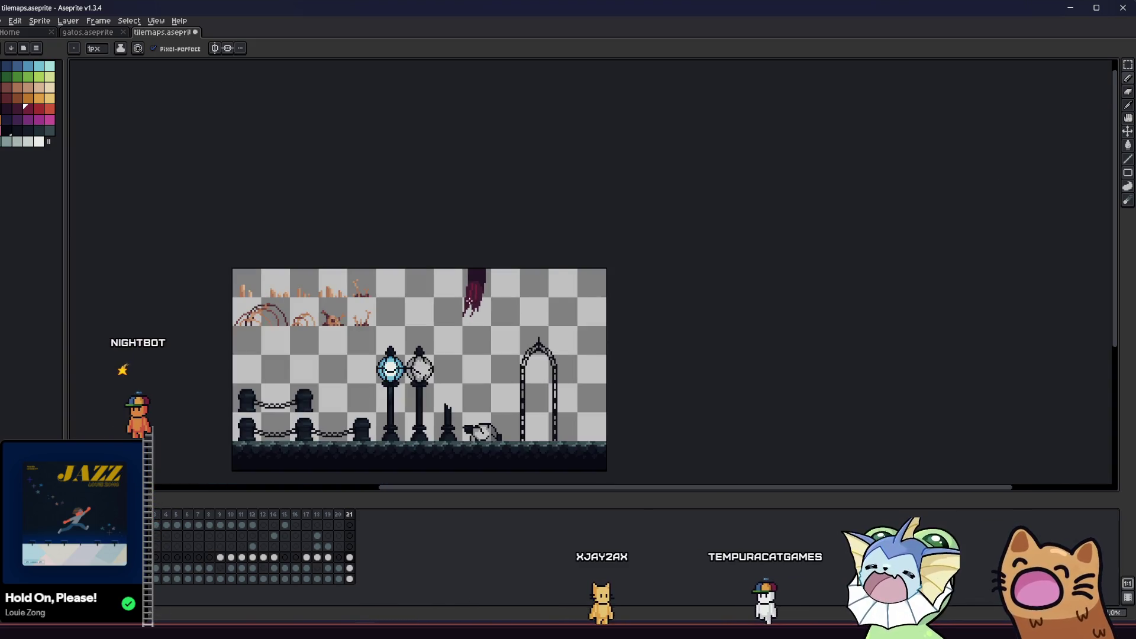
scroll(473, 311, "up", 5)
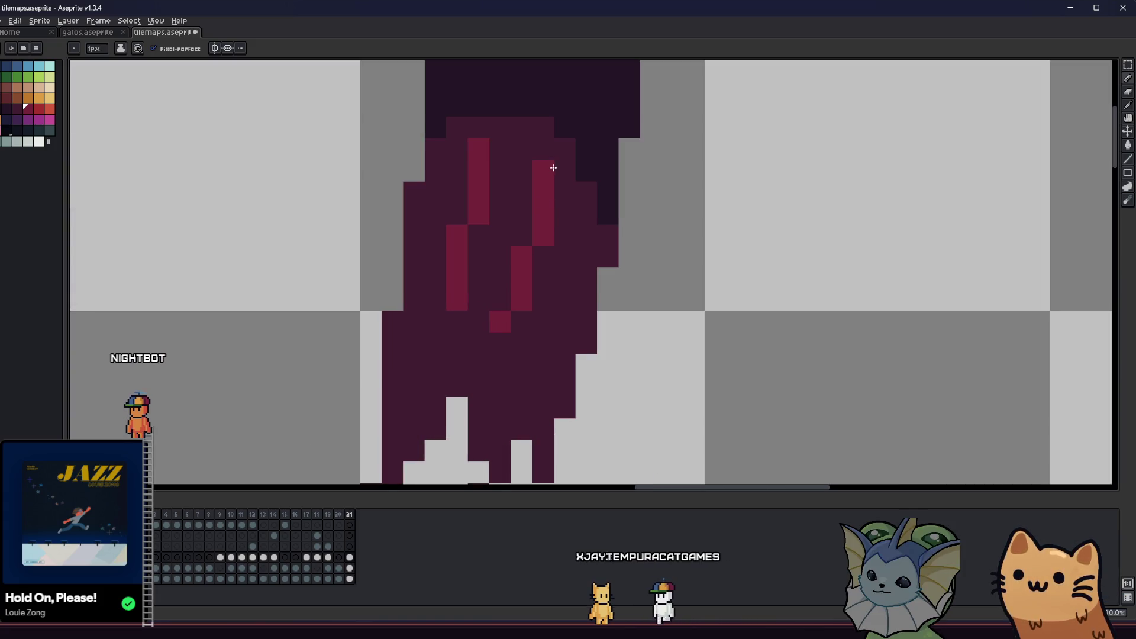
scroll(555, 151, "down", 3)
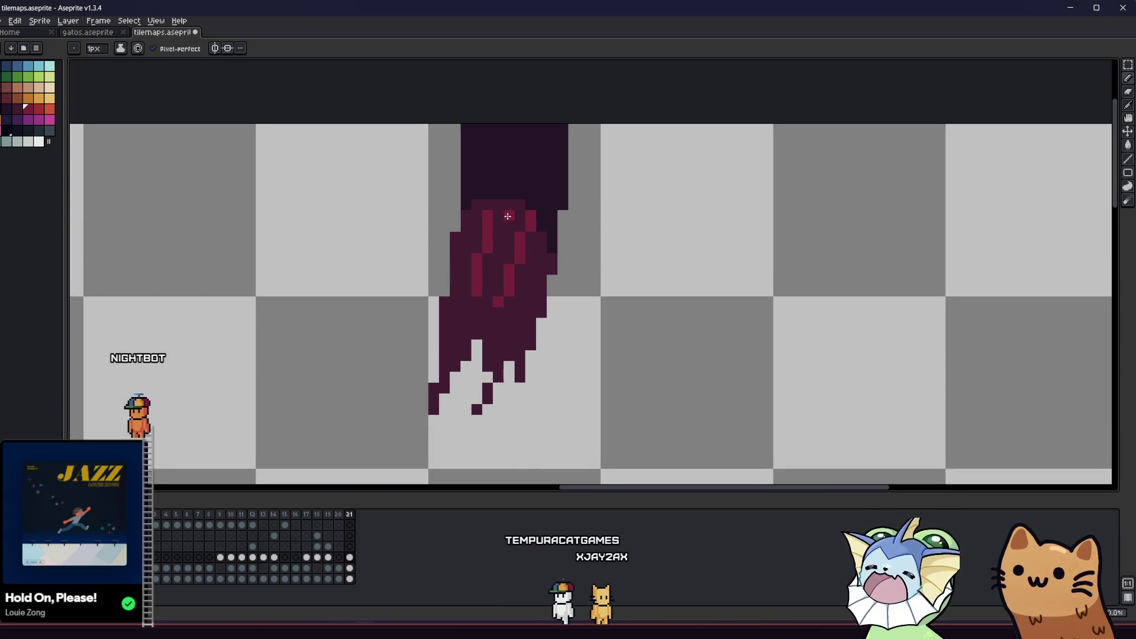
scroll(509, 202, "down", 2)
scroll(495, 222, "up", 3)
- Eyedrop the red already used in the banner as the drawing colour
key("alt")
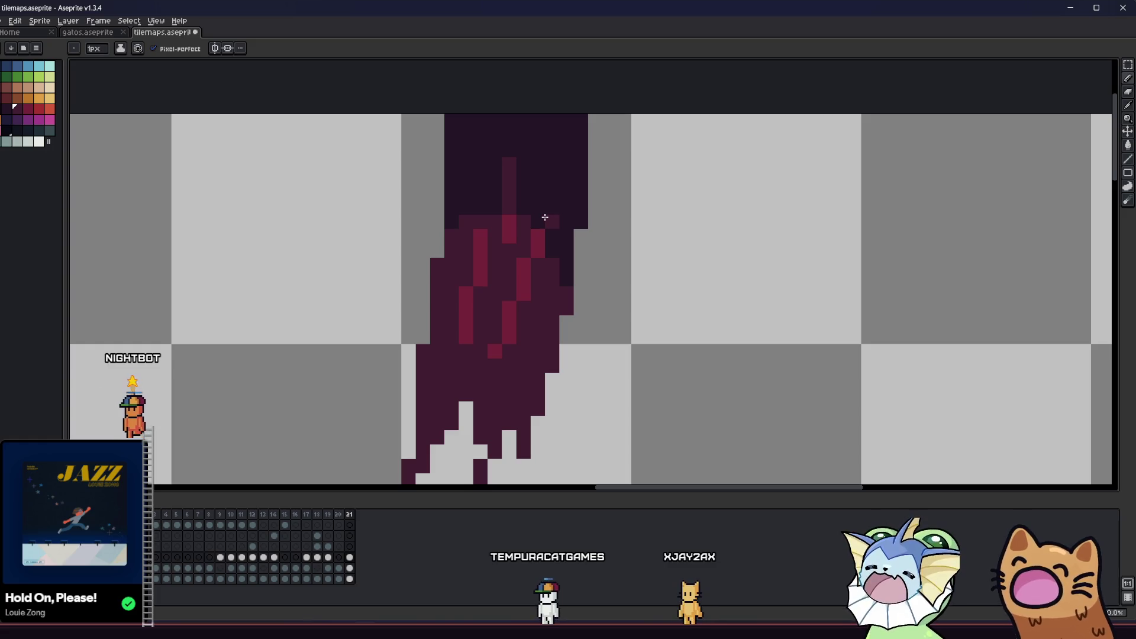
scroll(558, 168, "down", 5)
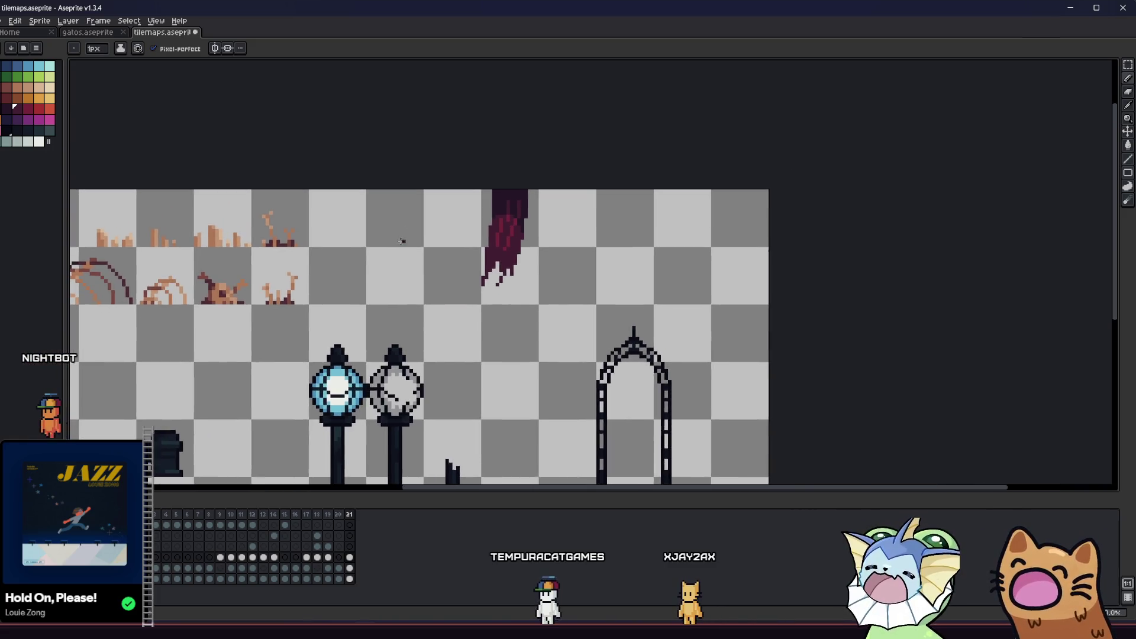
left_click_drag(410, 273, 308, 330)
scroll(319, 327, "down", 2)
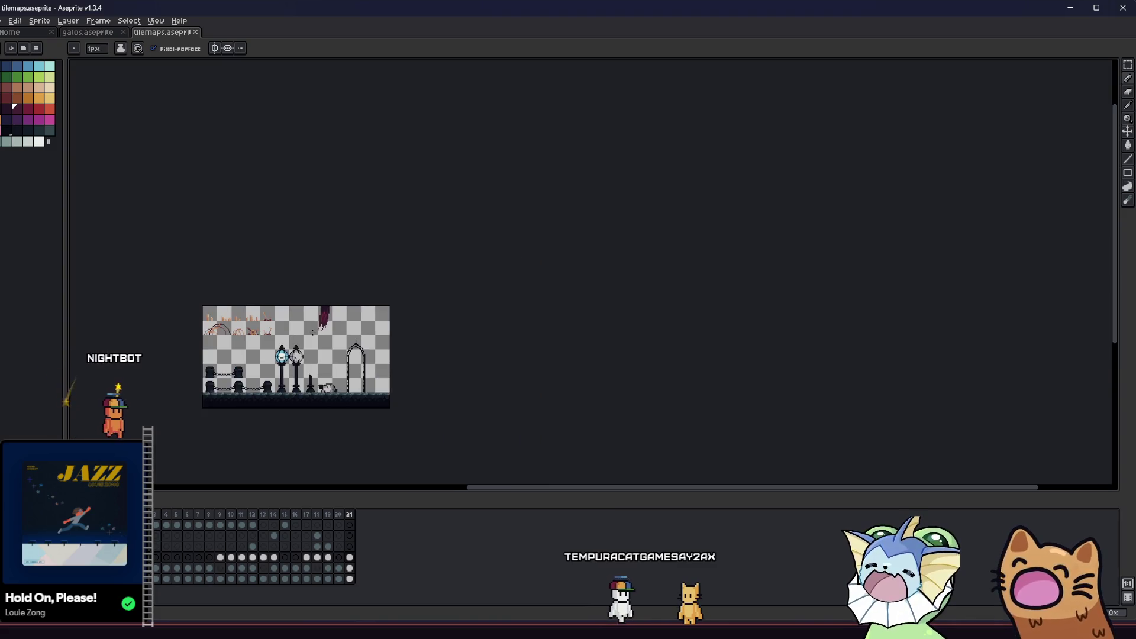
scroll(335, 325, "up", 2)
scroll(308, 313, "up", 4)
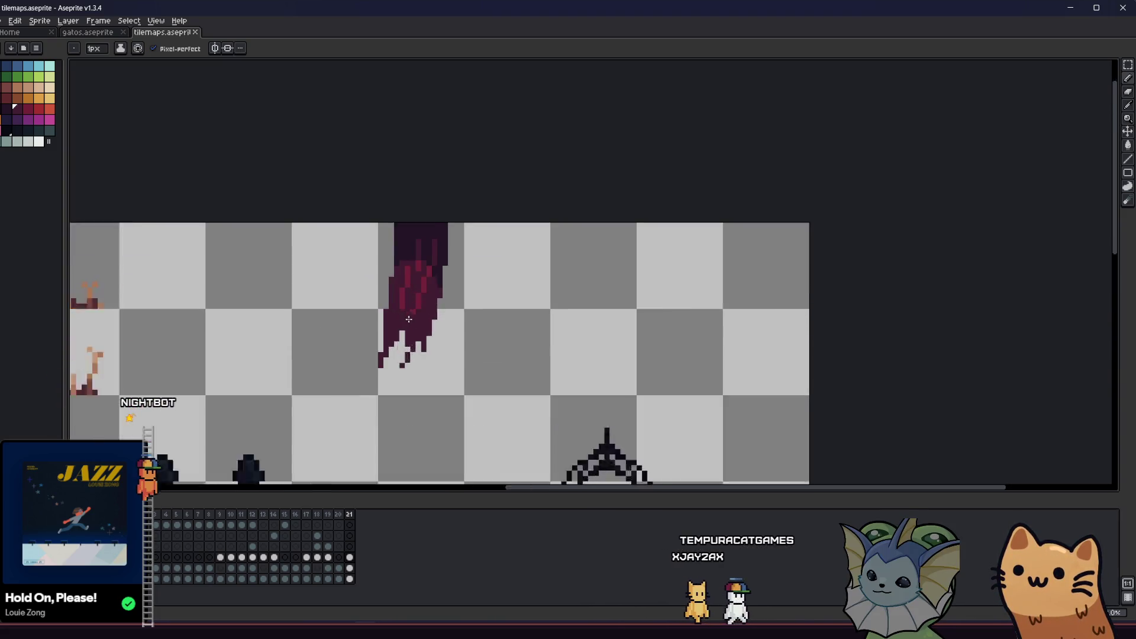
key("alt")
left_click(412, 304, "alt")
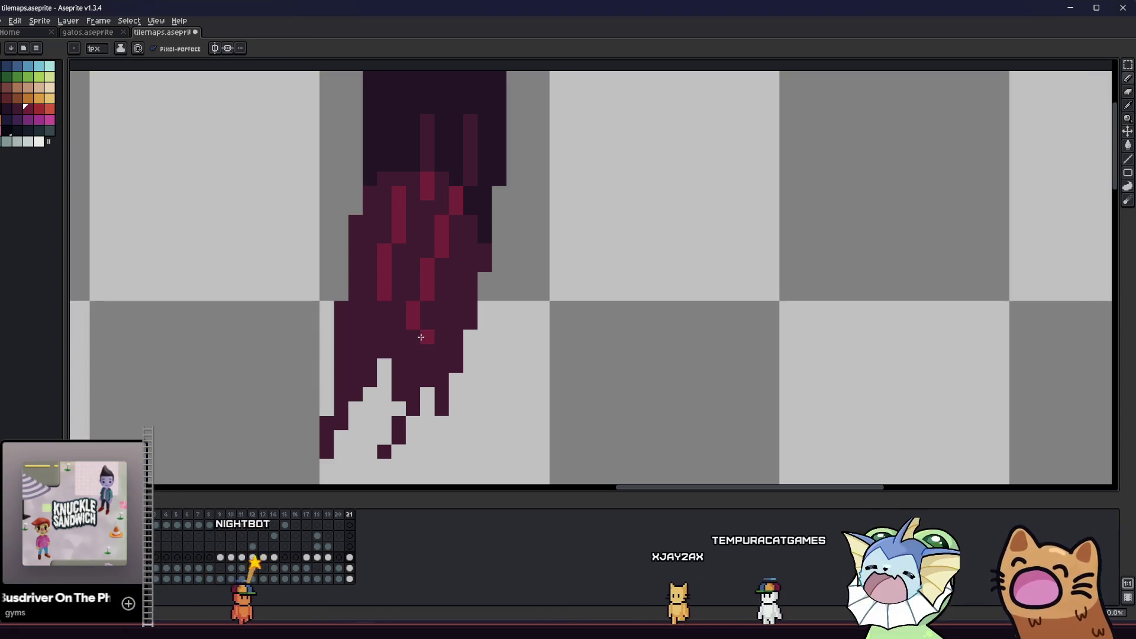
scroll(347, 351, "down", 2)
- Zoom over the banner while switching between Move, Pencil and rectangular selection tools
key("v")
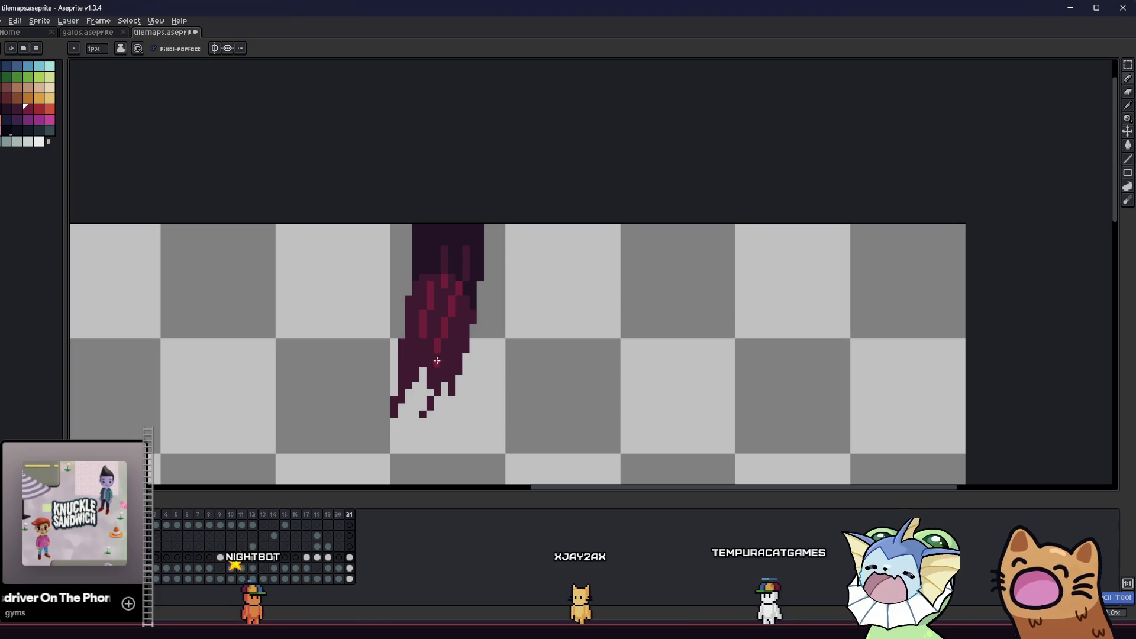
scroll(419, 355, "down", 3)
scroll(419, 356, "up", 5)
key("b")
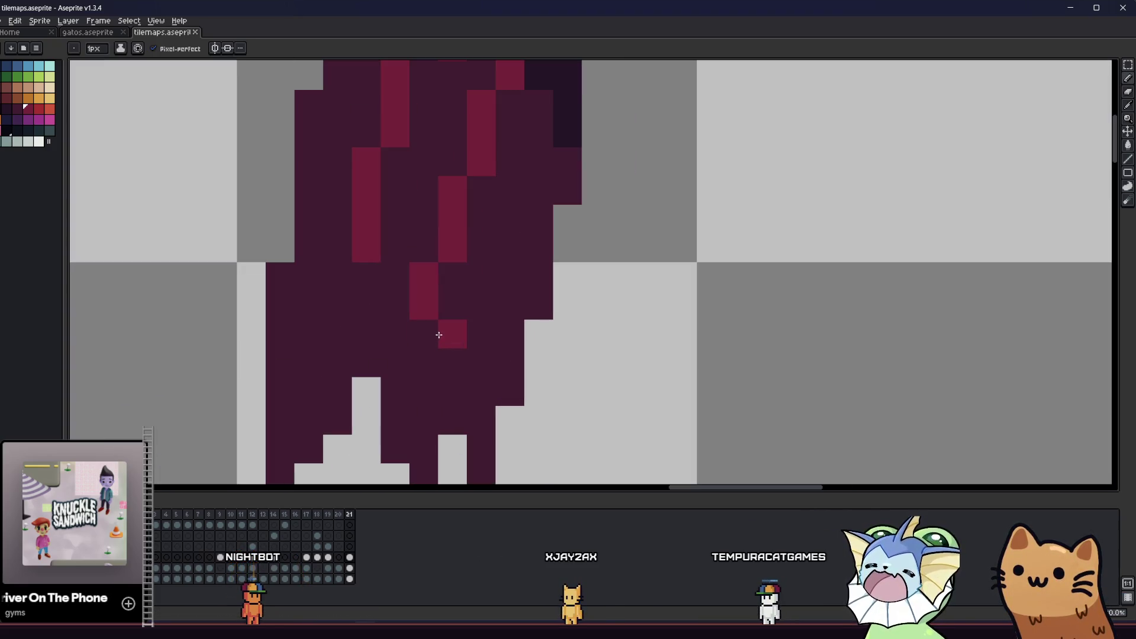
scroll(427, 316, "down", 2)
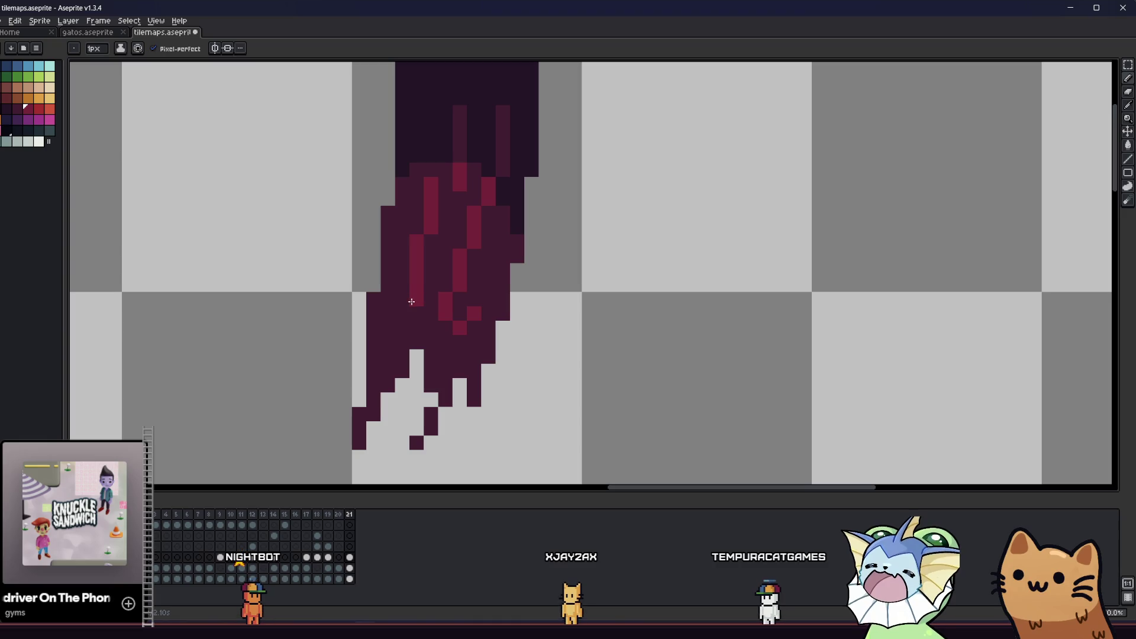
scroll(400, 307, "down", 6)
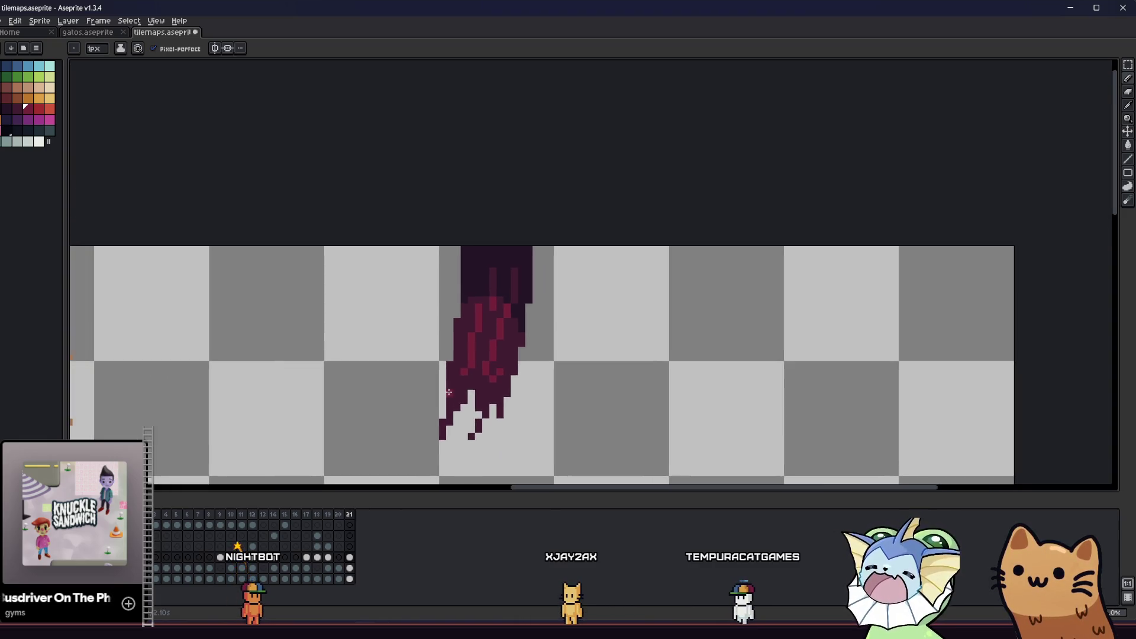
scroll(465, 337, "up", 5)
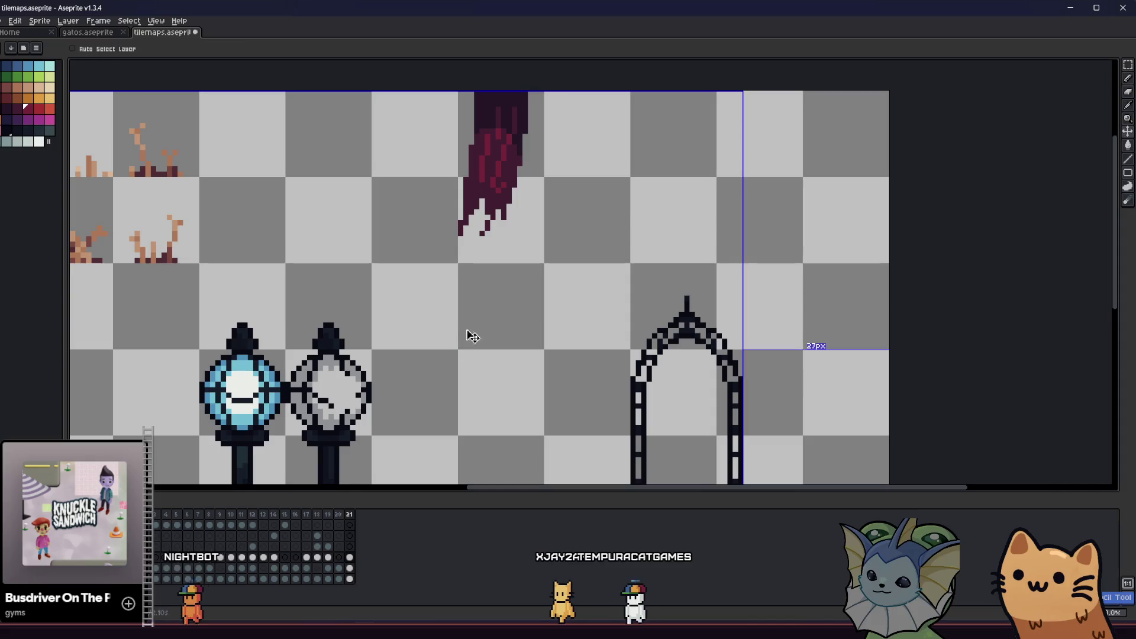
scroll(470, 334, "up", 2)
key("b")
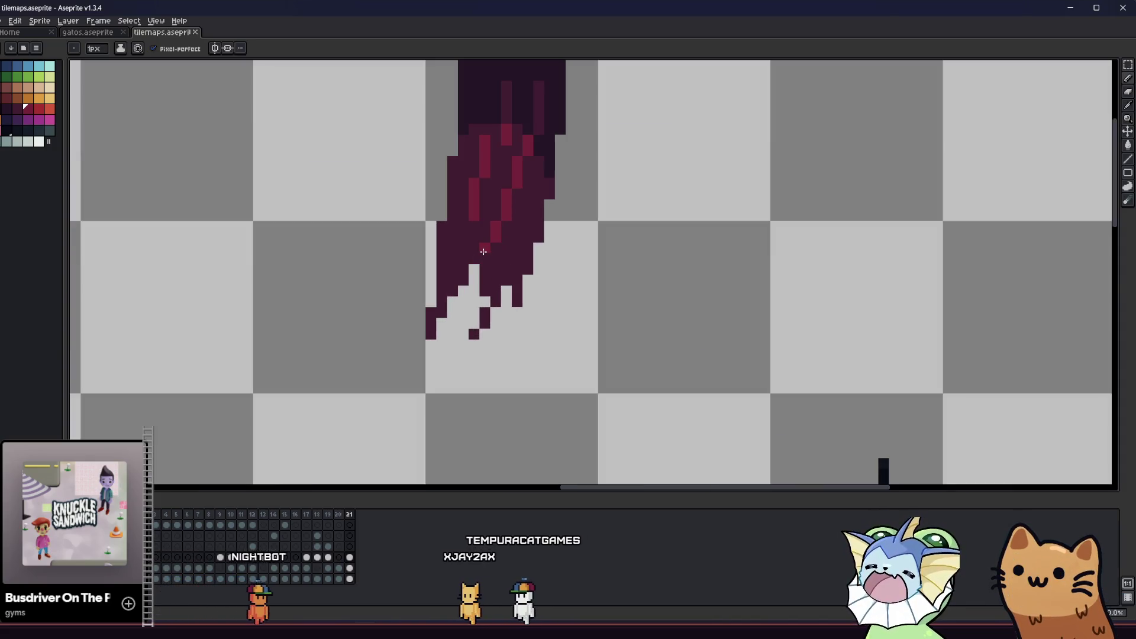
scroll(477, 305, "down", 2)
scroll(405, 317, "down", 4)
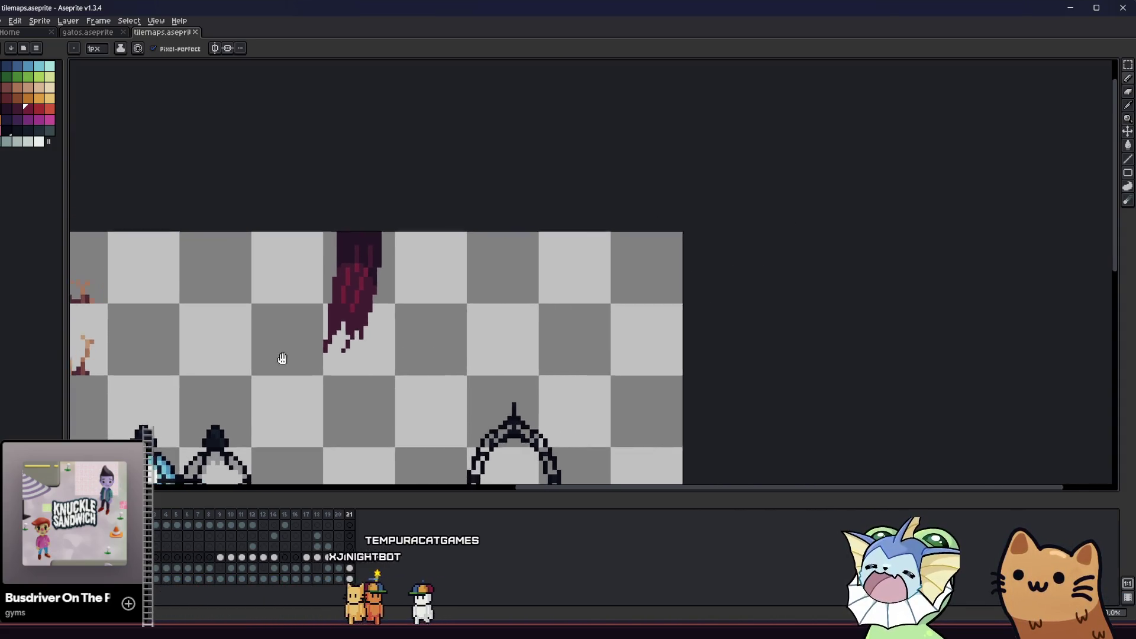
key("m")
scroll(280, 316, "down", 1)
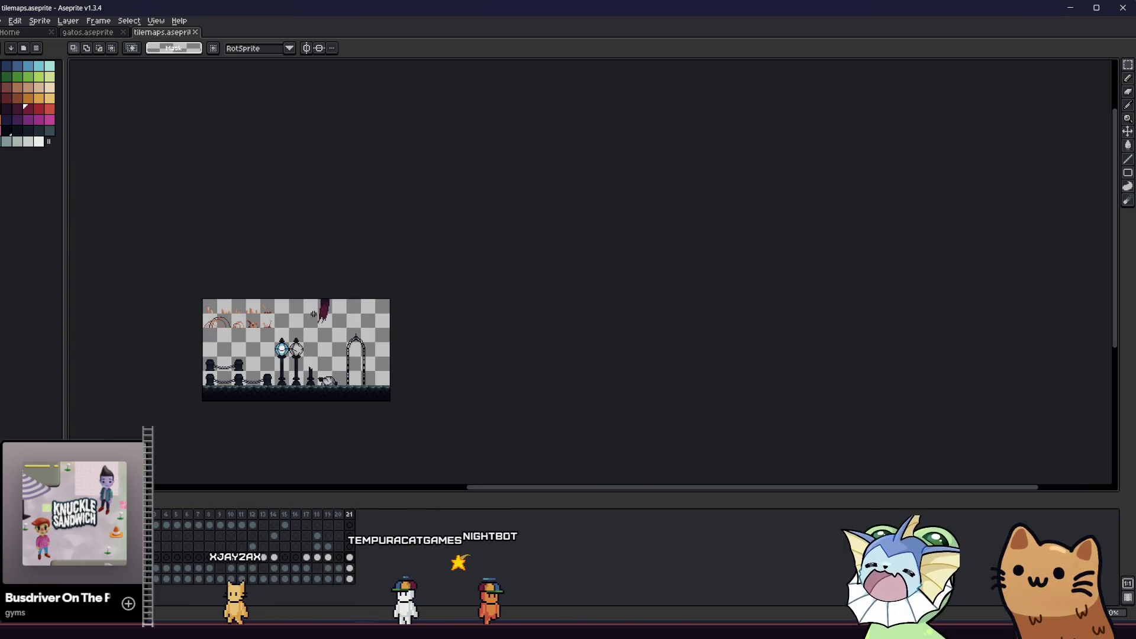
- Sample the banner's dark reds and add a red pixel to the drip banner
scroll(332, 302, "up", 3)
scroll(442, 270, "down", 1)
key("i")
scroll(442, 269, "up", 2)
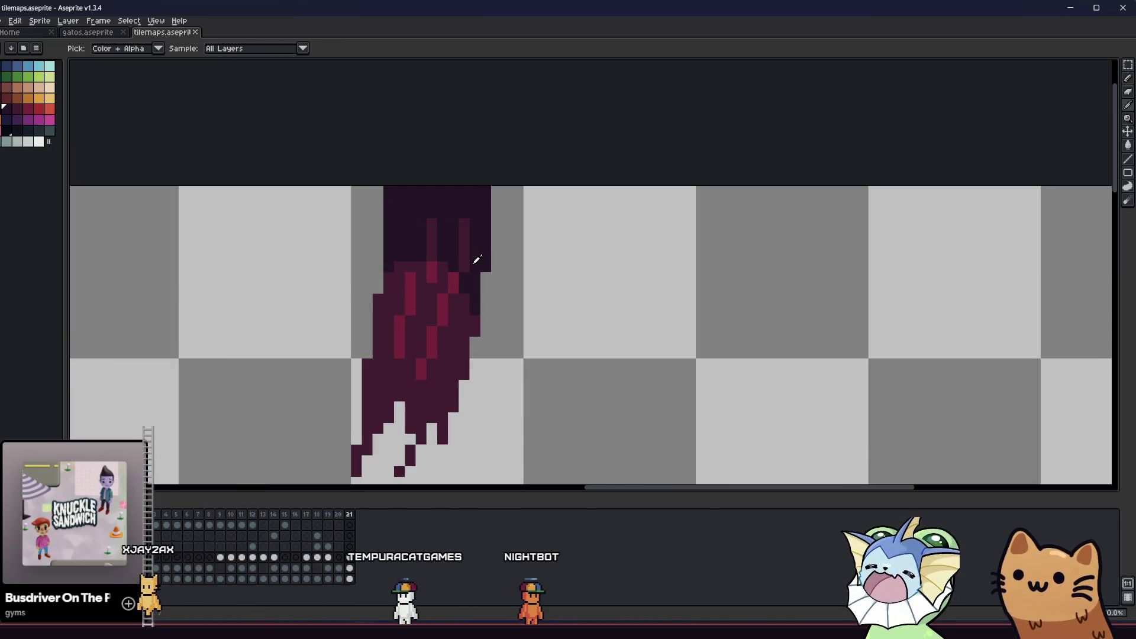
left_click(457, 276, "alt")
left_click(461, 269)
left_click(465, 256, "alt")
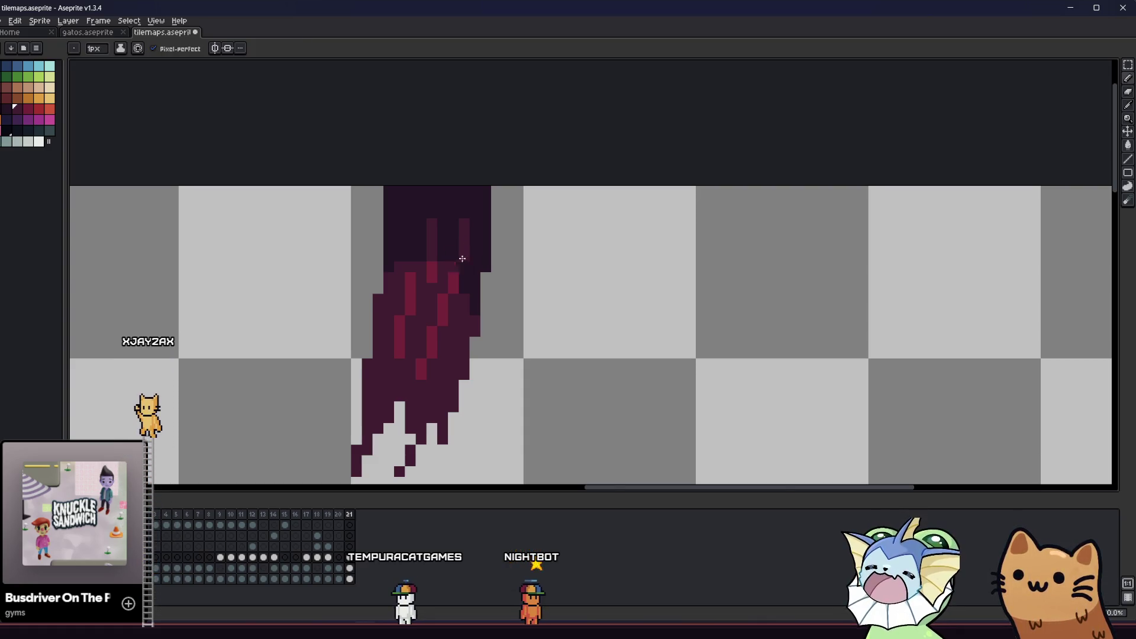
- Pick a brighter red and paint a bright highlight pixel on the banner
scroll(406, 311, "down", 4)
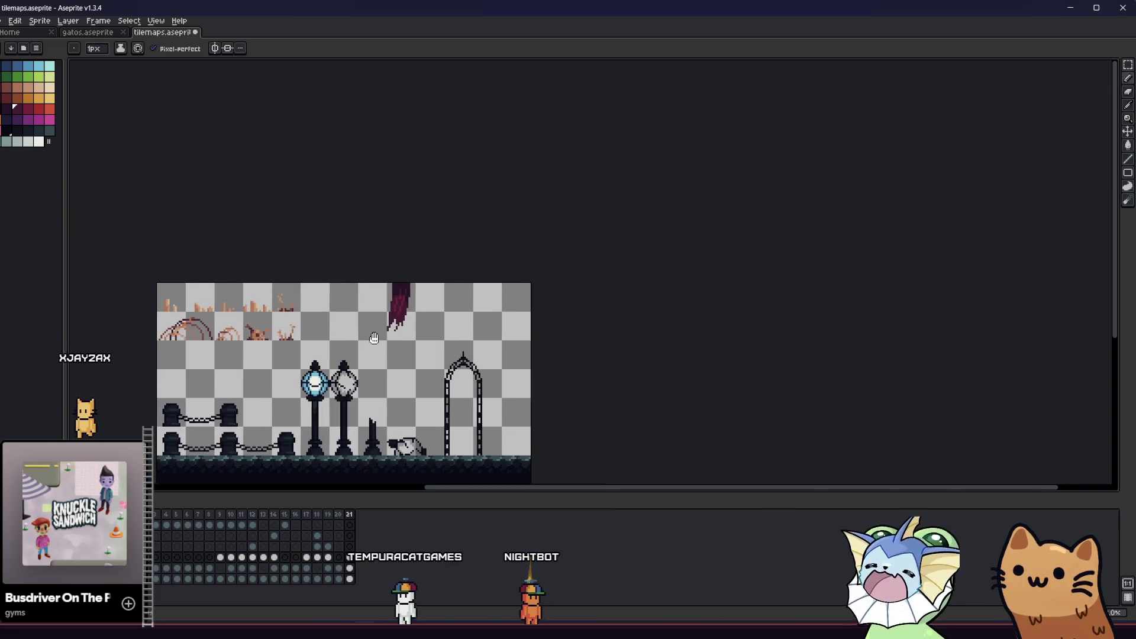
scroll(392, 319, "up", 3)
scroll(392, 319, "up", 2)
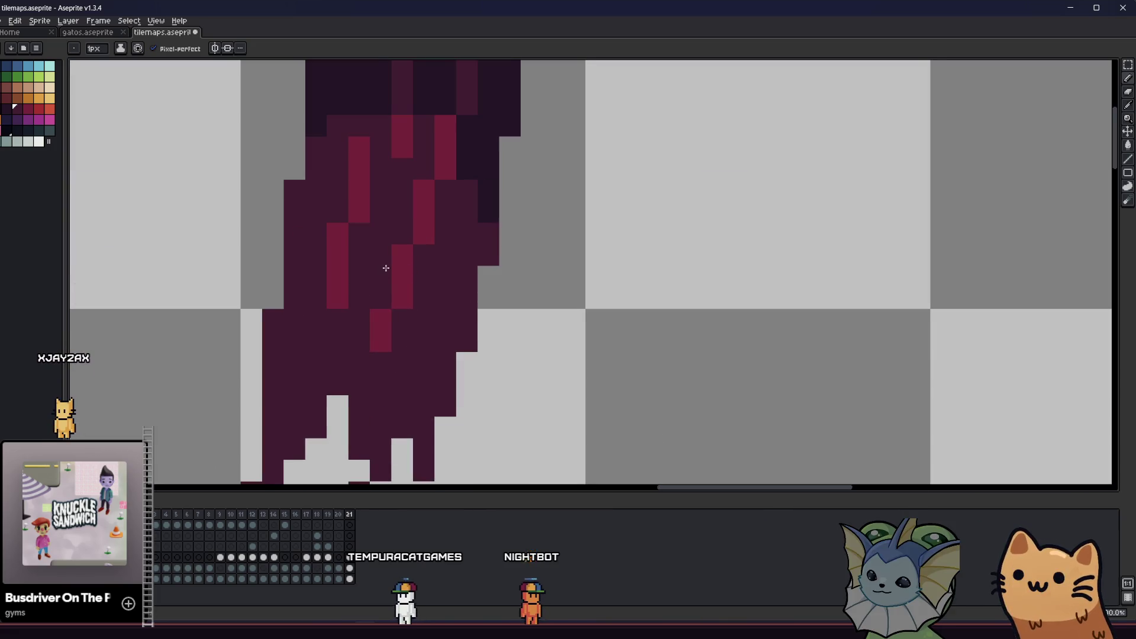
left_click_drag(386, 268, 395, 284)
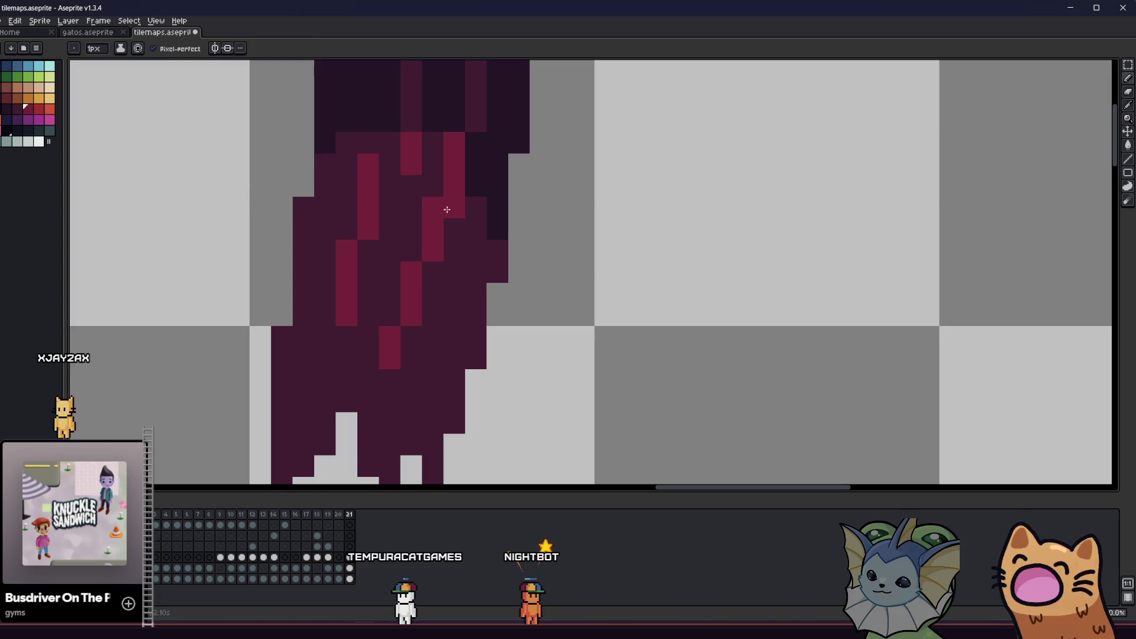
left_click(431, 233, "alt")
left_click(427, 271)
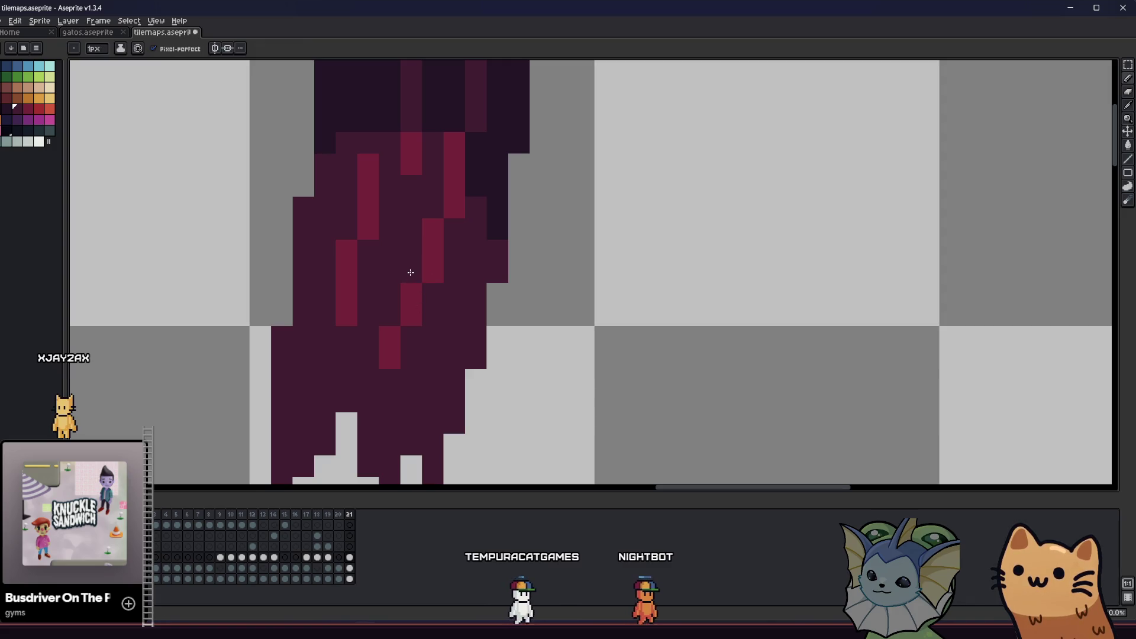
- Extend a light red streak of pixels down the banner's drips
left_click_drag(411, 272, 452, 295)
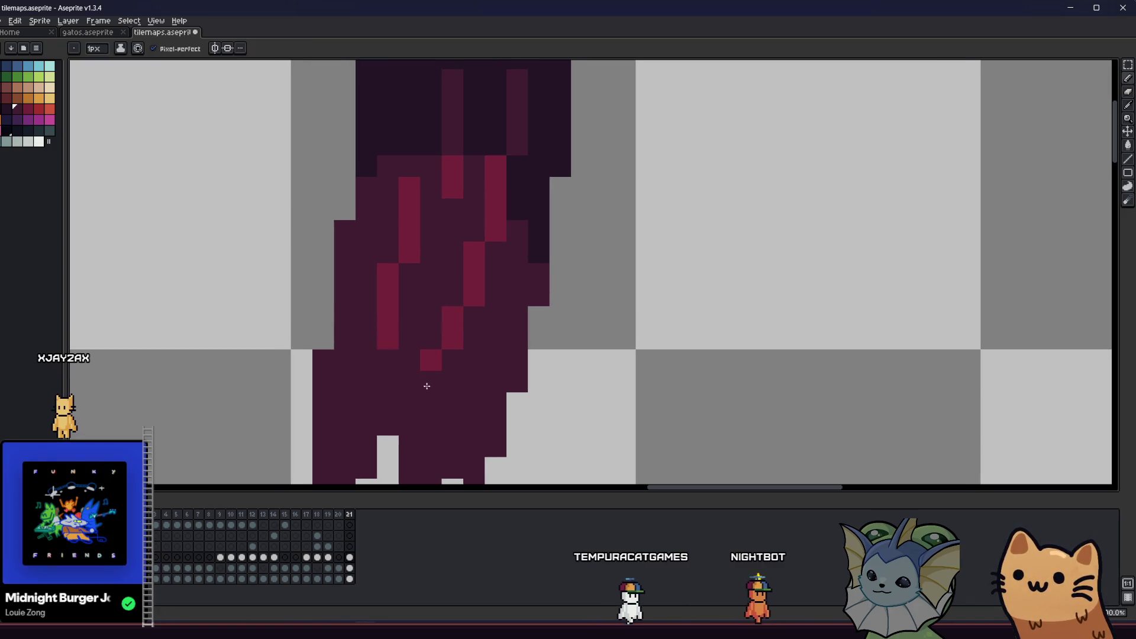
scroll(426, 384, "down", 2)
scroll(285, 383, "up", 2)
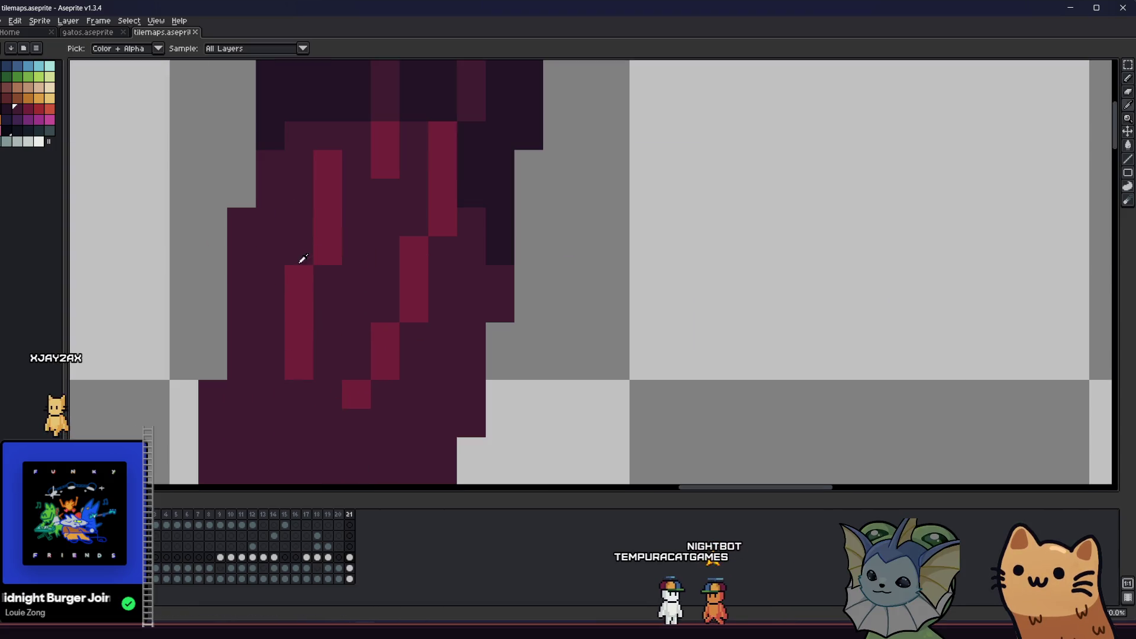
left_click(297, 307)
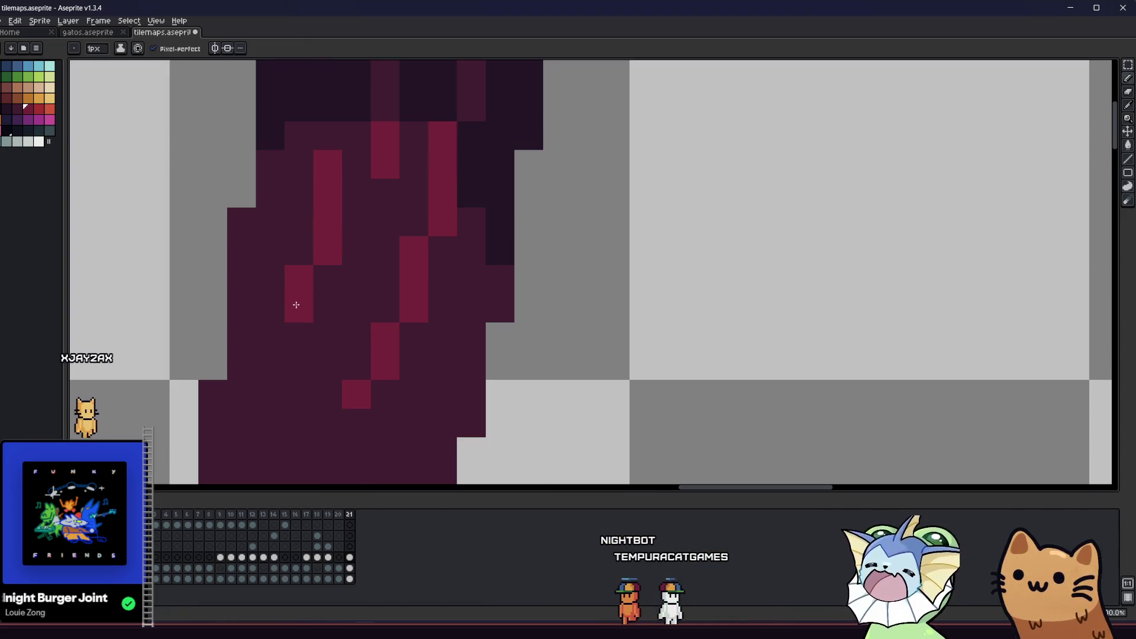
left_click(272, 342)
left_click(271, 352)
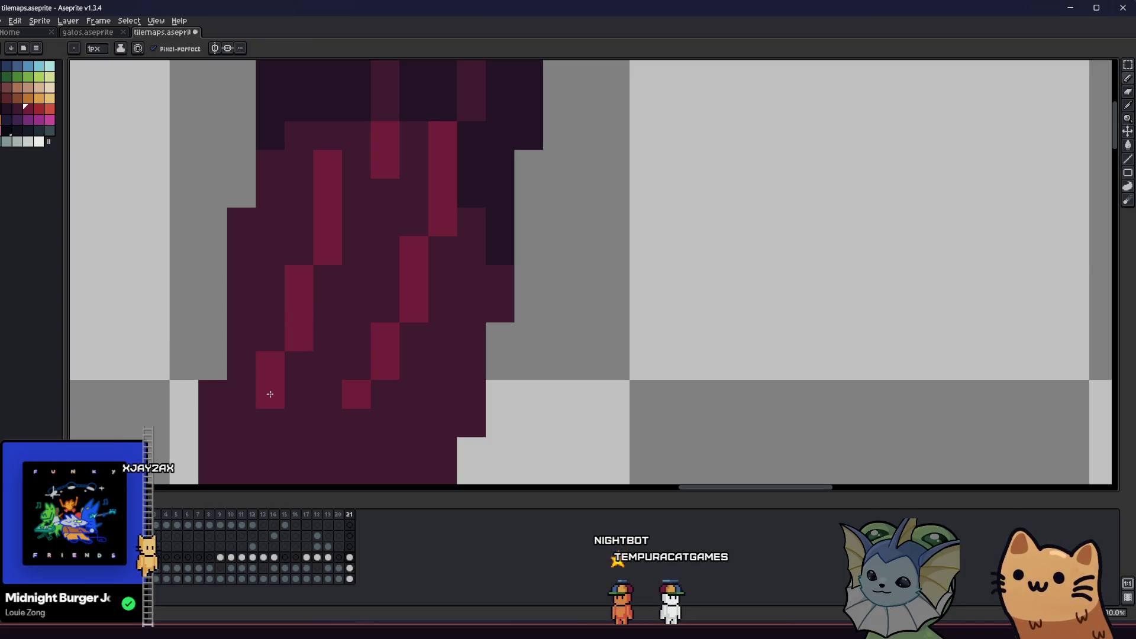
scroll(263, 400, "down", 3)
scroll(275, 358, "down", 3)
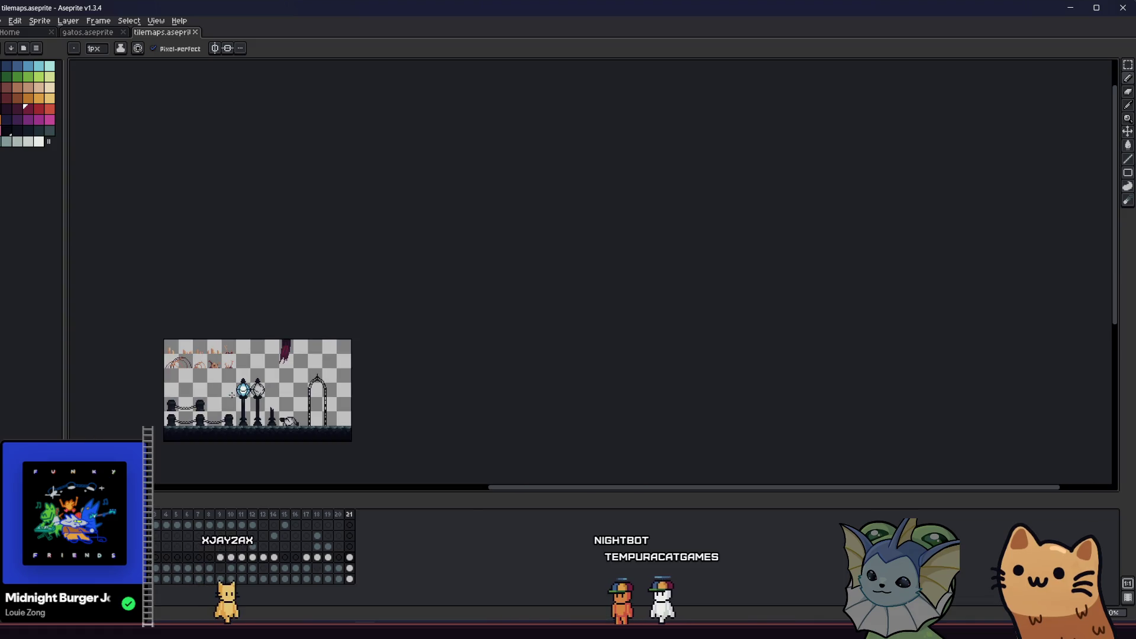
scroll(275, 358, "up", 3)
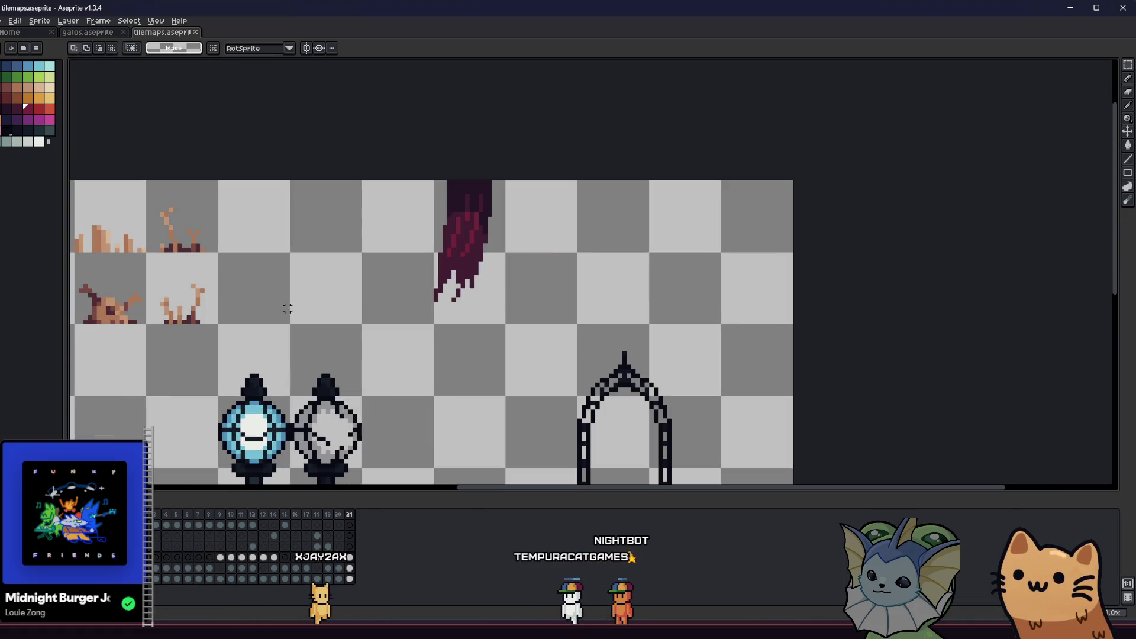
scroll(422, 241, "up", 2)
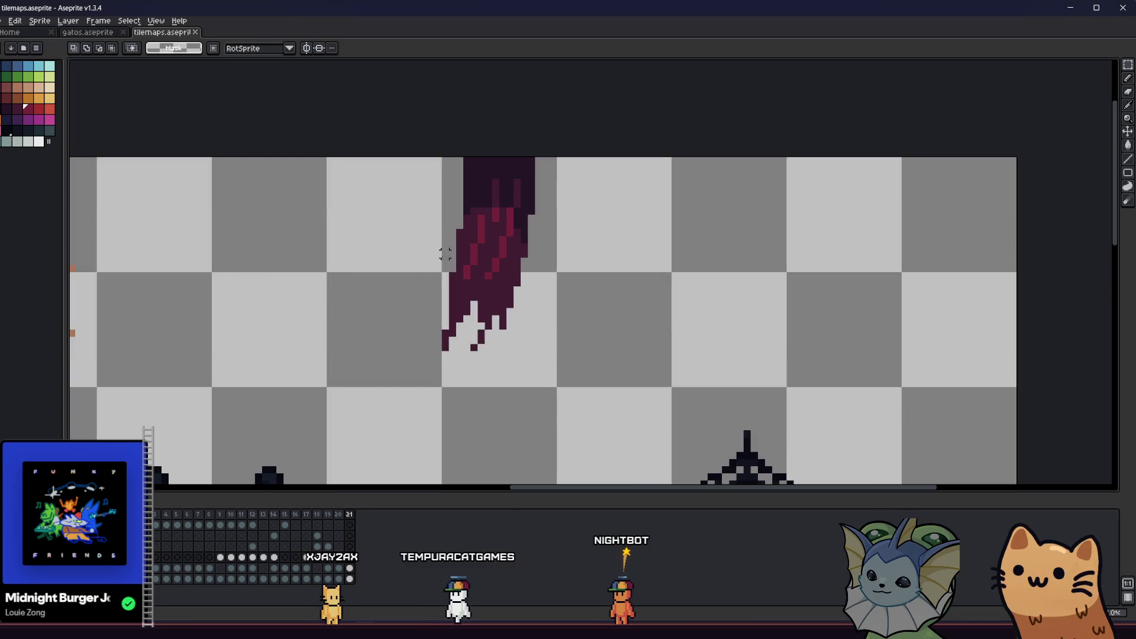
- Marquee-select the banner tile and export only the selection as banner1.png
left_click_drag(445, 159, 556, 388)
key("alt+f")
mouse_move(25, 109)
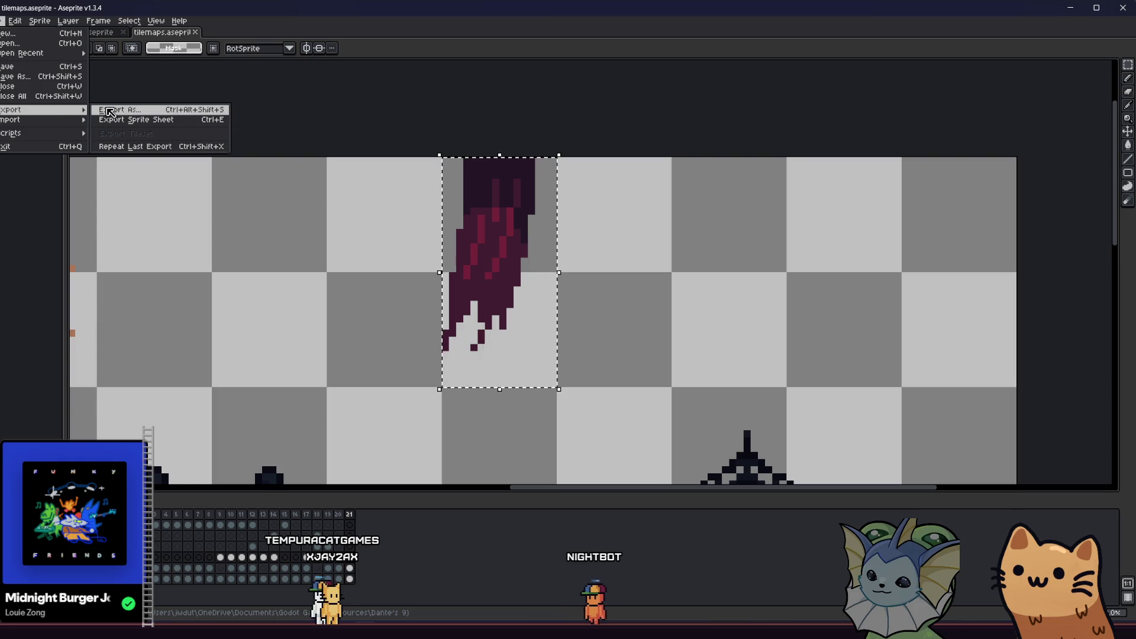
left_click(136, 110)
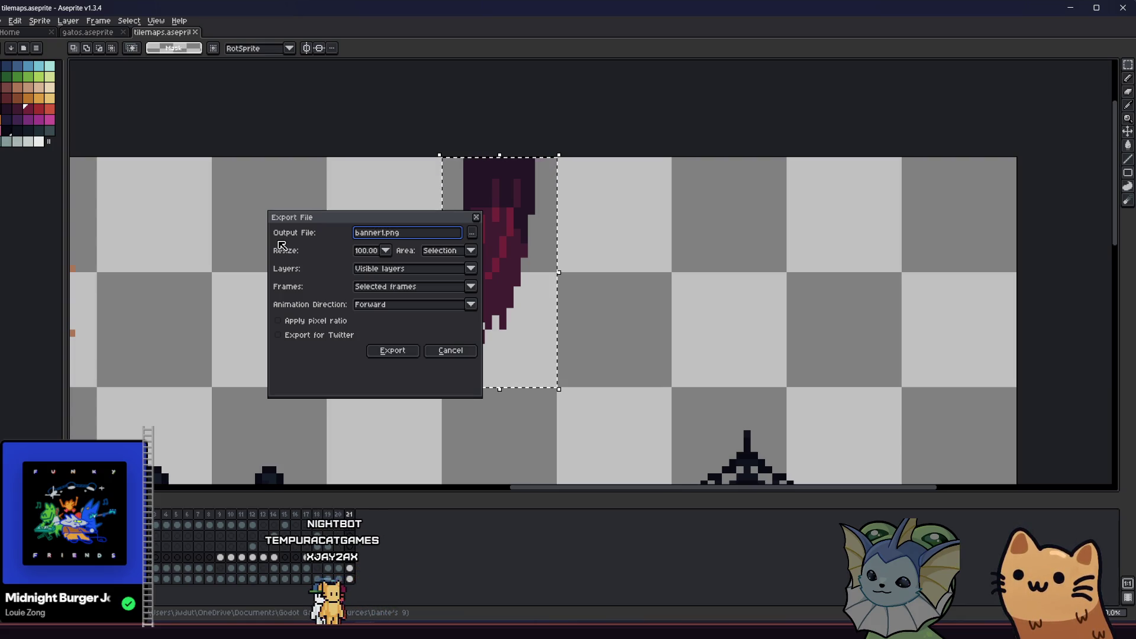
left_click(375, 350)
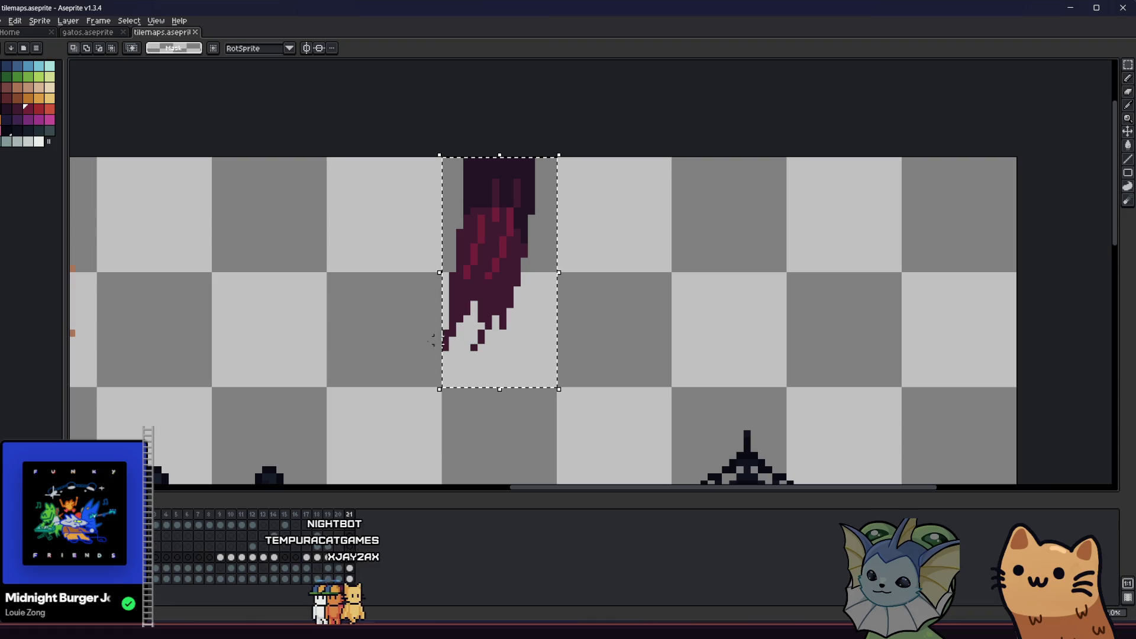
- Confirm banner1.png is in the rainy area folder, then clear WavingDecor's floor1_tileset tile set
key("alt+Tab")
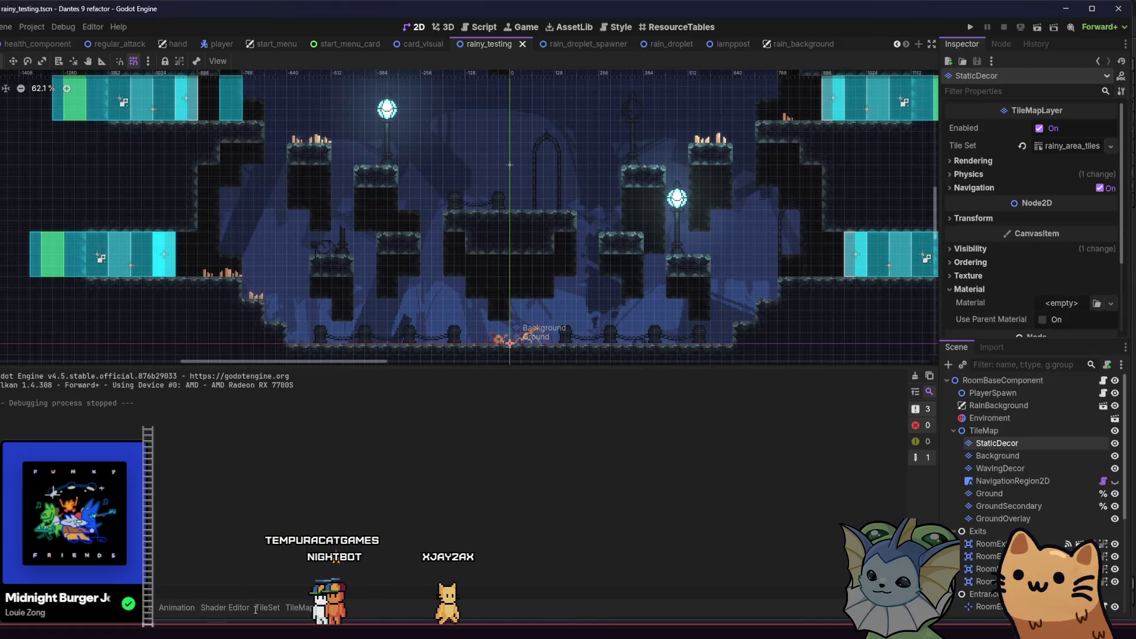
key("alt+f")
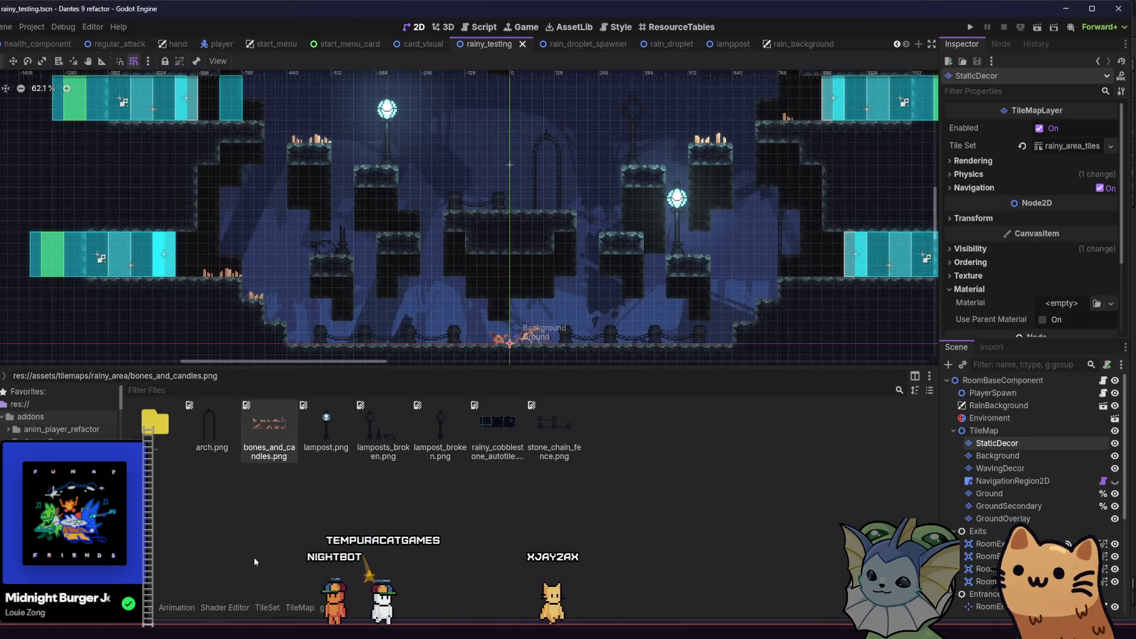
key("alt+Tab")
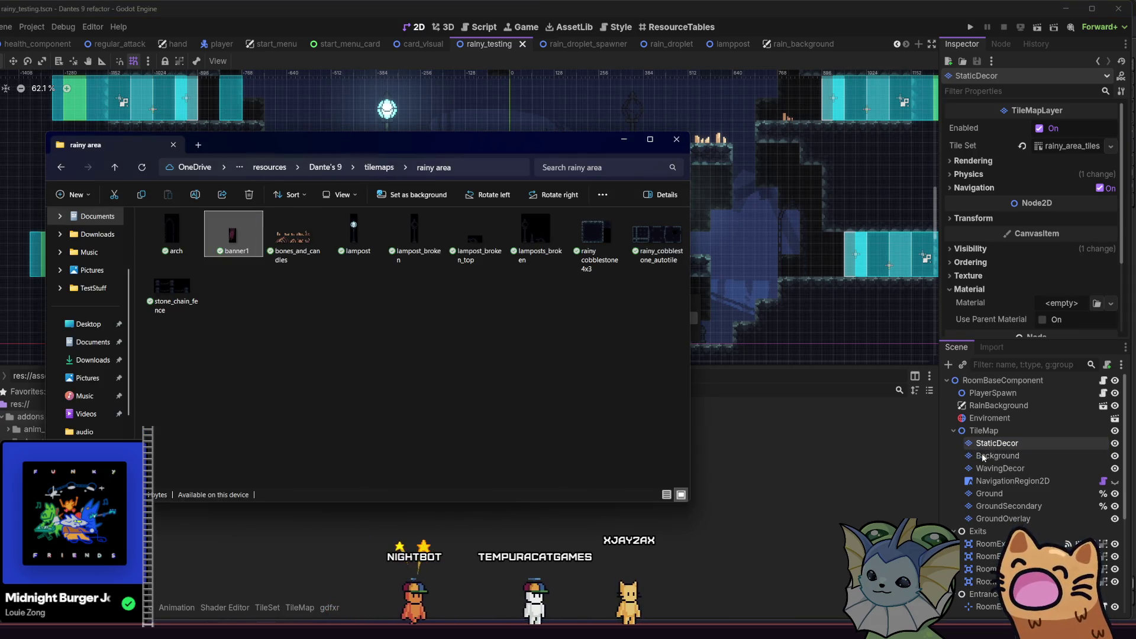
left_click(997, 455)
left_click(996, 469)
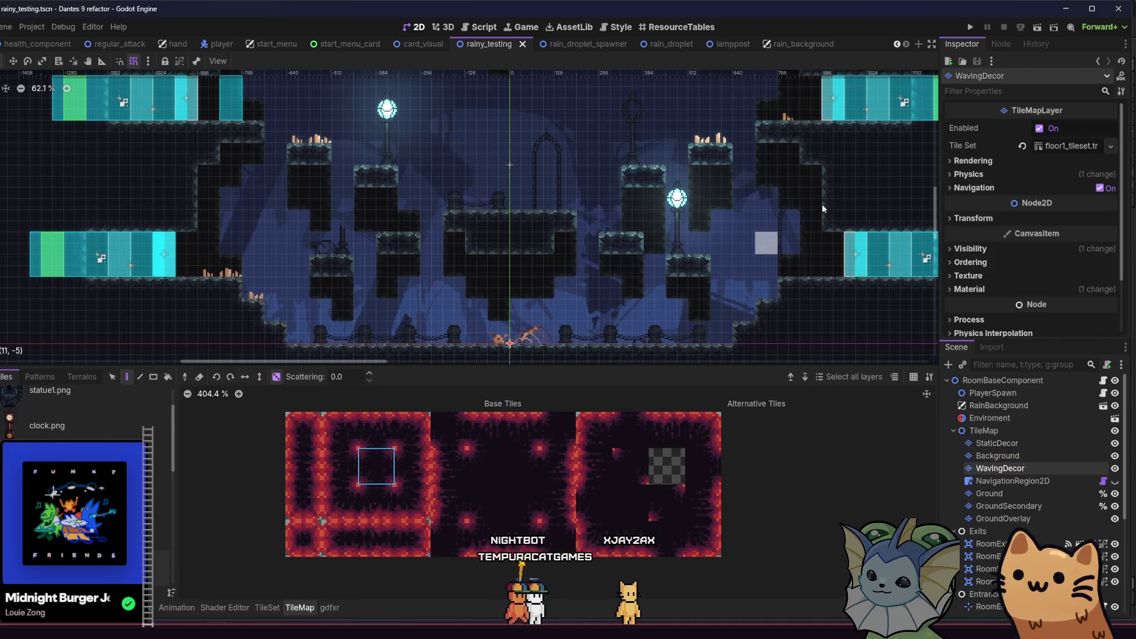
left_click(1065, 146)
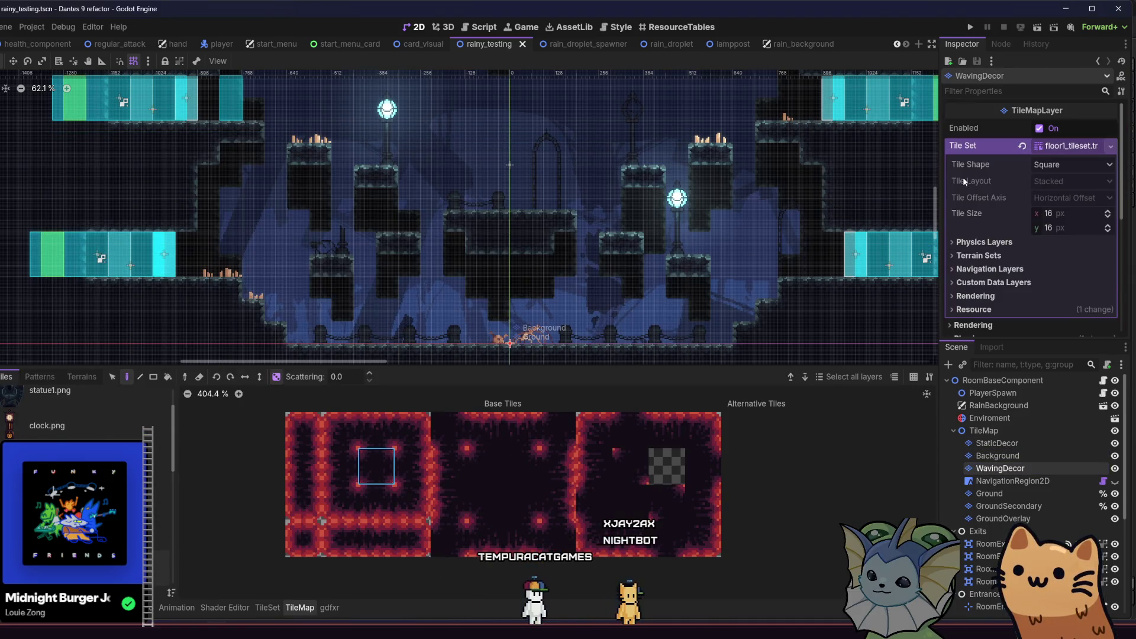
left_click(1022, 146)
- Assign rainy_area_tileset.tres from the tilesets folder to the WavingDecor layer
key("alt+f")
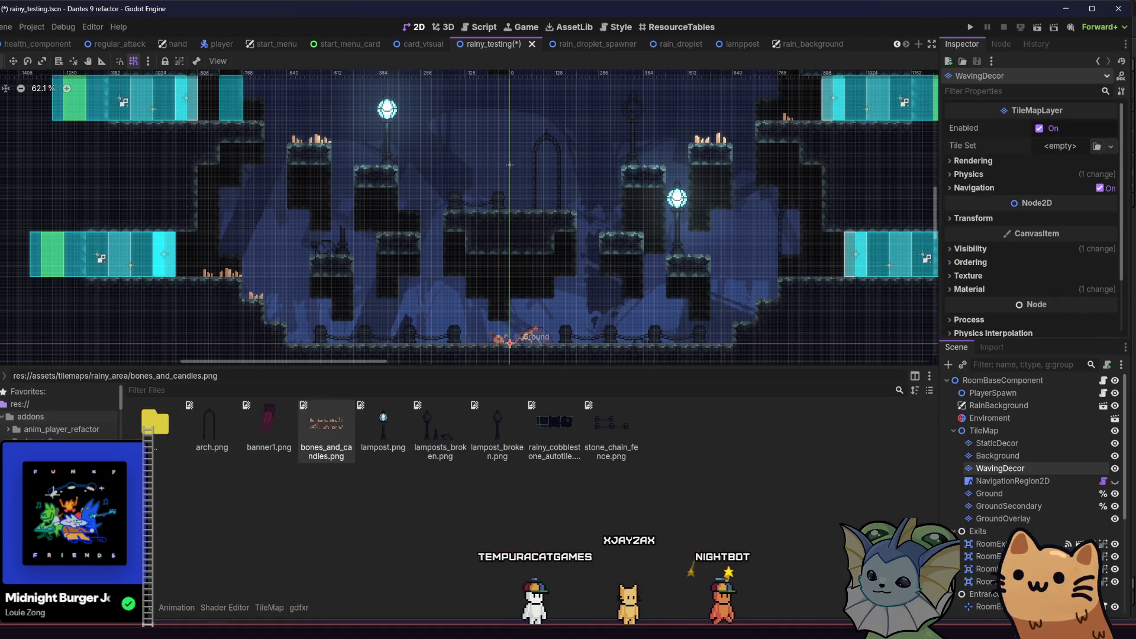
left_click_drag(121, 400, 121, 467)
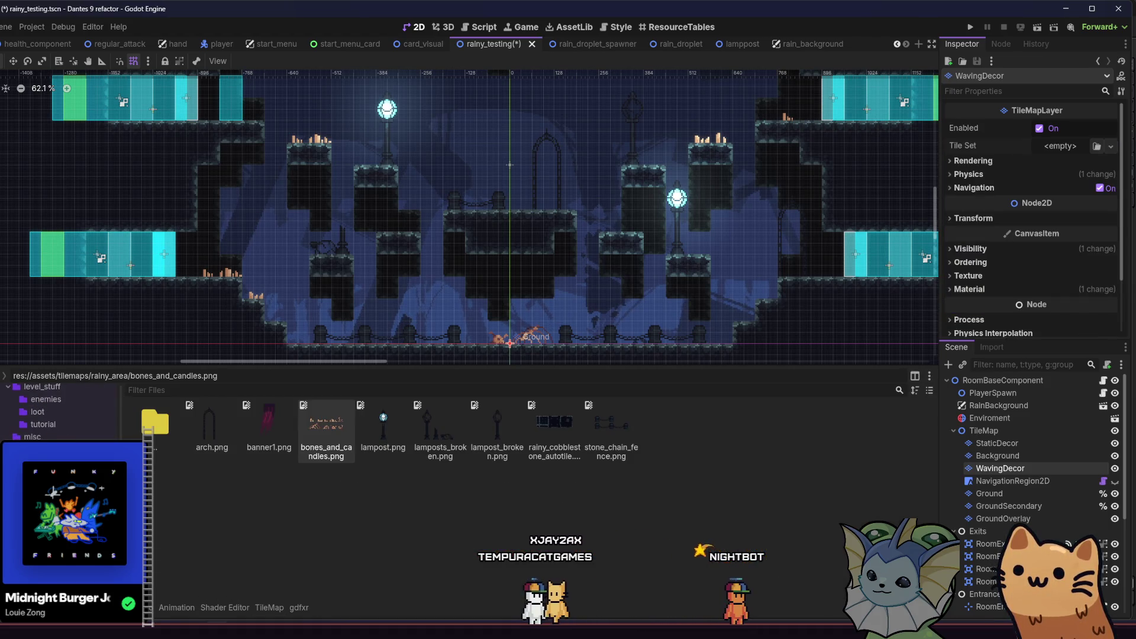
double_click(212, 423)
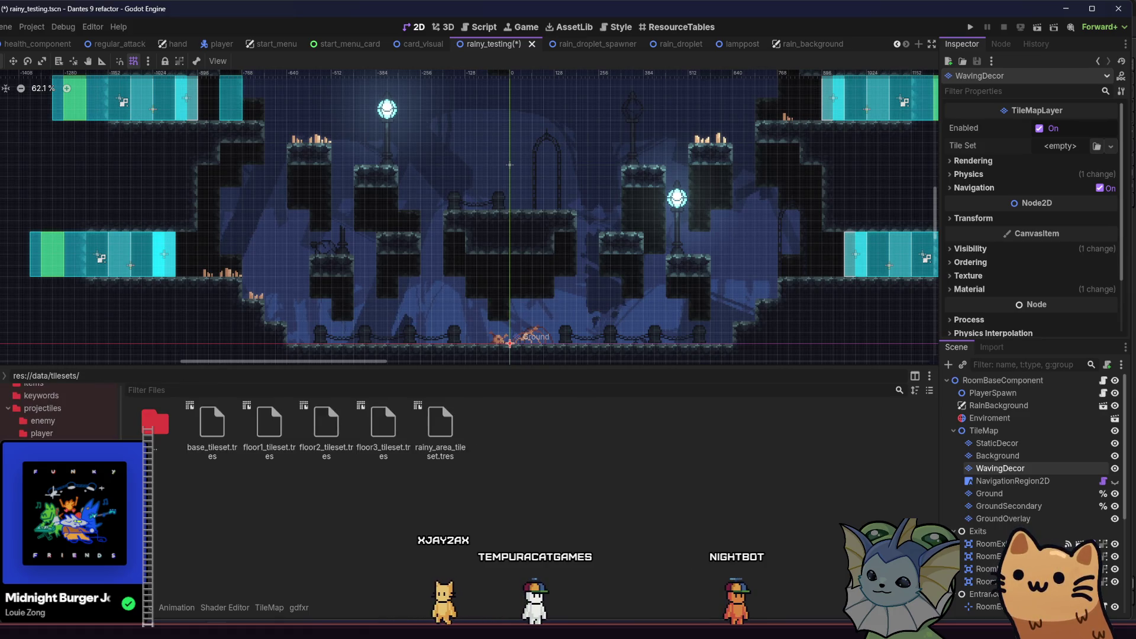
left_click(408, 438)
mouse_move(440, 425)
left_mouse_down()
mouse_move(828, 237)
mouse_move(1065, 146)
left_mouse_up()
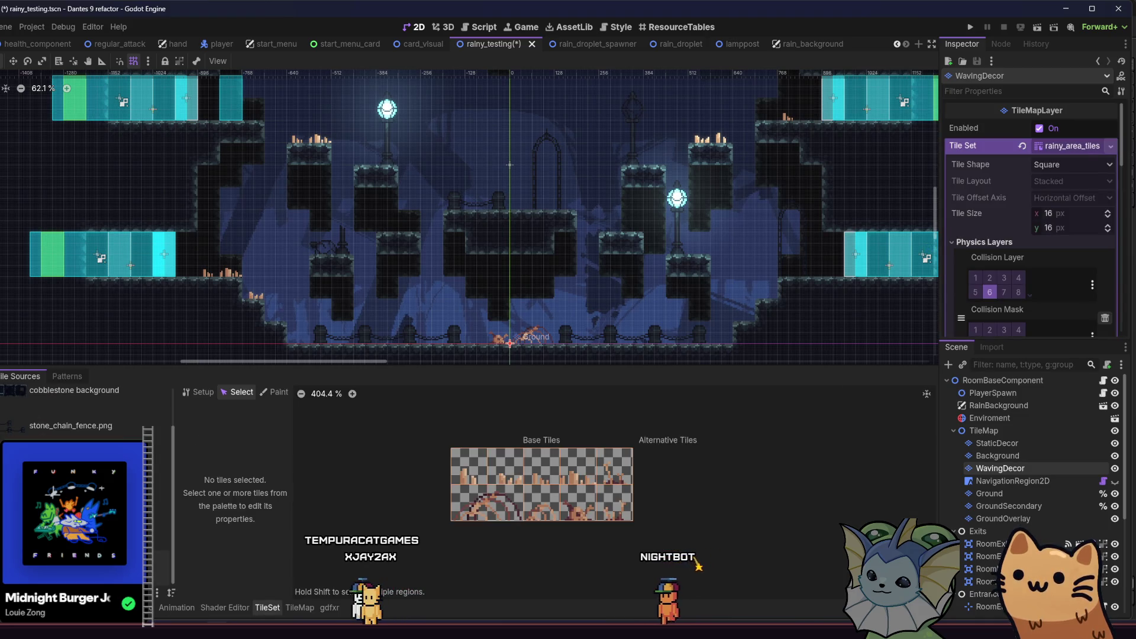
- Add banner1.png as a new atlas source, declining automatic tile creation
key("alt+f")
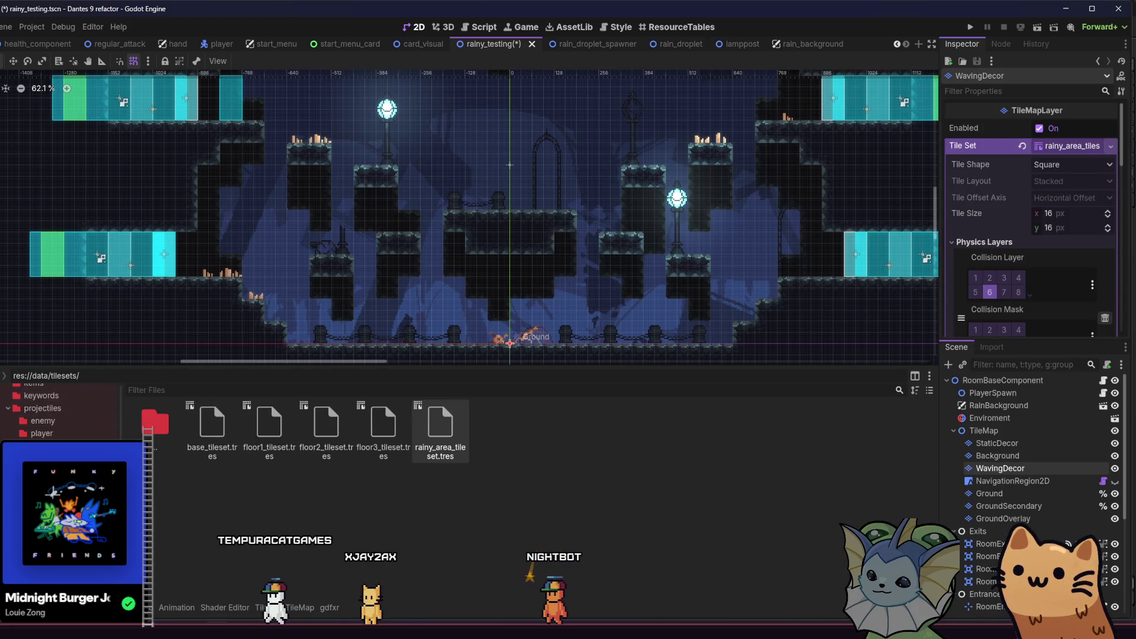
left_click(49, 392)
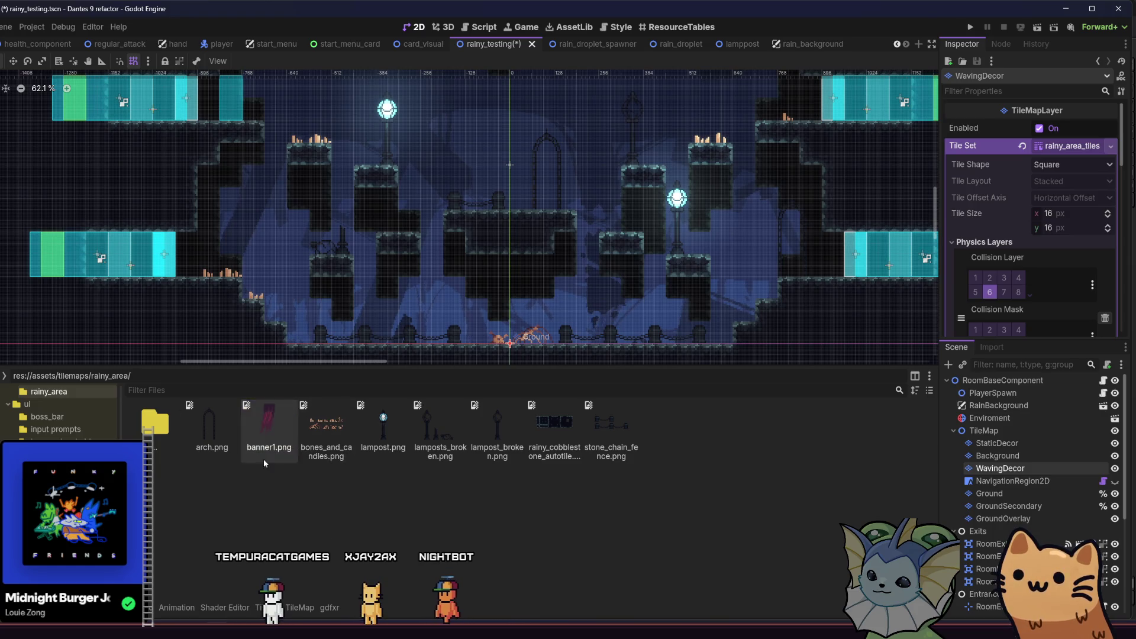
mouse_move(286, 574)
left_mouse_down()
mouse_move(263, 608)
mouse_move(279, 615)
left_mouse_up()
left_click_drag(131, 549, 136, 550)
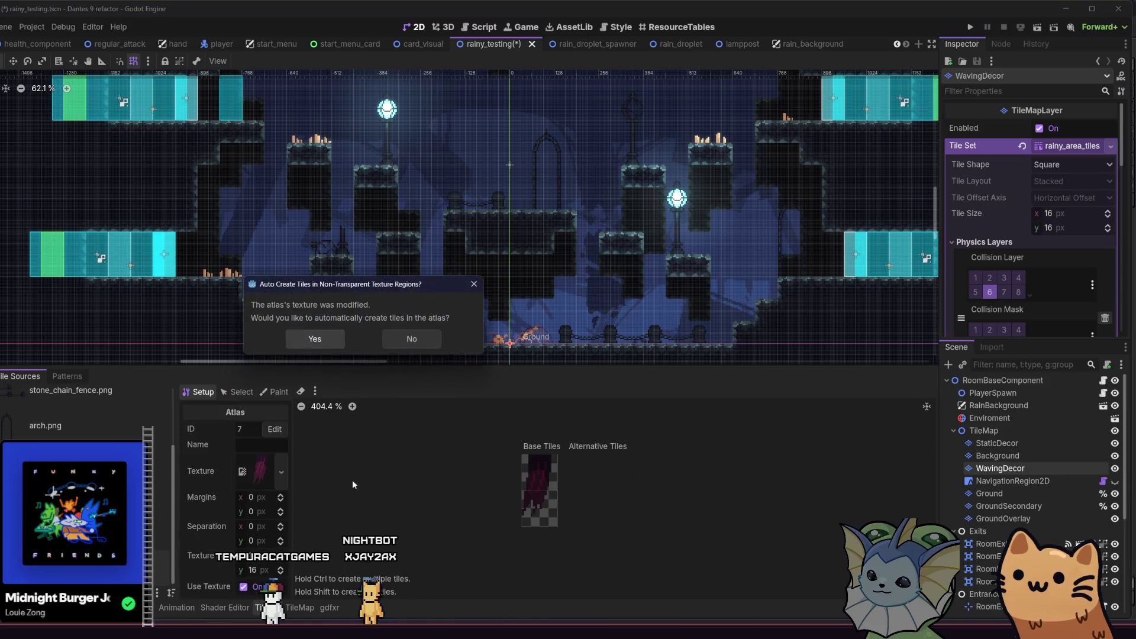
left_click(432, 349)
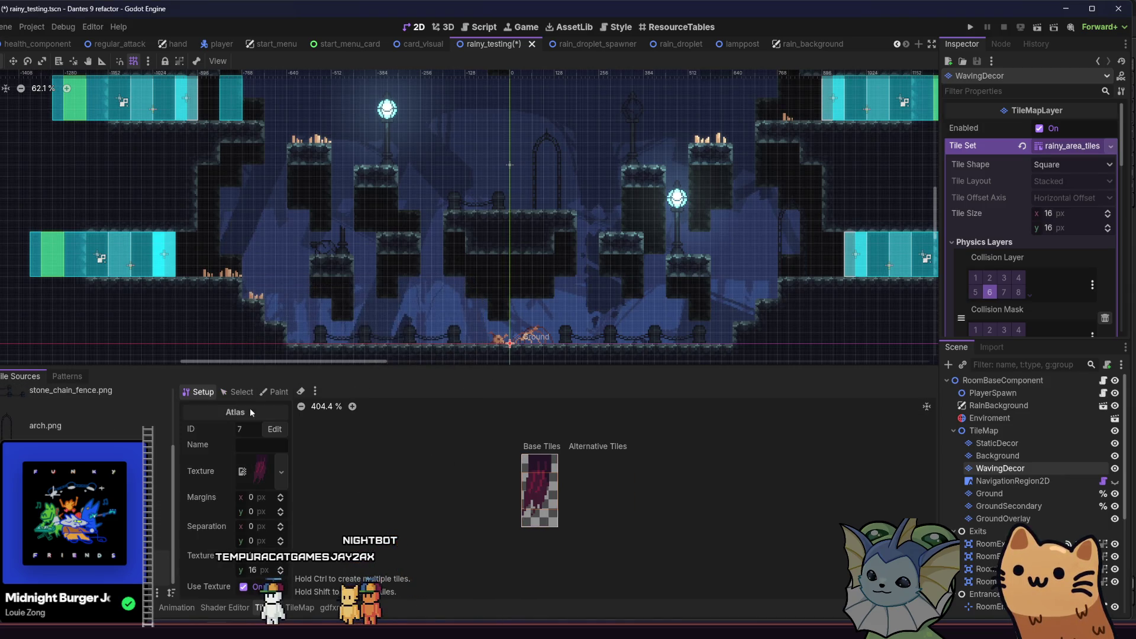
left_click(240, 392)
left_click(196, 393)
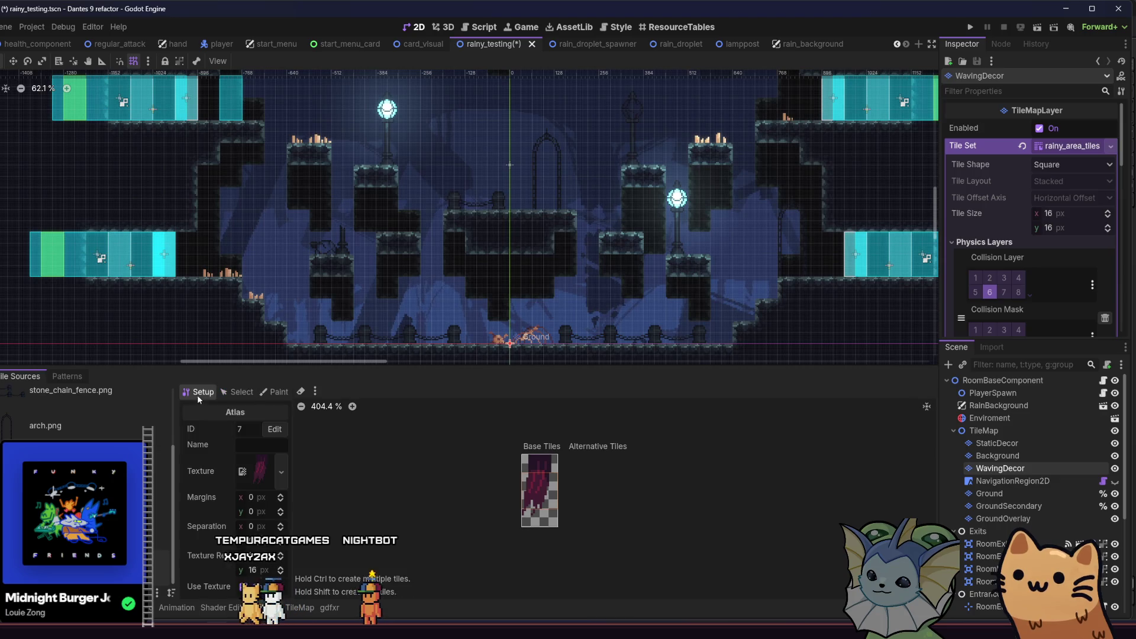
left_click(229, 392)
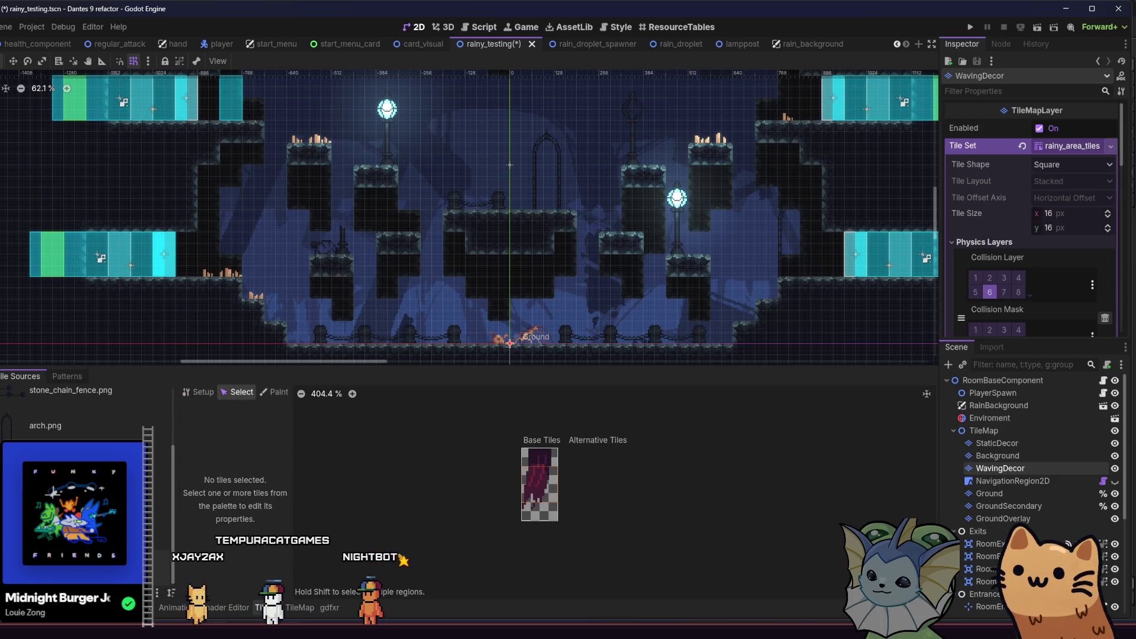
key("alt+Tab")
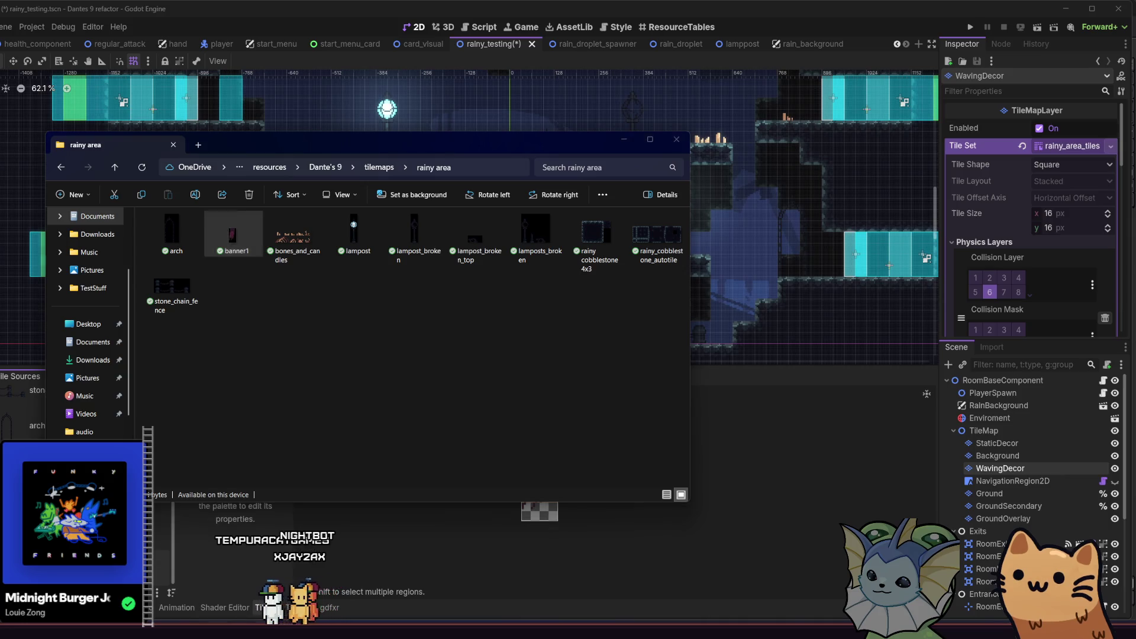
key("alt+Tab")
key("alt+Tab")
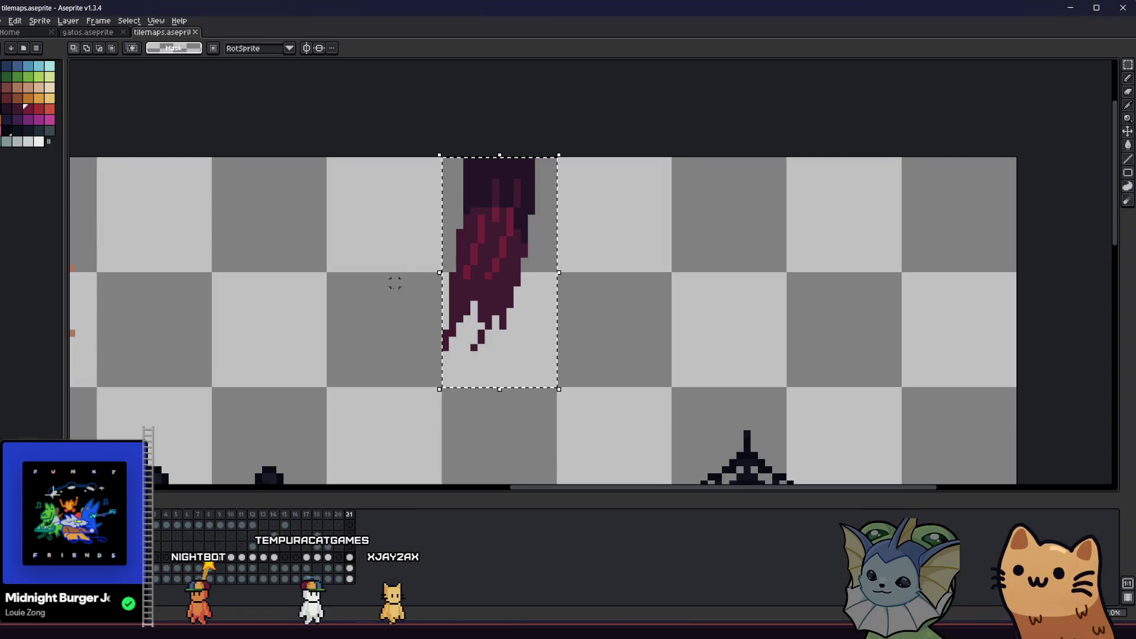
- Try shifting the banner tile right, restore it, and flip it vertically
scroll(383, 248, "down", 2)
mouse_move(447, 255)
left_mouse_down()
mouse_move(545, 258)
mouse_move(478, 258)
left_mouse_up()
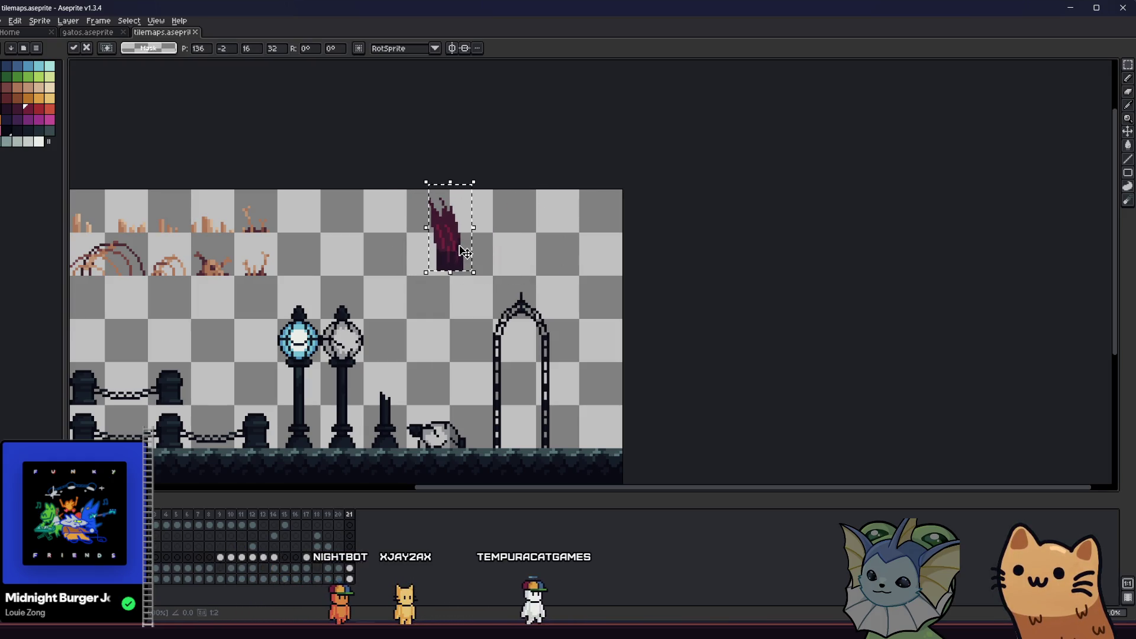
key("Escape")
key("shift+v")
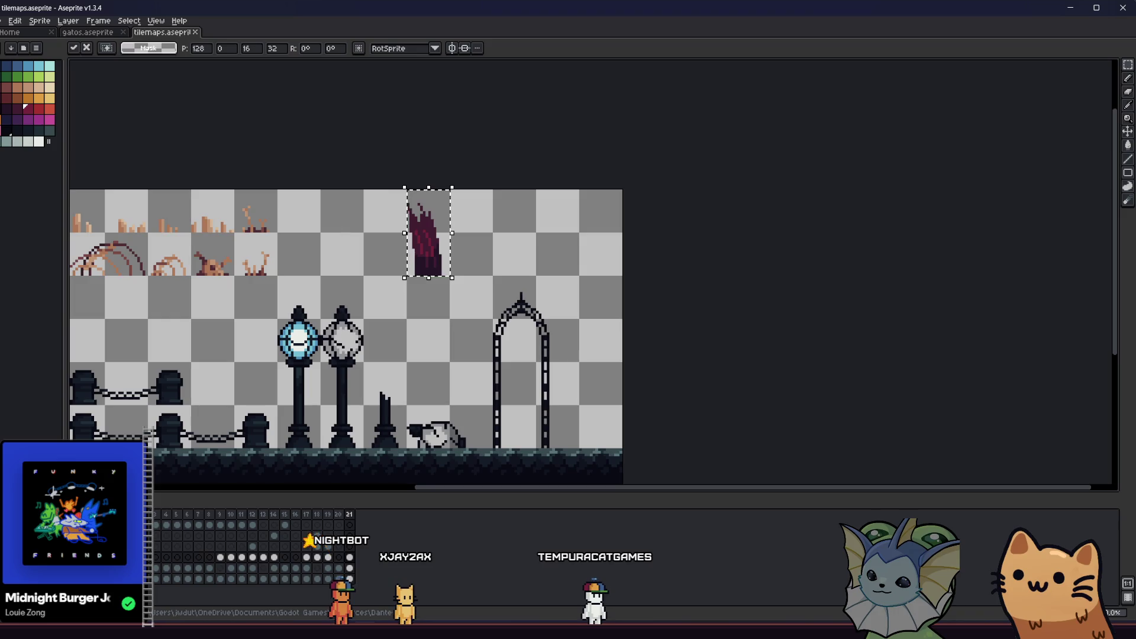
- Re-export the selection as banner1.png, overwriting the old file, and view it in Godot
left_click(5, 20)
mouse_move(35, 110)
left_click(124, 110)
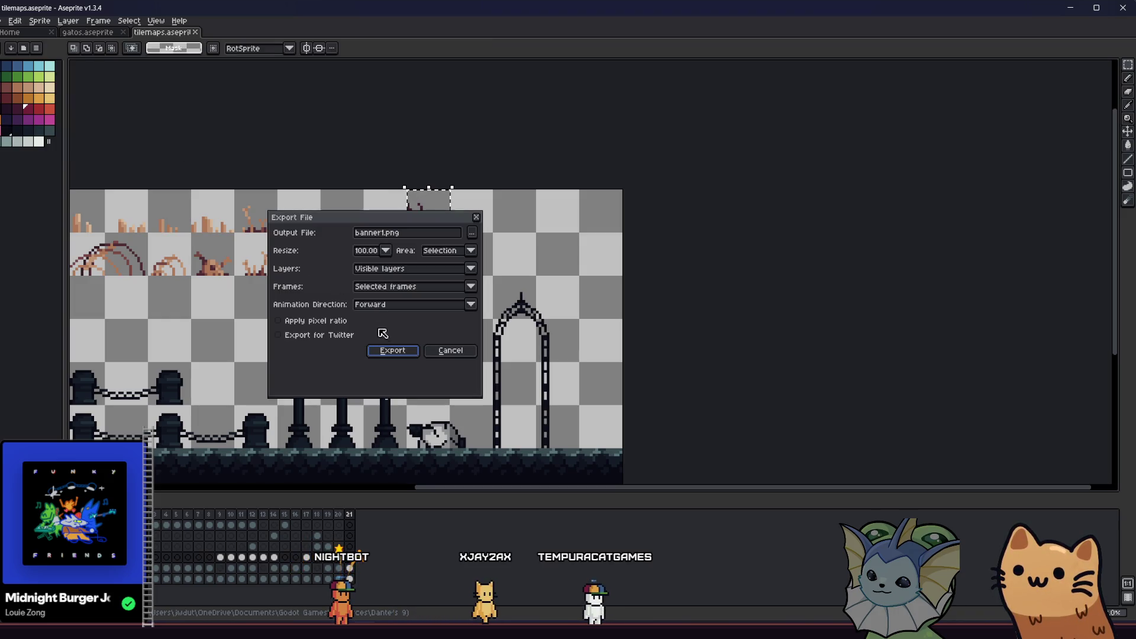
left_click(386, 352)
left_click(508, 347)
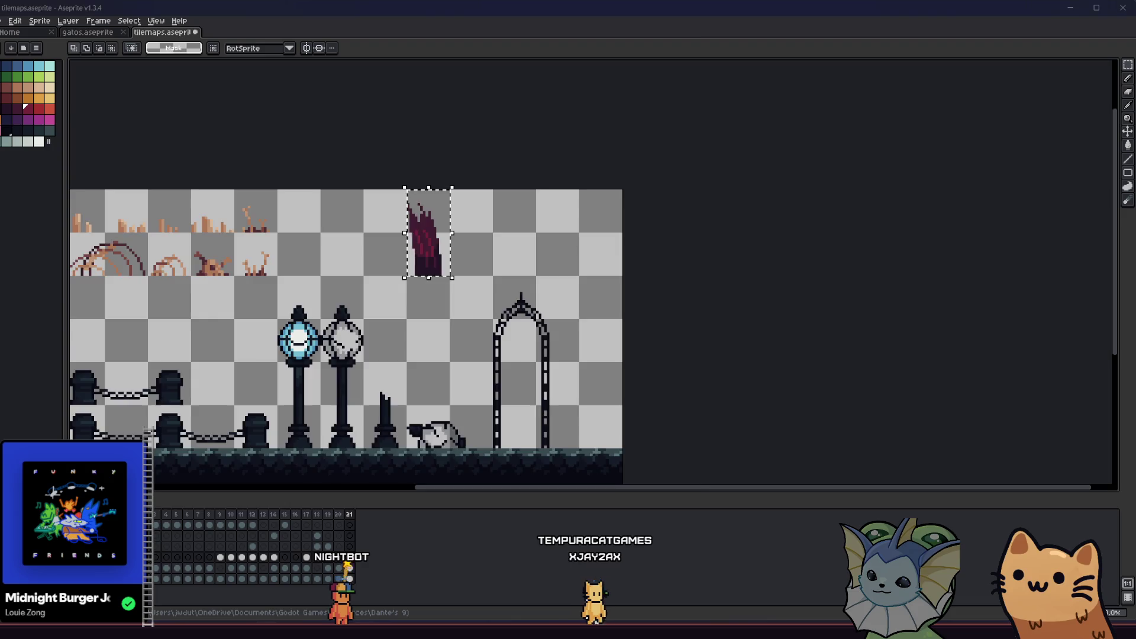
key("alt+Tab")
key("alt+f")
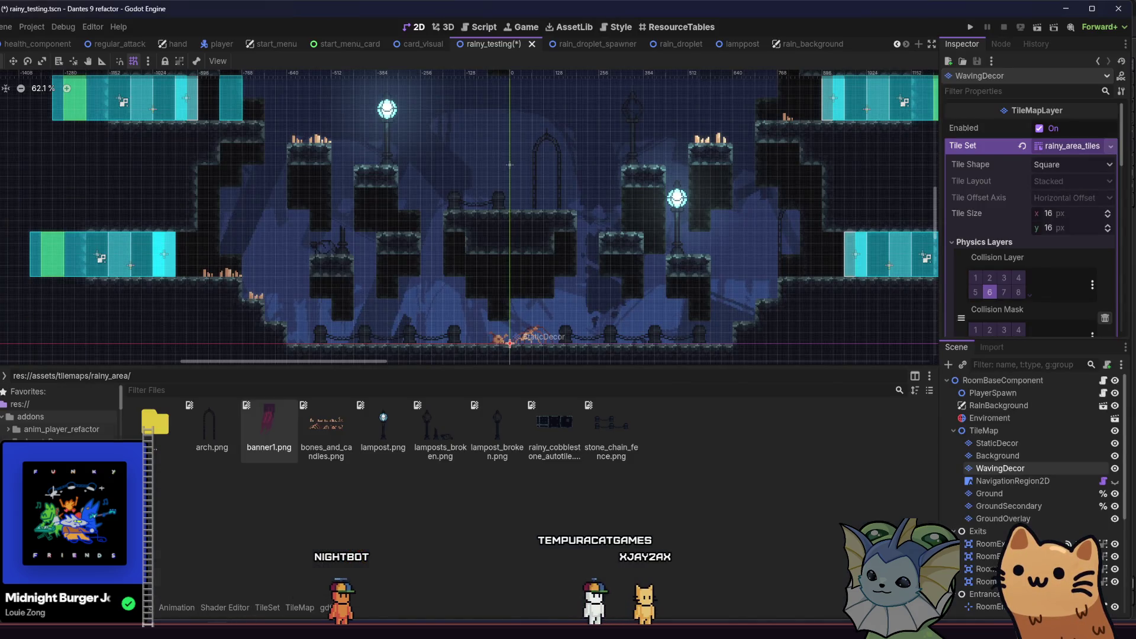
- Raise the banner1 tile's texture origin y to 8 and save rainy_testing.tscn
key("alt+Tab")
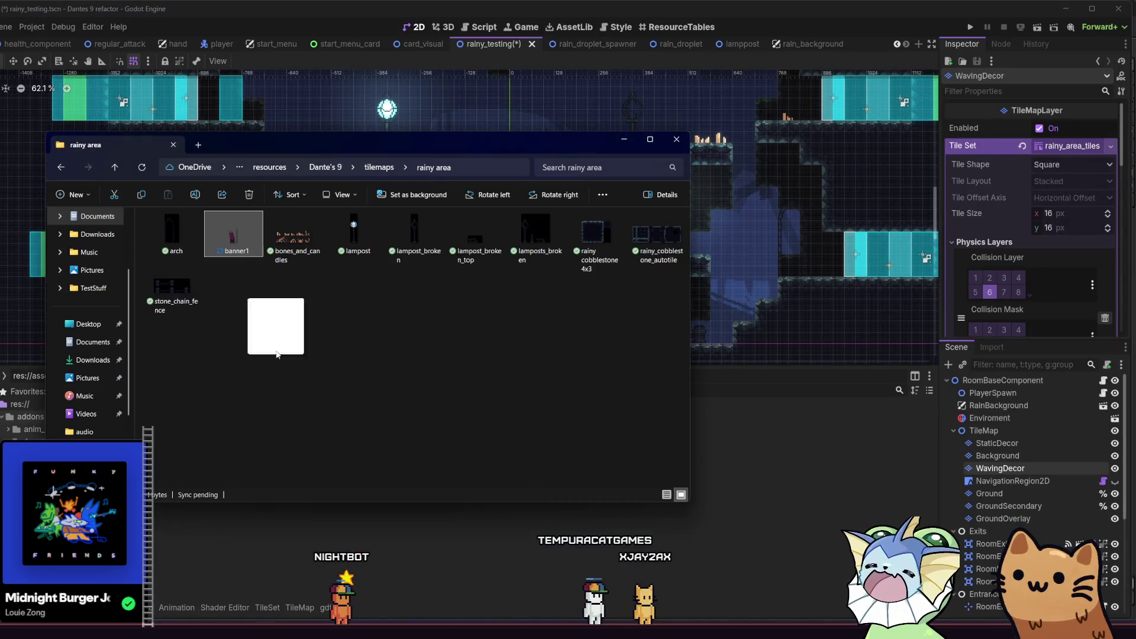
key("alt+Tab")
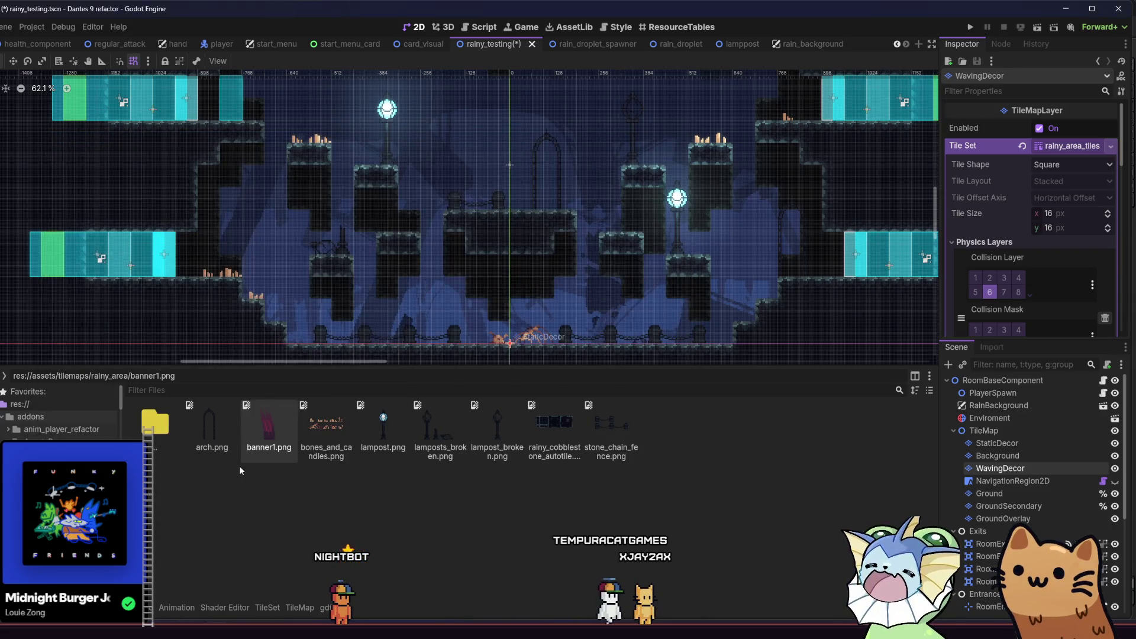
left_click(268, 608)
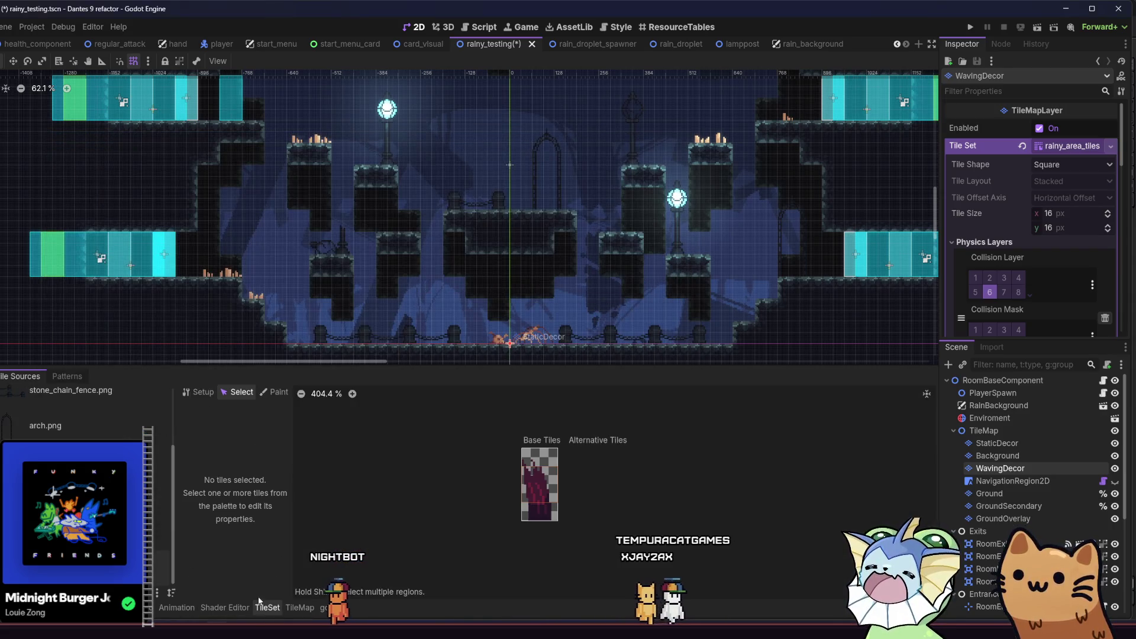
left_click(537, 489)
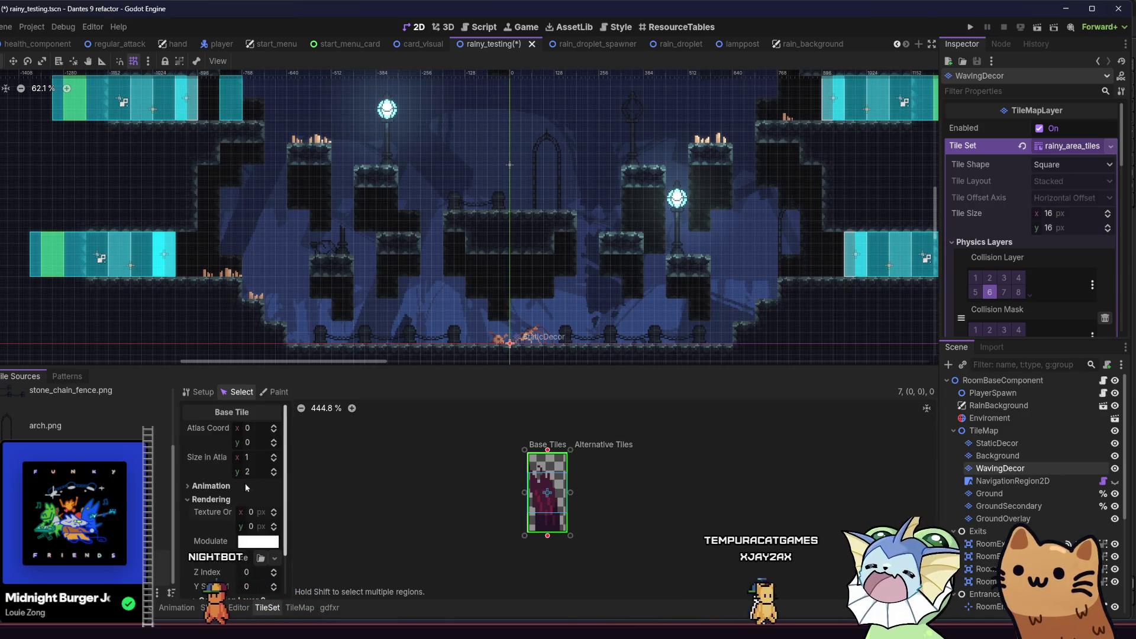
left_click(274, 523)
left_click(274, 524)
left_click(274, 523)
left_click(274, 523)
left_click(274, 524)
left_click(274, 523)
left_click(274, 523)
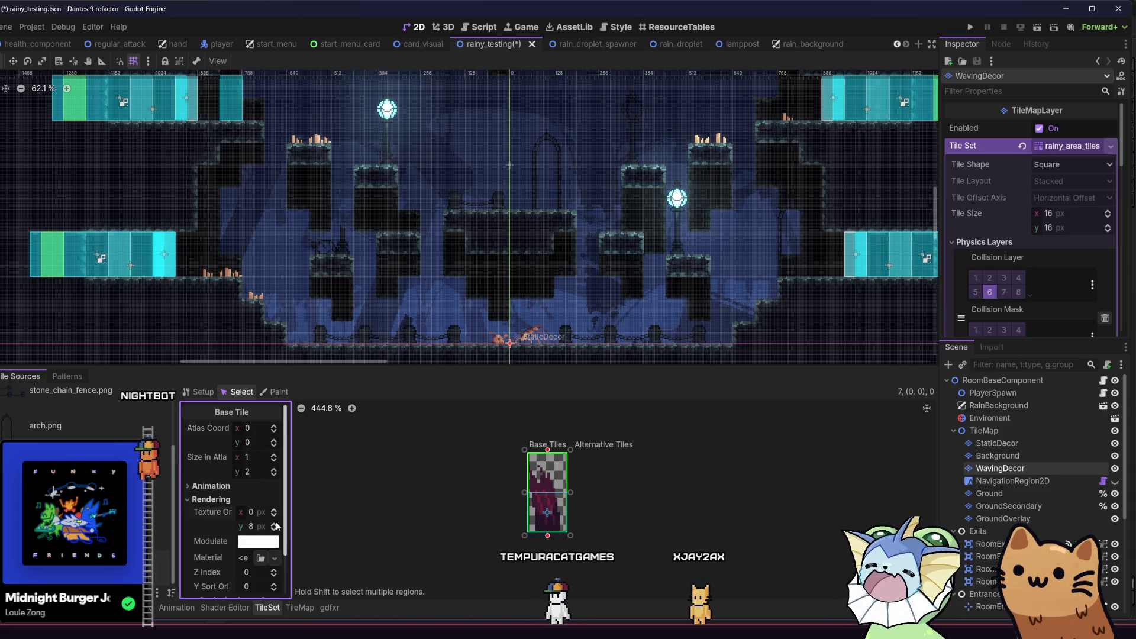
key("ctrl+s")
left_click(302, 607)
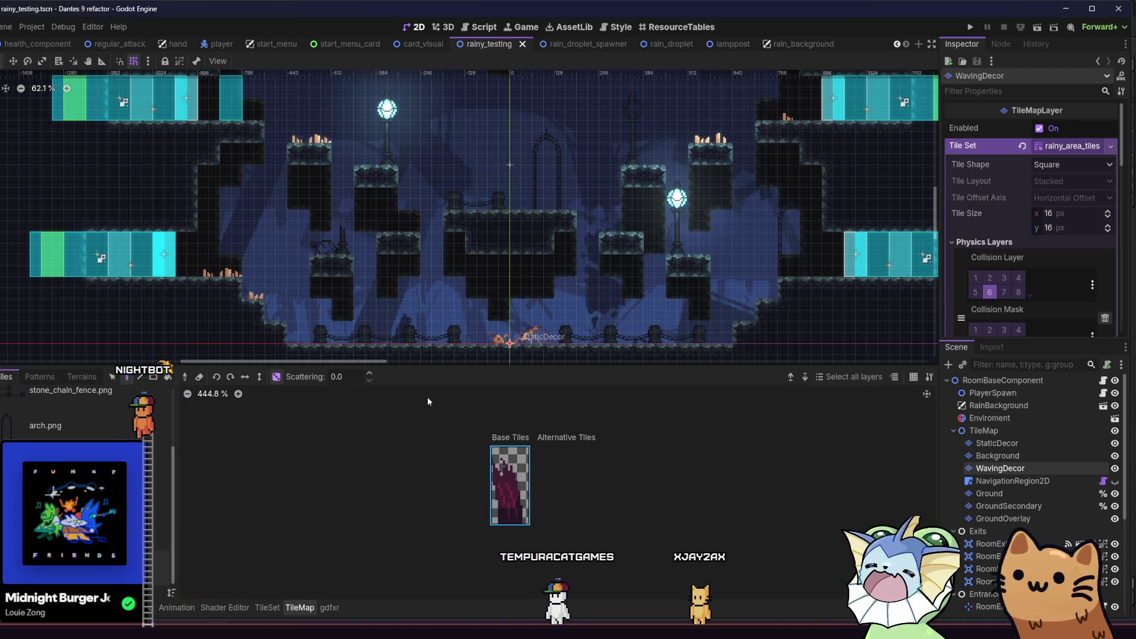
- Paint banner tiles under and on the central platform, erasing misplaced ones
scroll(406, 275, "up", 4)
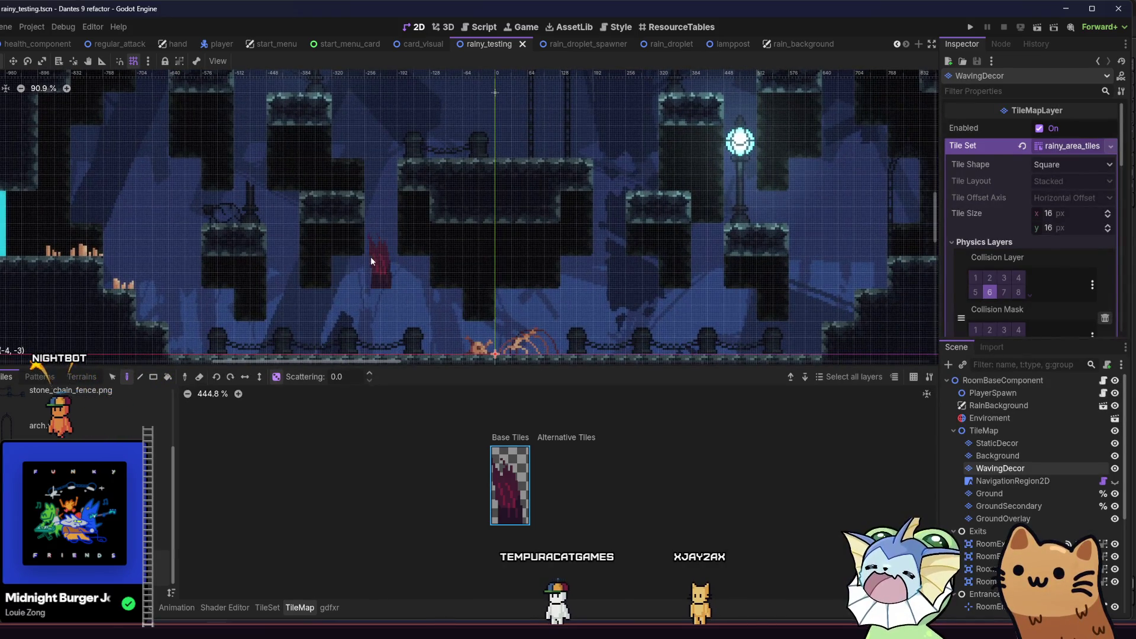
left_click(390, 270)
left_click(396, 267)
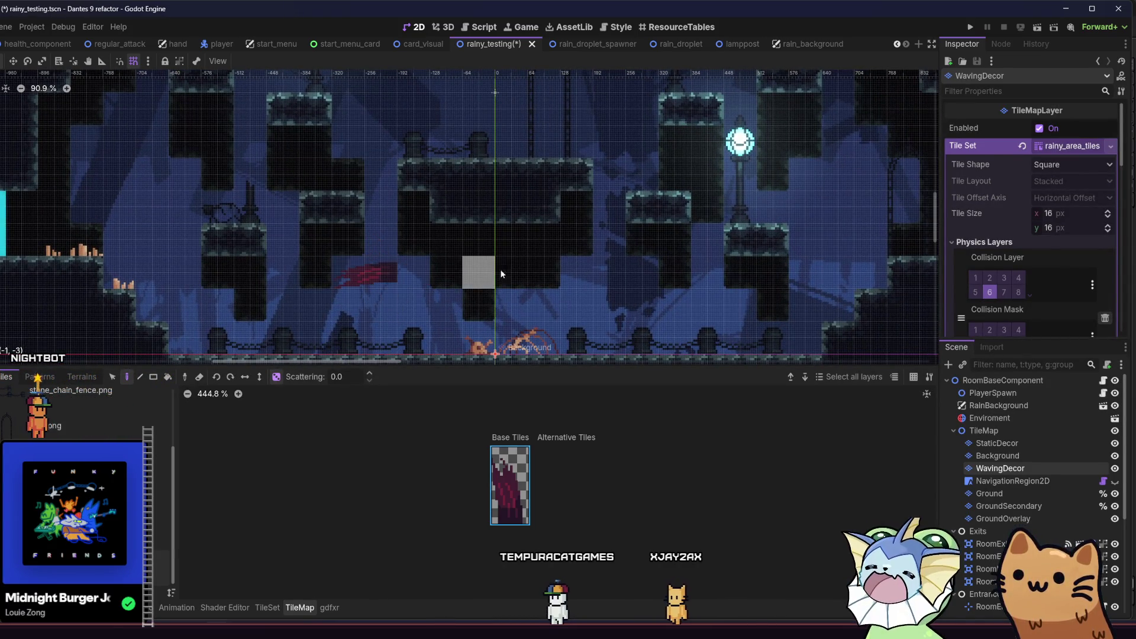
right_click(389, 269)
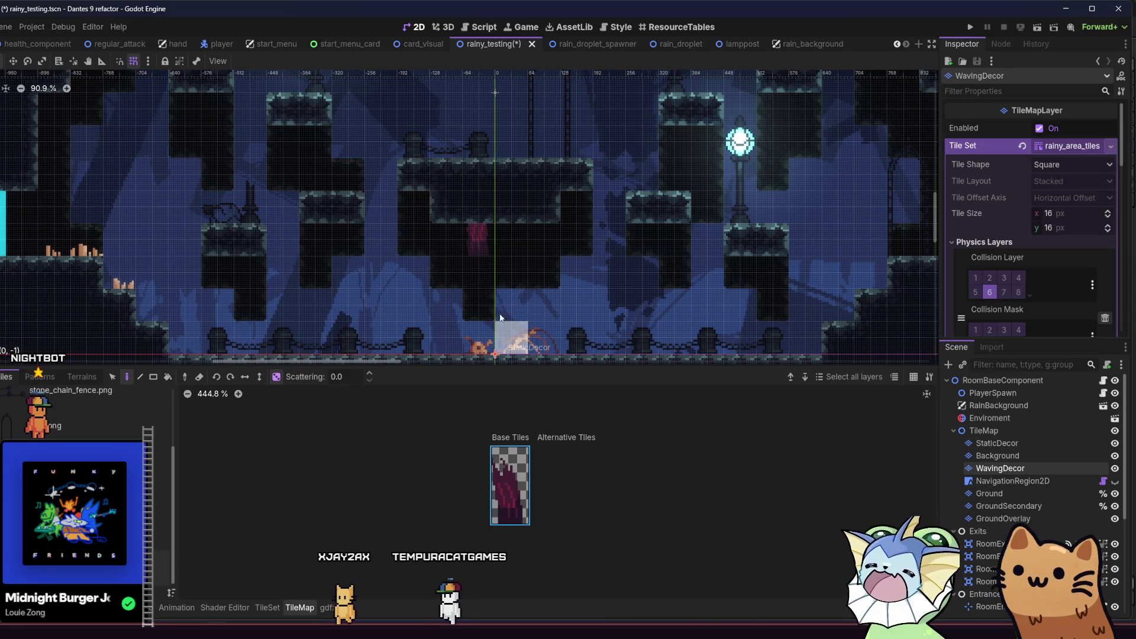
right_click(473, 243)
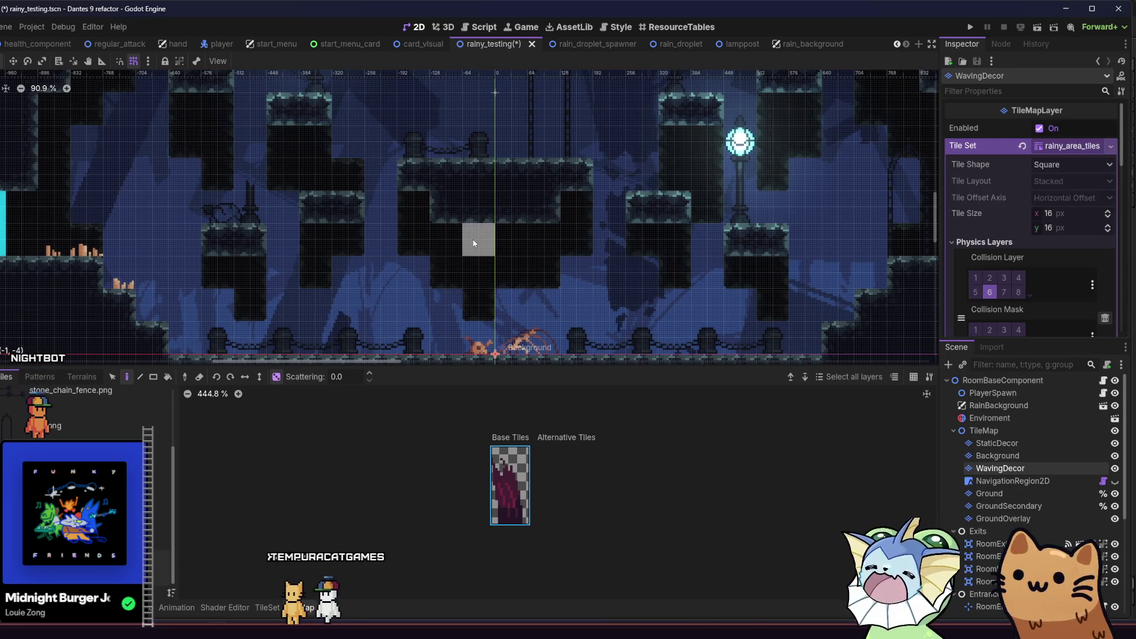
left_click(465, 240)
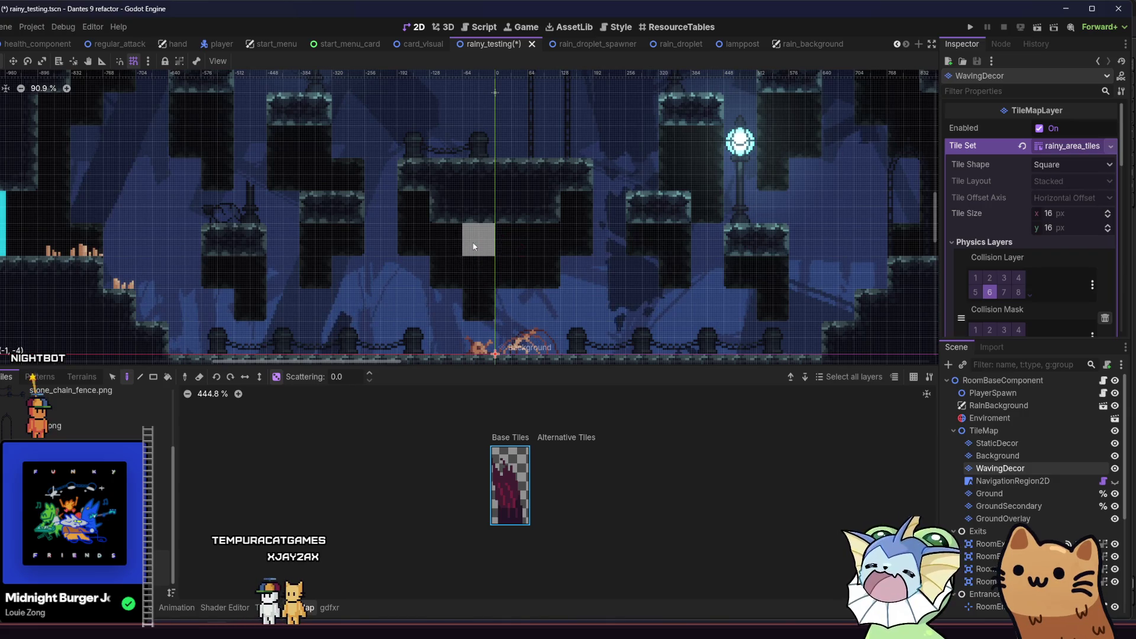
left_click_drag(349, 295, 319, 293)
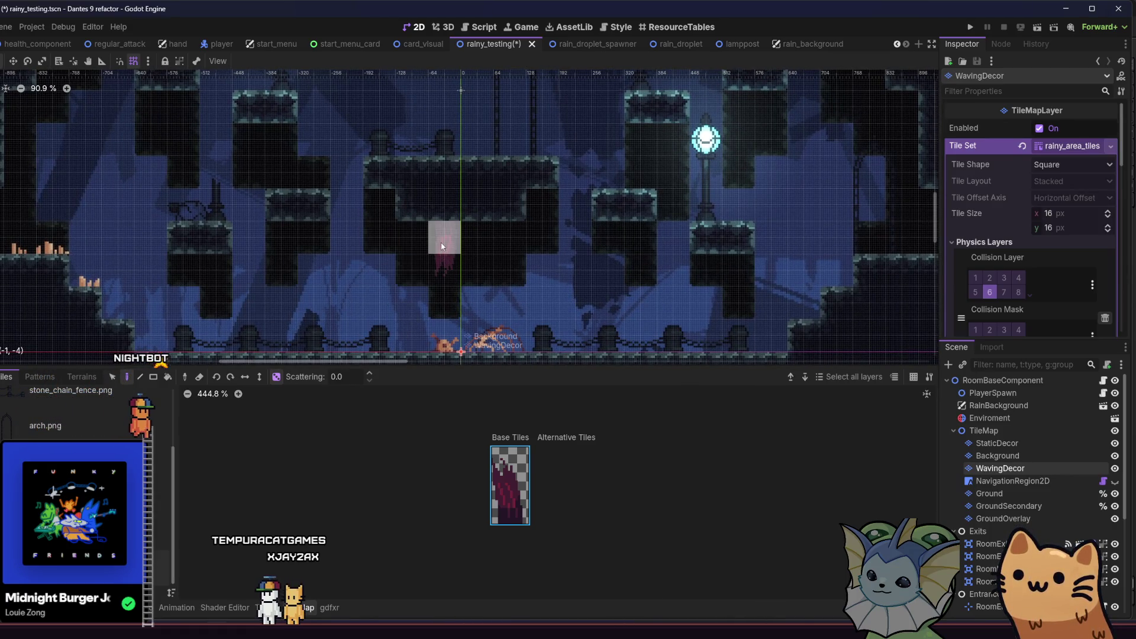
right_click(444, 239)
left_click(378, 202)
mouse_move(256, 285)
left_mouse_down()
mouse_move(281, 280)
mouse_move(260, 278)
left_mouse_up()
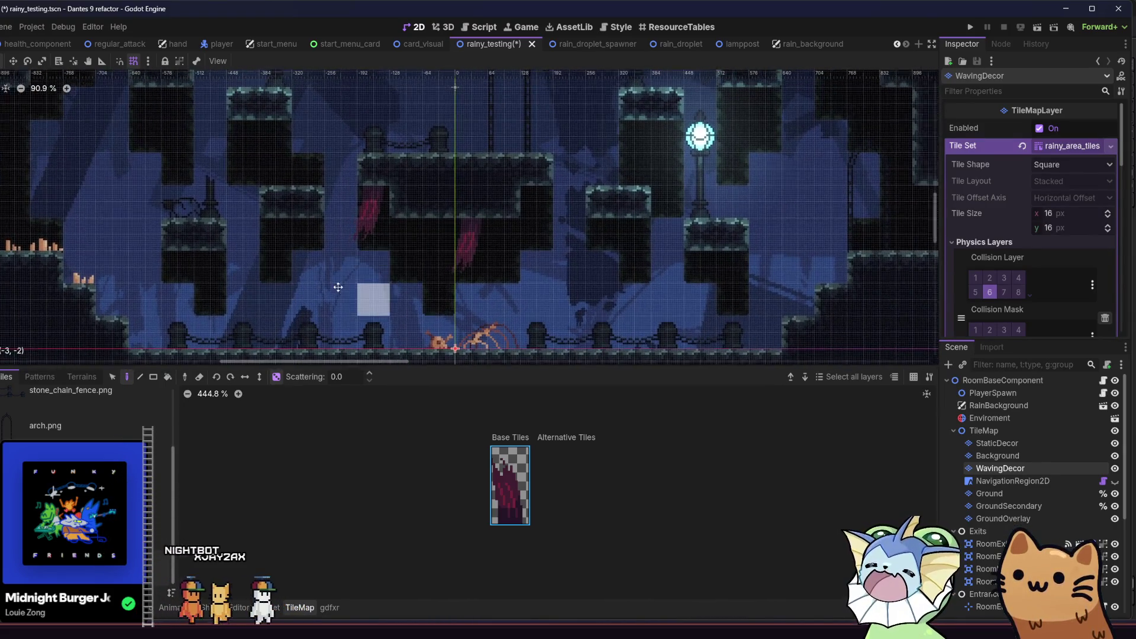
- Paint a banner hanging from the level's ceiling and save the scene
left_click_drag(334, 243, 236, 240)
scroll(236, 240, "down", 2)
scroll(235, 240, "up", 4)
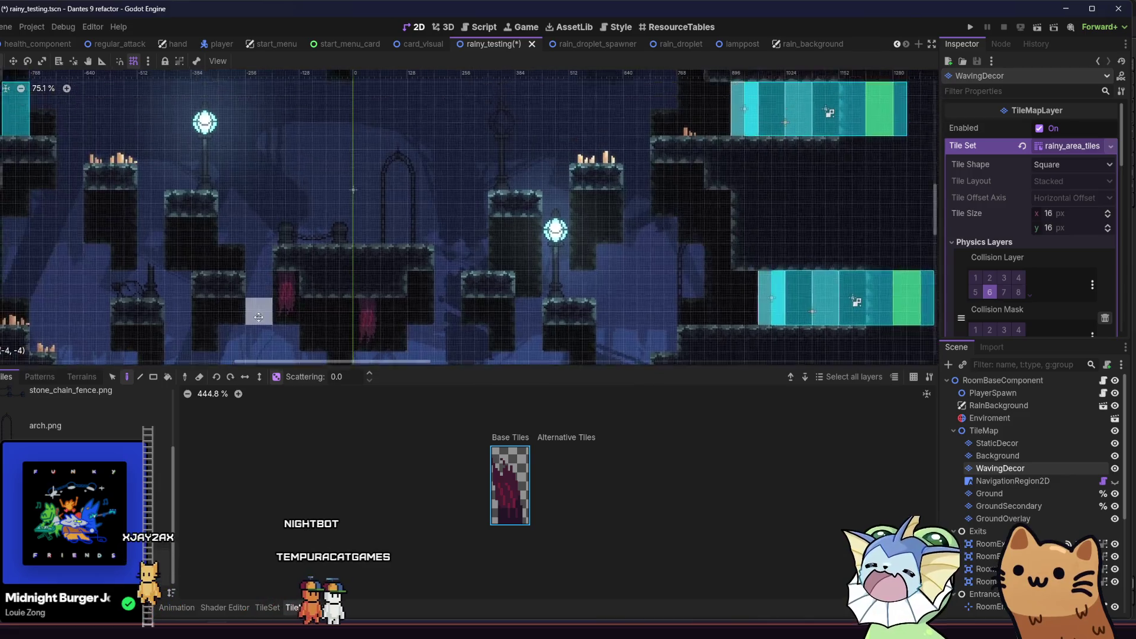
left_click_drag(328, 107, 337, 172)
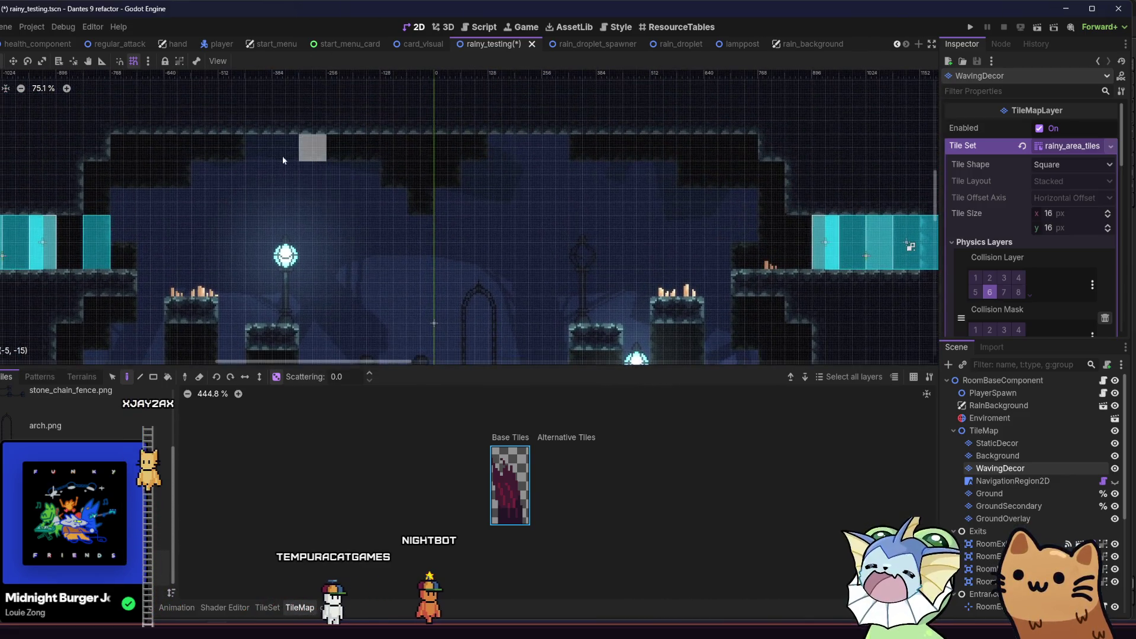
scroll(290, 153, "down", 5)
scroll(184, 130, "down", 2)
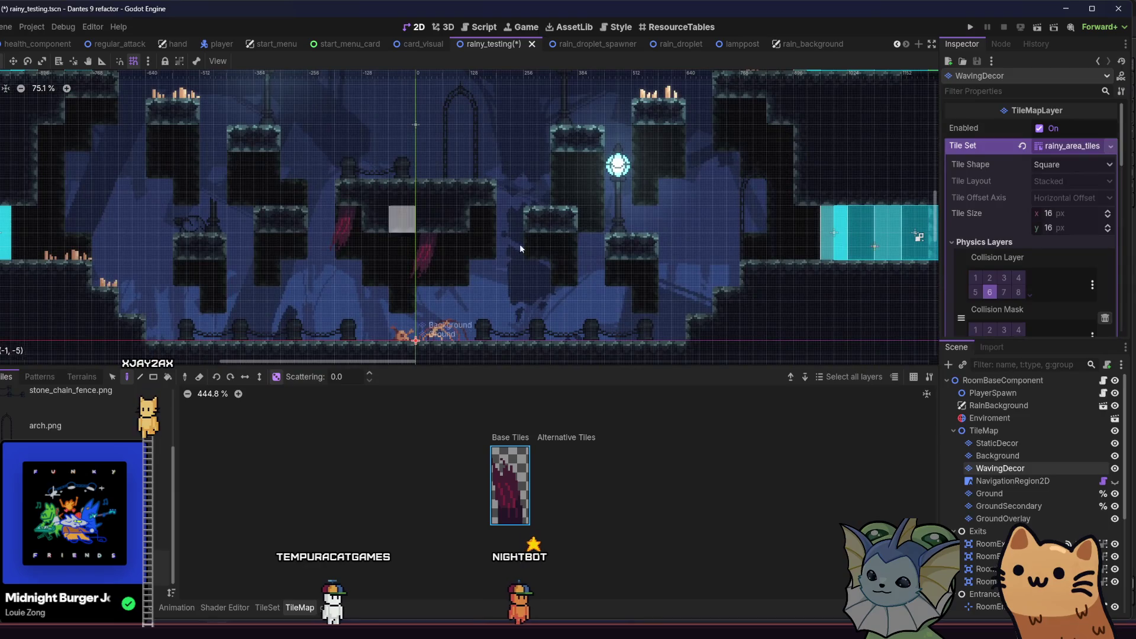
scroll(462, 200, "left", 6)
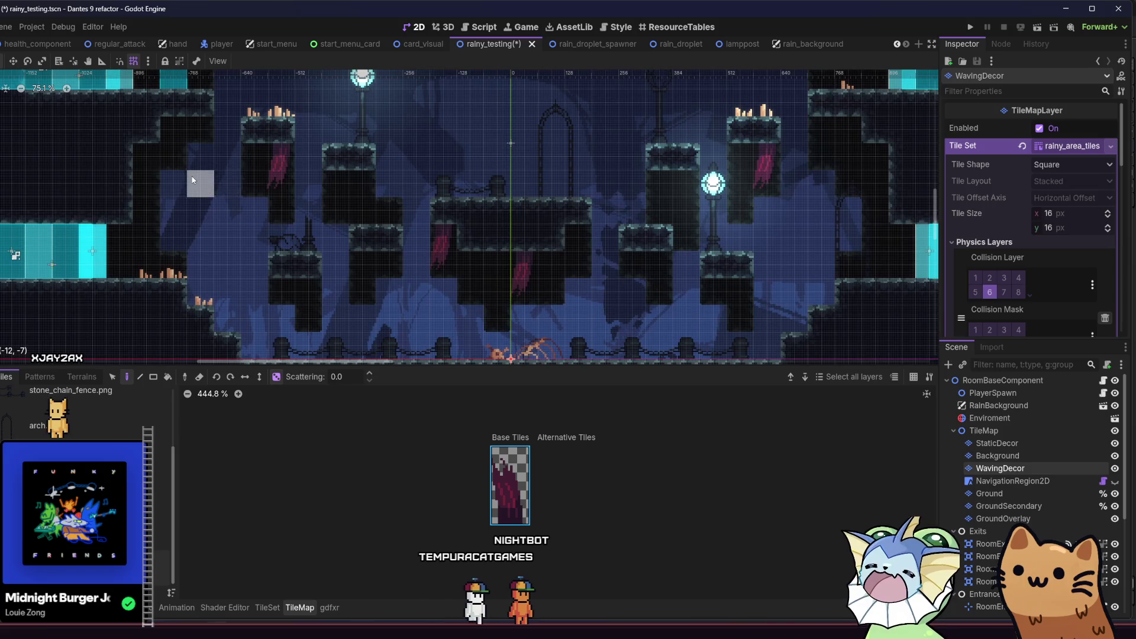
scroll(277, 196, "down", 5)
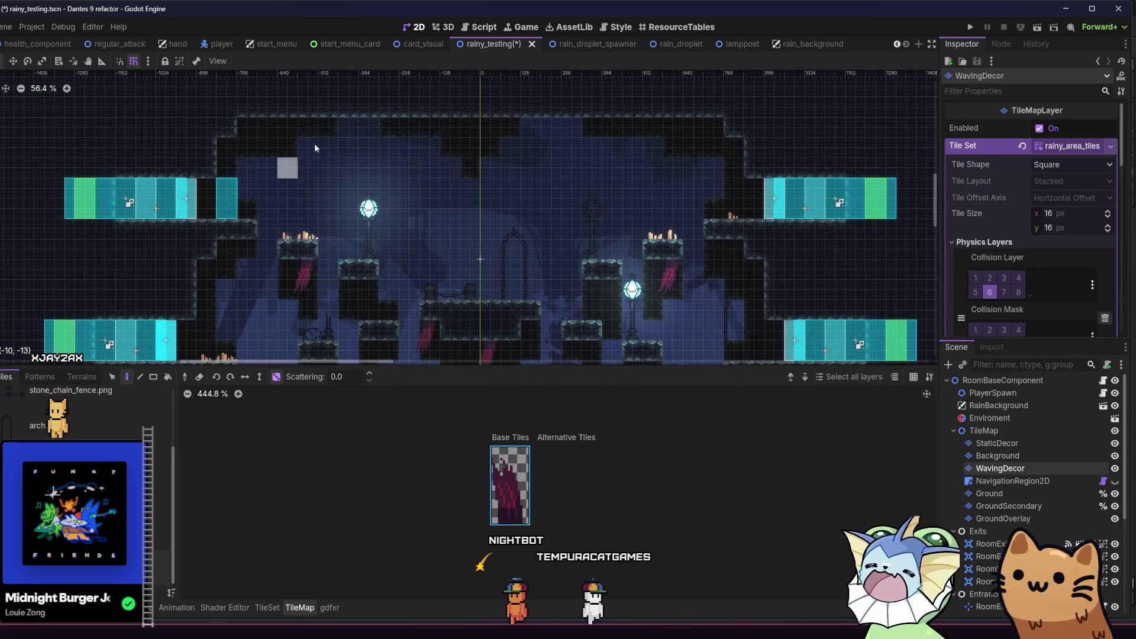
left_click(347, 129)
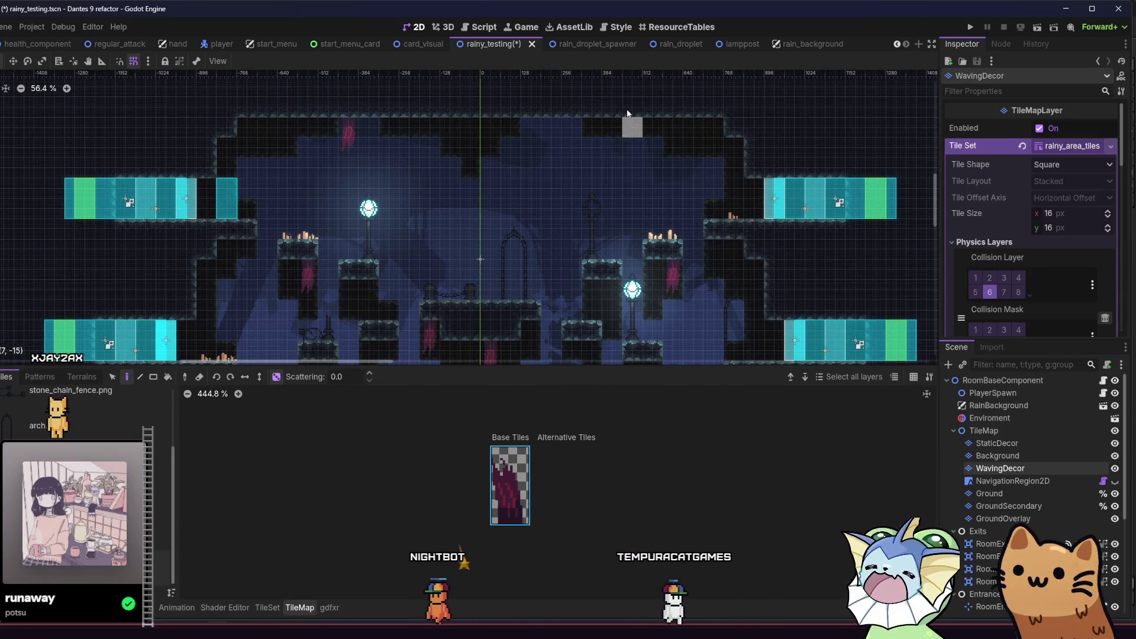
key("ctrl+s")
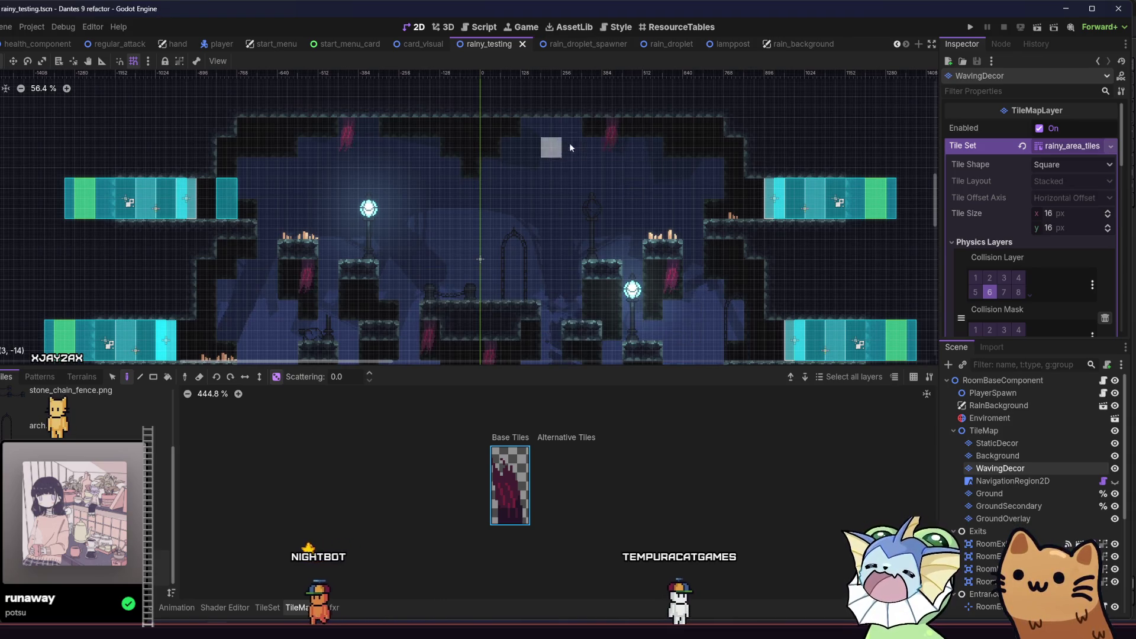
left_click(1037, 28)
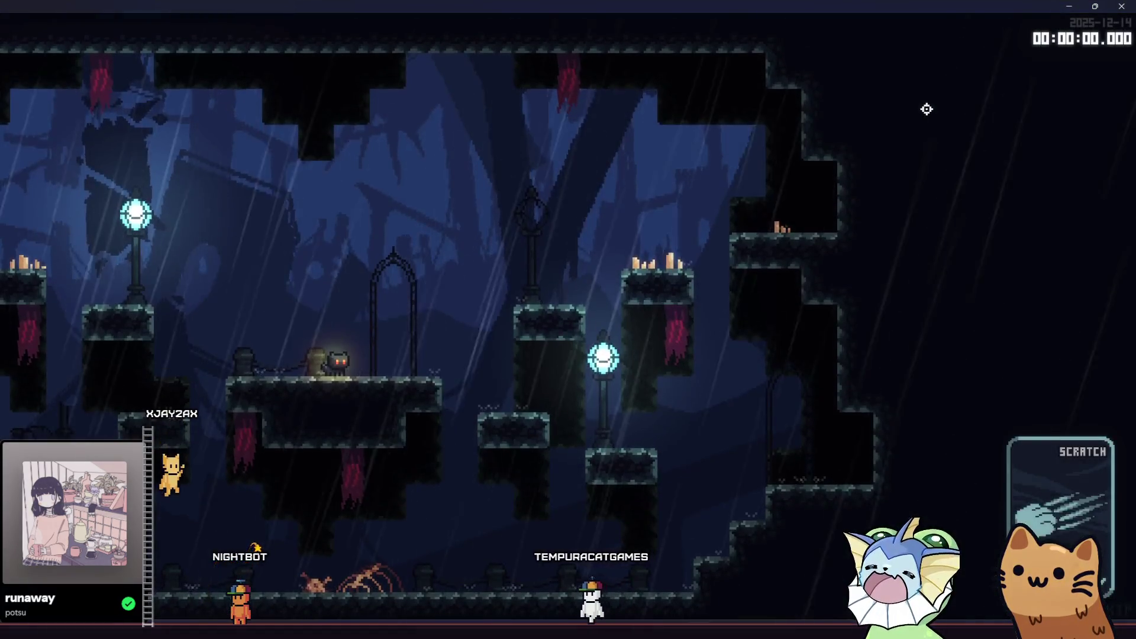
- Move the cat up the wall onto the arch platform to check the banners, then close the game
key("a")
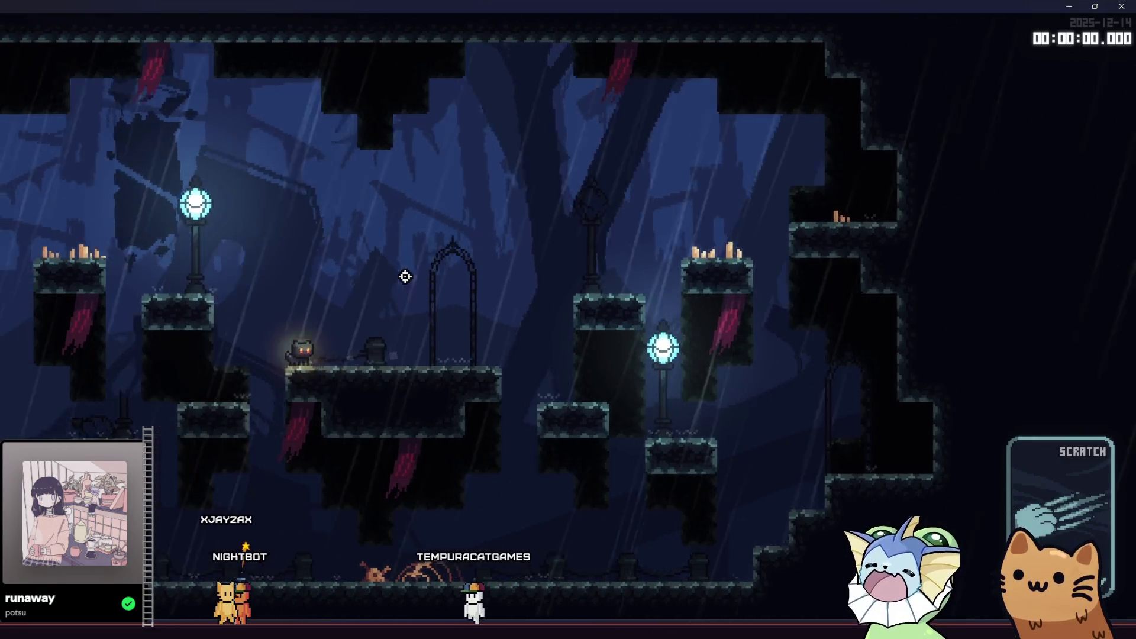
key("space")
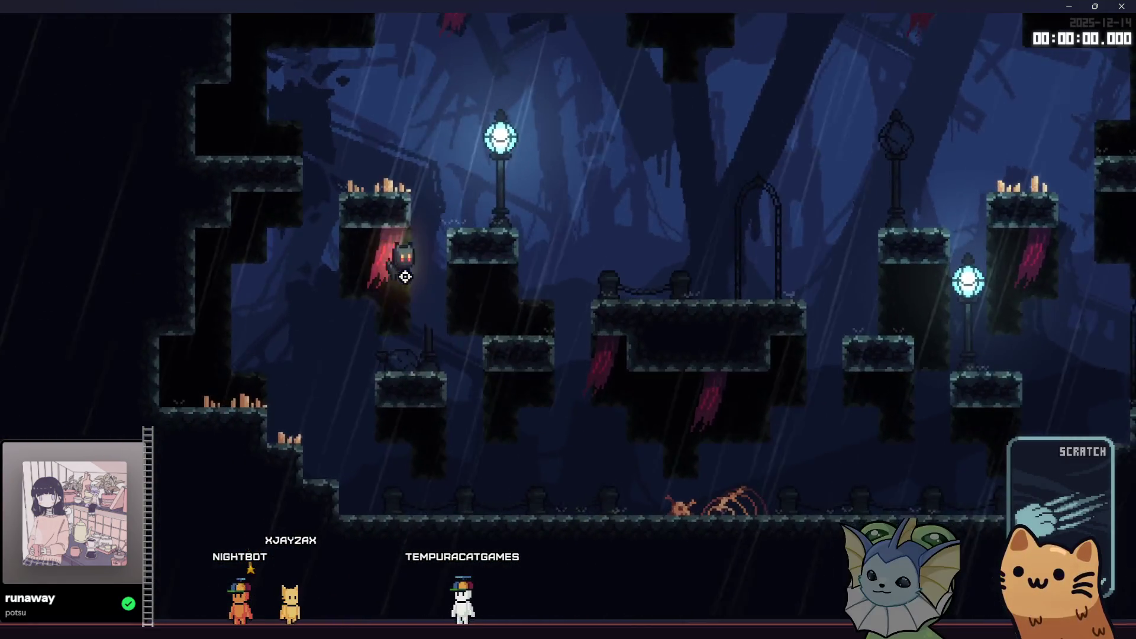
key("d")
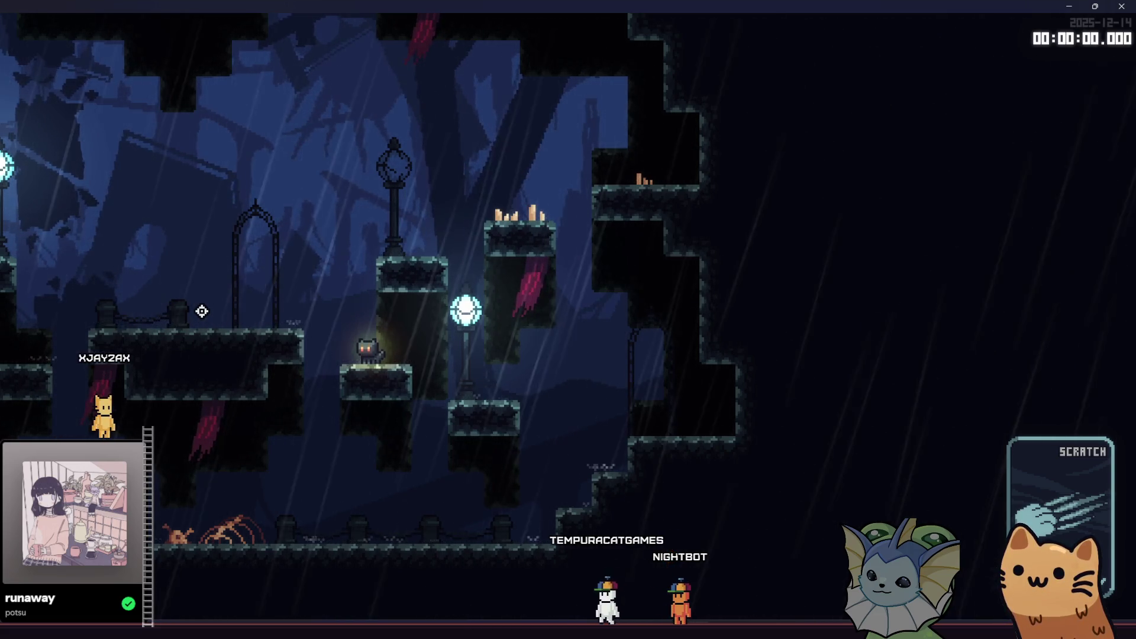
left_click(1132, 14)
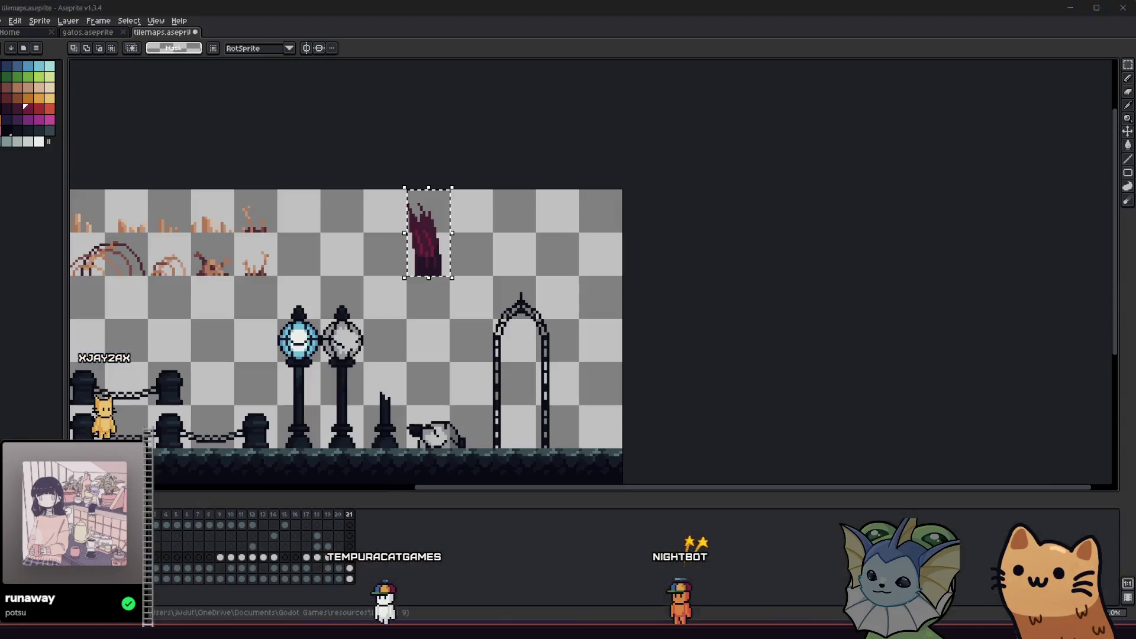
- Paint over the banner's lighter stripes with the sampled dark purple
scroll(388, 292, "up", 1)
key("ctrl+d")
scroll(400, 226, "up", 1)
key("b")
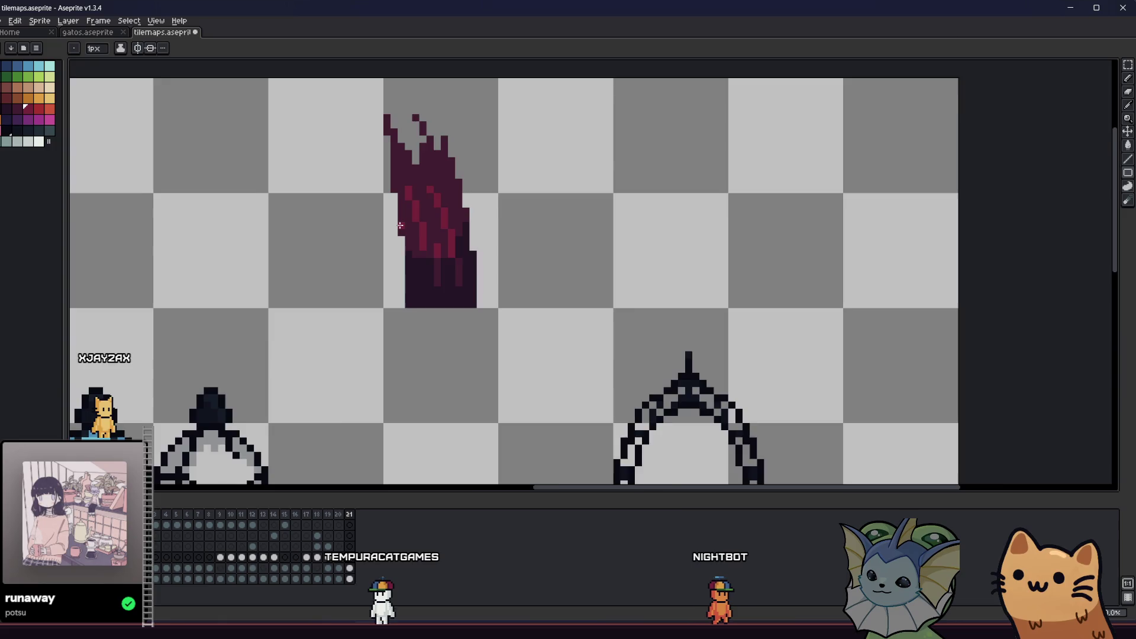
scroll(400, 225, "down", 1)
scroll(401, 222, "up", 2)
key("g")
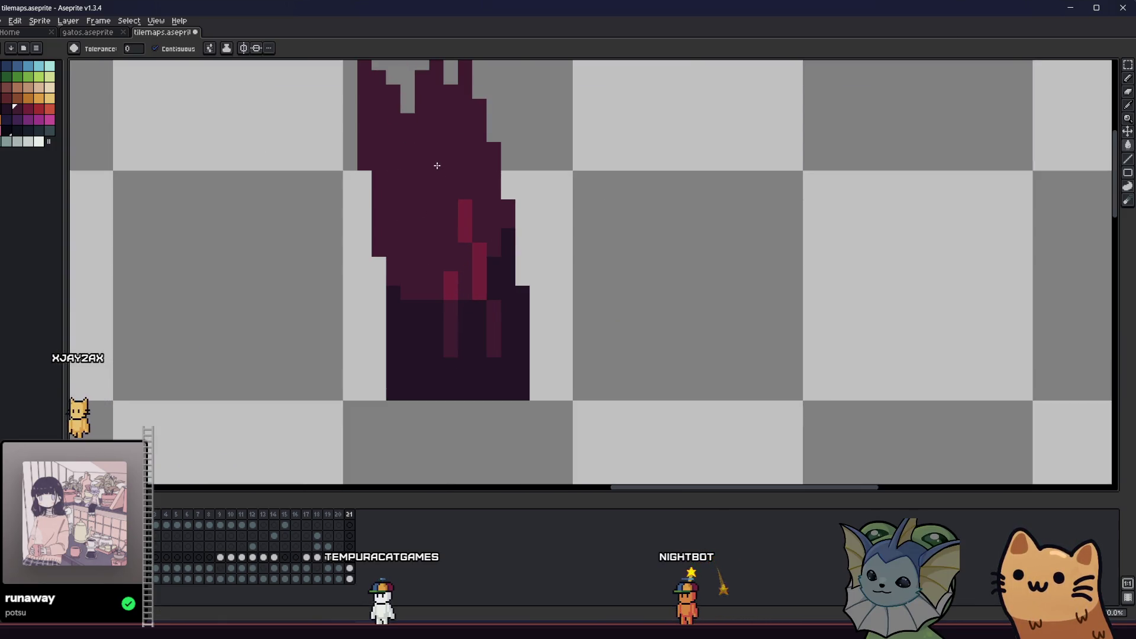
key("i")
left_click(425, 323)
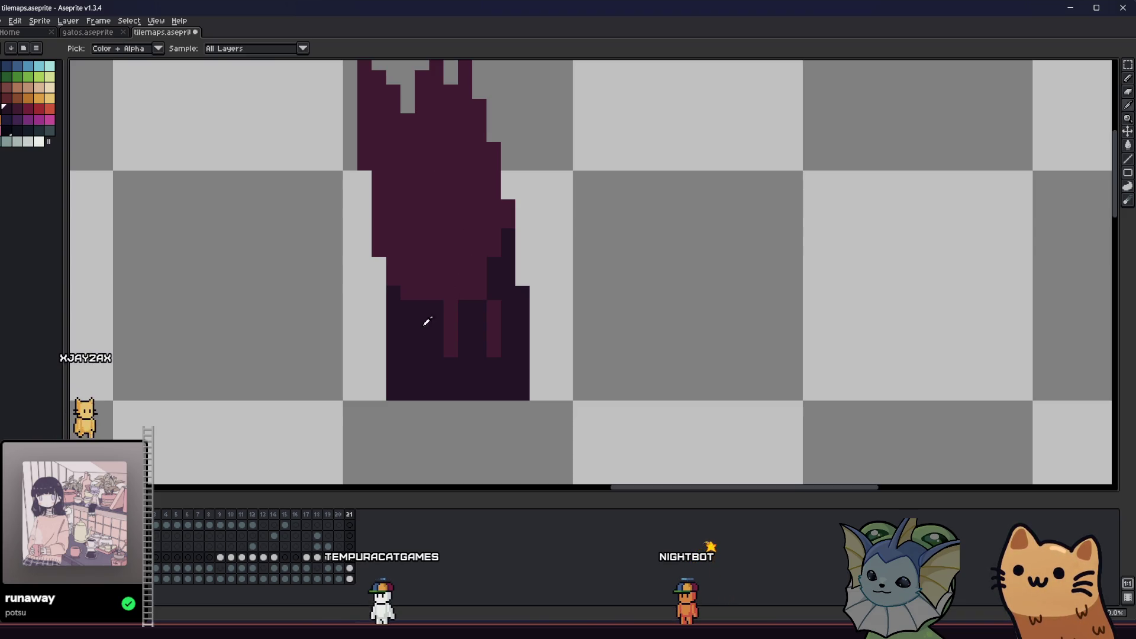
mouse_move(486, 309)
left_mouse_down()
mouse_move(480, 295)
mouse_move(454, 337)
mouse_move(497, 325)
mouse_move(491, 349)
left_mouse_up()
- Select the tall banner strip and export it over the existing banner1.png
scroll(491, 349, "down", 3)
right_click(527, 284)
key("Escape")
key("m")
mouse_move(453, 212)
left_mouse_down()
mouse_move(469, 369)
mouse_move(416, 199)
left_mouse_up()
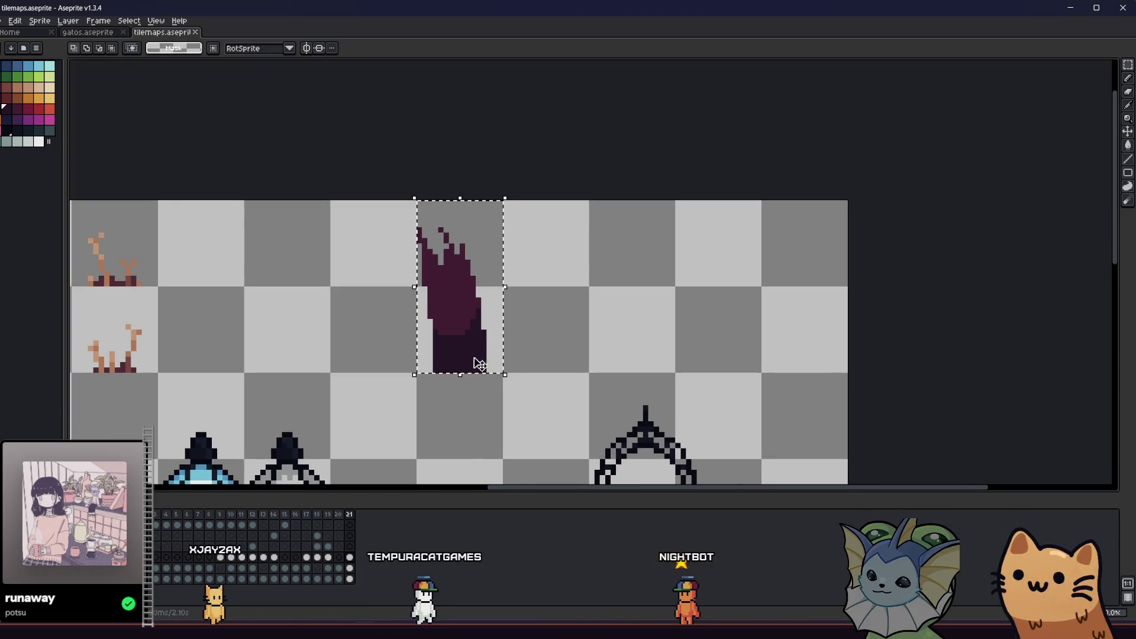
left_click(2, 20)
mouse_move(35, 110)
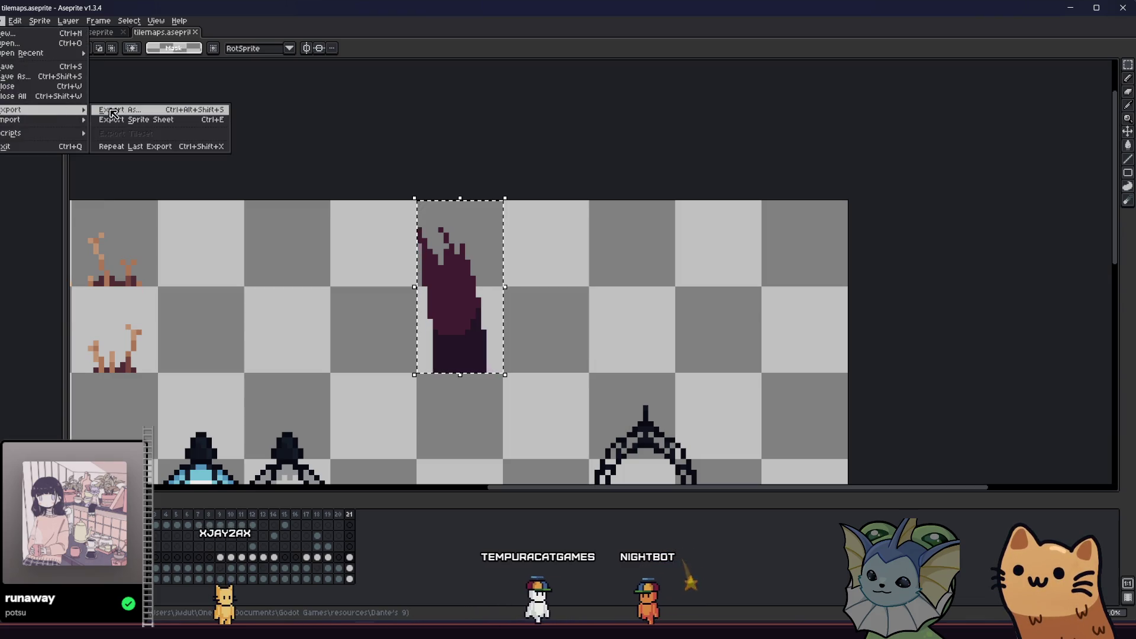
left_click(124, 112)
left_click(391, 350)
left_click(532, 342)
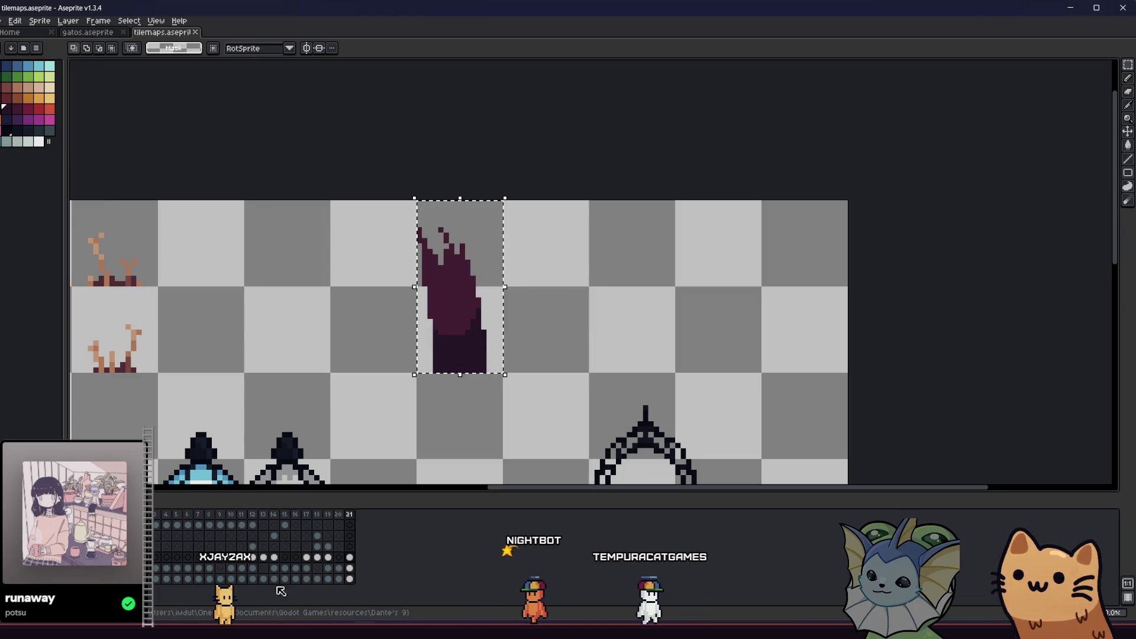
key("alt+Tab")
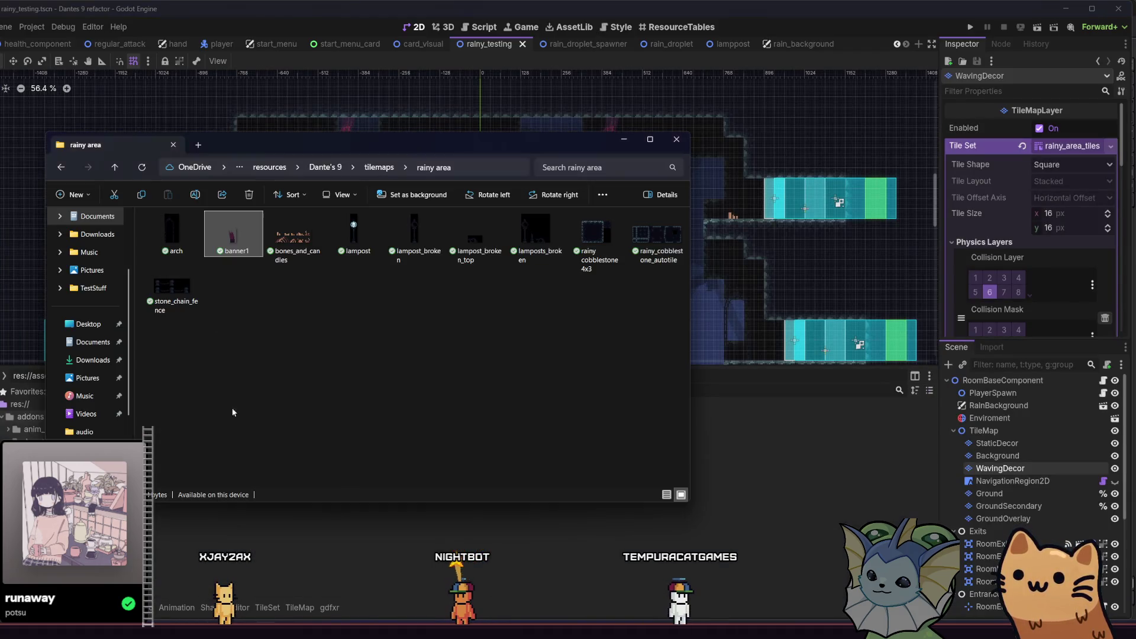
- Select banner1 in Explorer, then run the rainy level in Godot to view the maroon banners and stop it
left_click(222, 230)
left_click(703, 535)
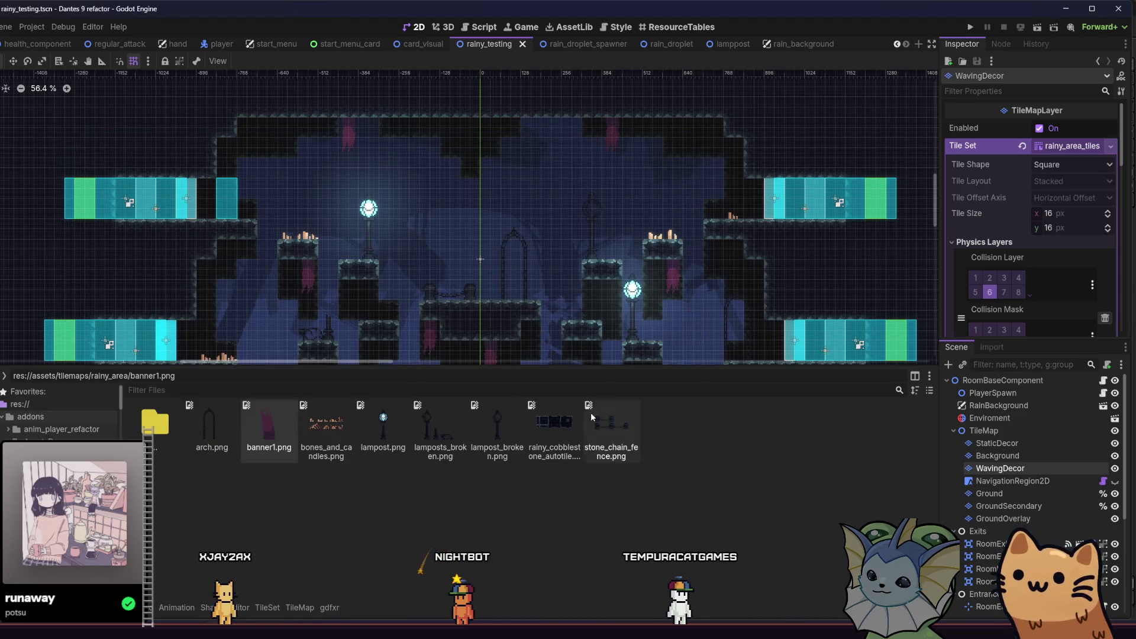
left_click(1036, 30)
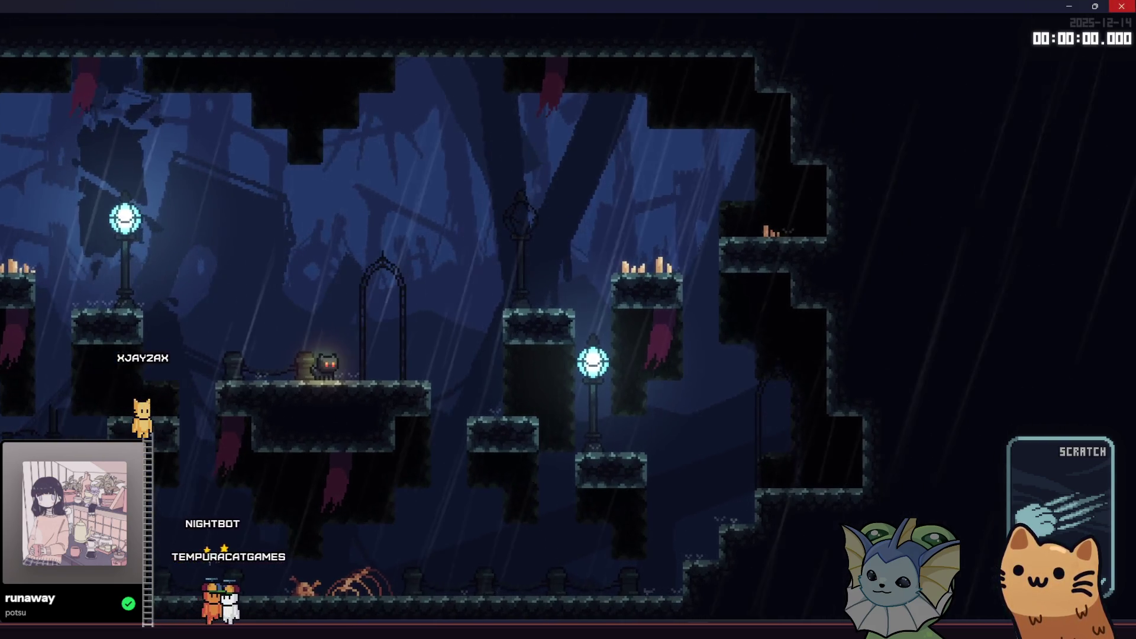
key("F8")
- Flip the drip banner vertically and drop it right of the arch, just above the floor tiles
key("alt+Tab")
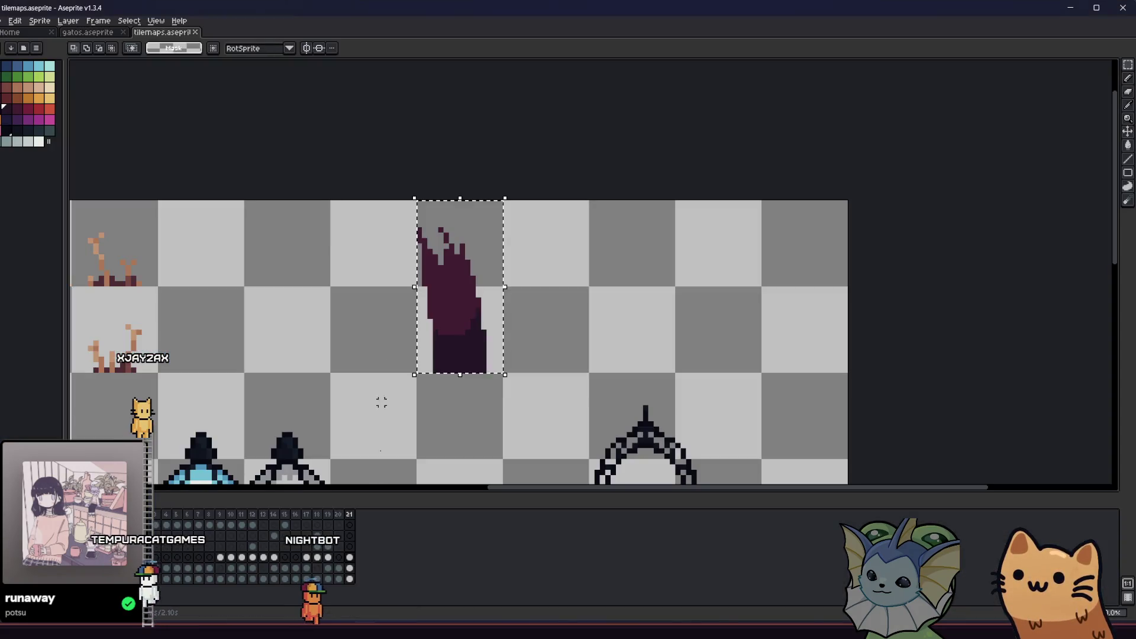
mouse_move(381, 350)
left_mouse_down()
mouse_move(398, 314)
mouse_move(432, 307)
mouse_move(368, 303)
mouse_move(326, 261)
left_mouse_up()
left_click(508, 271)
key("shift+v")
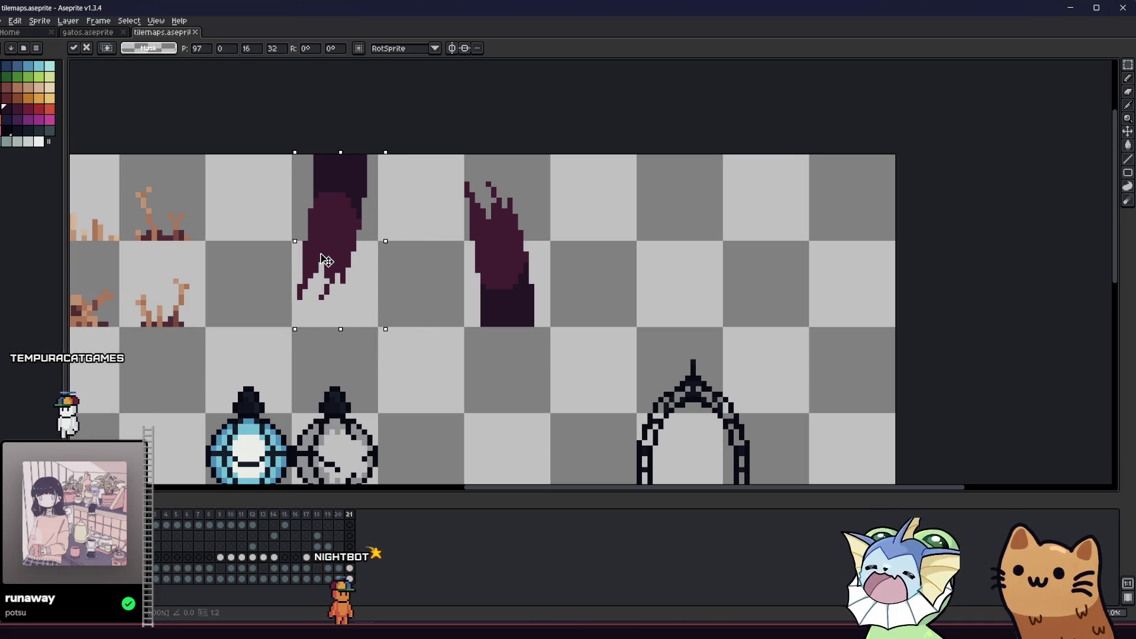
mouse_move(326, 261)
left_mouse_down()
mouse_move(456, 403)
mouse_move(425, 290)
mouse_move(617, 319)
mouse_move(678, 243)
mouse_move(695, 423)
left_mouse_up()
scroll(506, 299, "down", 3)
scroll(492, 296, "up", 2)
scroll(696, 424, "up", 2)
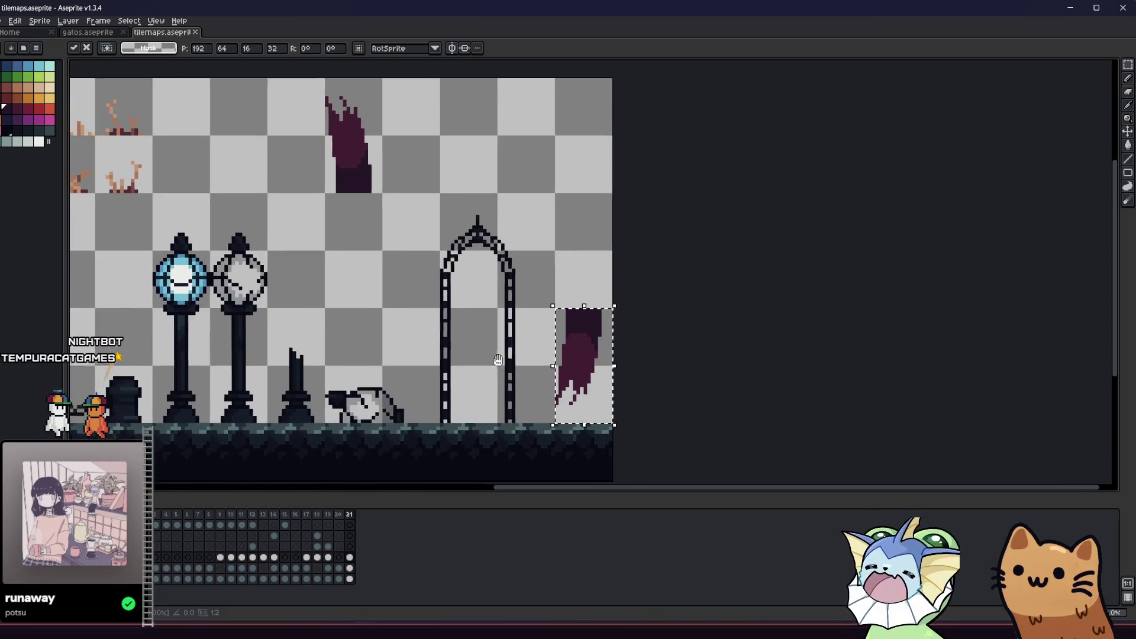
left_click(466, 385)
scroll(466, 385, "down", 1)
- On the frame 21 cel, marquee-select the drip banner to the right of the arch
key("i")
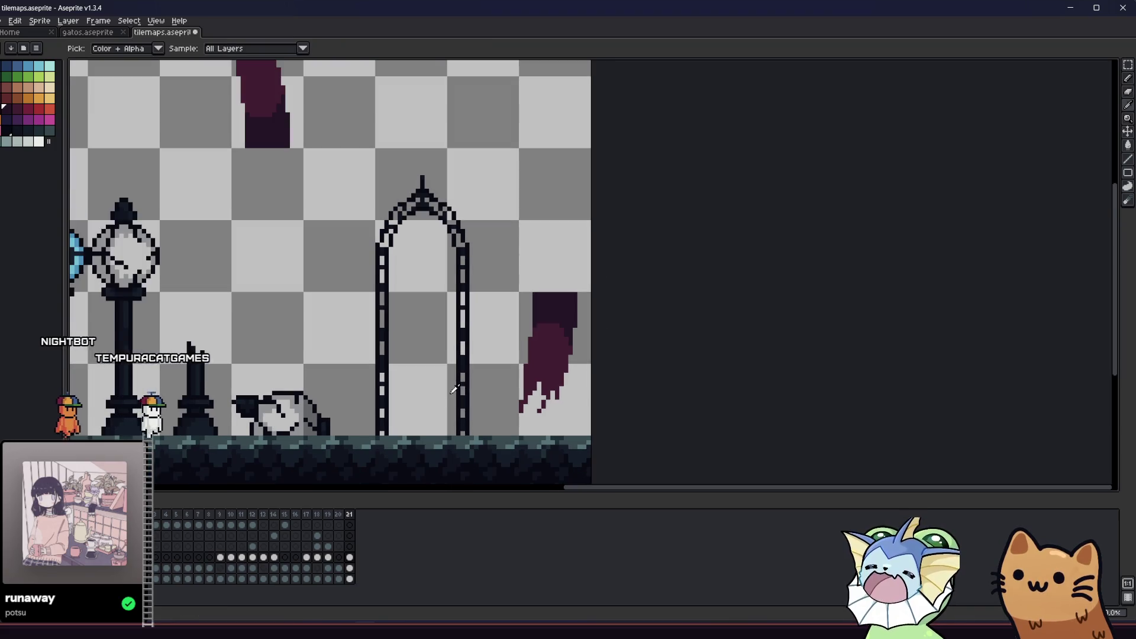
scroll(465, 382, "up", 1)
key("b")
left_click(351, 546)
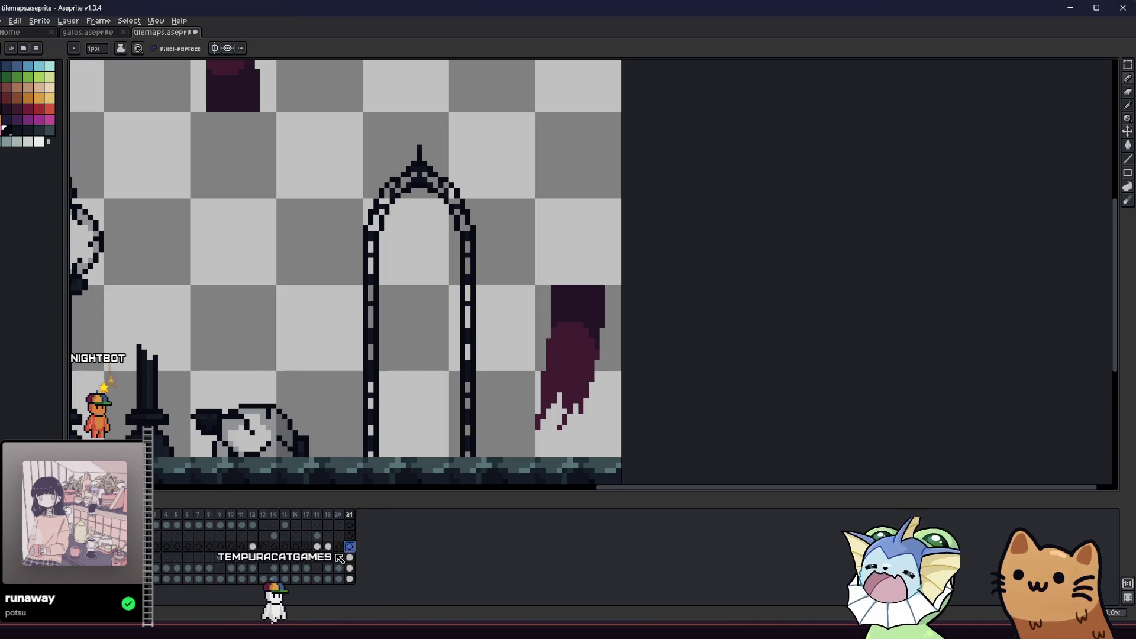
key("m")
left_click_drag(507, 258, 681, 438)
key("ctrl+t")
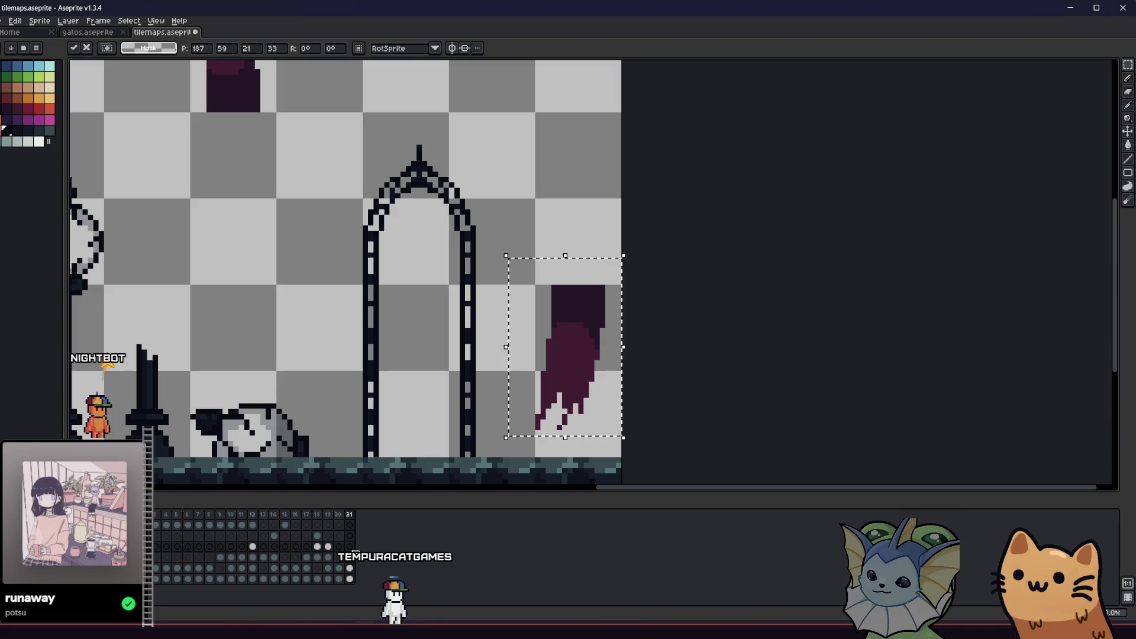
key("Escape")
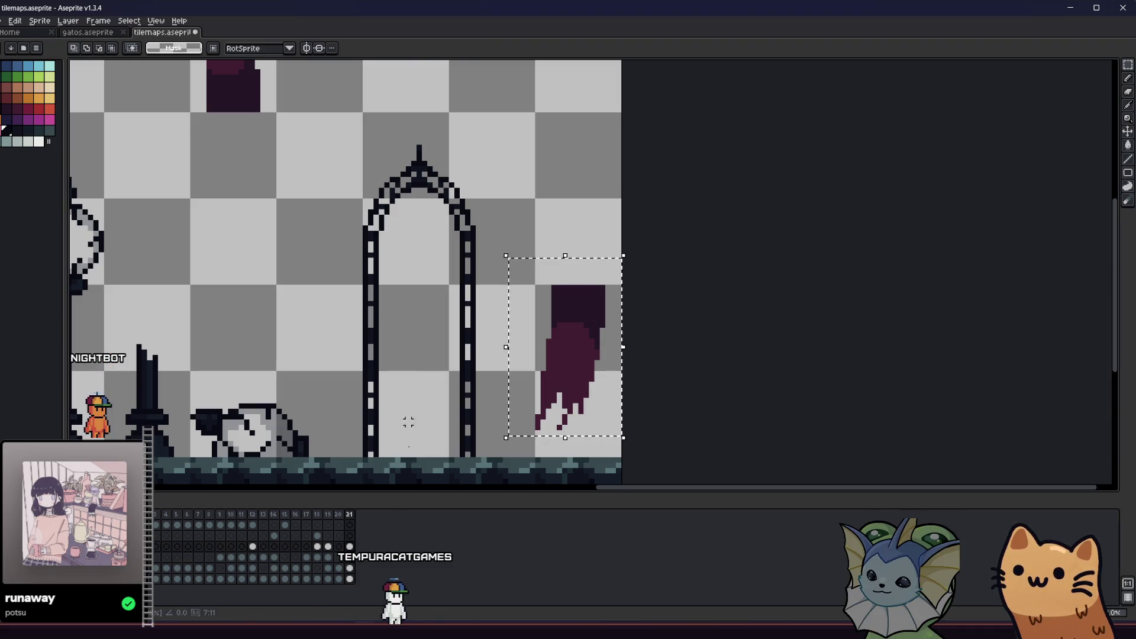
- On the layer below, draw a dark crossbar along the banner's top and erase its right overhang
left_click(350, 558)
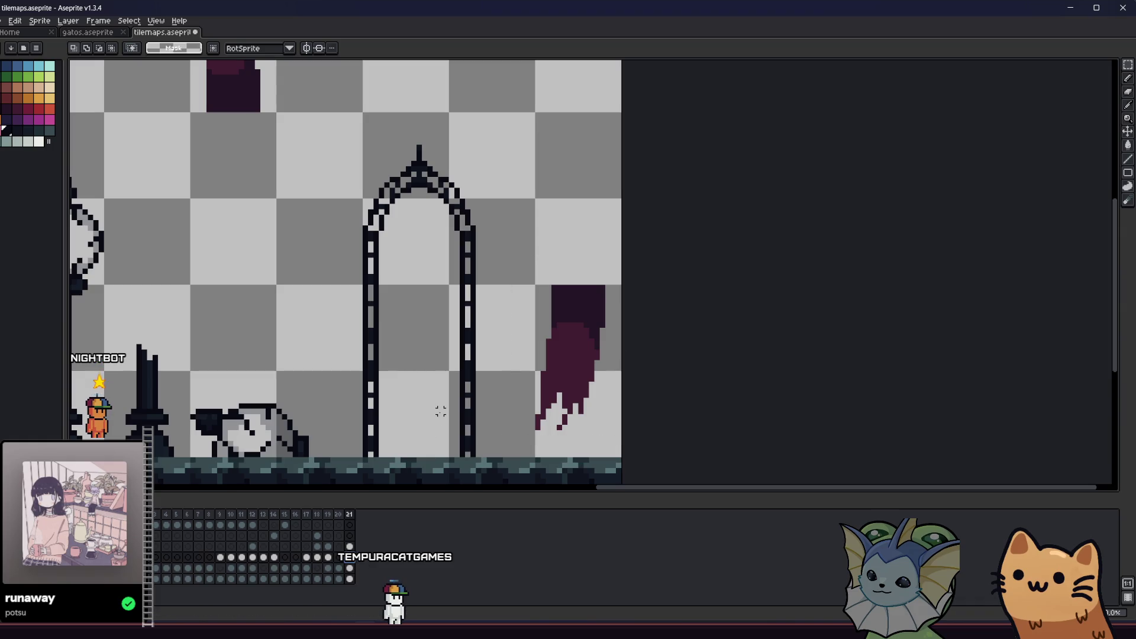
key("b")
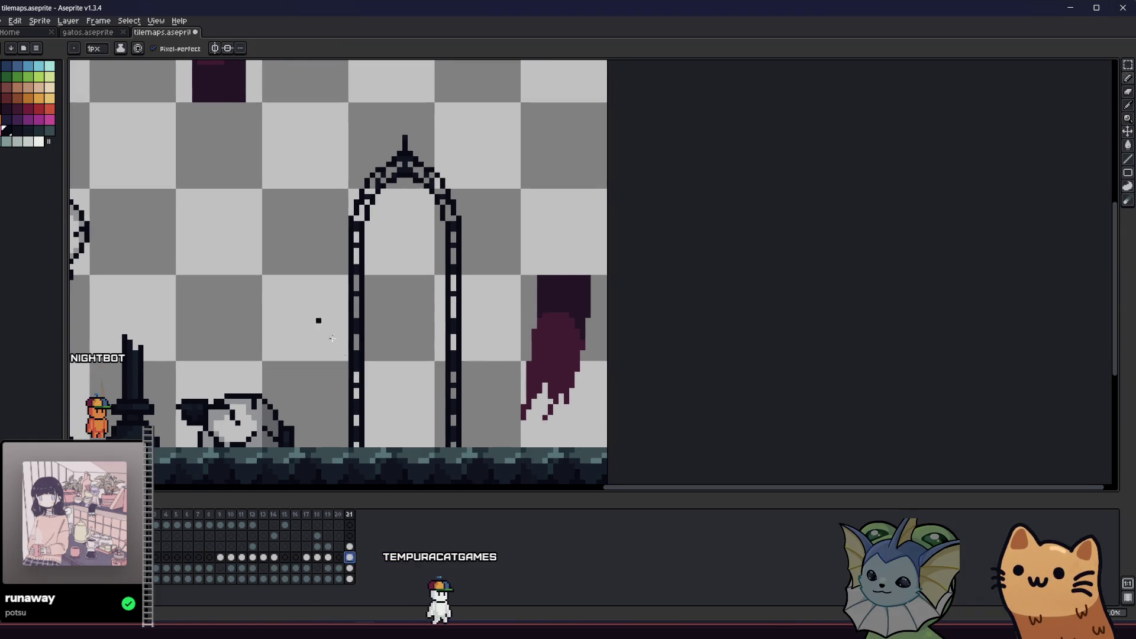
mouse_move(523, 274)
left_mouse_down()
mouse_move(604, 273)
mouse_move(533, 274)
left_mouse_up()
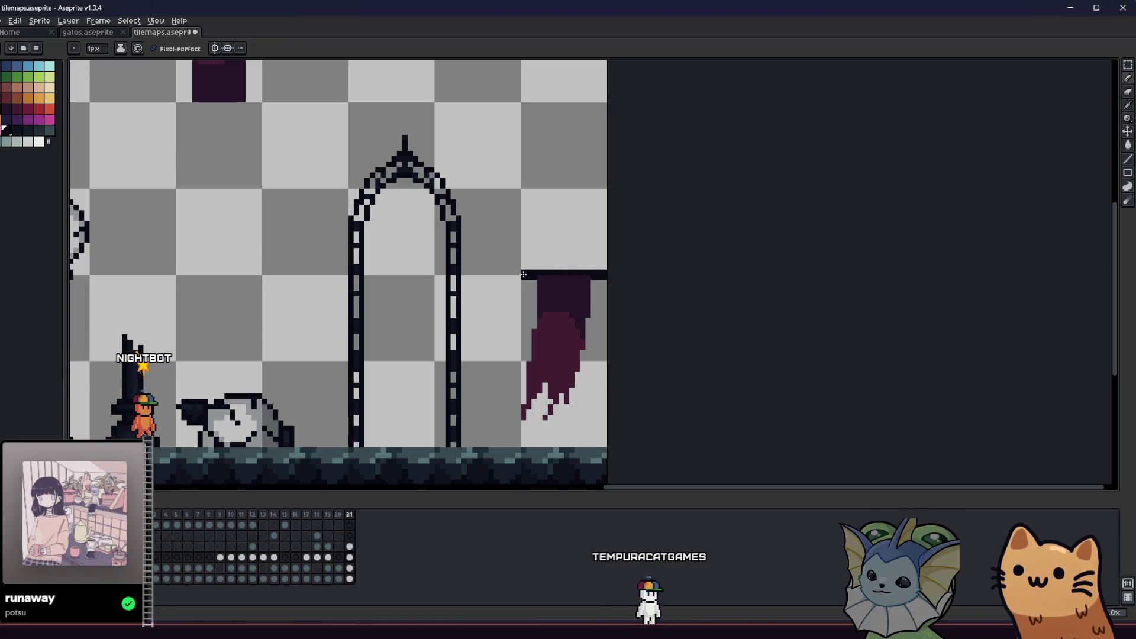
key("e")
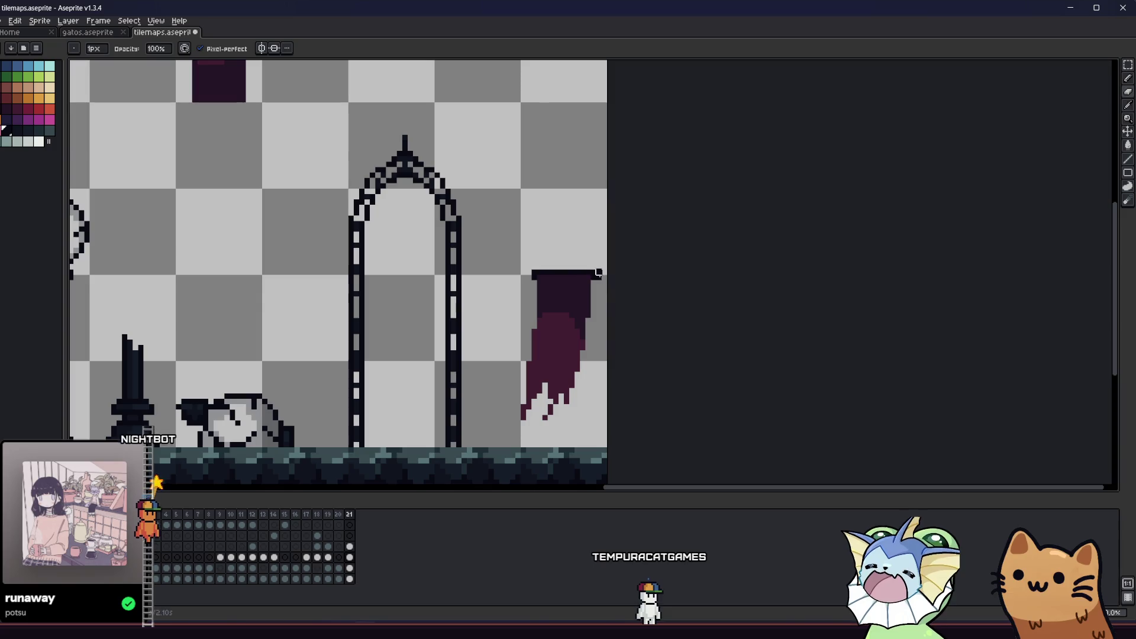
left_click_drag(605, 276, 593, 275)
- Draw a vertical pole down from the banner, undoing stray lines and toggling the banner layer to check
key("l")
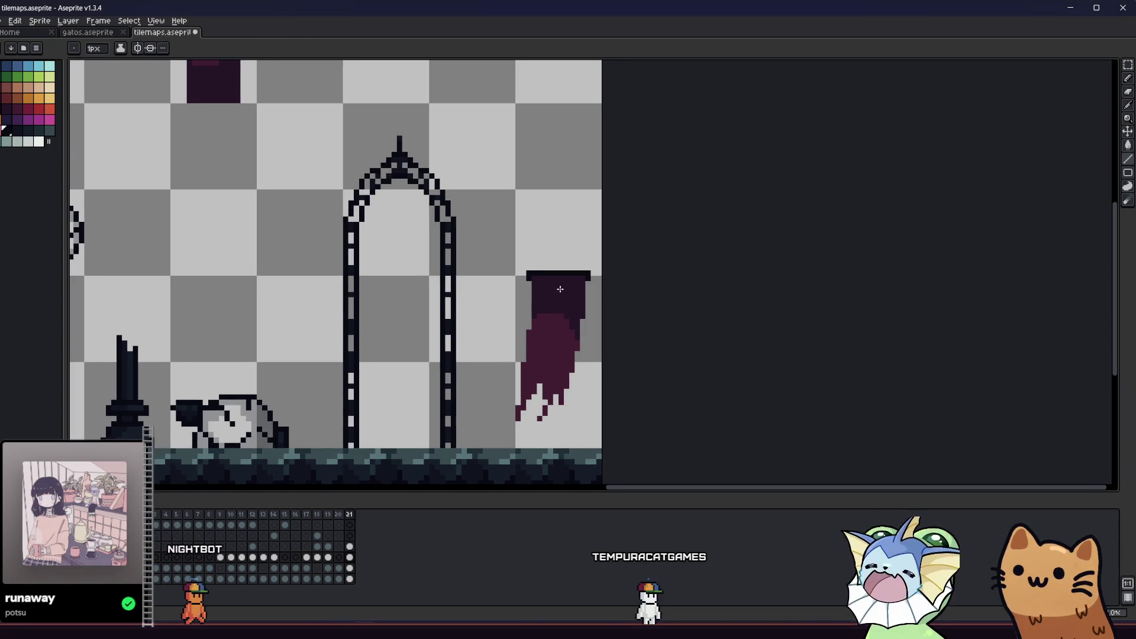
left_click_drag(561, 405, 567, 445)
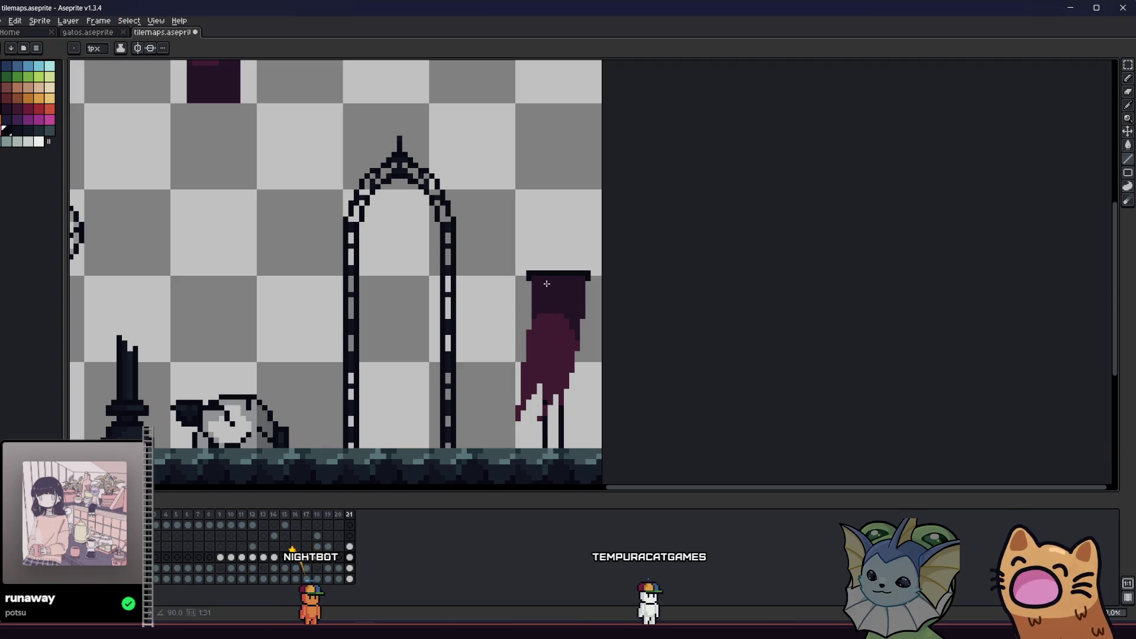
key("ctrl+z")
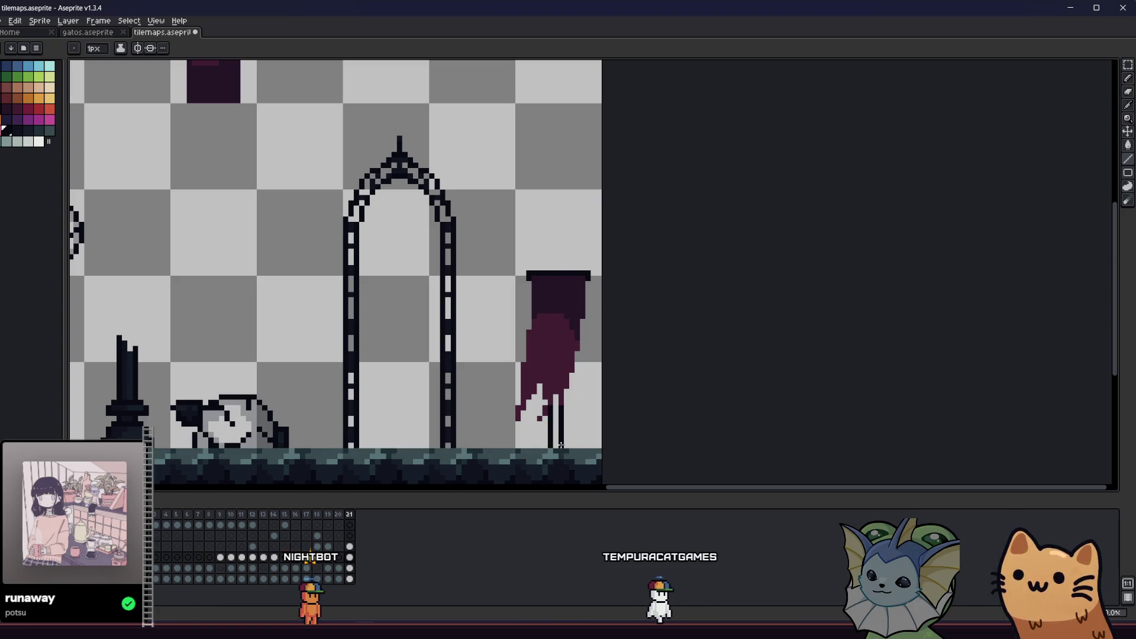
key("b")
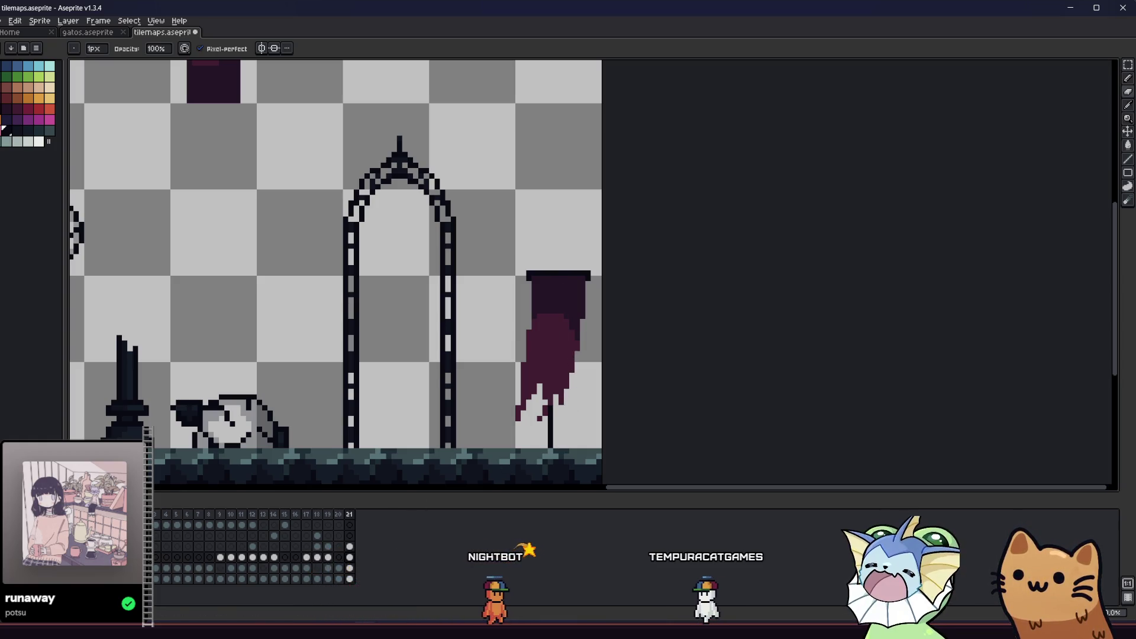
key("ctrl+z")
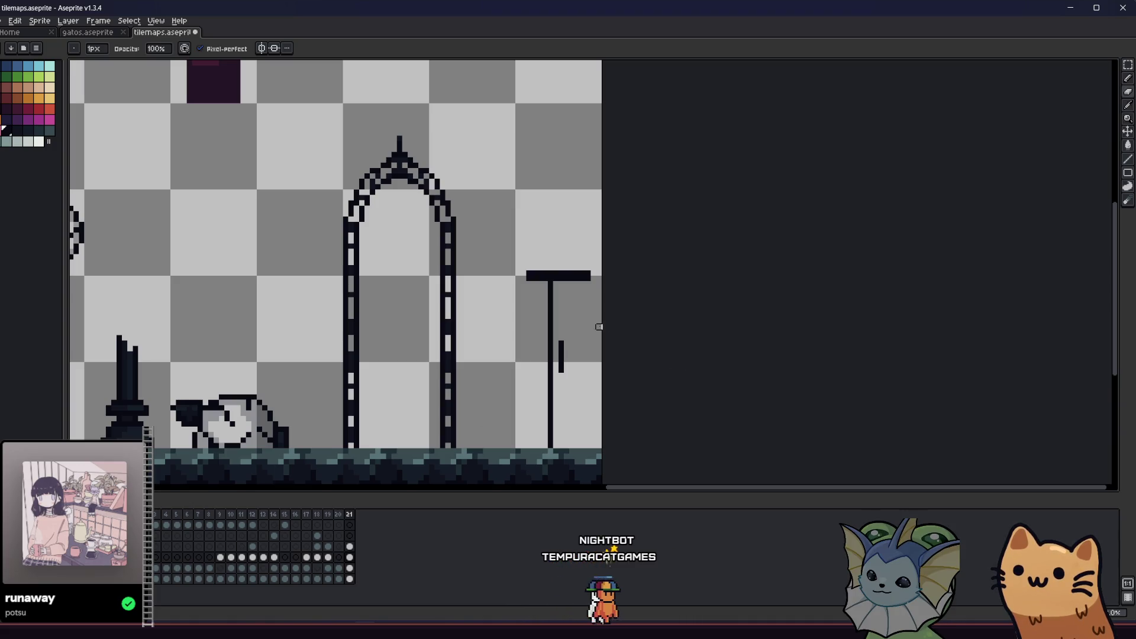
key("ctrl+z")
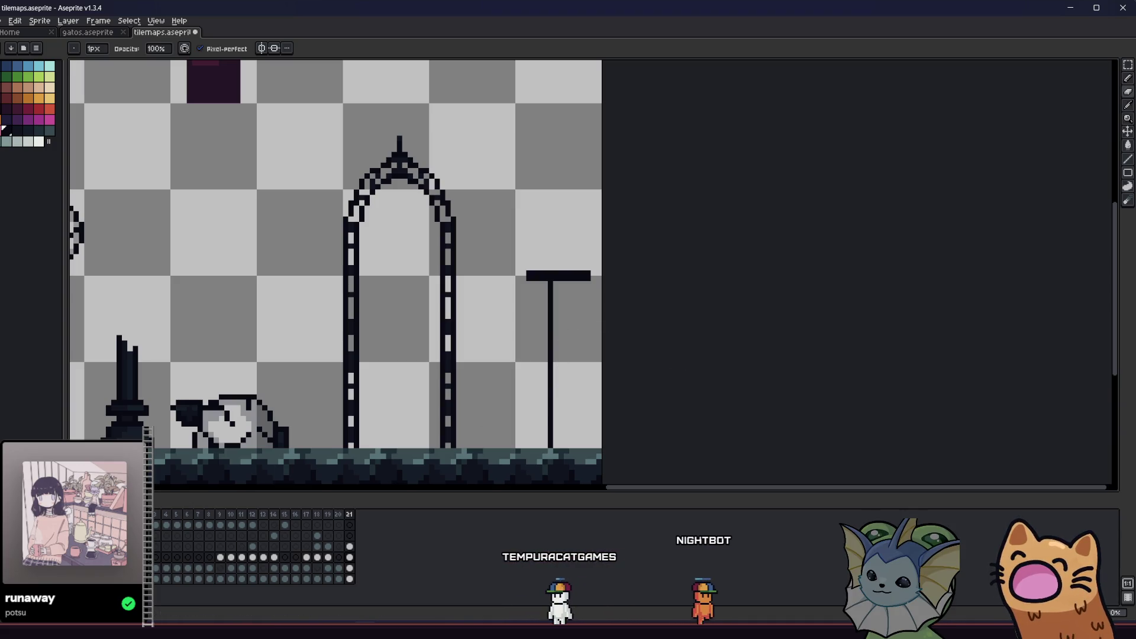
key("ctrl+y")
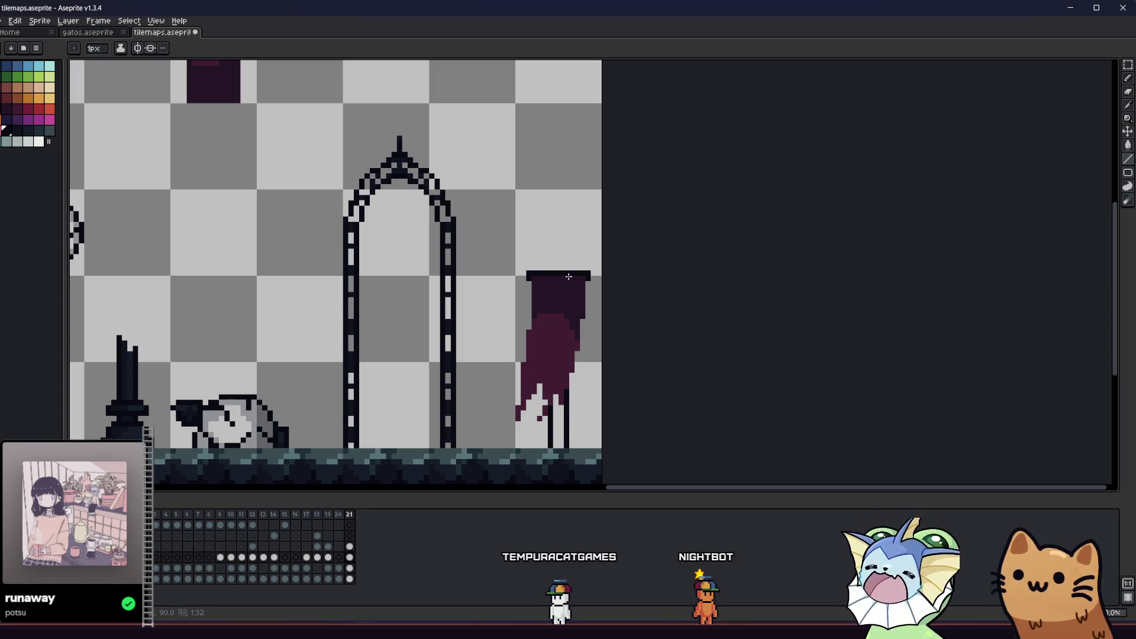
- Pick a dark palette swatch for the Paint Bucket and frame the arch and banner stand
left_click_drag(546, 333, 536, 327)
scroll(536, 402, "up", 1)
scroll(380, 363, "down", 2)
left_click(16, 130)
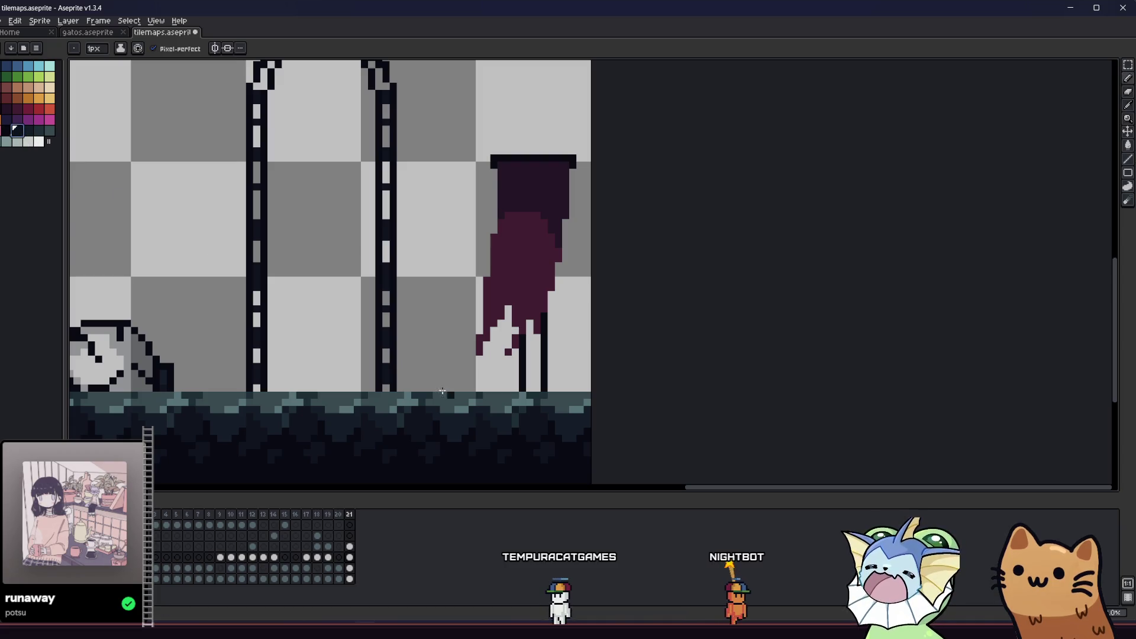
key("g")
scroll(521, 390, "down", 1)
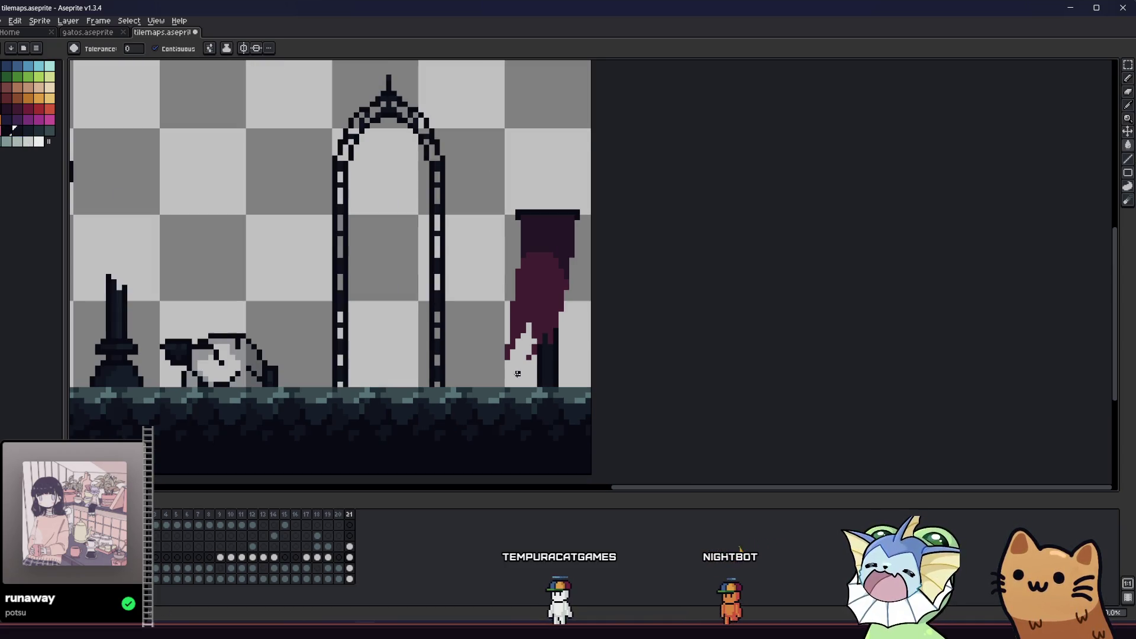
mouse_move(427, 371)
left_mouse_down()
mouse_move(438, 398)
mouse_move(438, 375)
left_mouse_up()
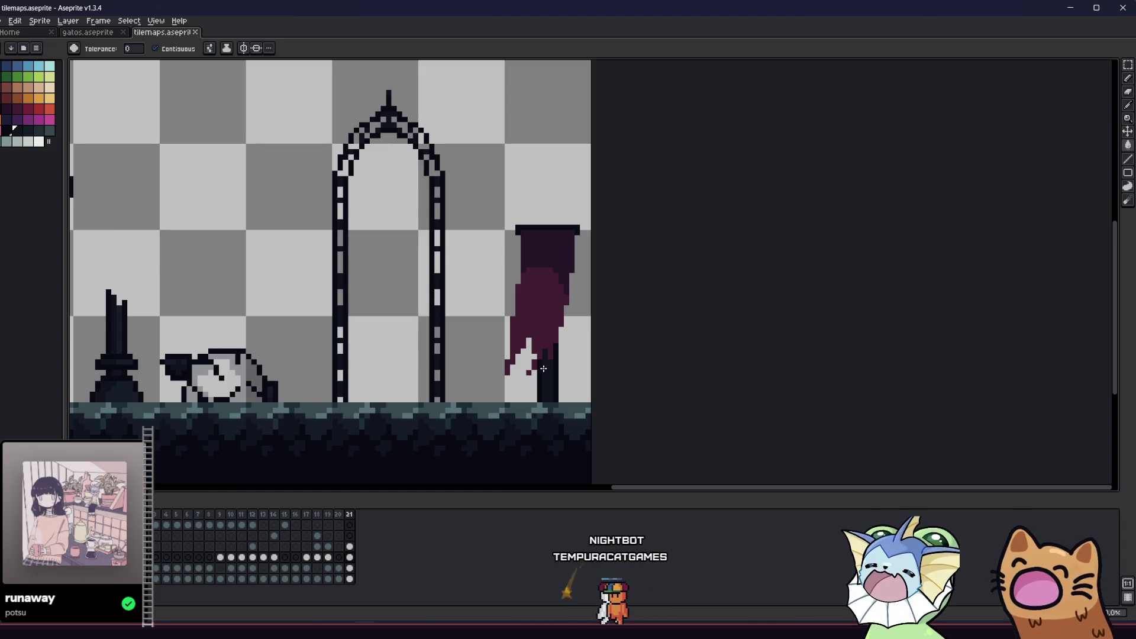
scroll(538, 381, "down", 3)
scroll(536, 385, "down", 1)
scroll(536, 385, "up", 4)
mouse_move(431, 400)
left_mouse_down()
mouse_move(406, 426)
mouse_move(409, 392)
left_mouse_up()
scroll(525, 378, "up", 1)
key("m")
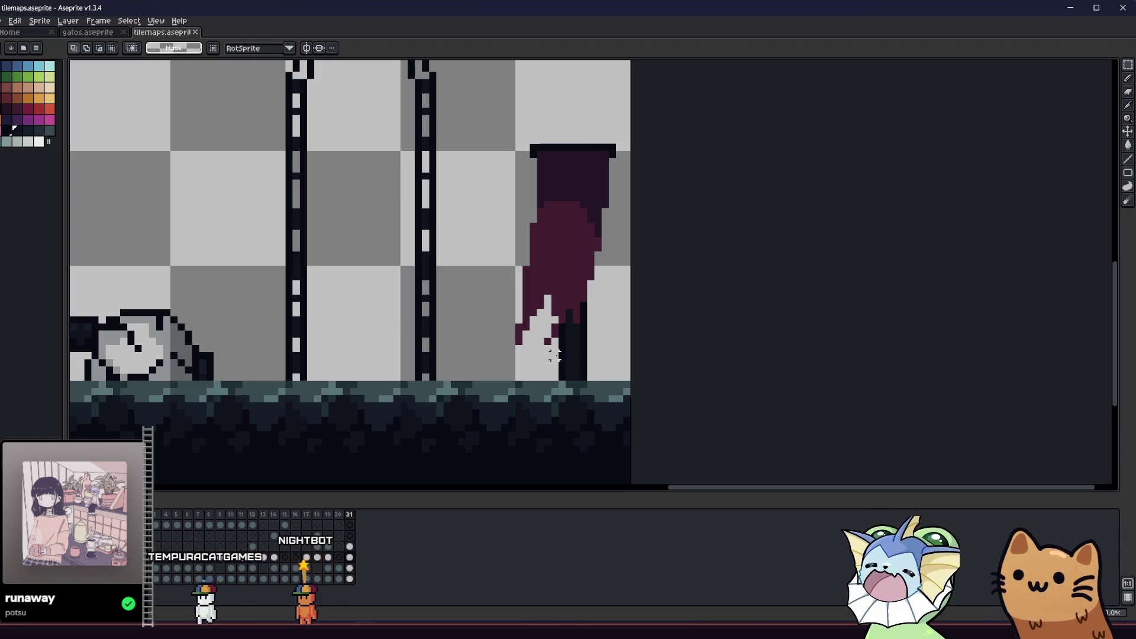
- Hide the banner layer and fill the light gaps in the T's crossbar with dark pixels
key("b")
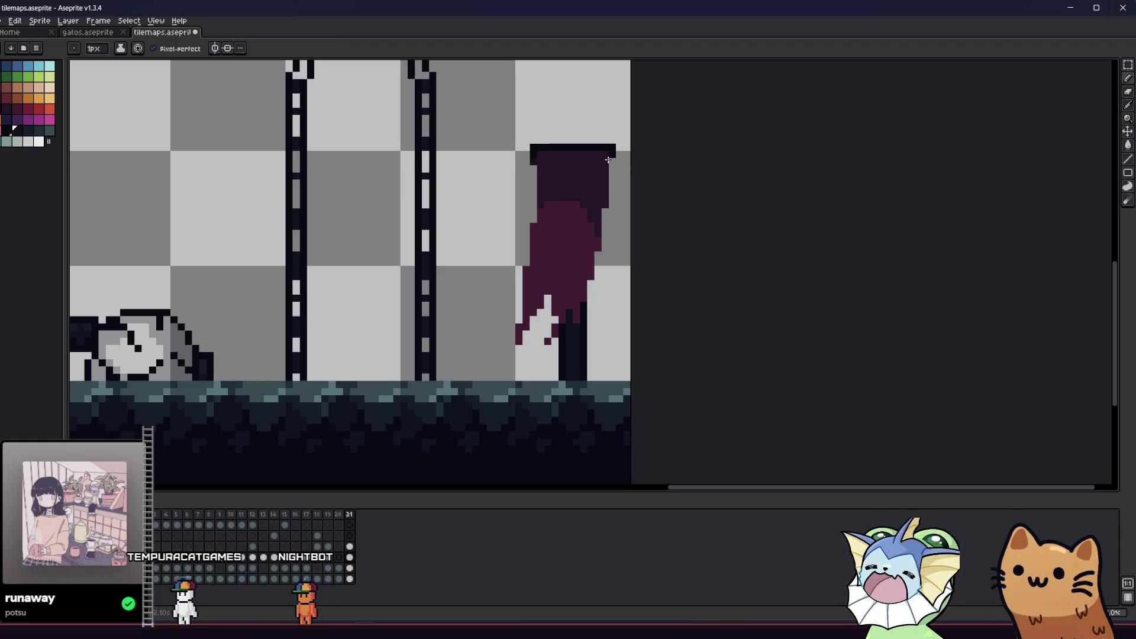
scroll(507, 223, "up", 1)
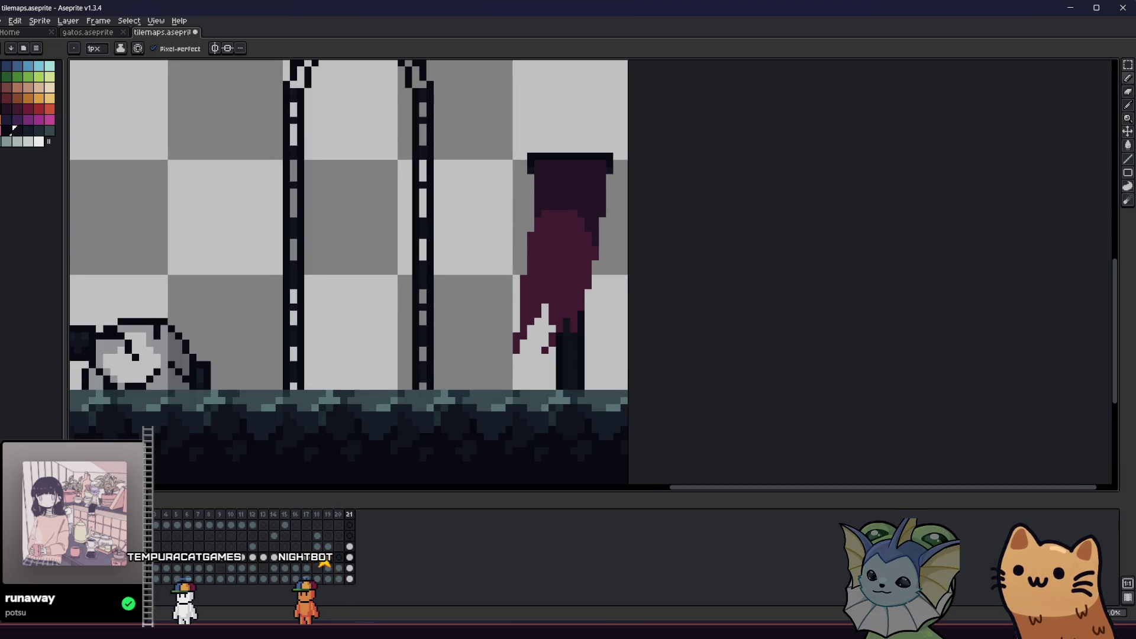
key("ctrl+z")
scroll(516, 200, "up", 1)
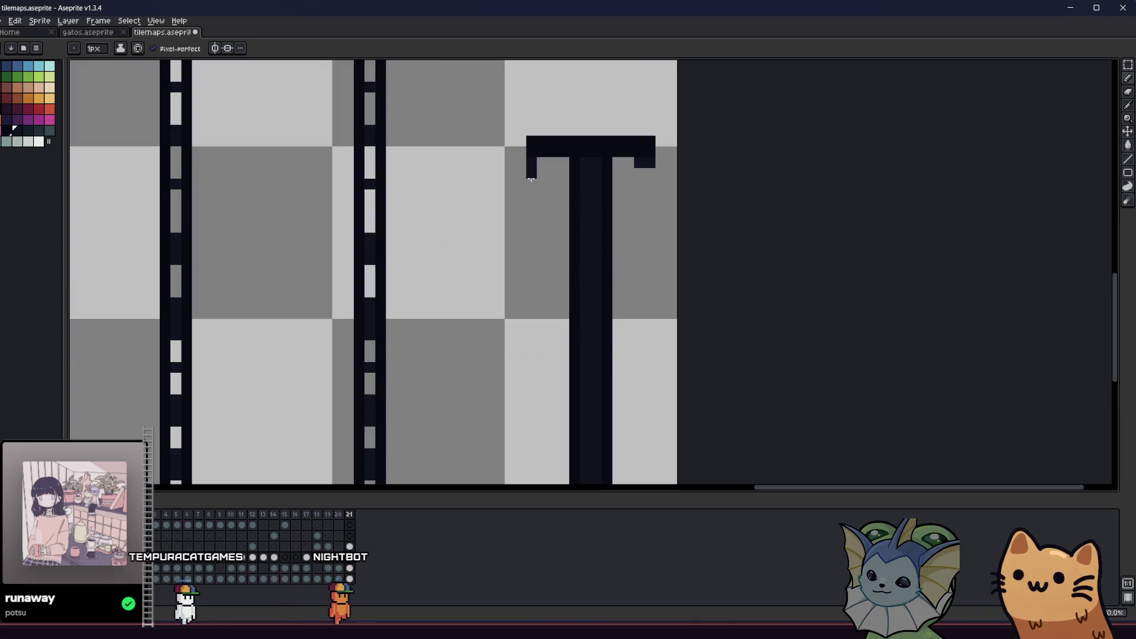
left_click(594, 158, "alt")
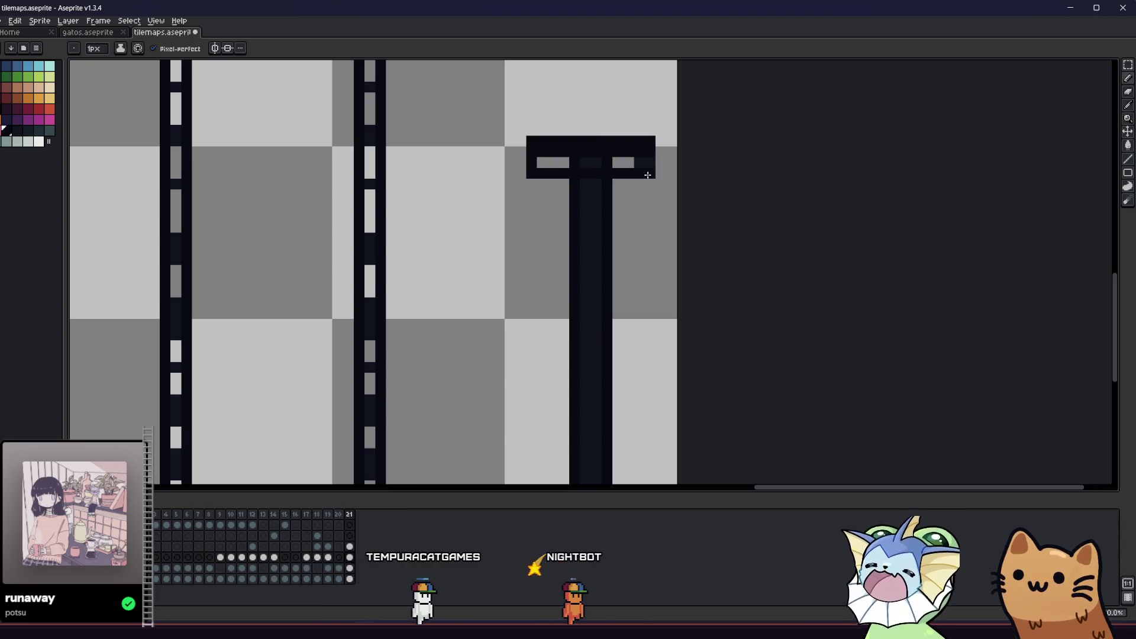
left_click(589, 160, "alt")
left_click(568, 163)
mouse_move(567, 164)
left_mouse_down()
mouse_move(540, 164)
mouse_move(636, 165)
left_mouse_up()
- Eyedrop the pole's shading colour from the canvas for shading the shaft with the Pencil
scroll(590, 177, "down", 3)
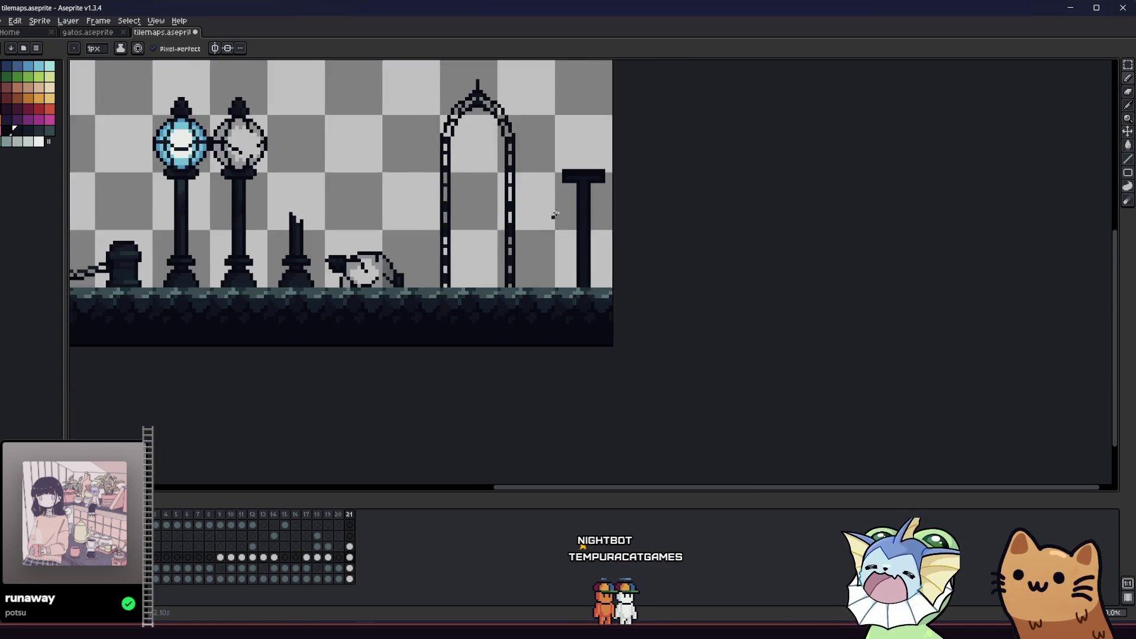
scroll(550, 242, "up", 2)
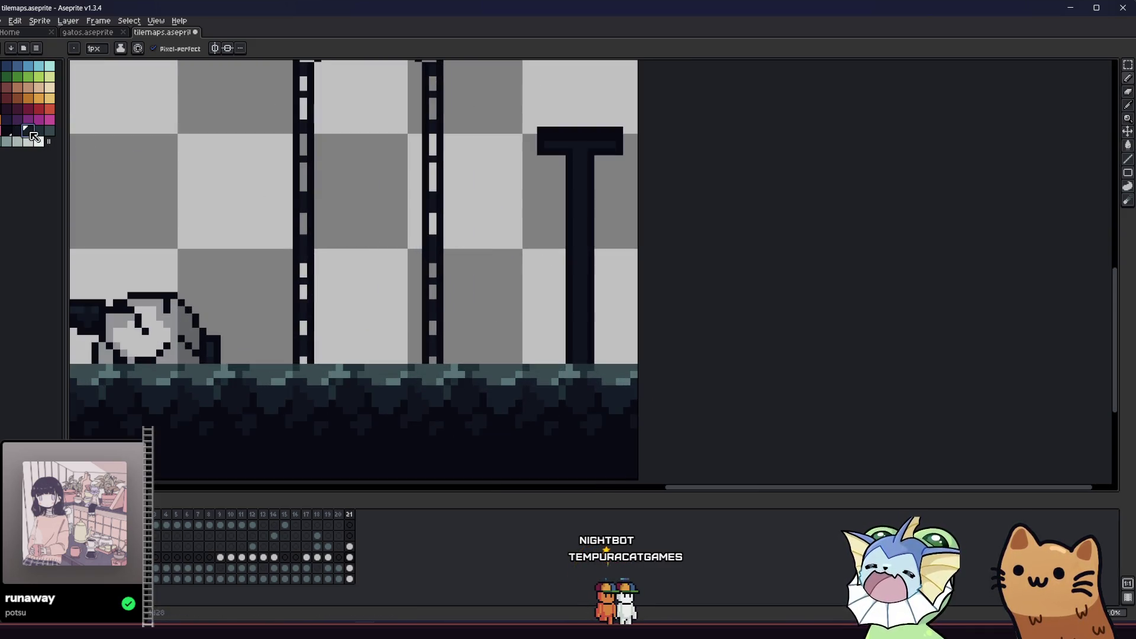
scroll(545, 258, "up", 1)
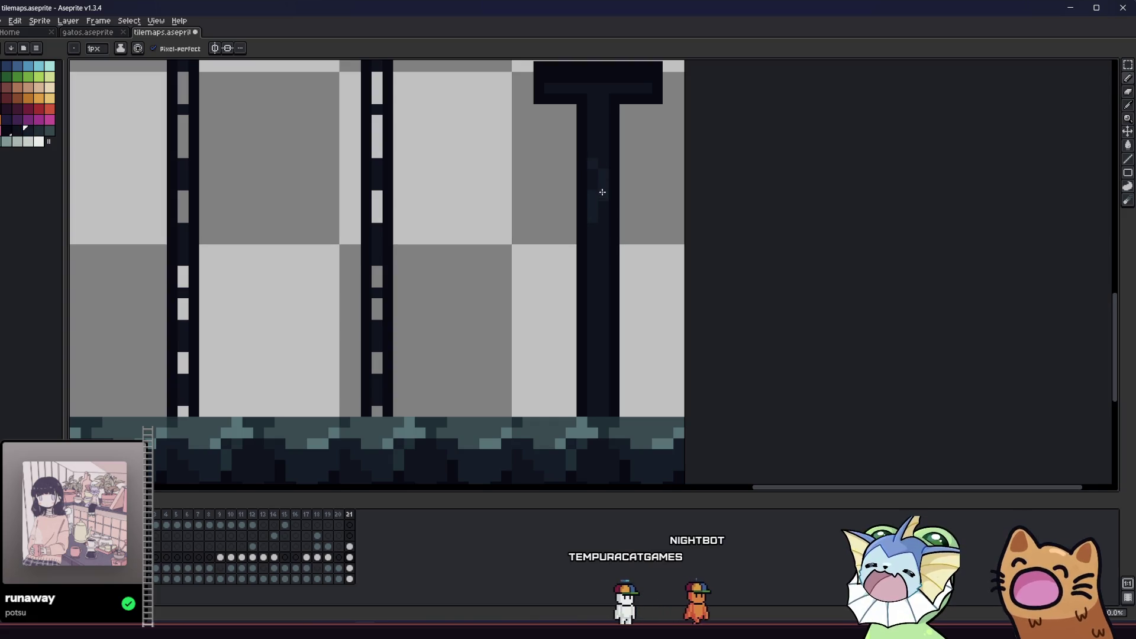
key("g")
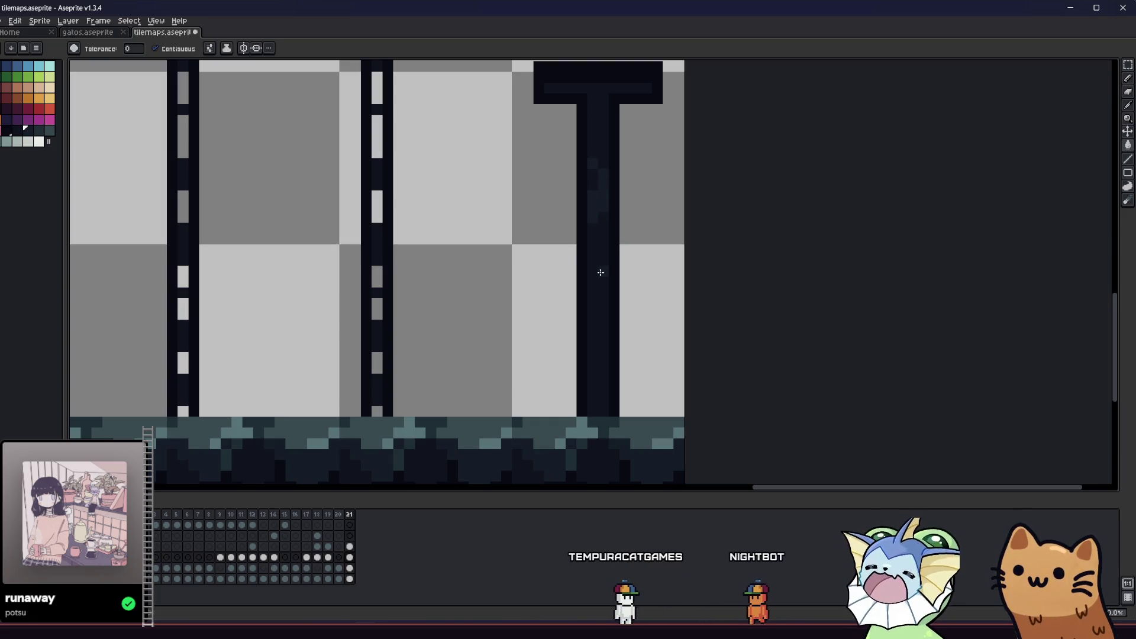
left_click_drag(601, 271, 584, 284)
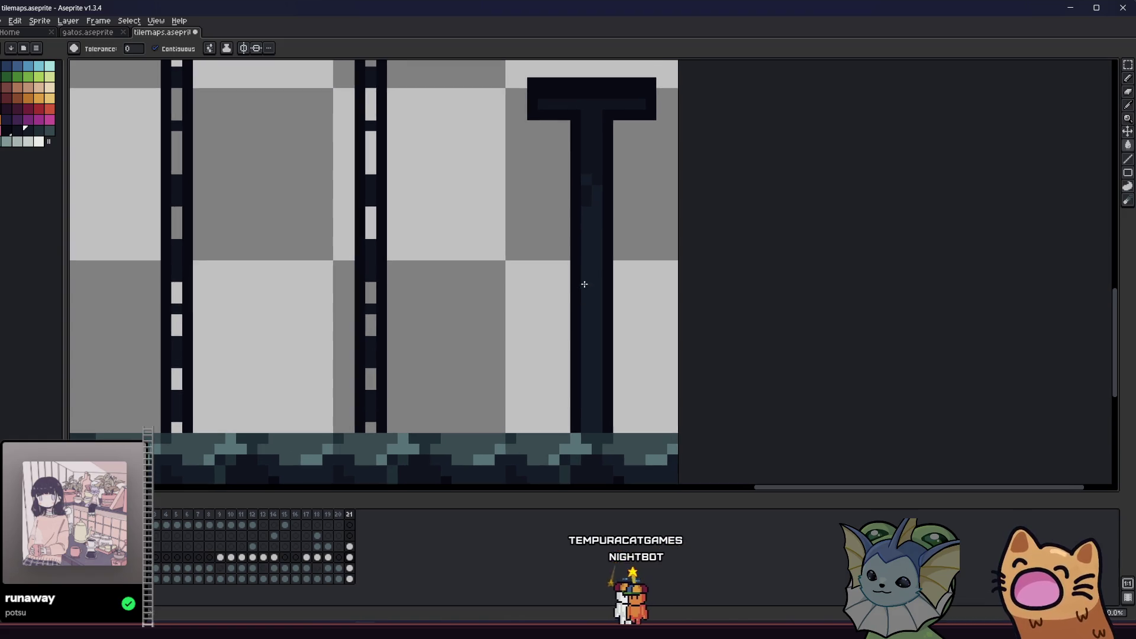
key("i")
left_click(591, 160)
key("b")
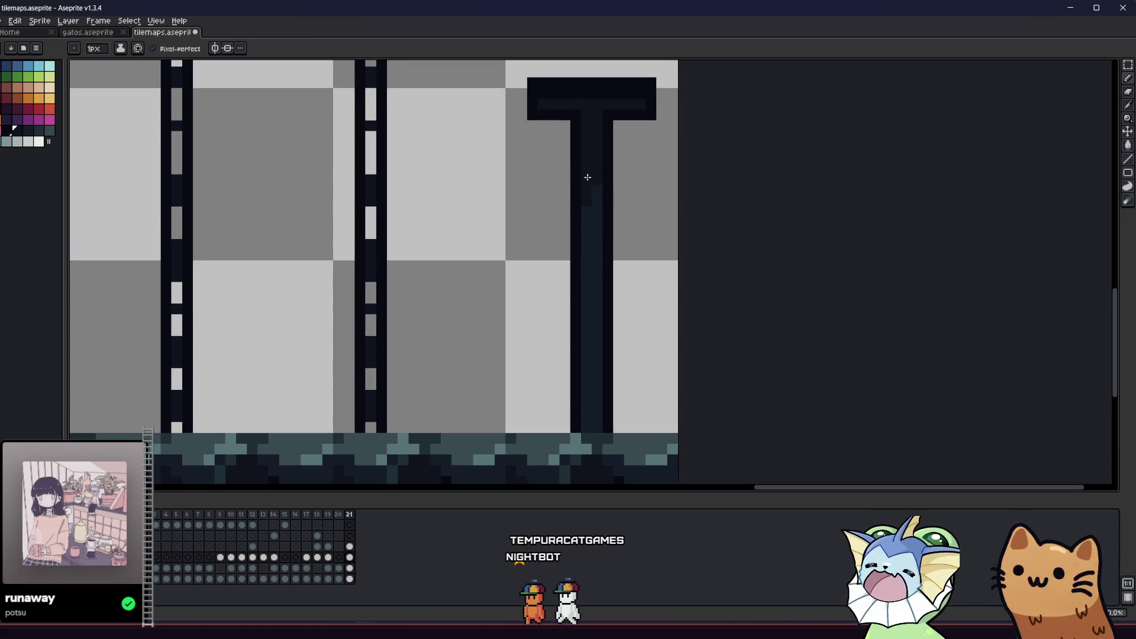
scroll(590, 247, "down", 3)
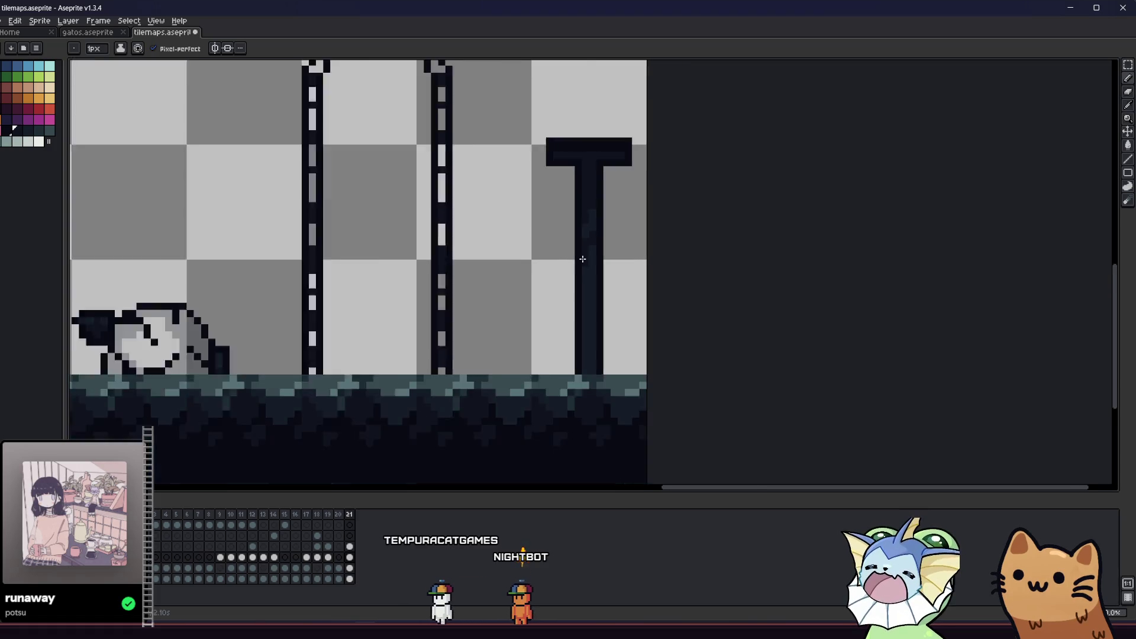
scroll(543, 309, "up", 1)
scroll(547, 308, "down", 2)
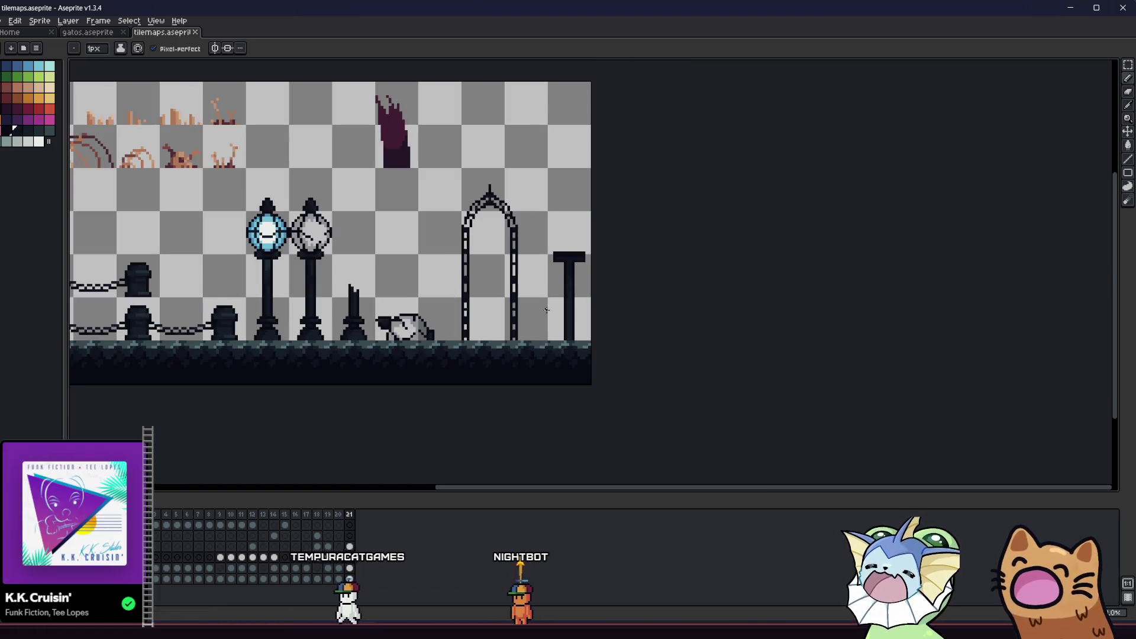
scroll(563, 292, "up", 2)
scroll(563, 292, "up", 2)
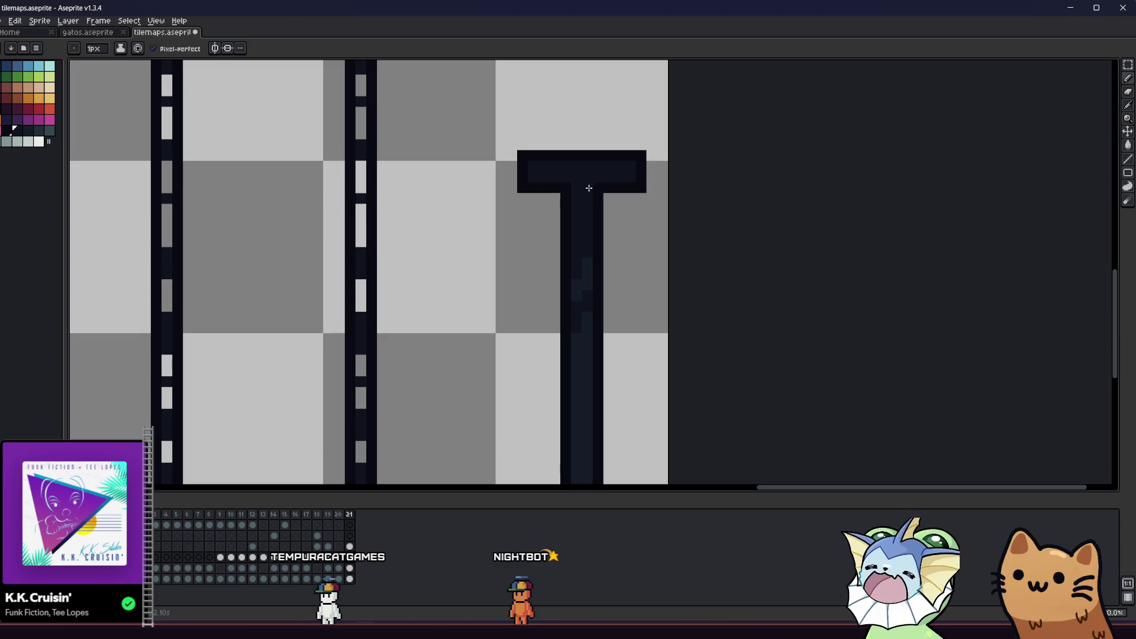
- Paint dark pixels at the pole's base and extend them into a wider foot
key("alt")
scroll(559, 188, "down", 2)
scroll(556, 188, "down", 1)
scroll(533, 225, "up", 1)
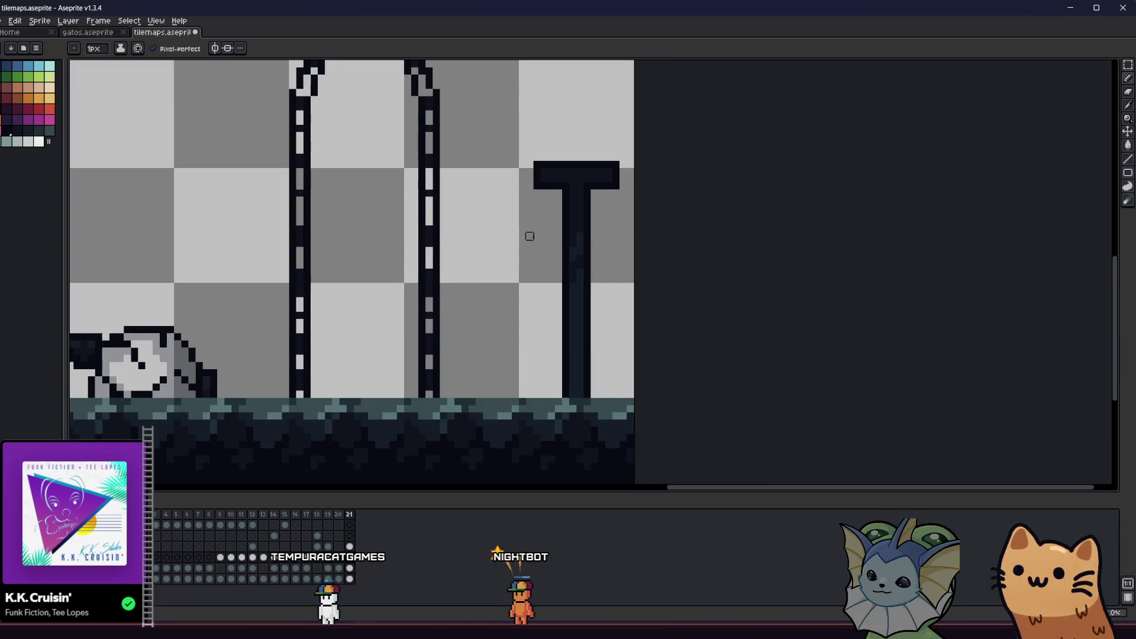
scroll(512, 224, "up", 1)
scroll(533, 296, "up", 1)
scroll(540, 383, "up", 1)
key("alt")
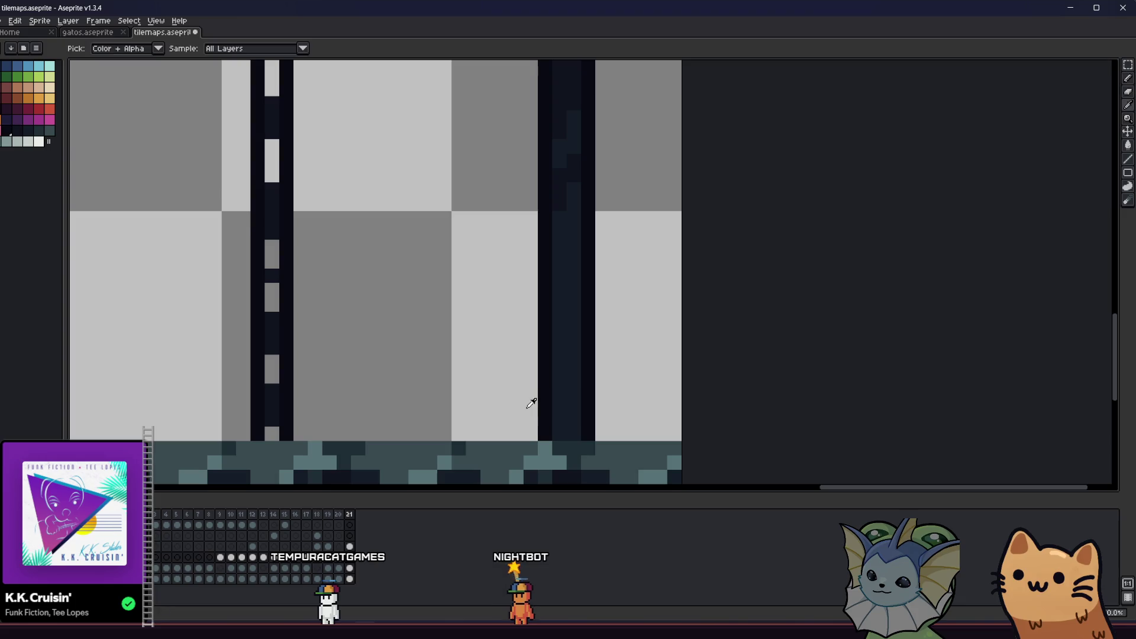
left_click(541, 385, "alt")
left_click_drag(527, 416, 530, 432)
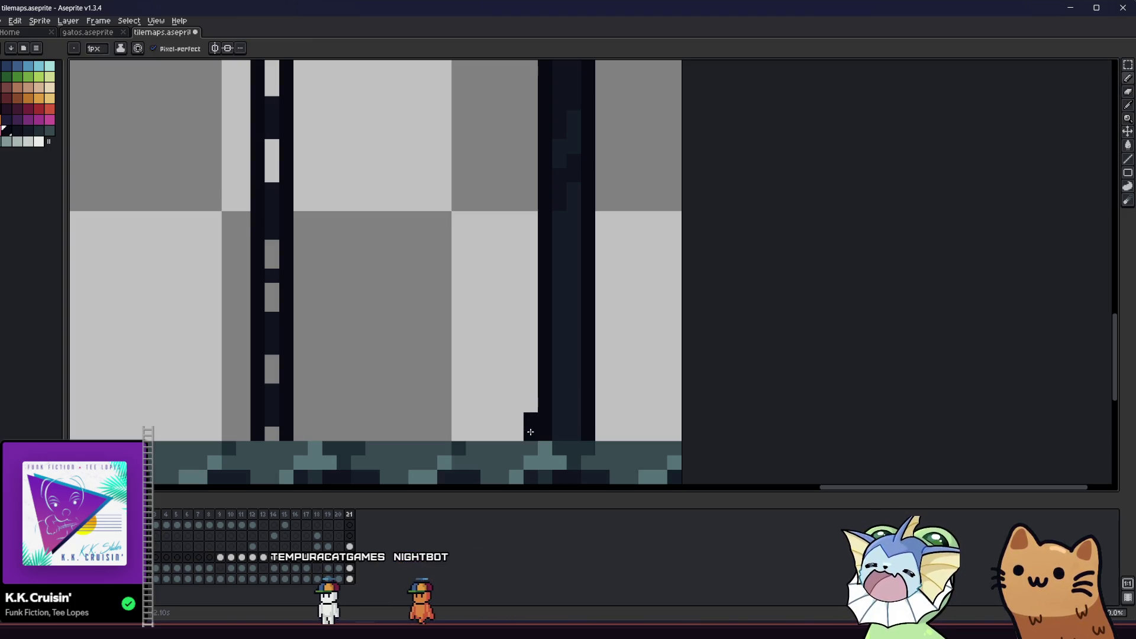
key("alt")
mouse_move(603, 419)
left_mouse_down()
mouse_move(603, 434)
mouse_move(556, 421)
left_mouse_up()
left_click(567, 195, "alt")
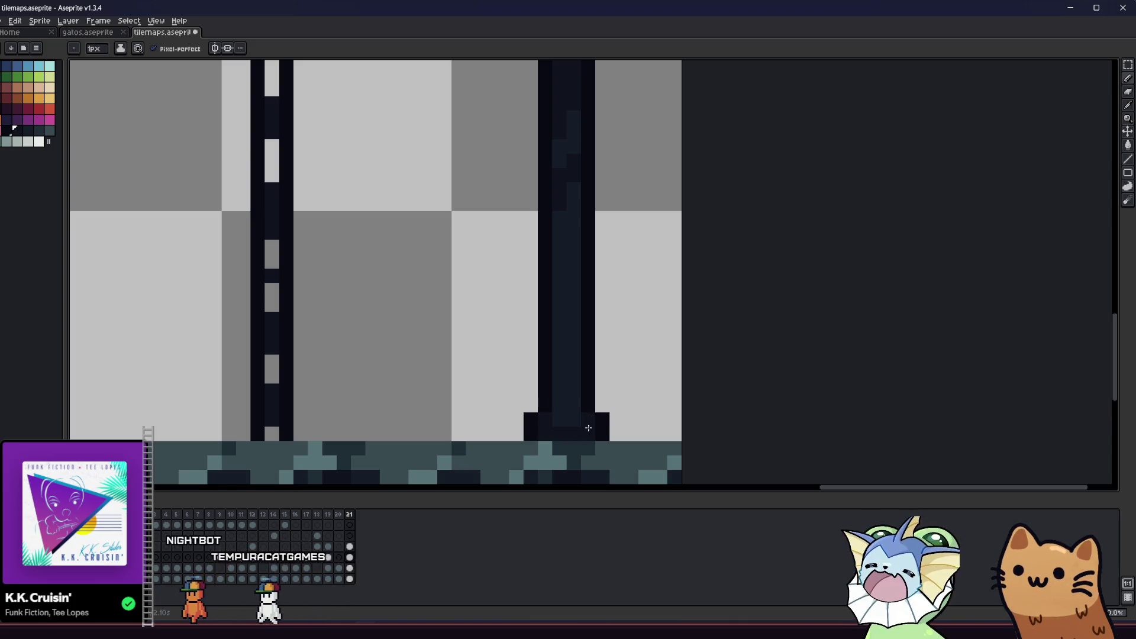
- Marquee-select the T-shaped pole and export the selection as banner_stand.png
scroll(499, 401, "down", 2)
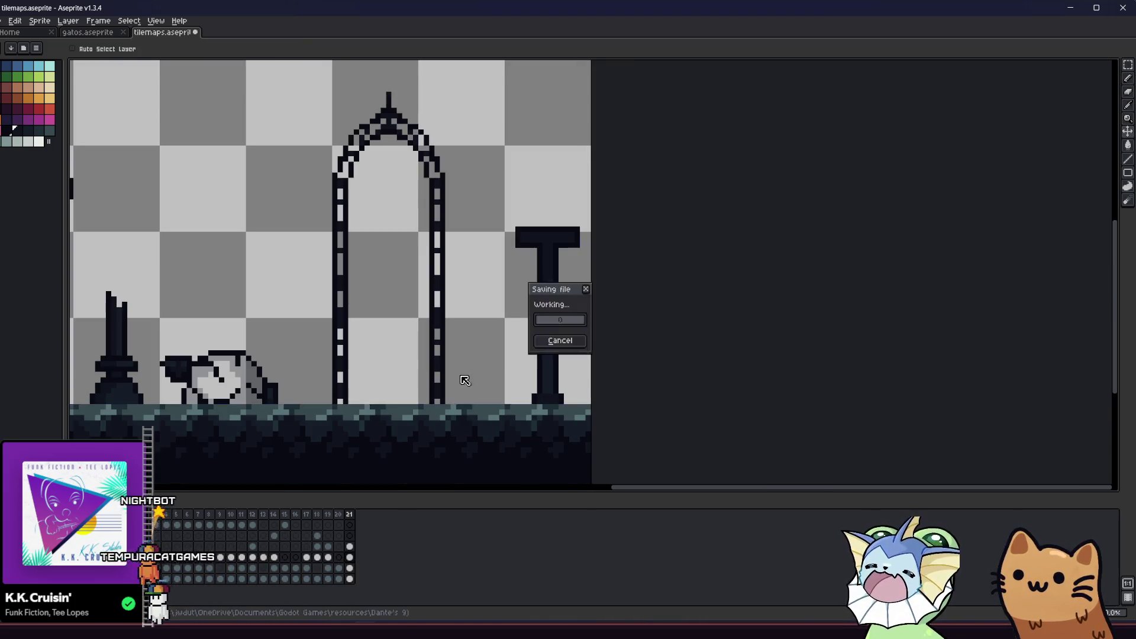
key("m")
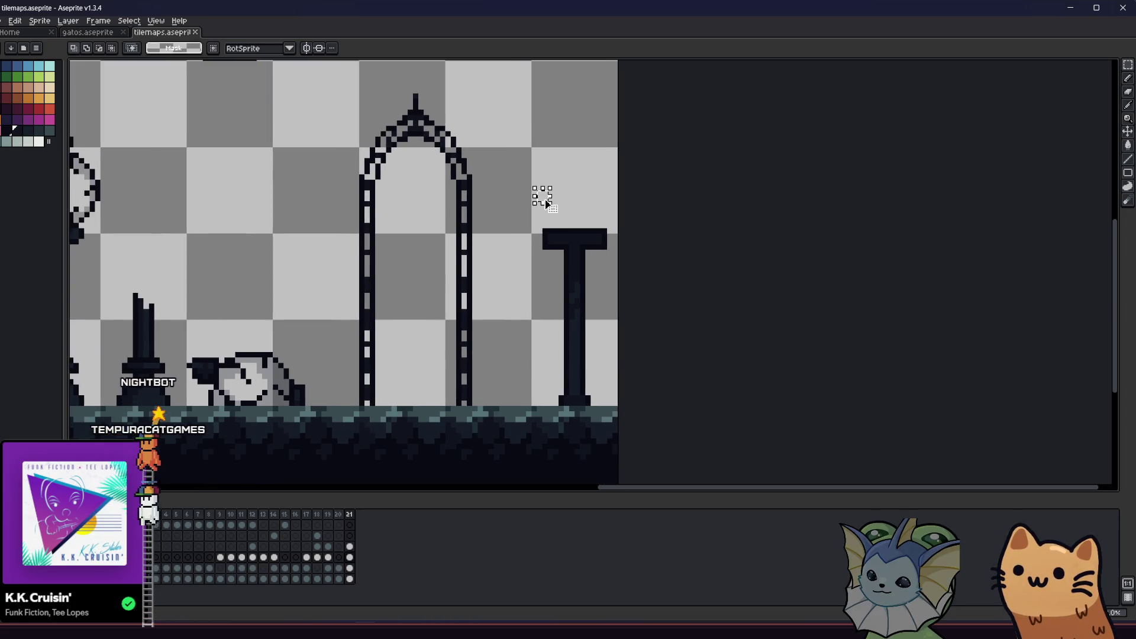
left_click_drag(550, 215, 615, 406)
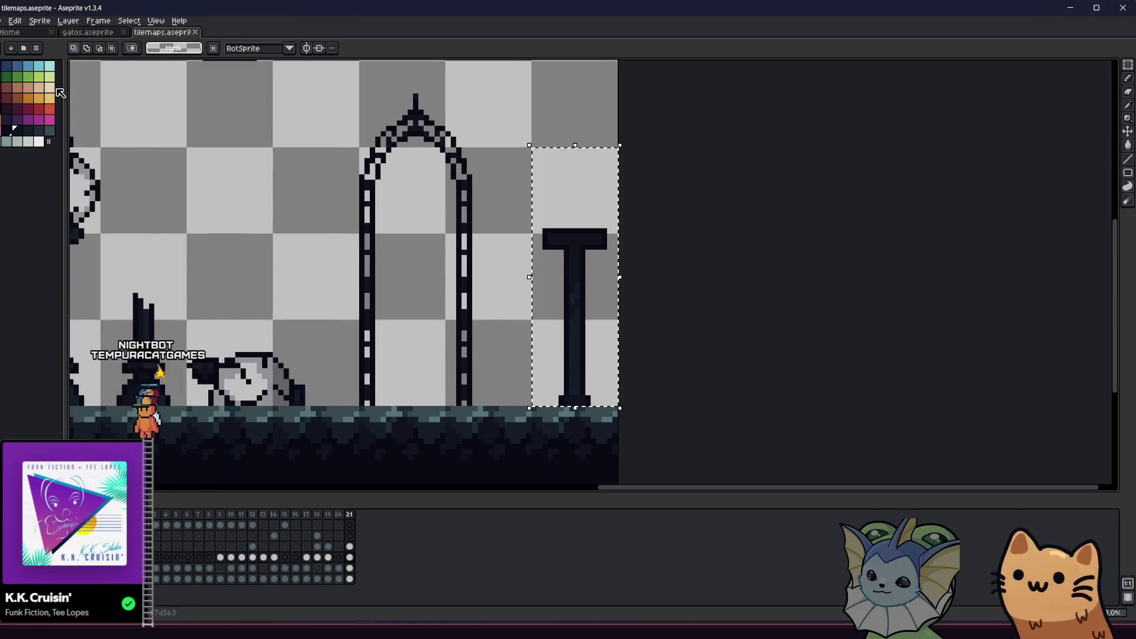
left_click(3, 20)
mouse_move(49, 112)
left_click(118, 110)
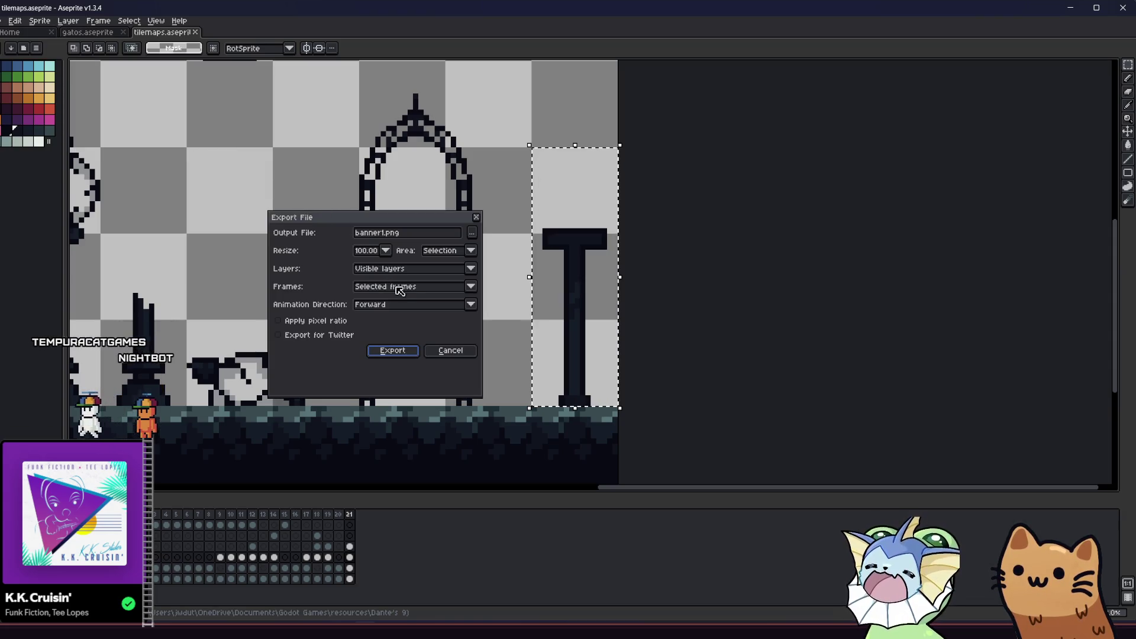
left_click(380, 233)
key("BackSpace")
type("_stan")
left_click(416, 348)
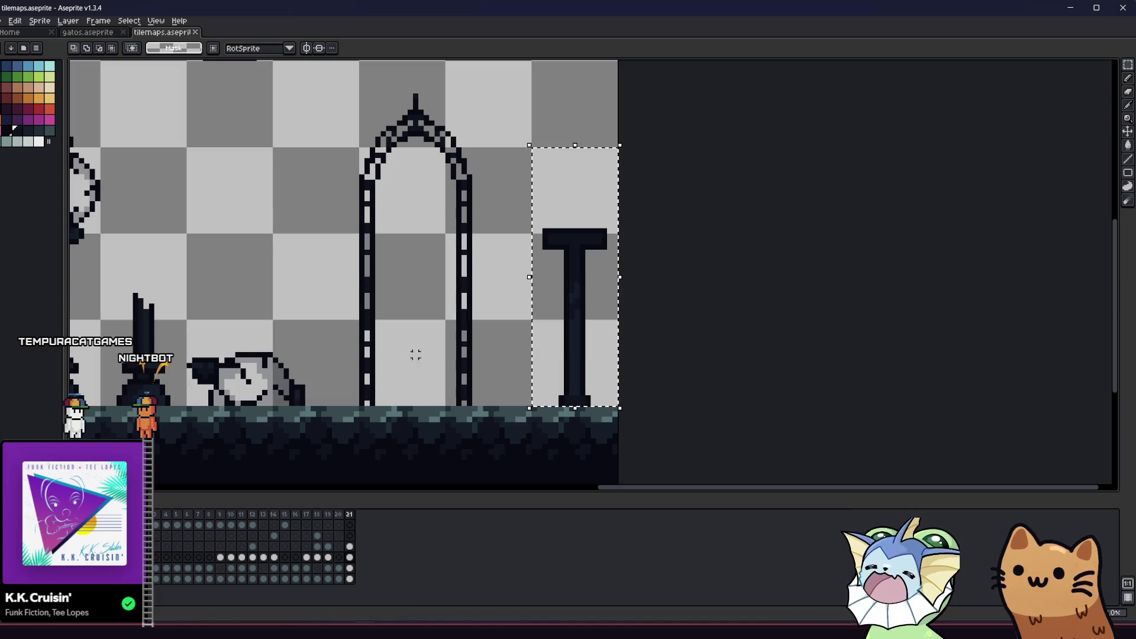
key("alt+Tab")
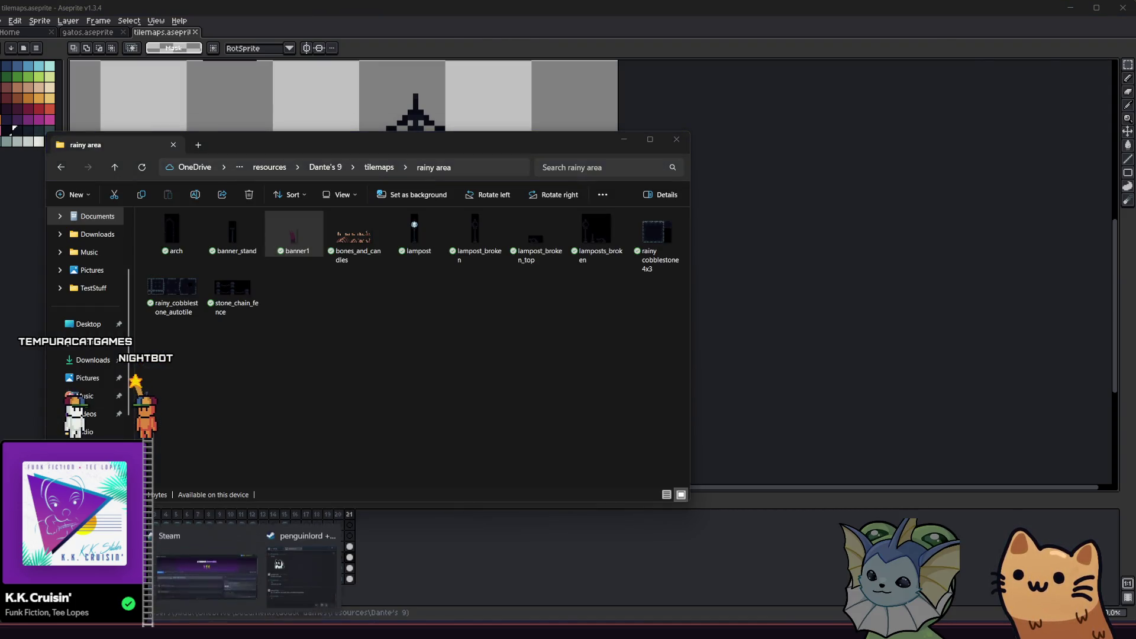
- Switch to Godot and select the Background tile layer in the Scene tree
key("alt+Tab")
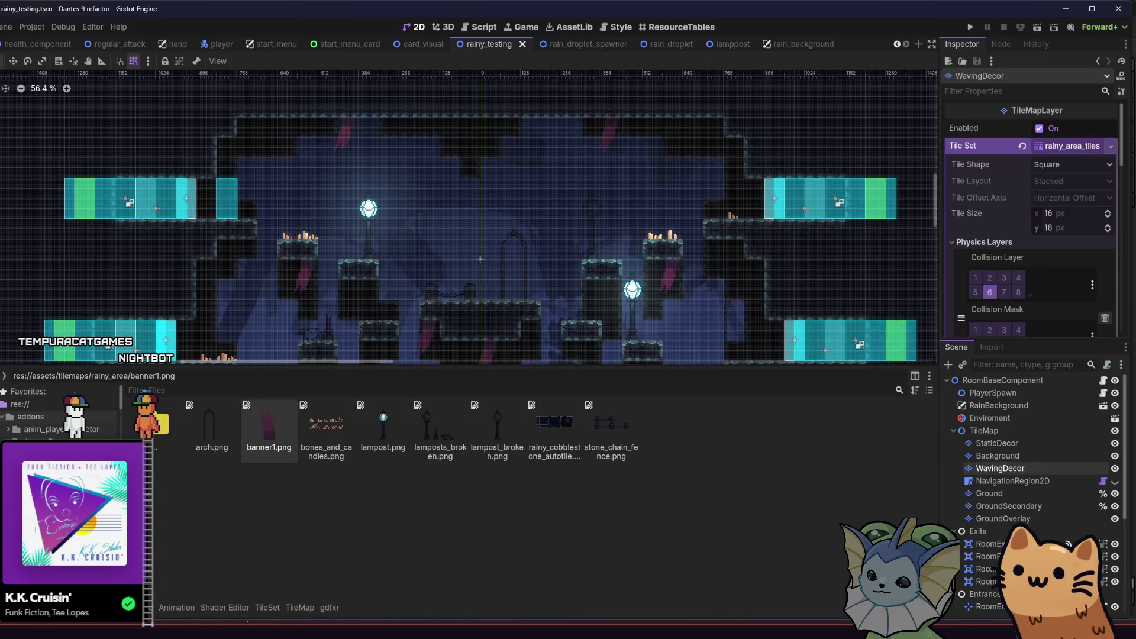
key("alt+Tab")
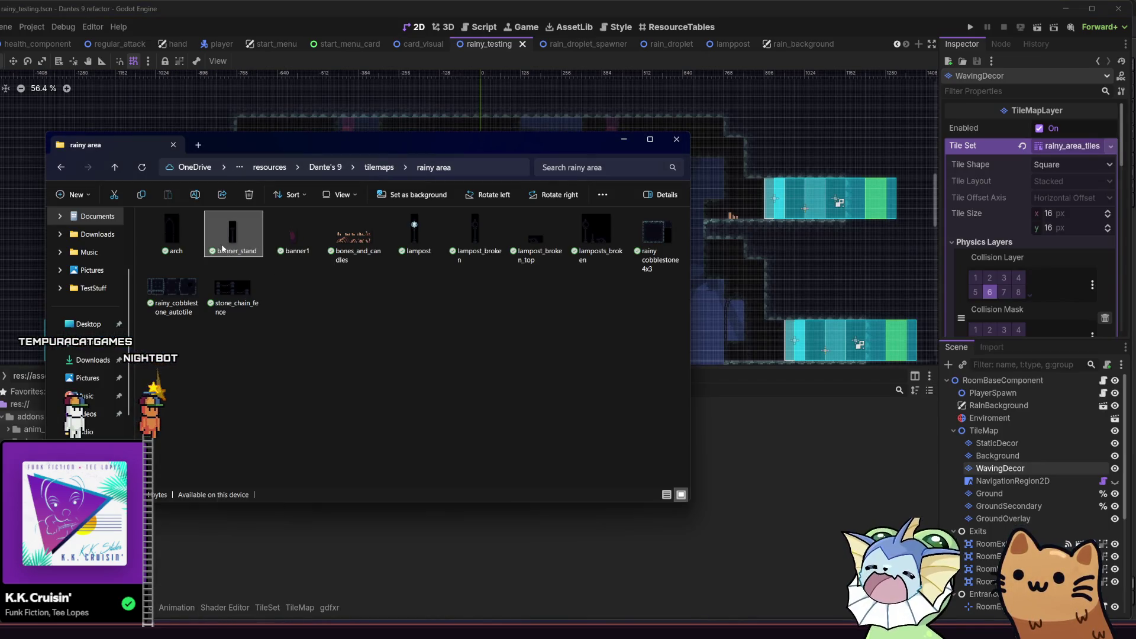
key("alt+Tab")
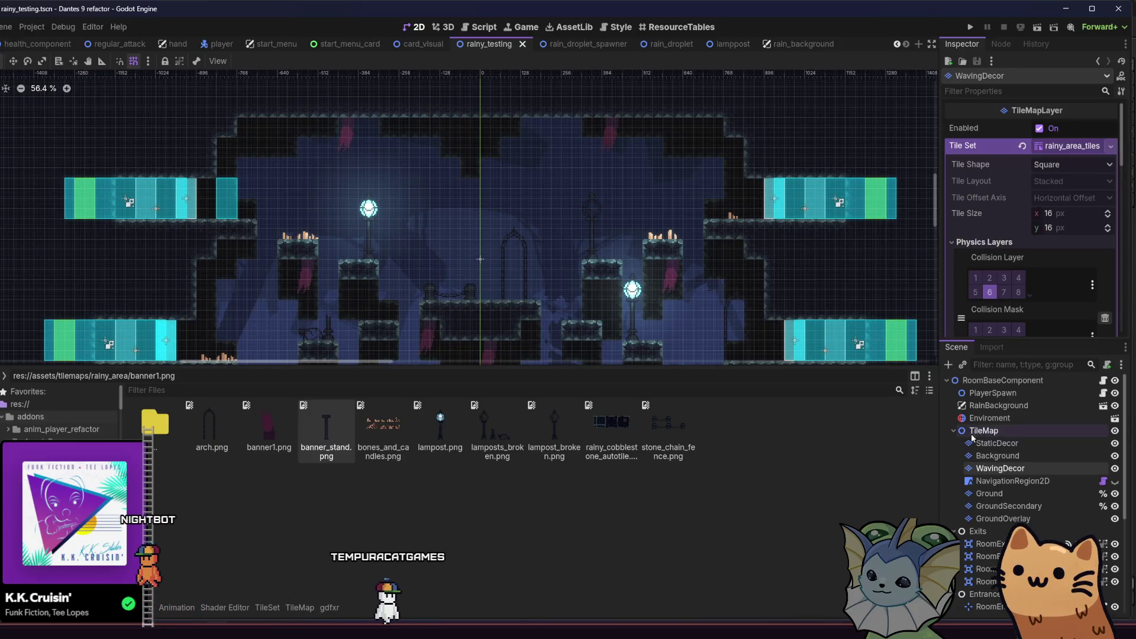
left_click(1006, 469)
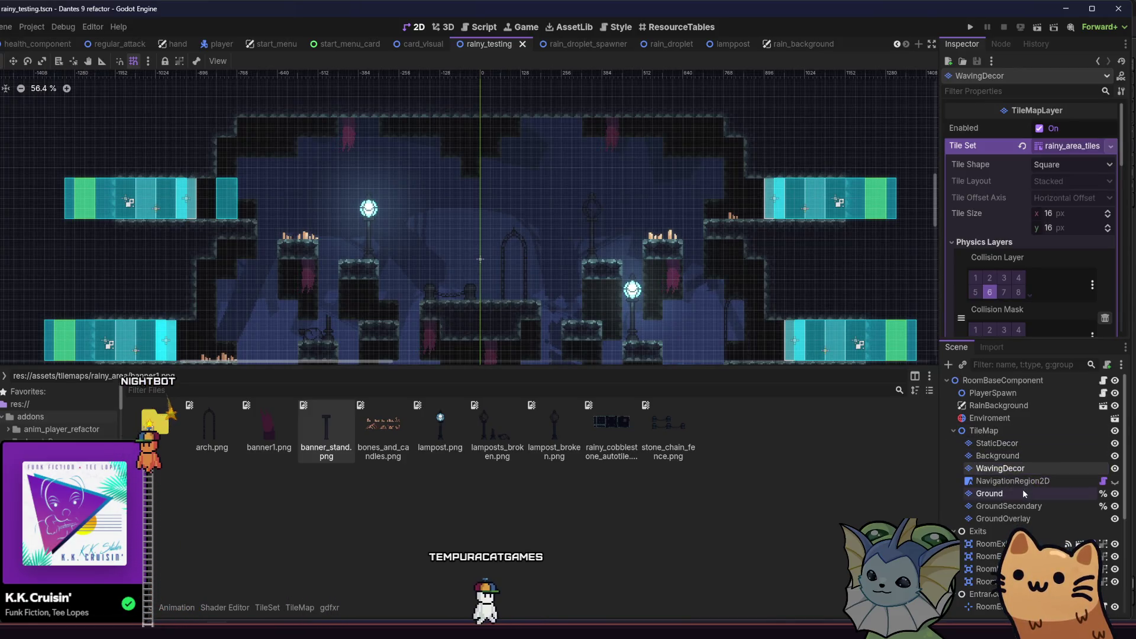
double_click(1022, 455)
left_click(157, 492)
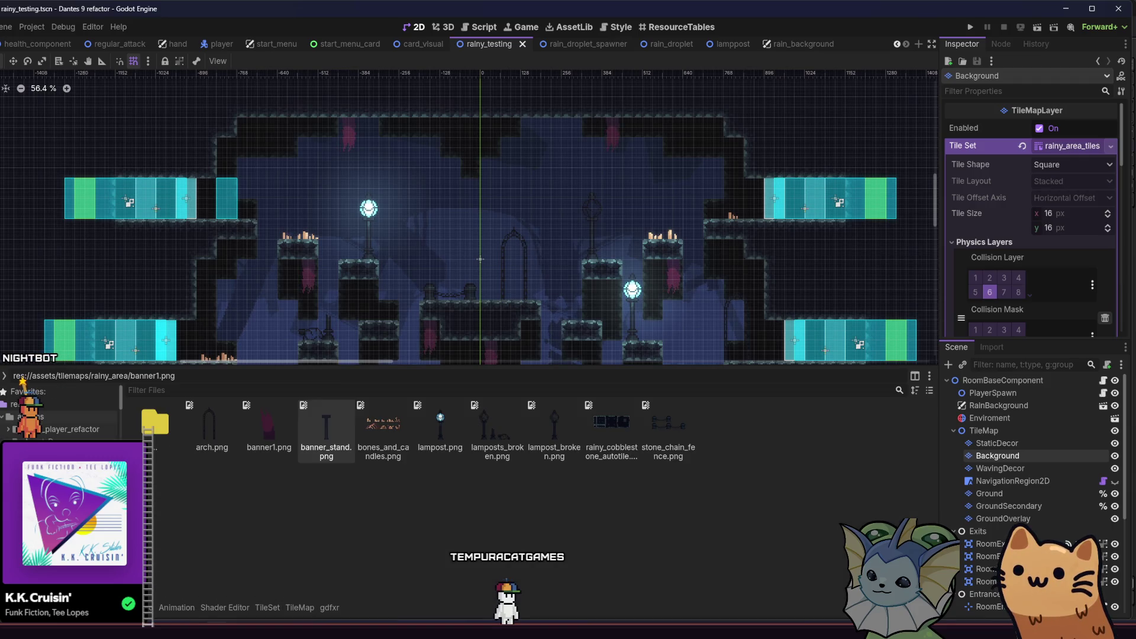
- Open the tileset editor and carry banner_stand.png from the FileSystem dock toward it
left_click(271, 614)
left_click_drag(272, 617, 170, 571)
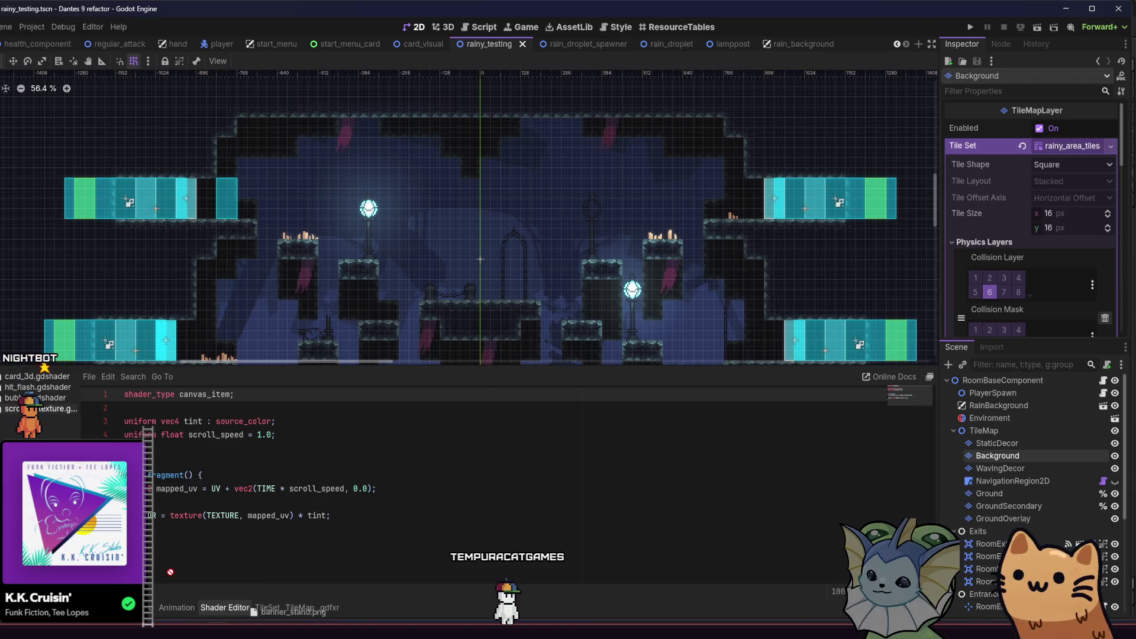
mouse_move(244, 608)
left_mouse_down()
mouse_move(266, 609)
mouse_move(225, 608)
left_mouse_up()
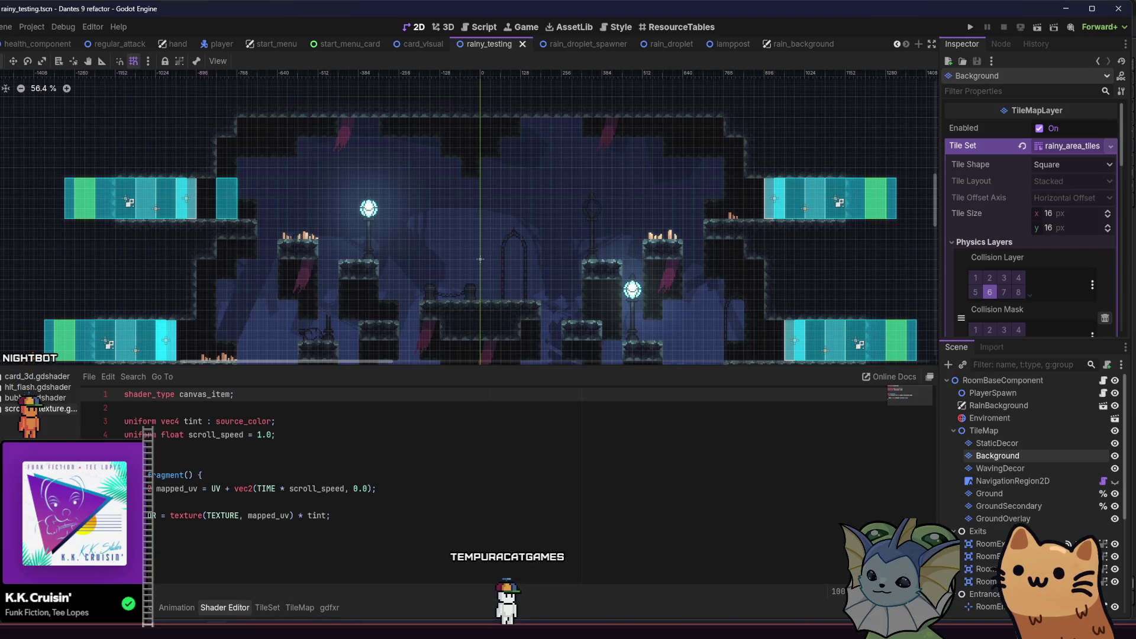
left_click(268, 607)
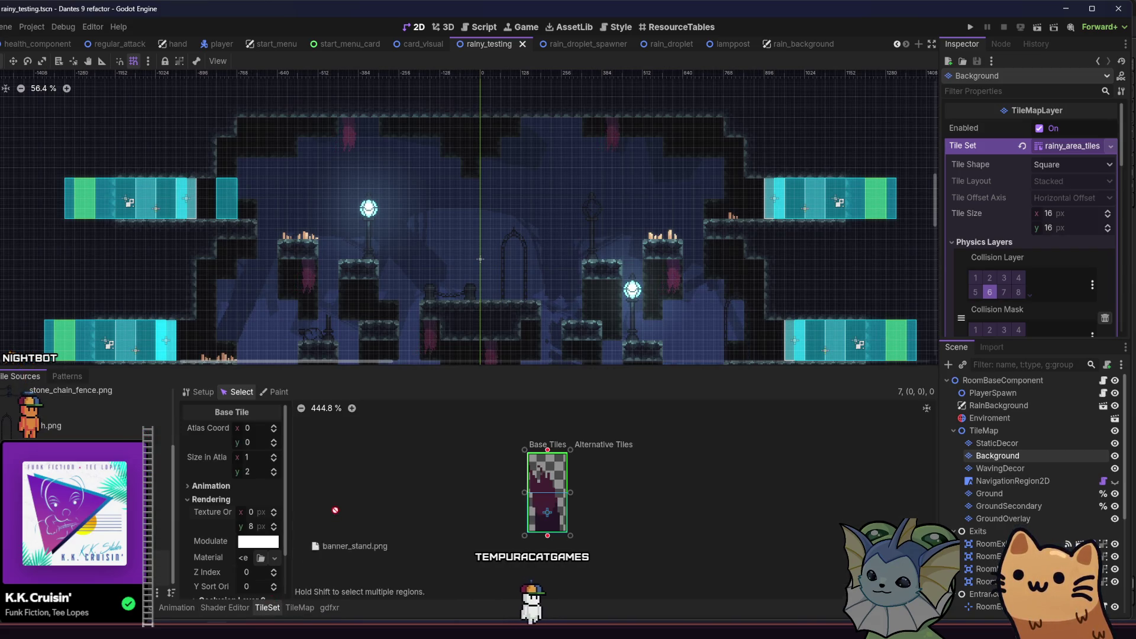
- Add banner_stand.png as a tileset atlas, give its tile texture origin y 16, save and run the scene
left_click_drag(267, 608, 71, 414)
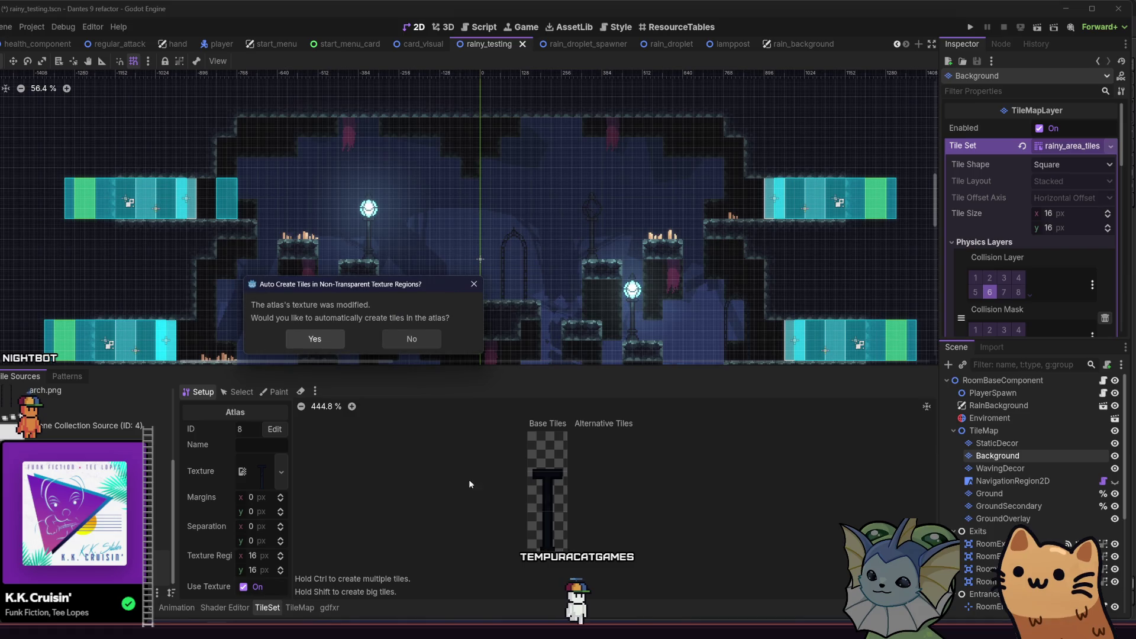
left_click(413, 337)
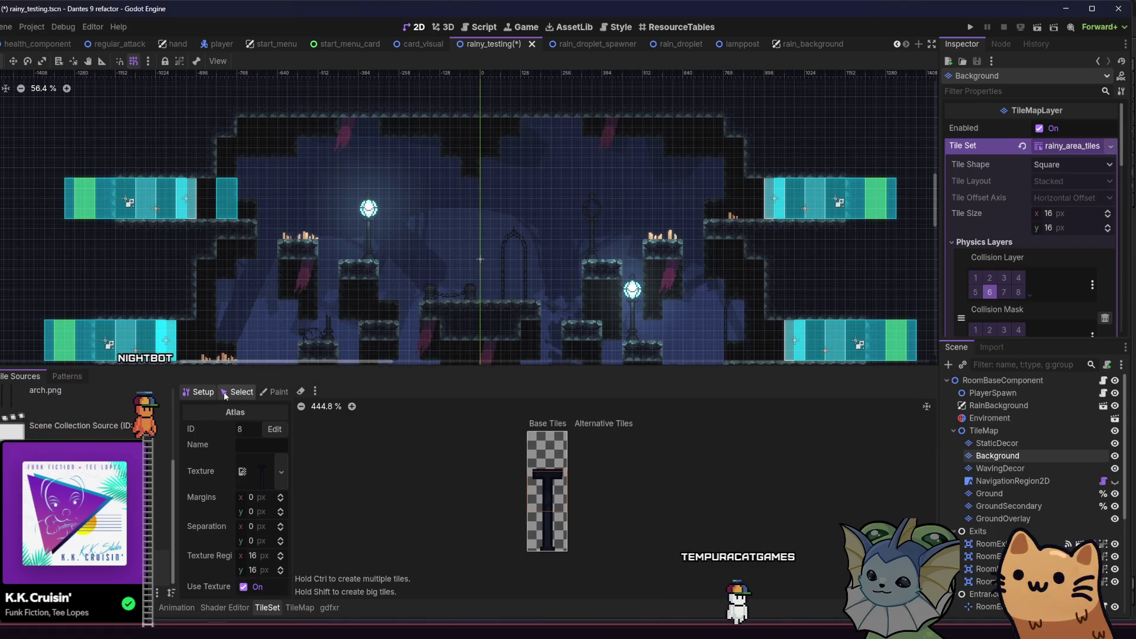
left_click(237, 391)
left_click(547, 485)
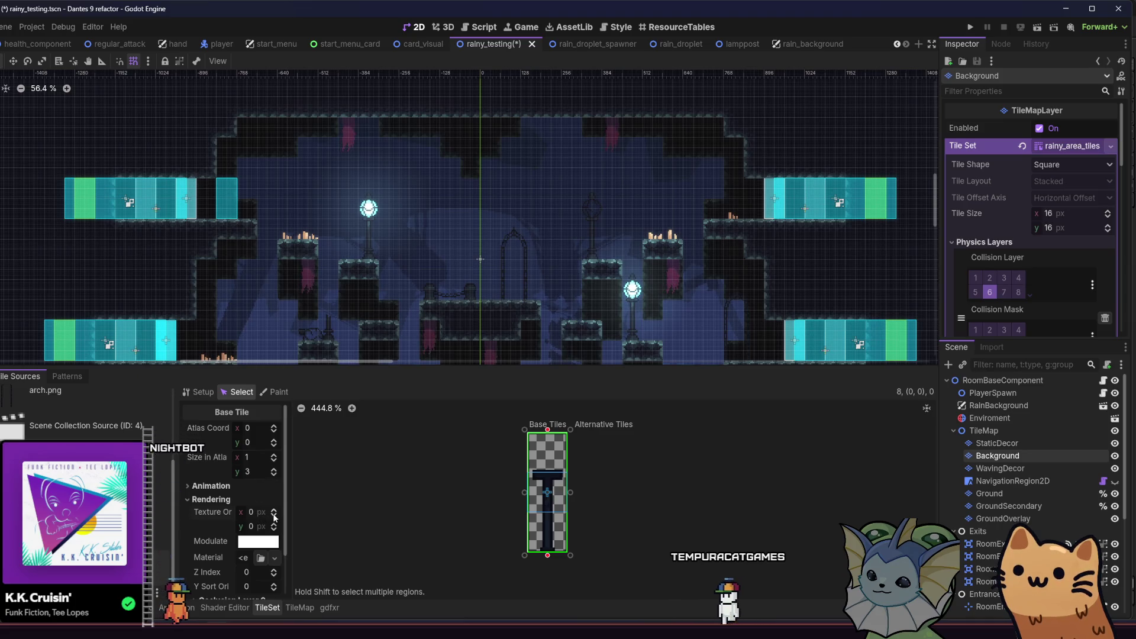
left_click(274, 524)
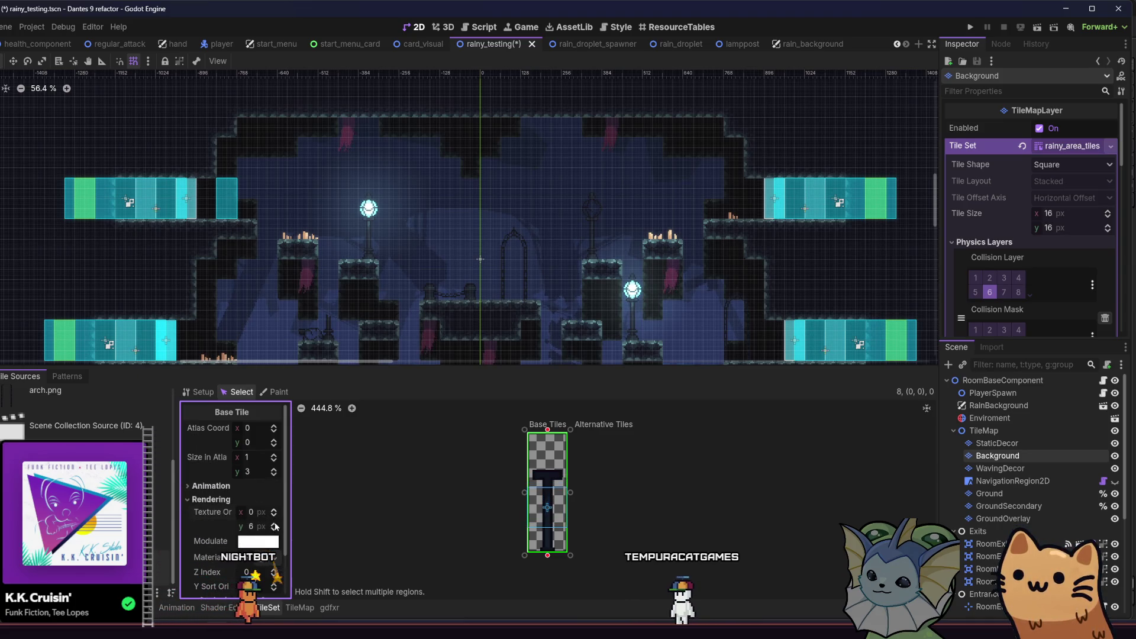
key("ctrl+s")
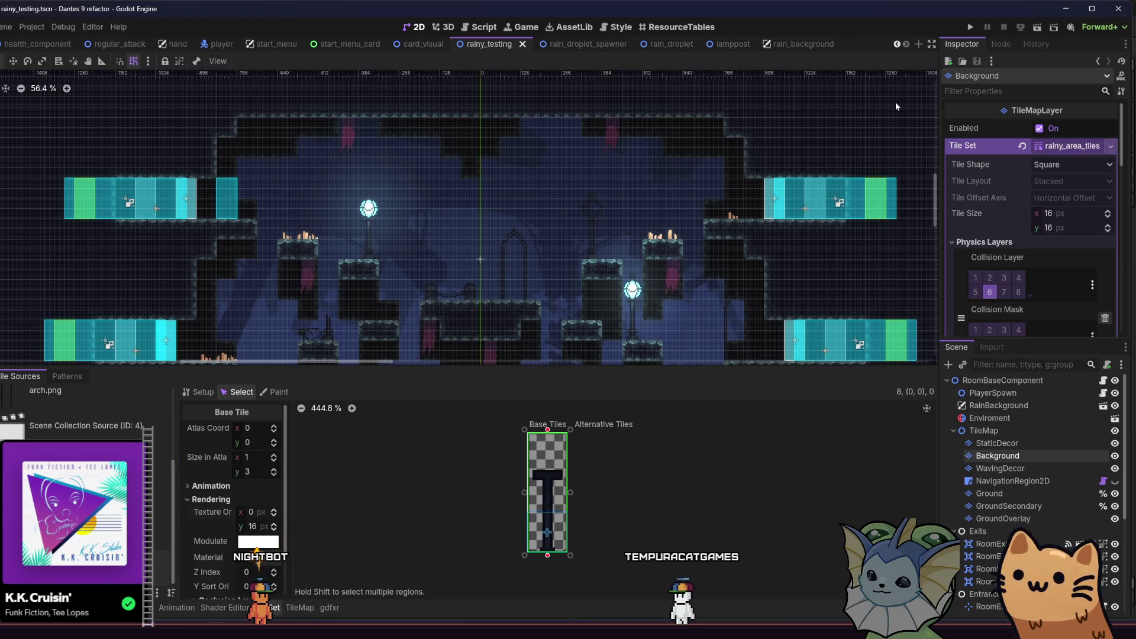
left_click(1036, 31)
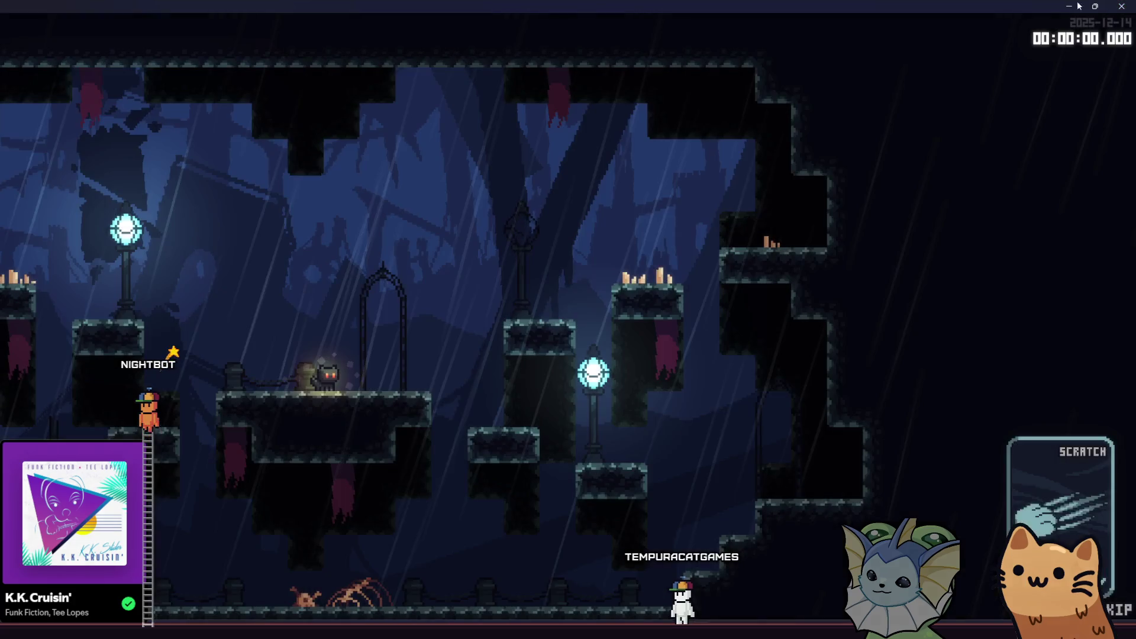
- Close the running game and paint the pole tile onto the rainy level
key("alt+F4")
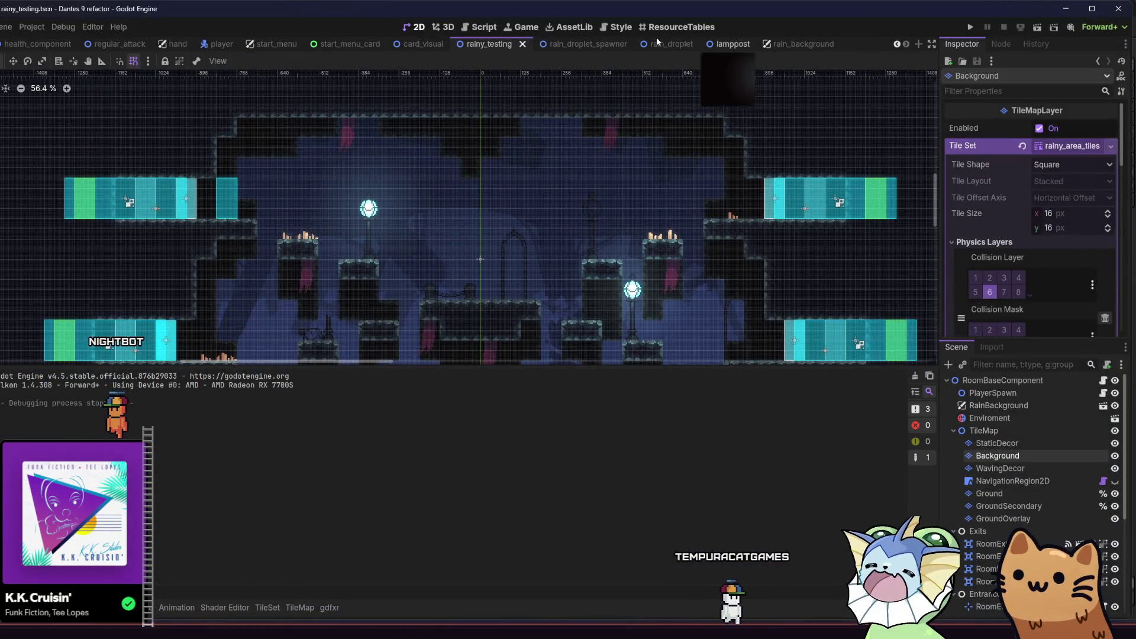
left_click_drag(521, 197, 516, 188)
scroll(516, 188, "down", 1)
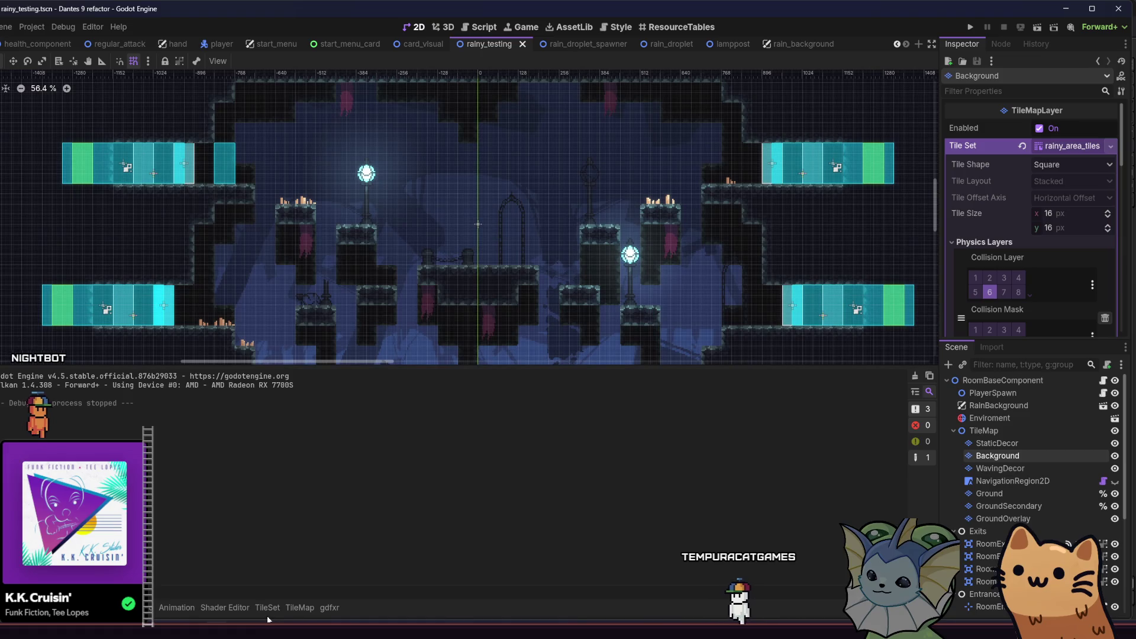
left_click_drag(396, 283, 378, 275)
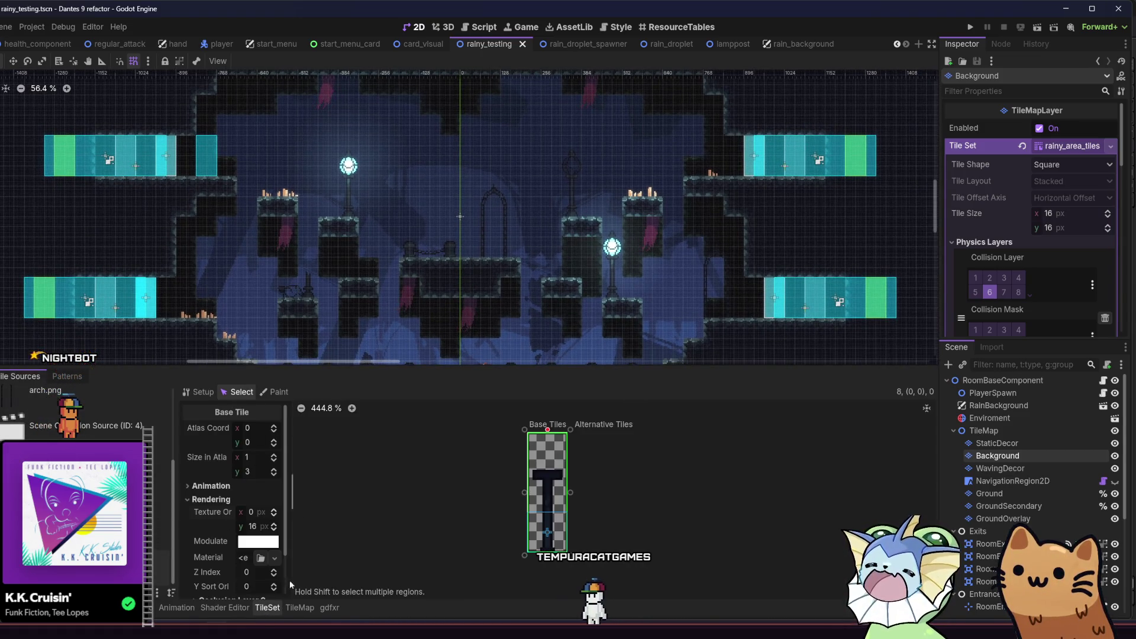
left_click(300, 607)
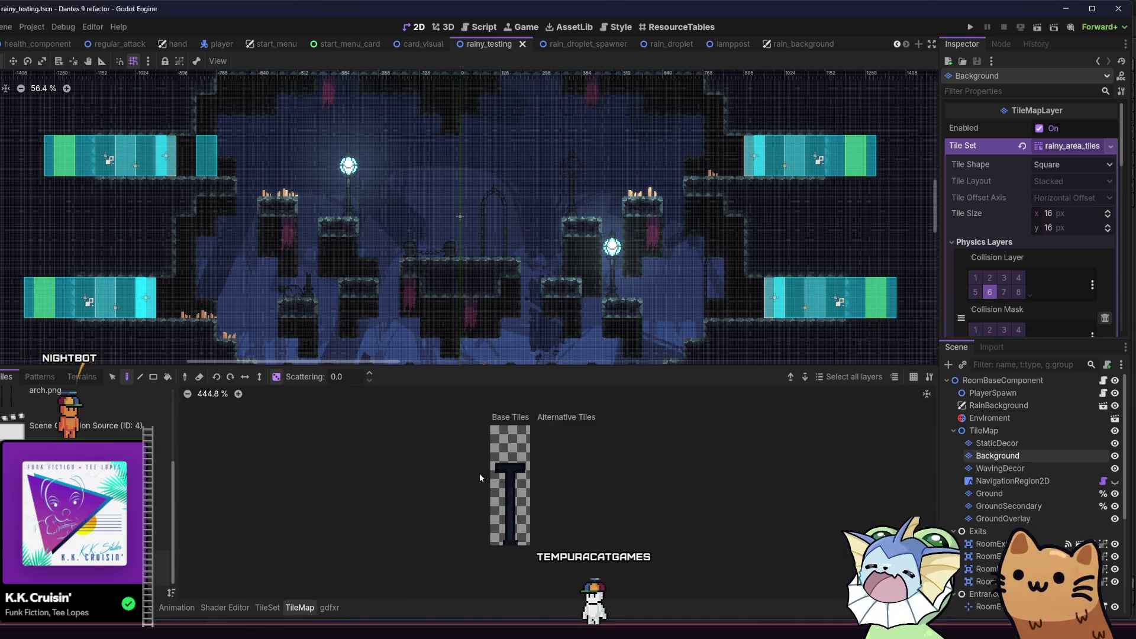
scroll(298, 189, "up", 2)
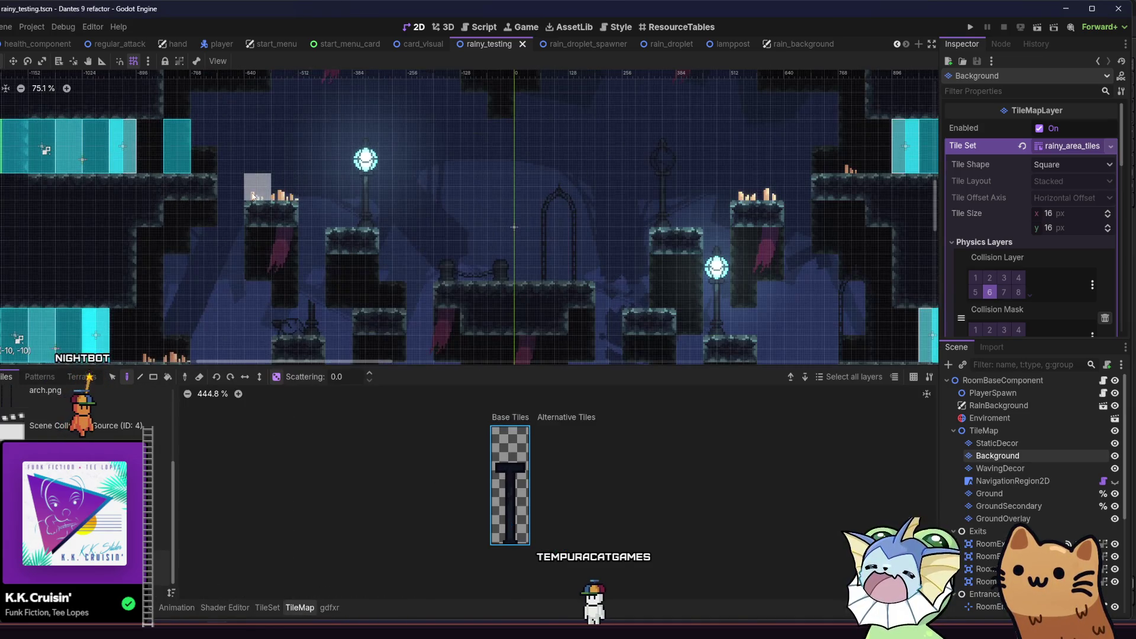
left_click(267, 191)
left_click_drag(423, 308, 395, 319)
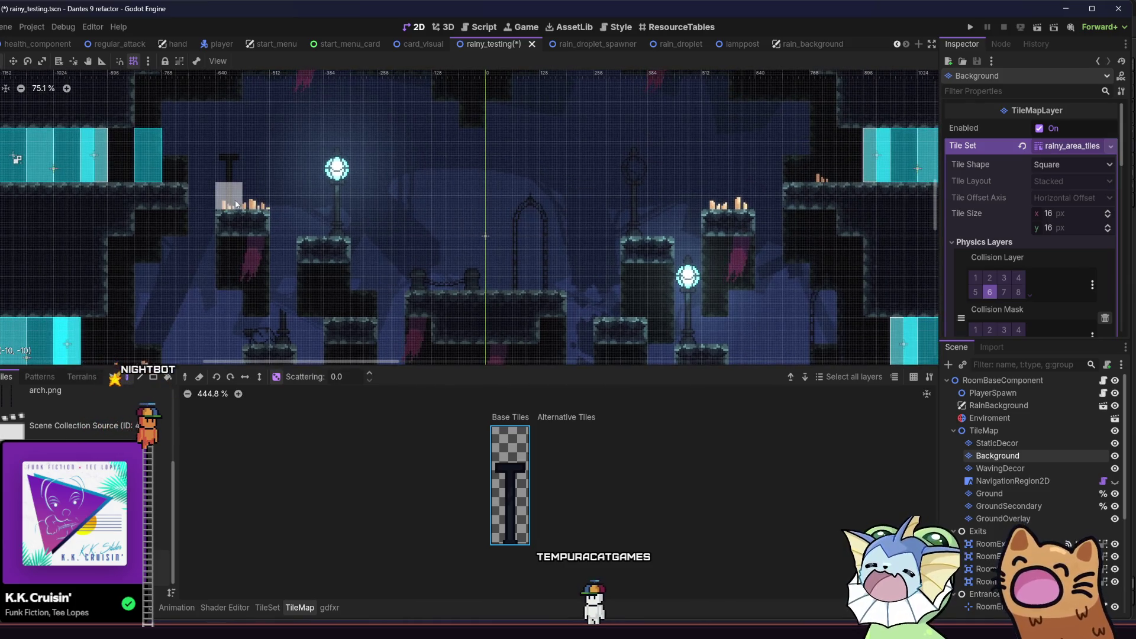
- On the StaticDecor layer, place the pole tile on the right ledge, reverting misplacements
left_click(1046, 443)
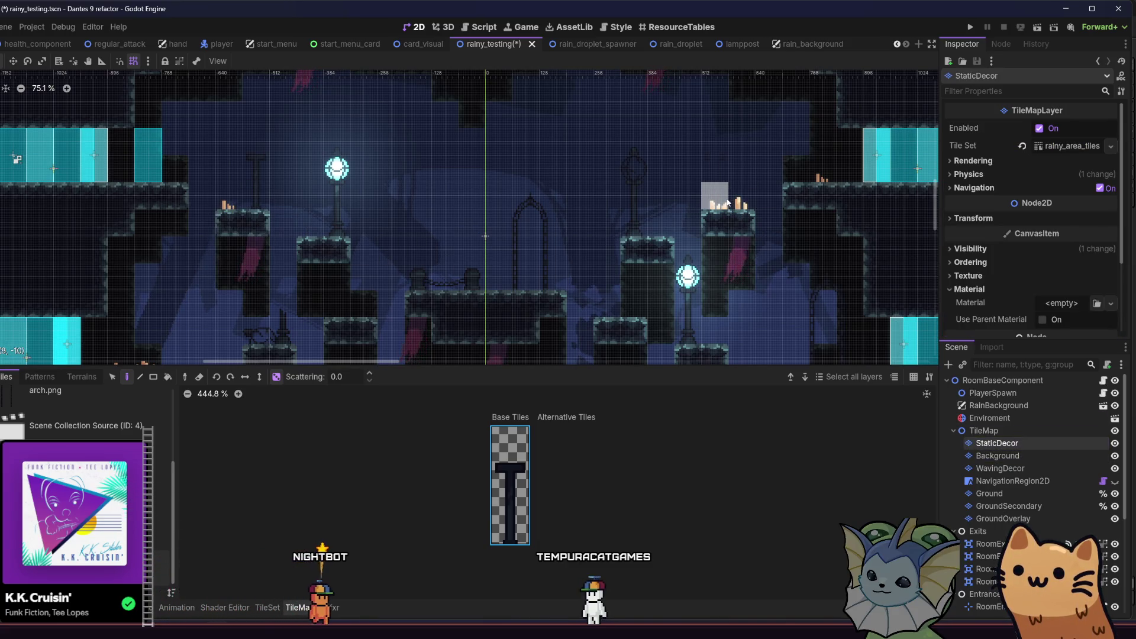
scroll(638, 255, "left", 1)
key("ctrl+s")
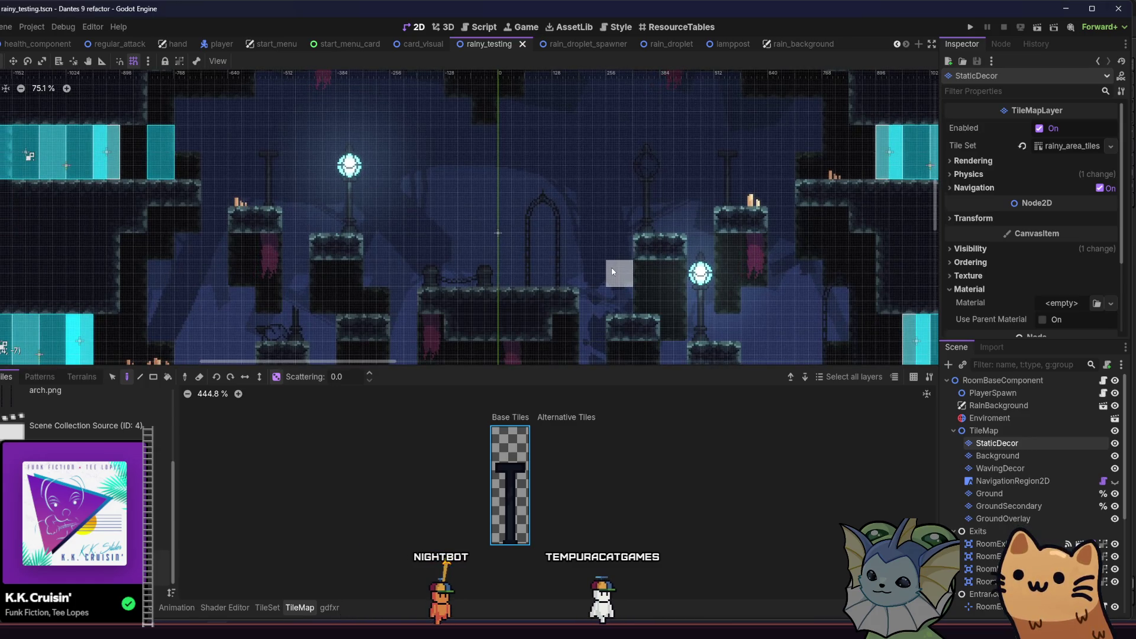
scroll(597, 271, "down", 1)
scroll(559, 242, "down", 2)
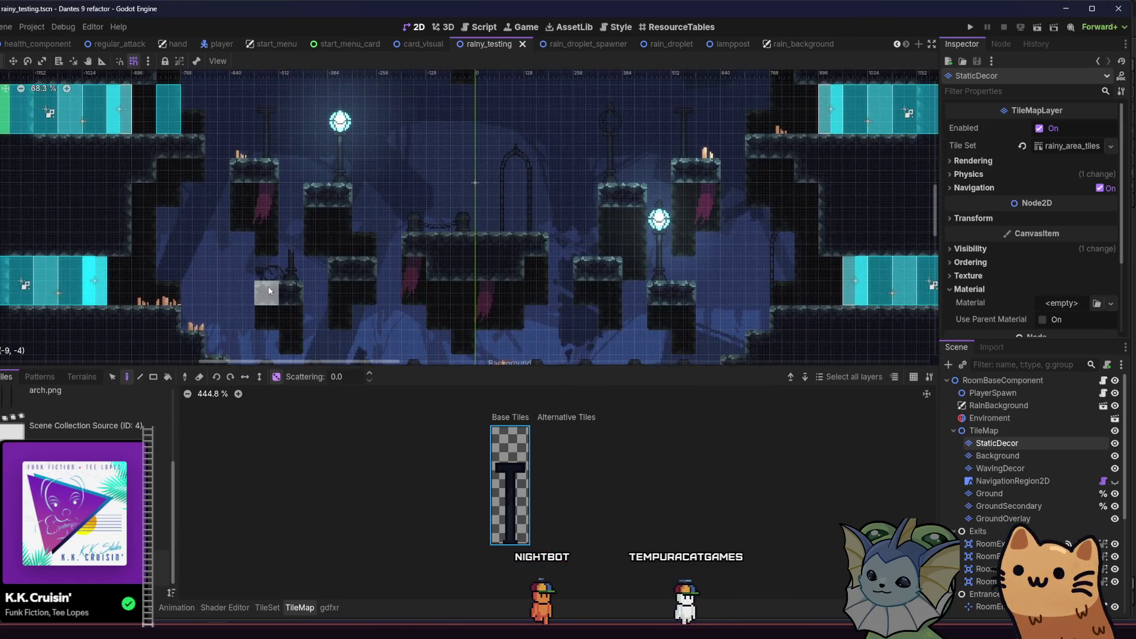
left_click(786, 294)
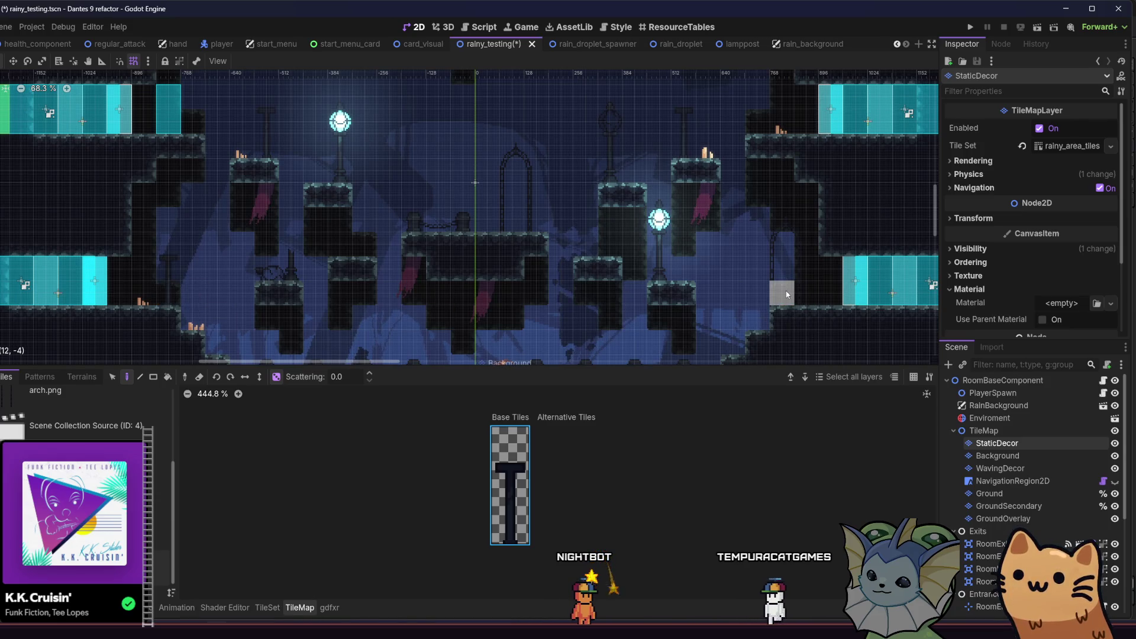
key("ctrl+s")
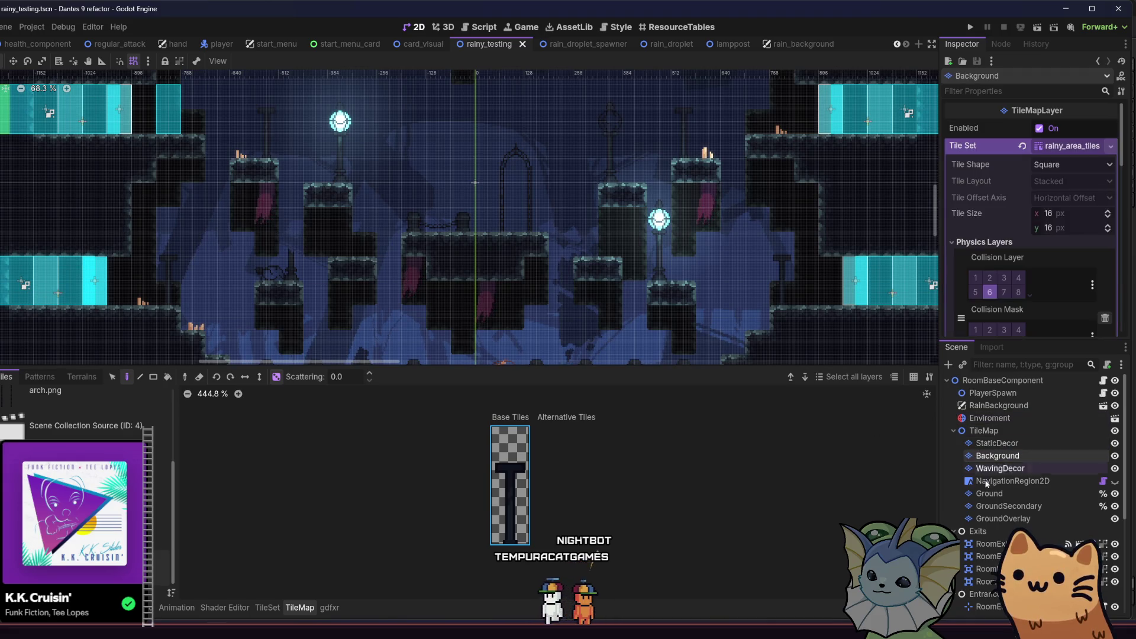
- Make WavingDecor the paint layer and place another pole tile in the level
left_click(1001, 468)
left_click(266, 197)
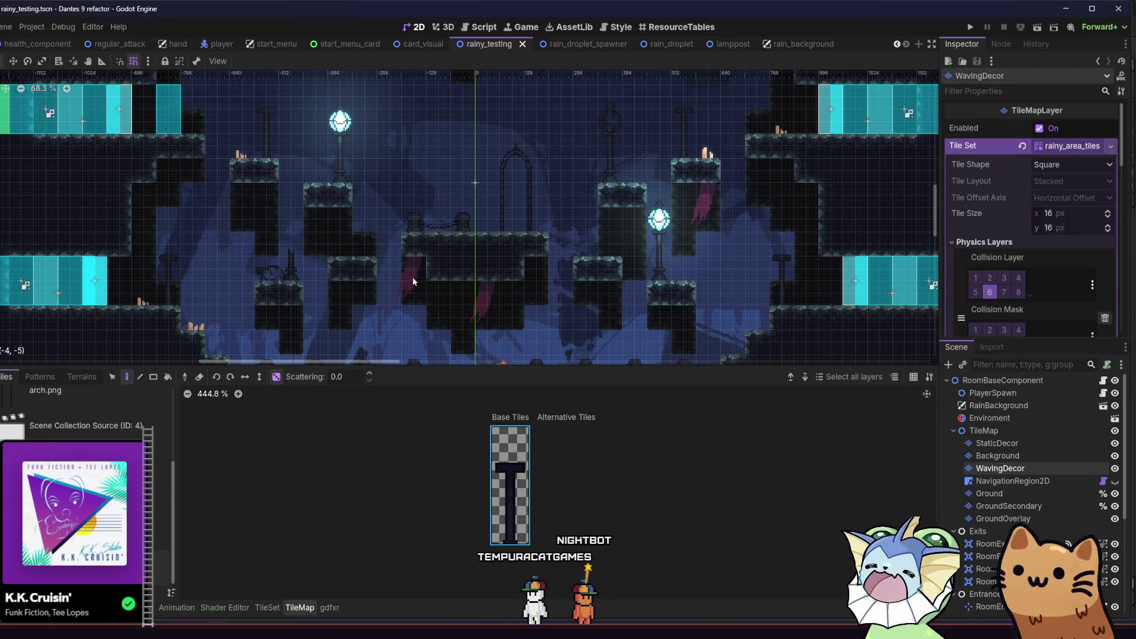
scroll(612, 274, "down", 2)
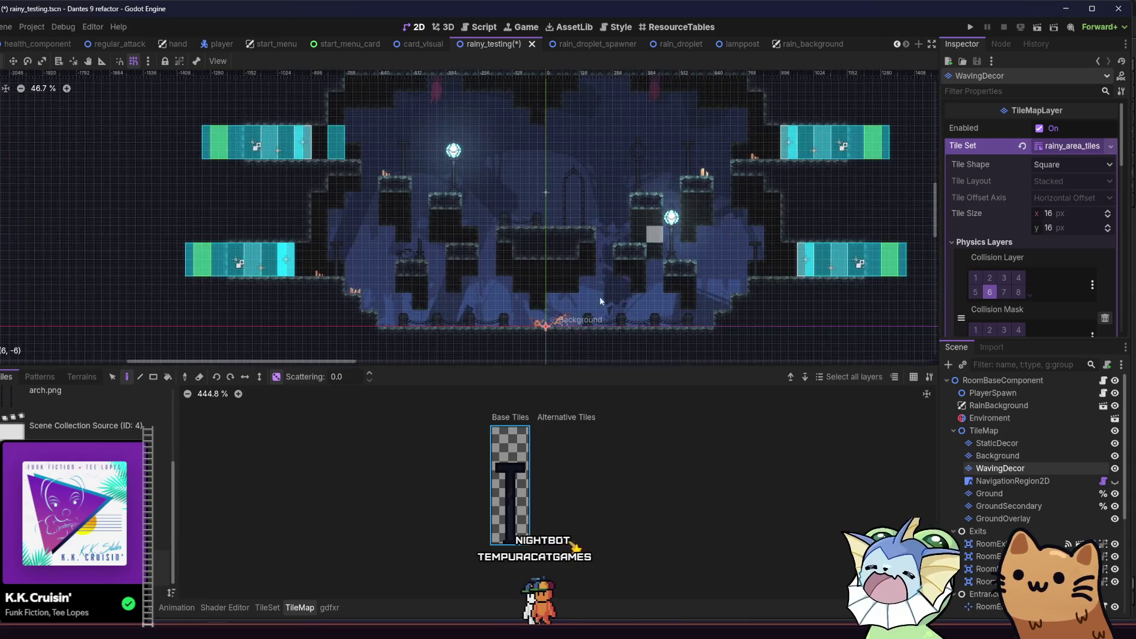
scroll(427, 122, "up", 1)
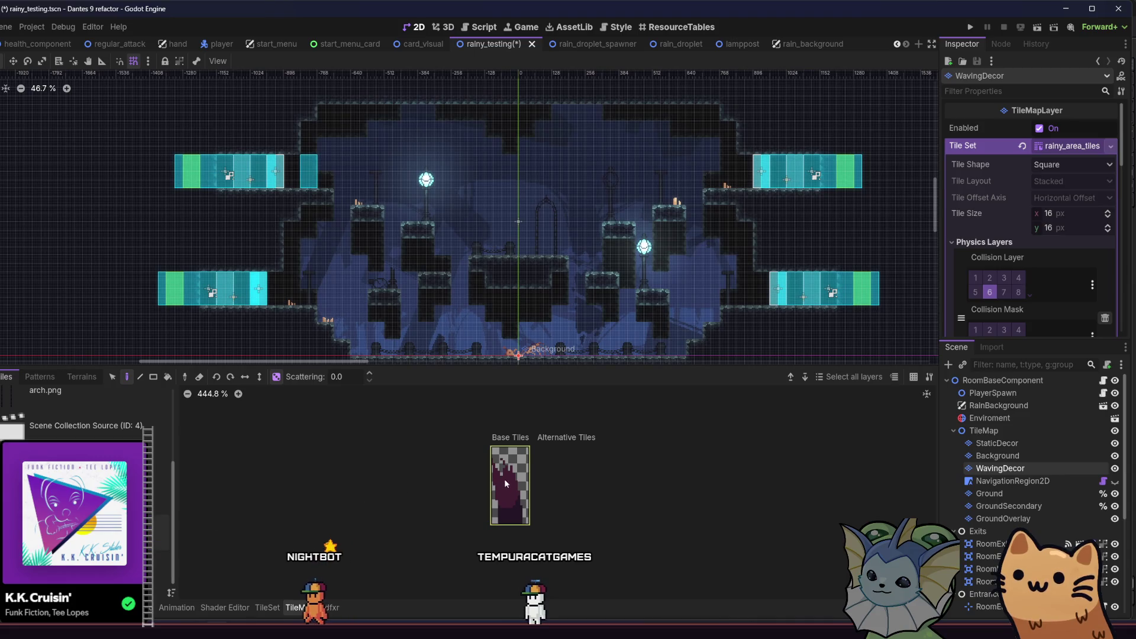
- Hang two red drip banners in the level, save the scene and run the game
scroll(314, 287, "up", 2)
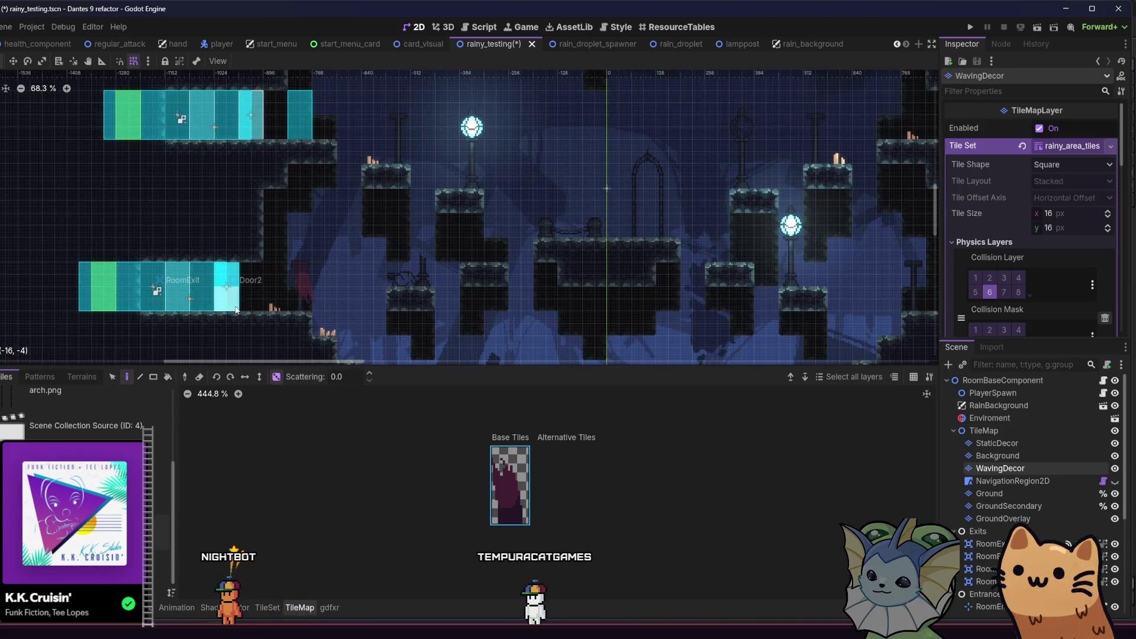
scroll(234, 307, "right", 1)
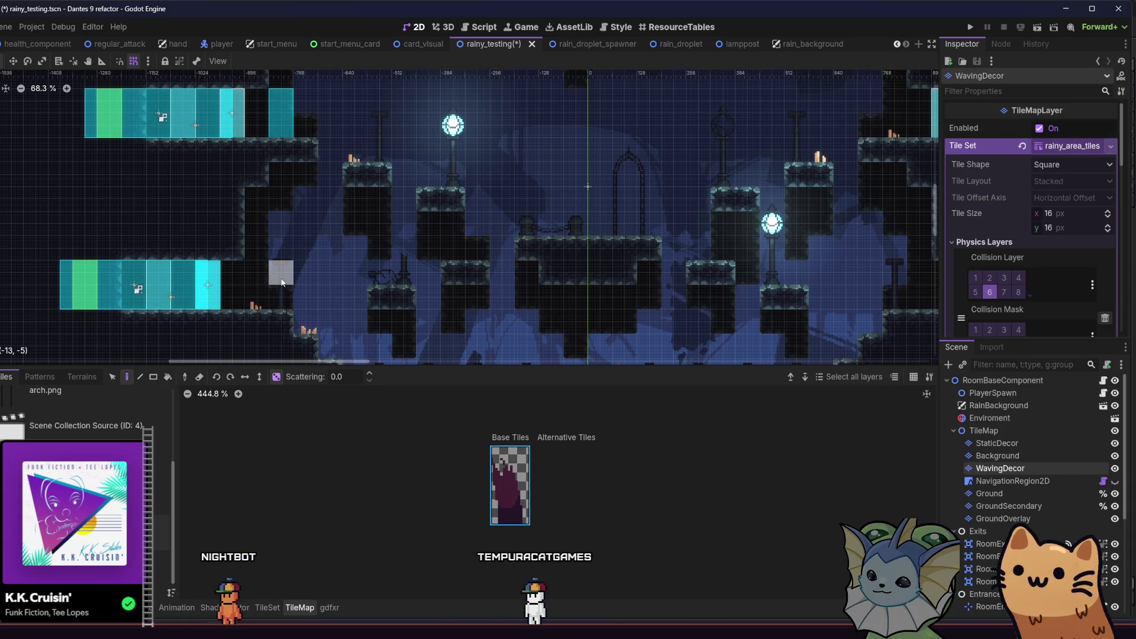
left_click(282, 282)
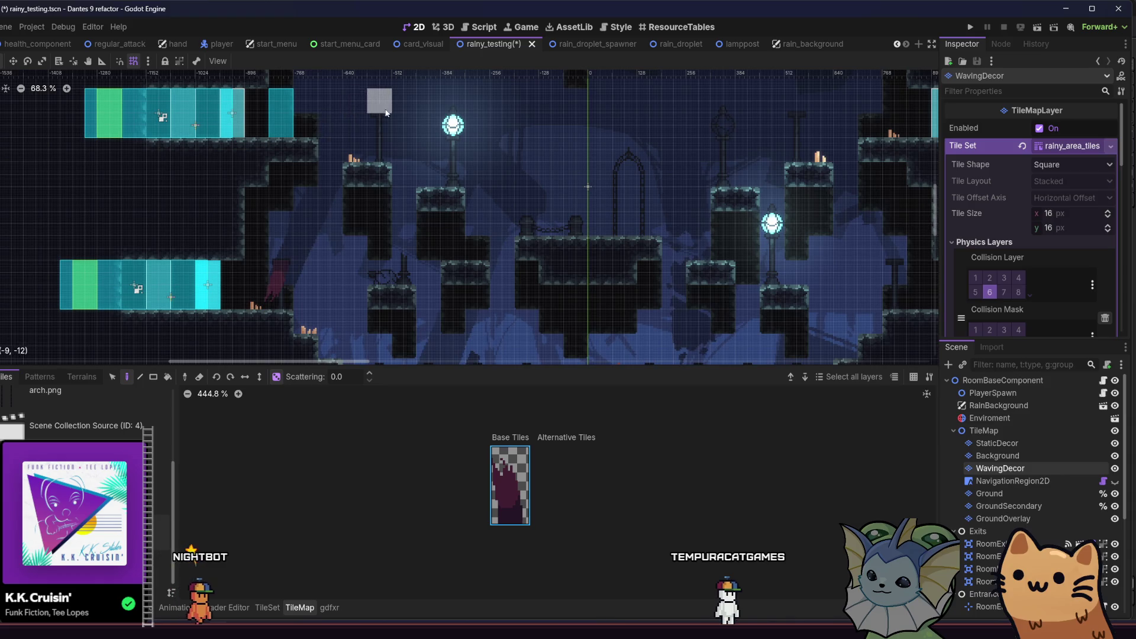
scroll(533, 142, "right", 4)
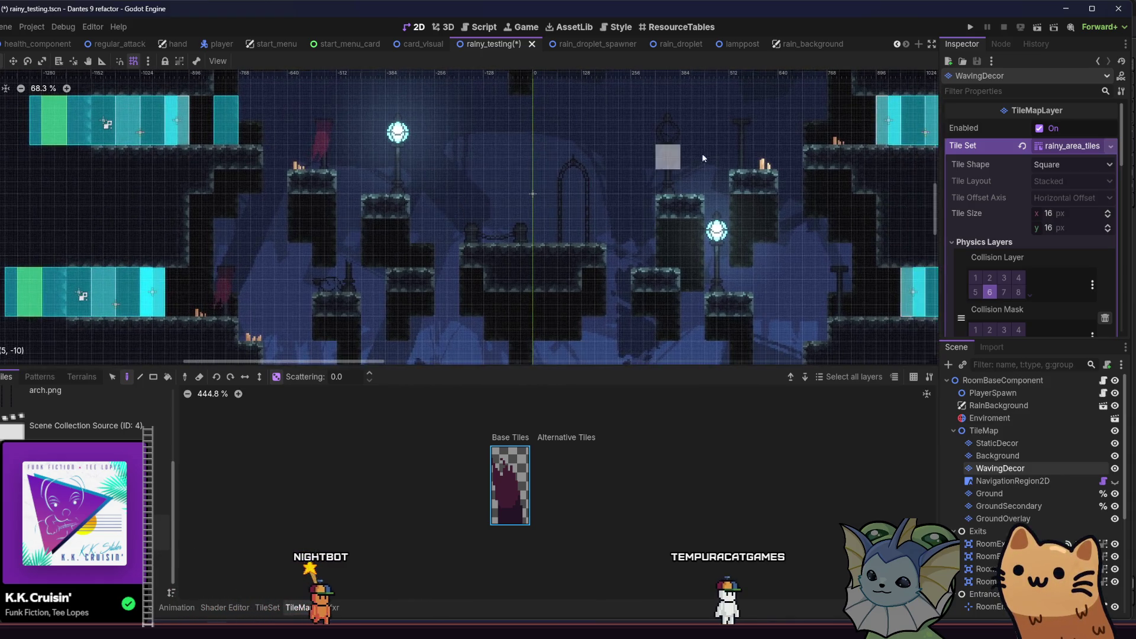
left_click(747, 126)
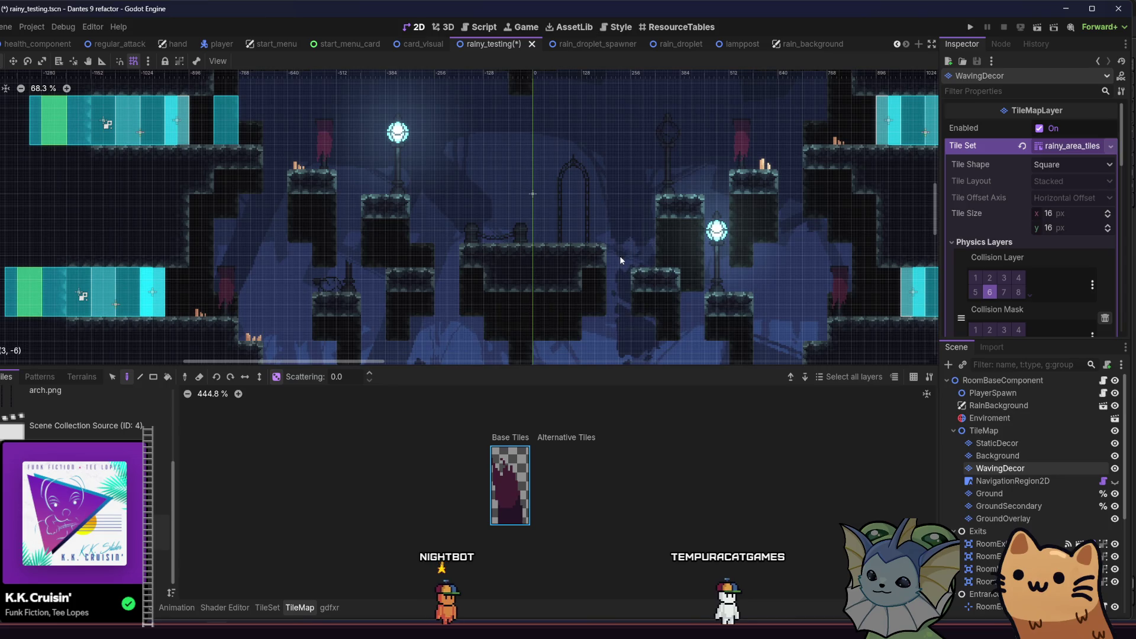
key("ctrl+s")
left_click(1037, 29)
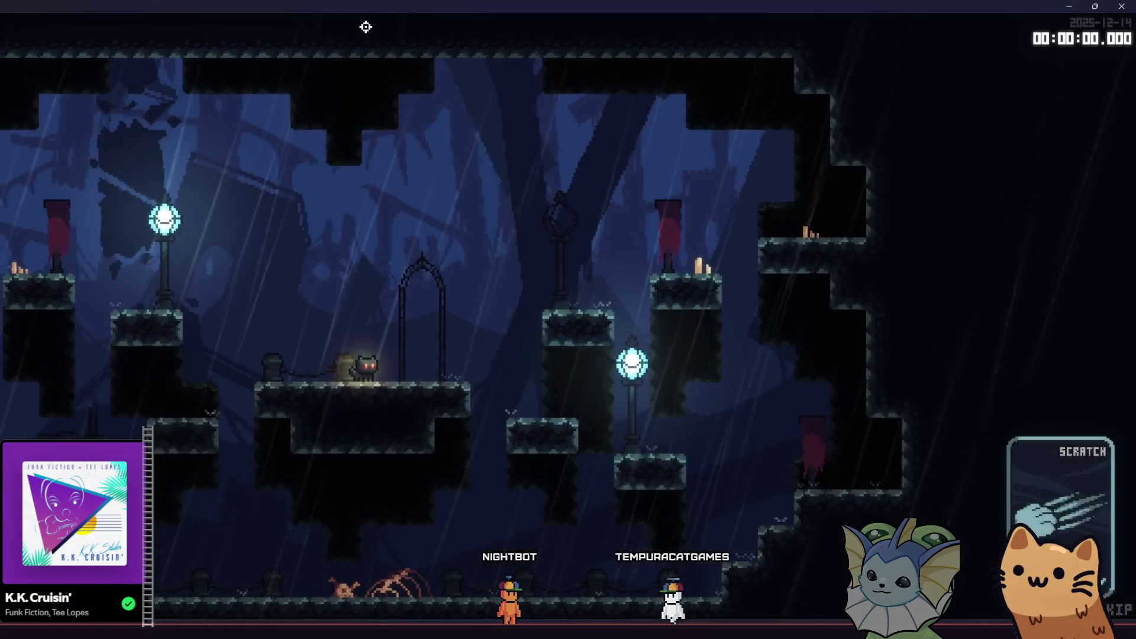
- Restore the game window, nudge it right and maximize it again
double_click(314, 10)
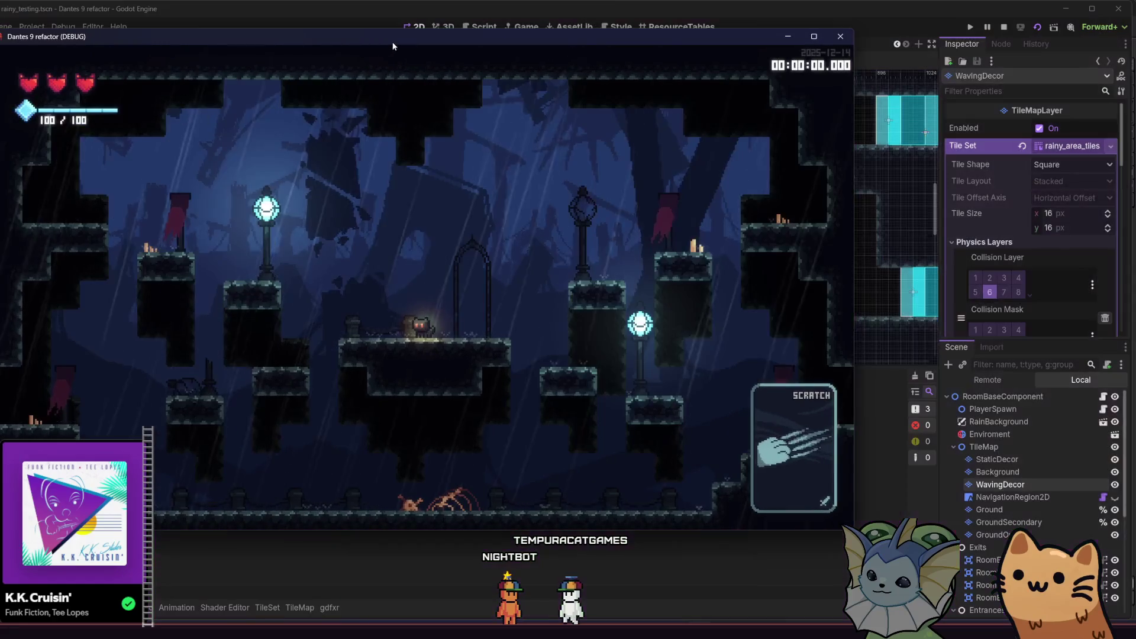
left_click_drag(366, 38, 385, 38)
double_click(385, 38)
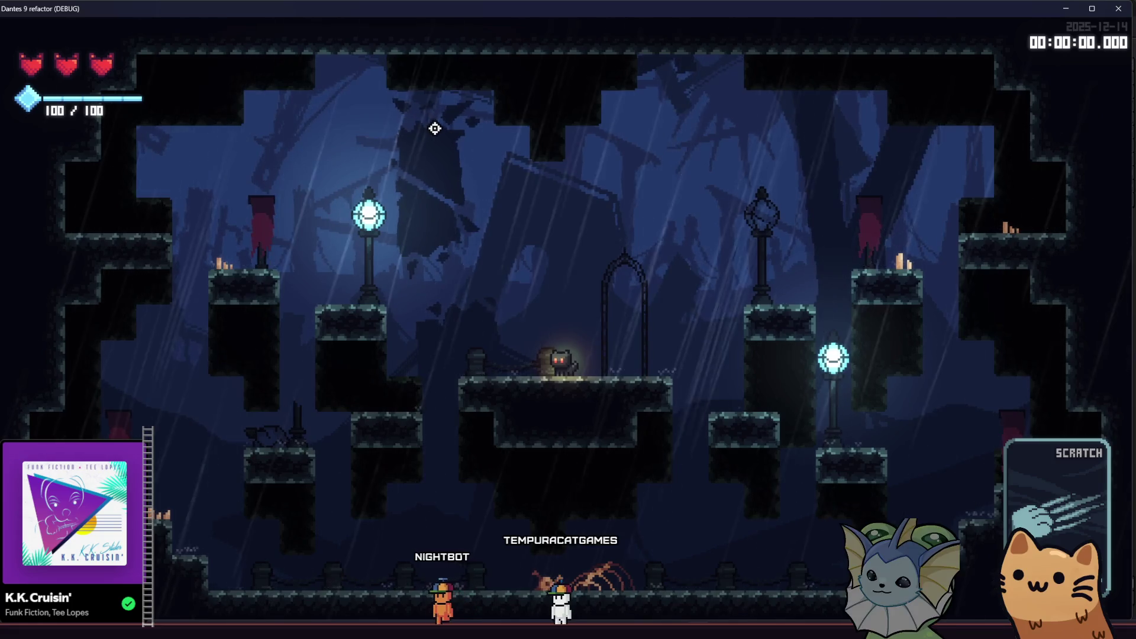
- Run the cat left and right, jumping toward the arch and onto the higher ledge, then close the game
key("d")
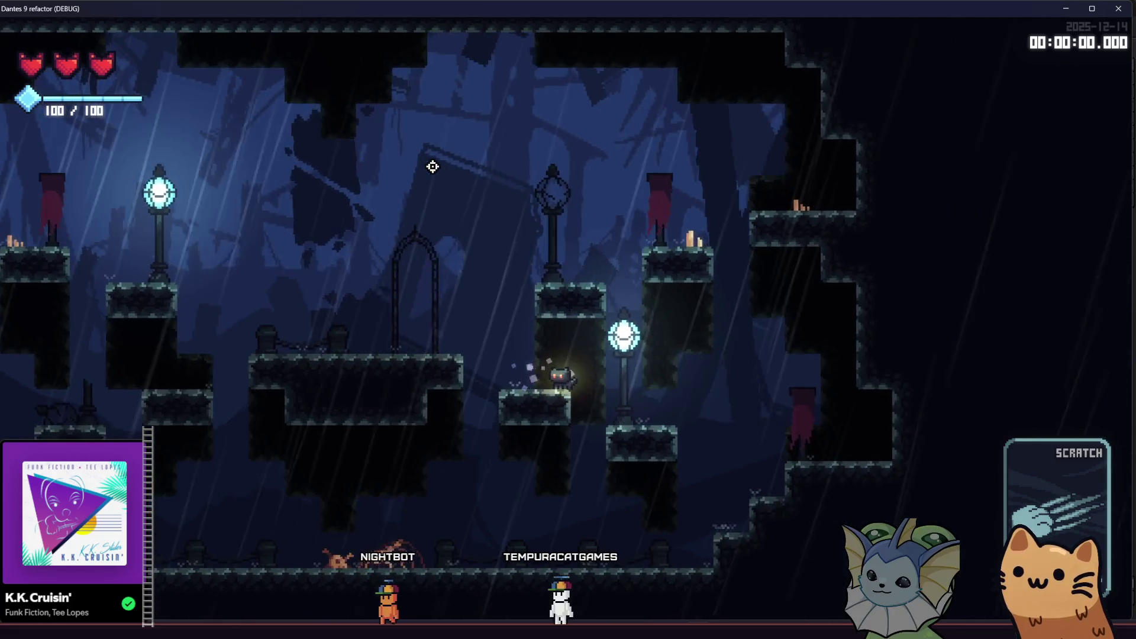
key("a")
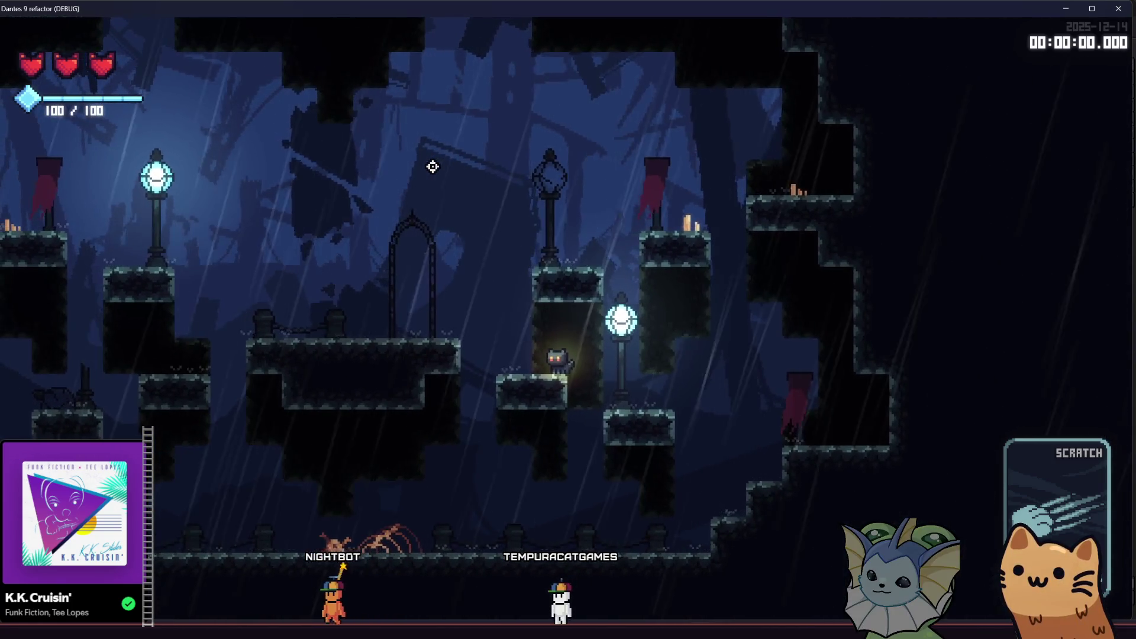
key("space")
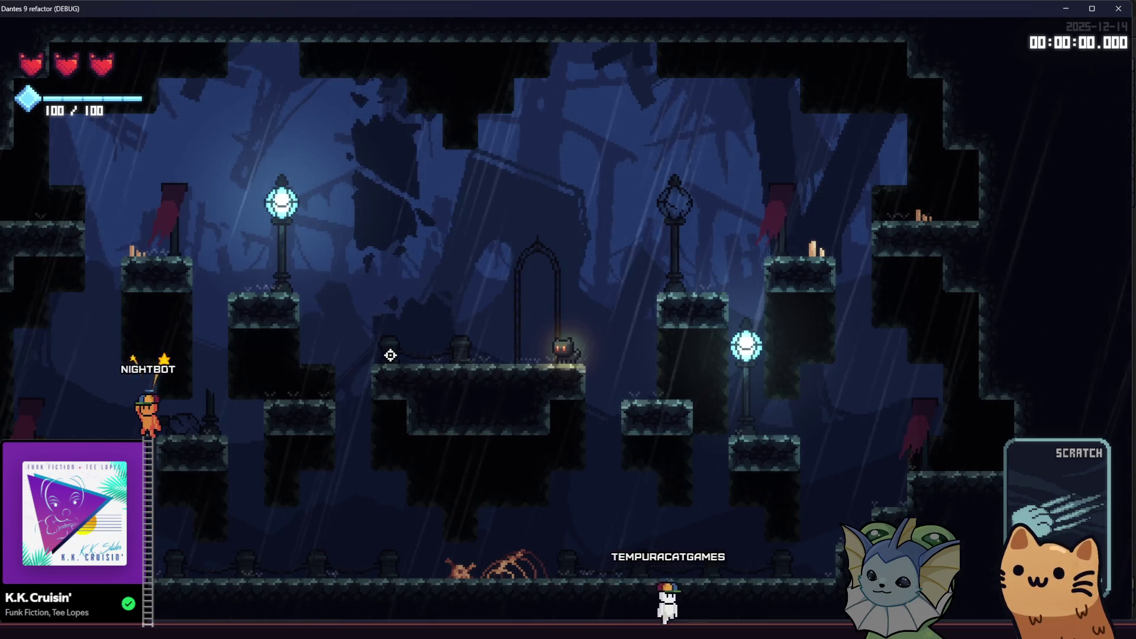
key("a")
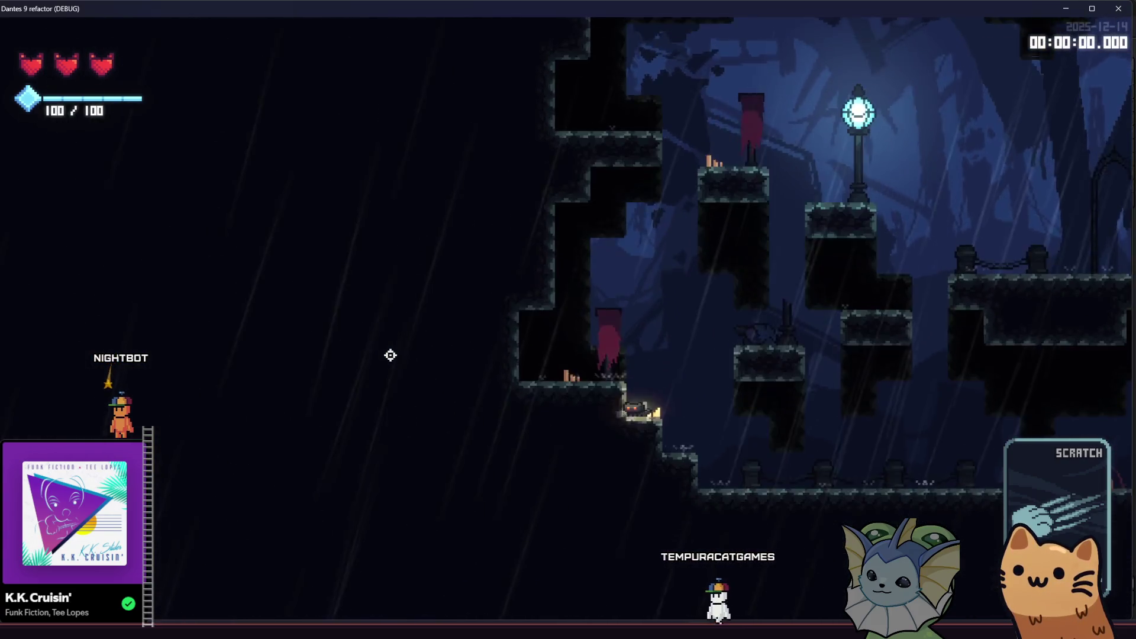
key("a")
key("space")
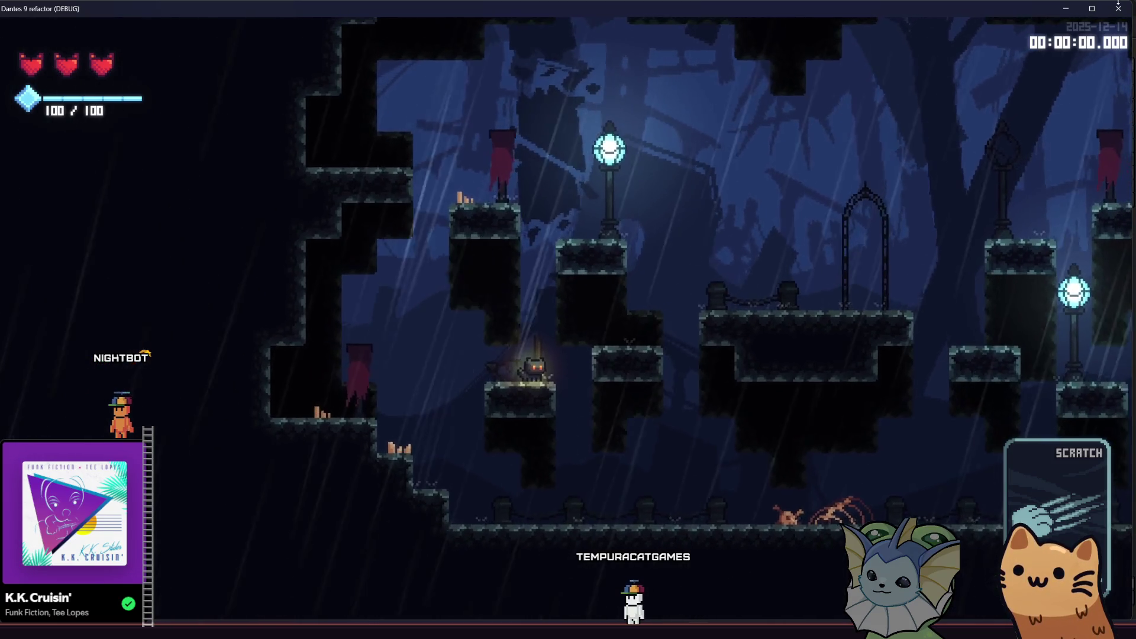
left_click(1118, 8)
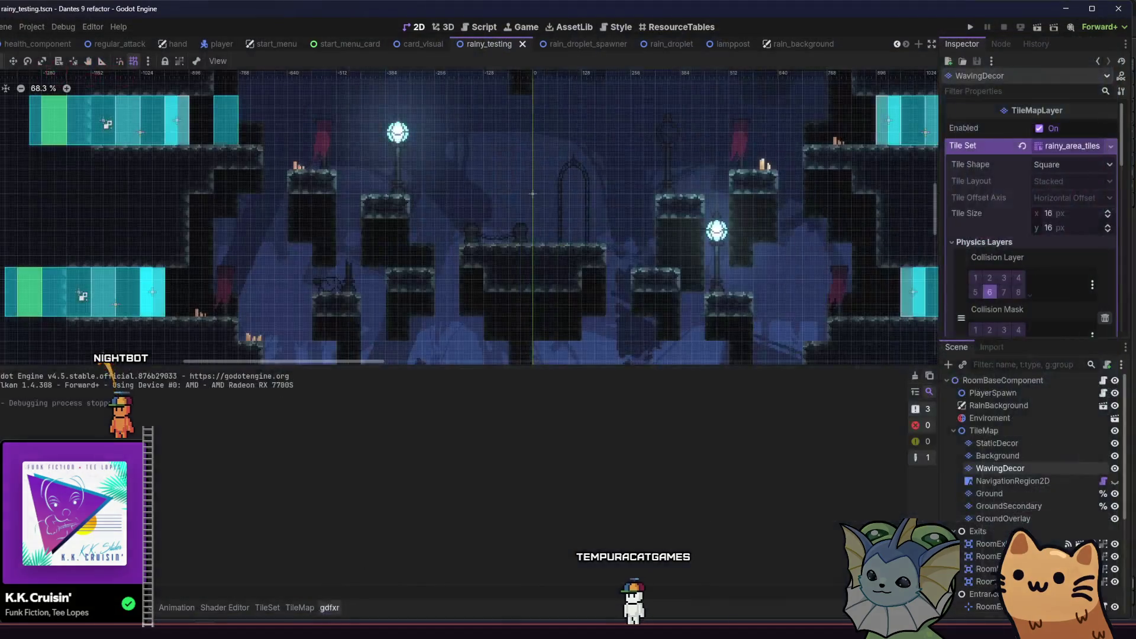
- Remove the stray pixels beside the pillar stem and pick the pillar's dark colour
key("alt+Tab")
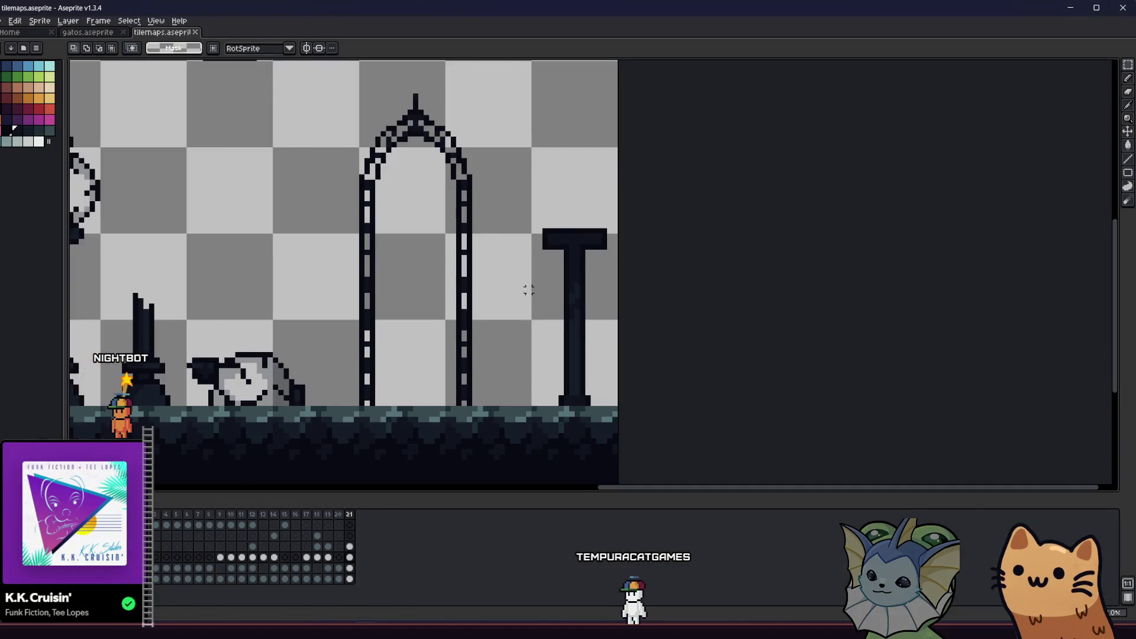
scroll(523, 295, "up", 3)
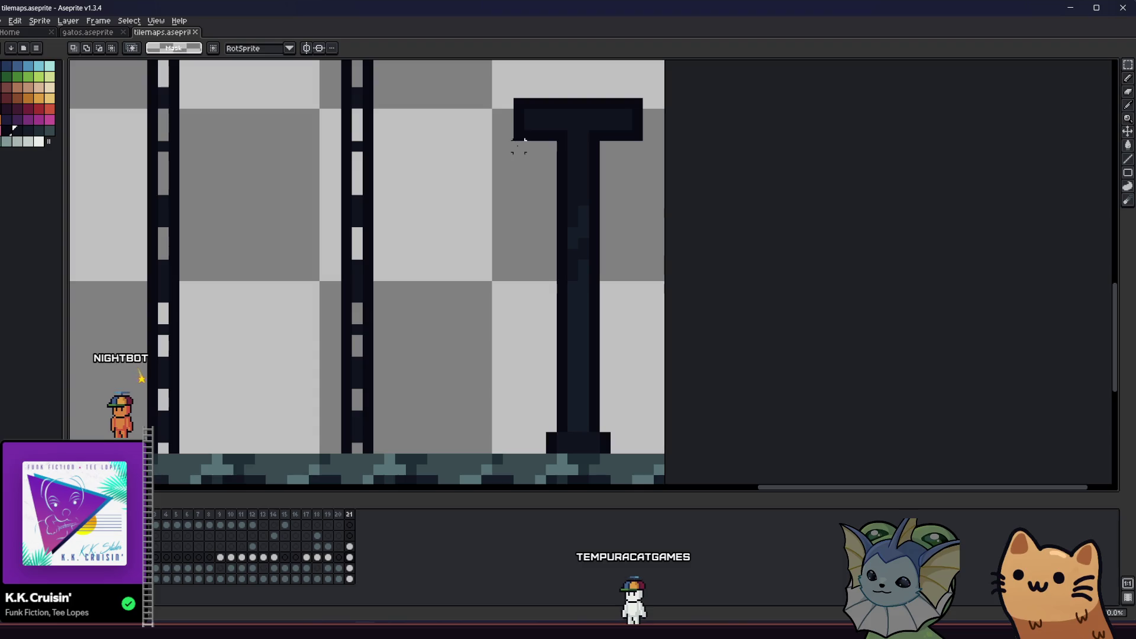
mouse_move(558, 438)
left_mouse_down()
mouse_move(609, 296)
mouse_move(605, 146)
mouse_move(600, 176)
left_mouse_up()
left_click(454, 243)
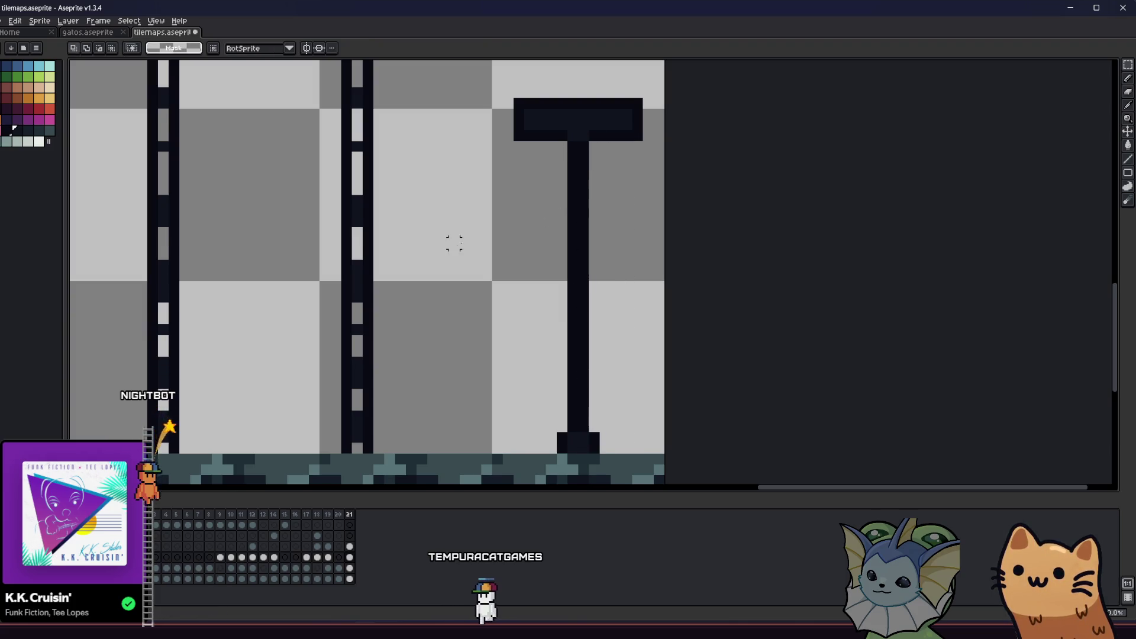
scroll(548, 380, "down", 3)
key("i")
scroll(557, 387, "up", 3)
left_click(556, 387)
key("b")
scroll(504, 290, "down", 2)
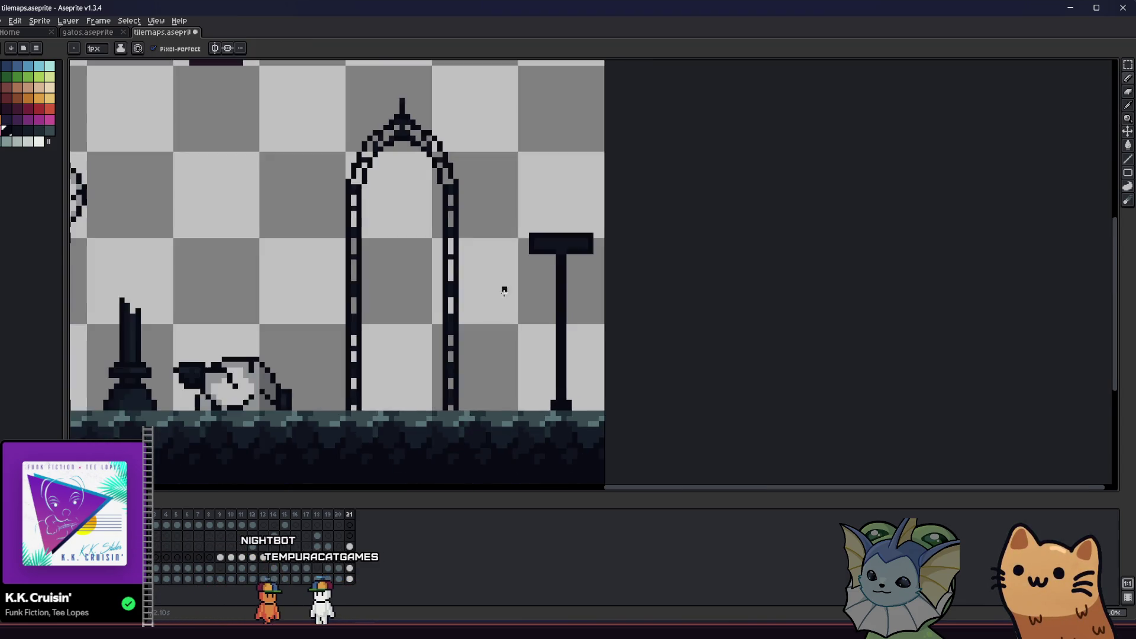
scroll(541, 285, "up", 3)
- Nudge the left and right parts of the T's crossbar up one pixel
key("m")
left_click_drag(489, 261, 621, 317)
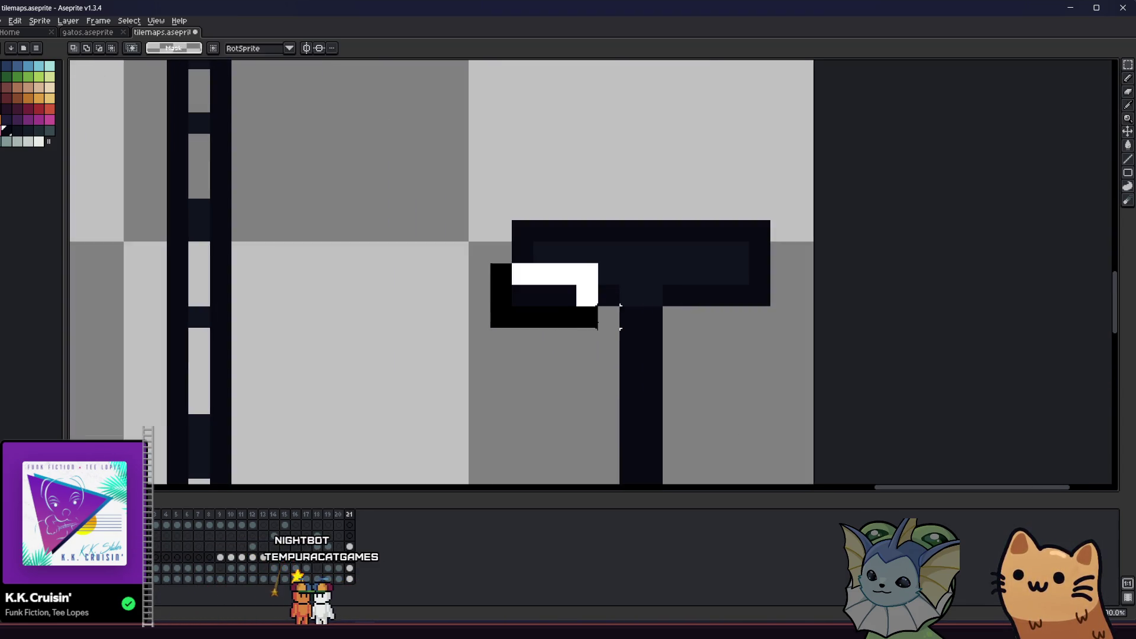
key("Up")
key("Return")
left_click_drag(759, 274, 662, 307)
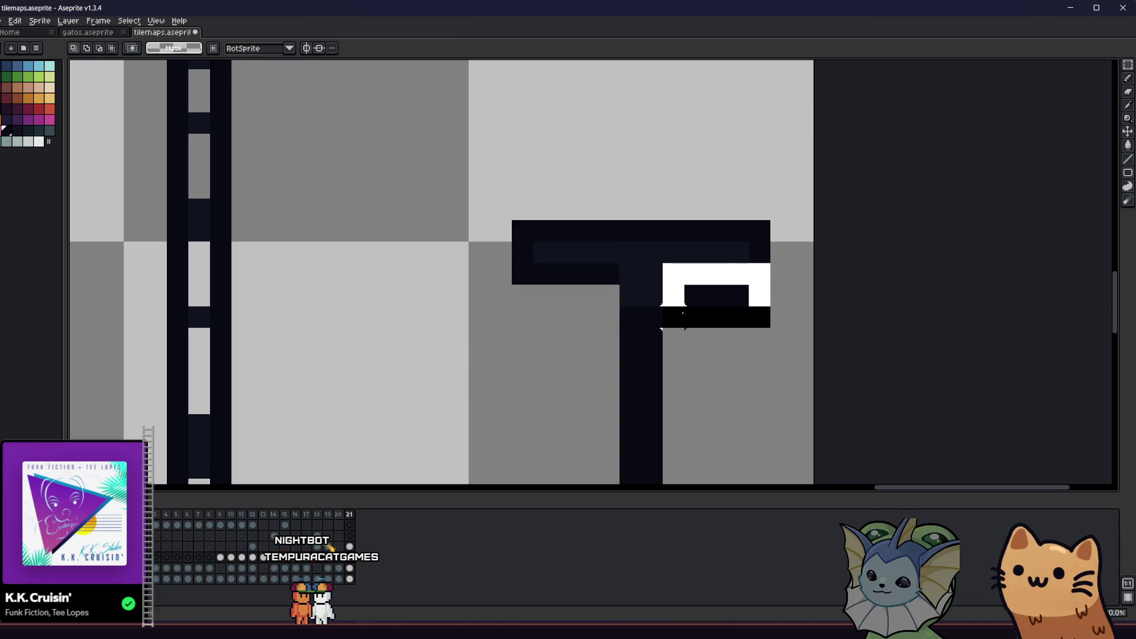
key("Up")
key("b")
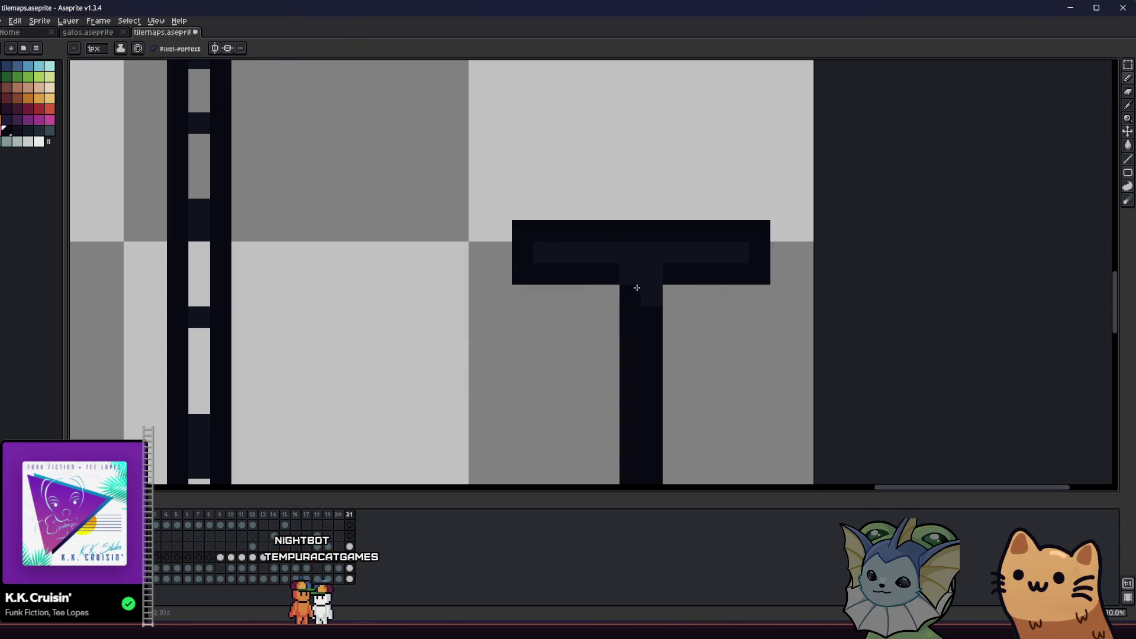
scroll(616, 262, "down", 4)
- Erase the crossbar's bottom row with the pencil, leaving it two pixel rows thick
key("m")
left_click_drag(572, 220, 642, 414)
right_click(528, 285)
key("Escape")
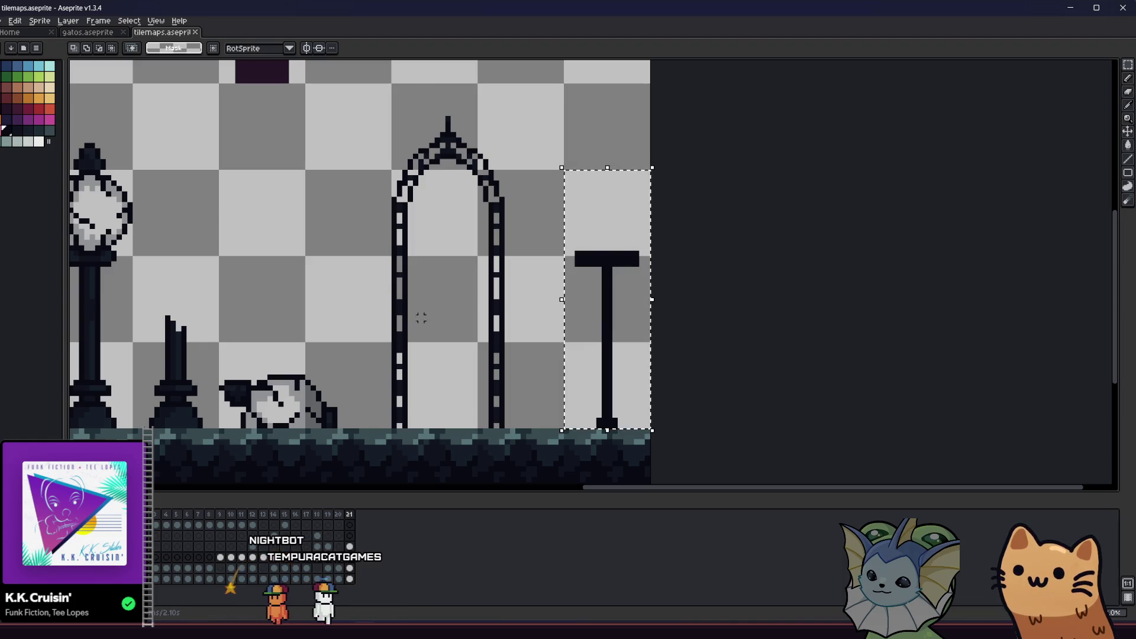
scroll(568, 293, "up", 3)
key("b")
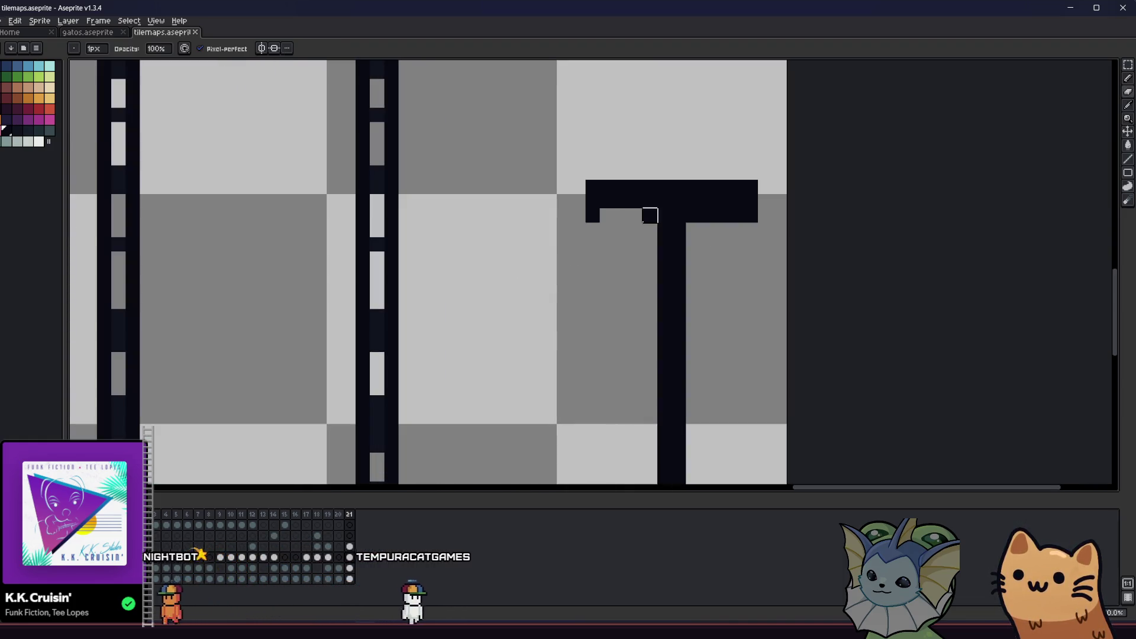
mouse_move(677, 228)
left_mouse_down()
mouse_move(693, 216)
mouse_move(748, 215)
left_mouse_up()
scroll(687, 248, "down", 2)
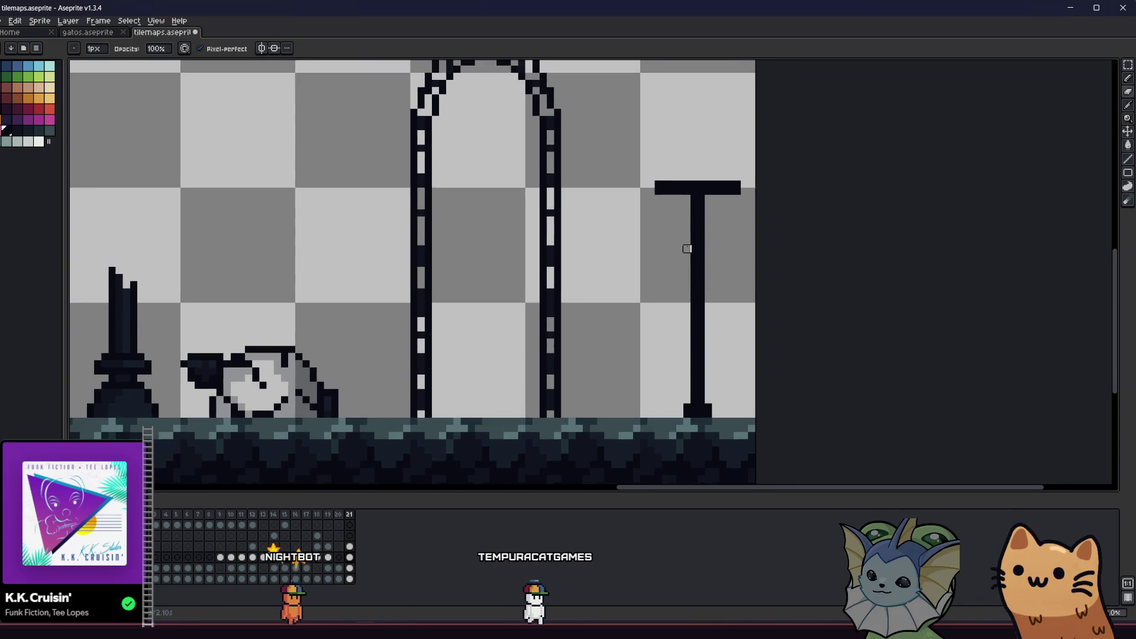
scroll(587, 314, "down", 1)
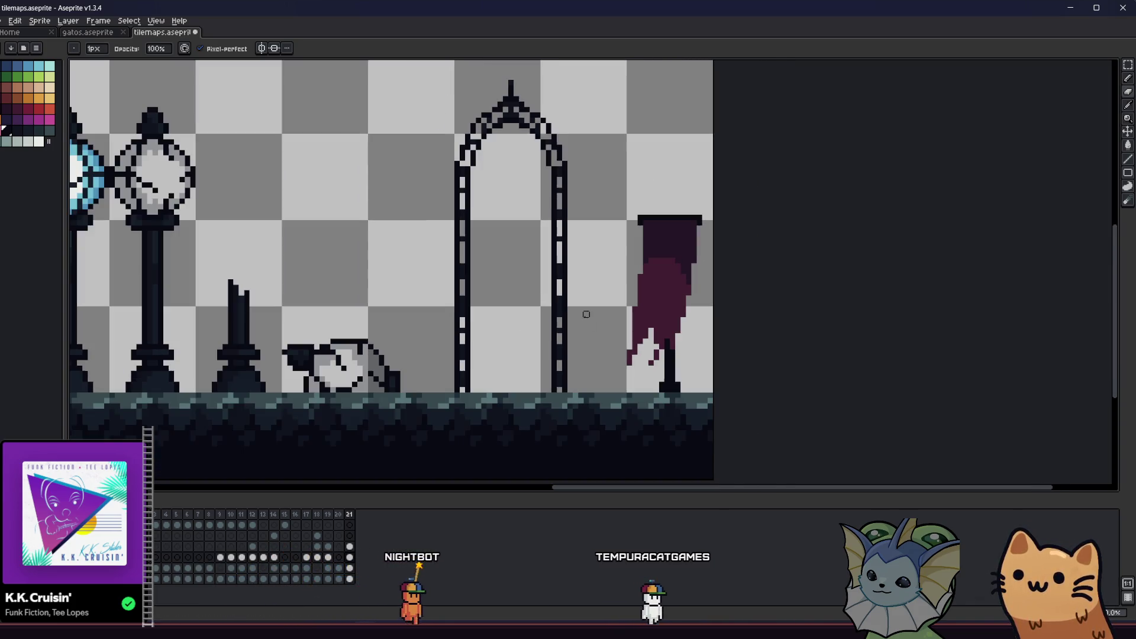
- Select the tile around the banner post and save tilemaps.aseprite
key("m")
left_click_drag(654, 173, 667, 324)
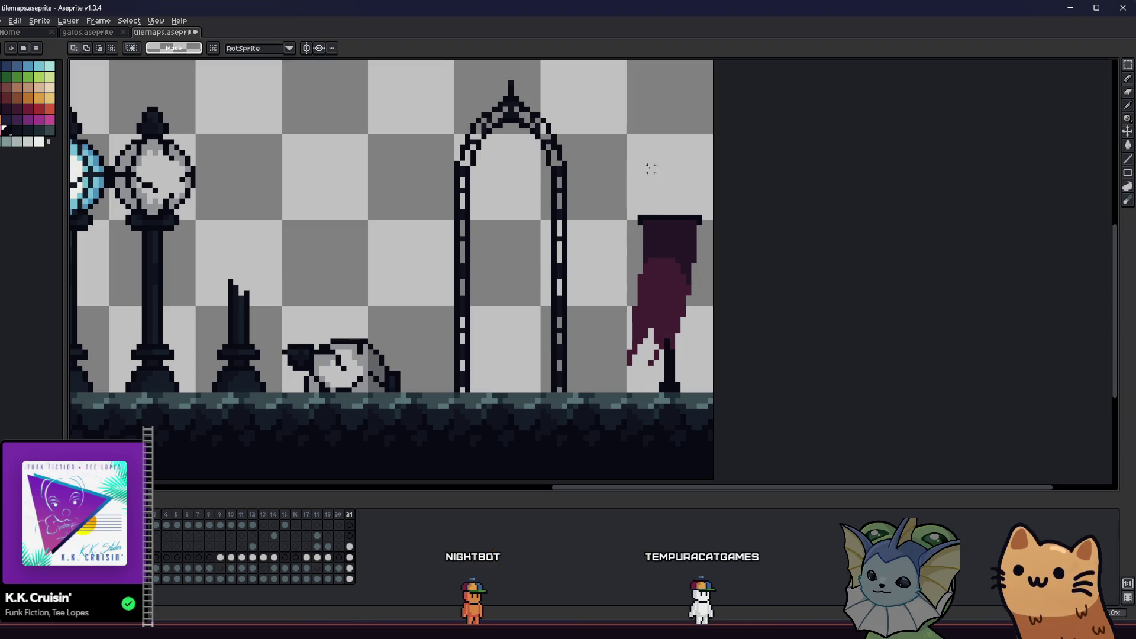
right_click(528, 282)
key("Escape")
key("ctrl+s")
key("alt+f")
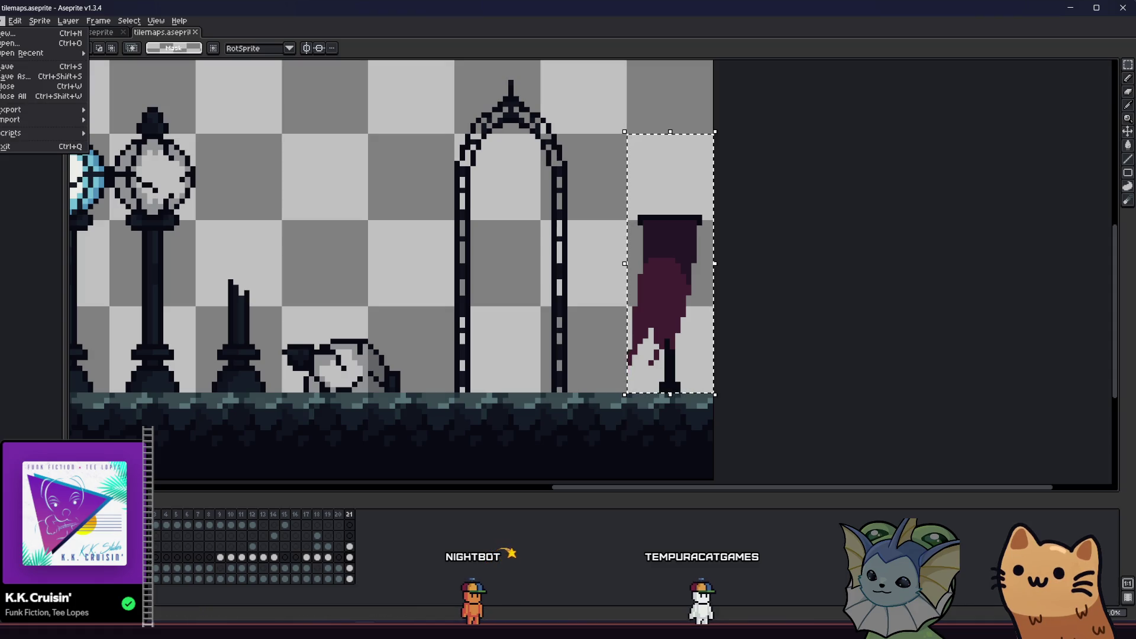
- Toggle the layer visibility so the banner is hidden and only the bare pole shows
key("Escape")
left_click(12, 557)
left_click(12, 557)
left_click(11, 579)
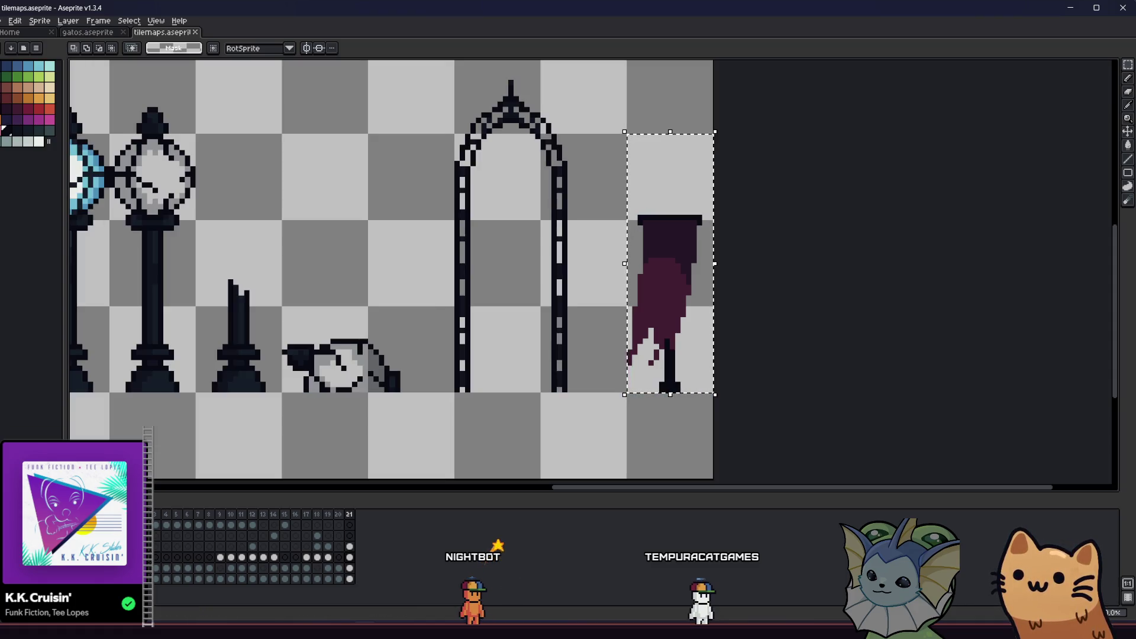
left_click(12, 568)
left_click(12, 579)
left_click(11, 557)
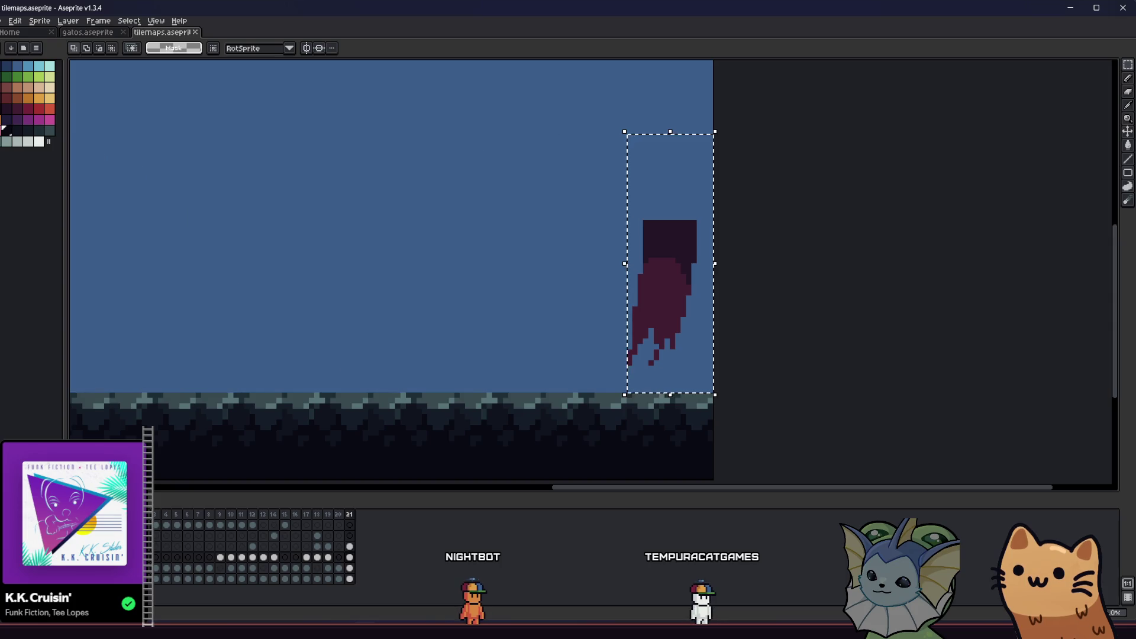
left_click(11, 568)
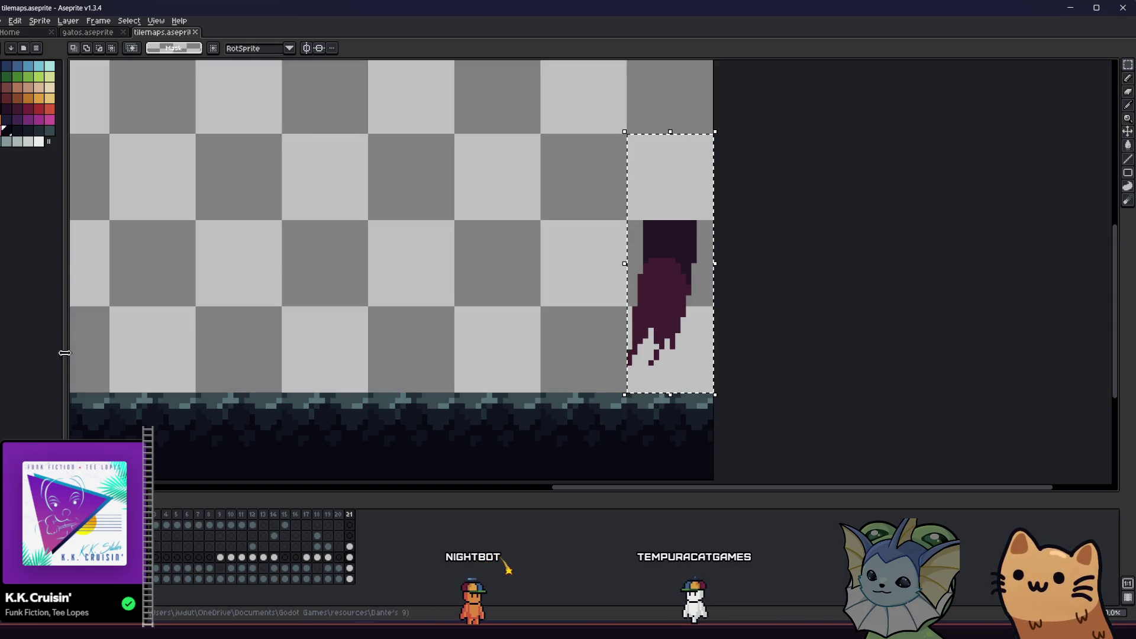
left_click(12, 557)
left_click(11, 579)
left_click(12, 578)
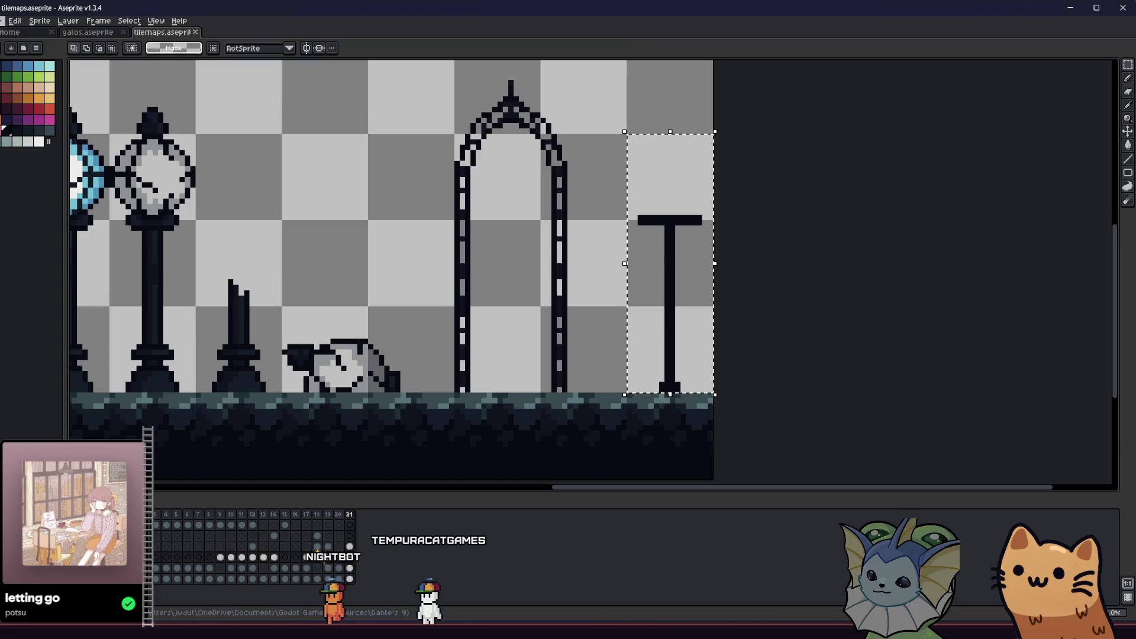
- Export the selection as banner_stand.png, overwriting the earlier file
left_click(2, 23)
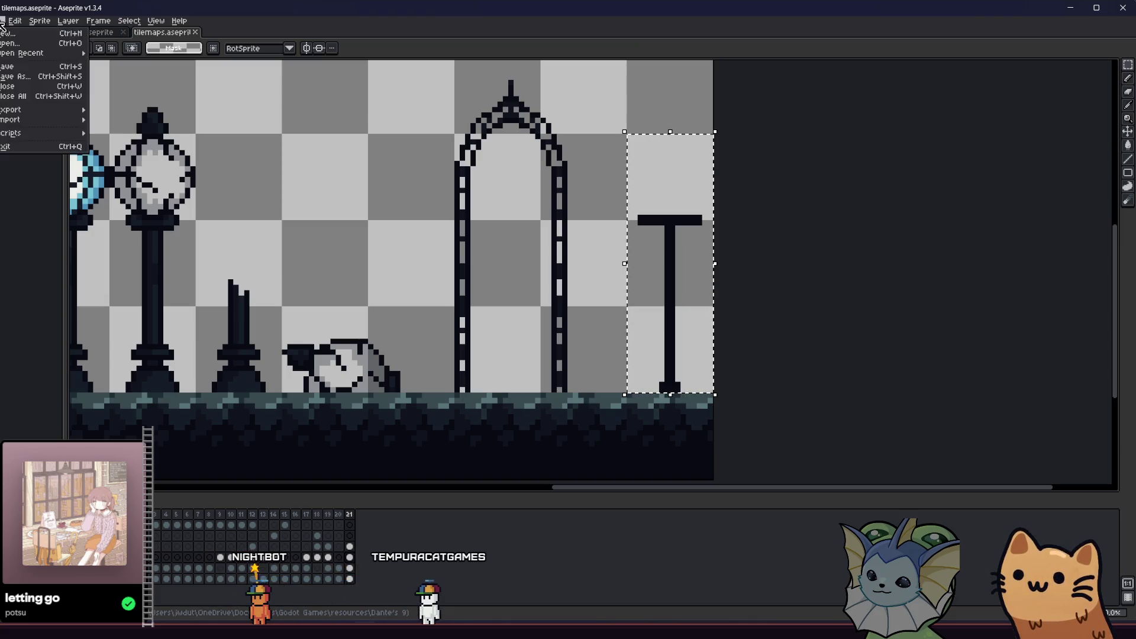
mouse_move(41, 107)
left_click(124, 109)
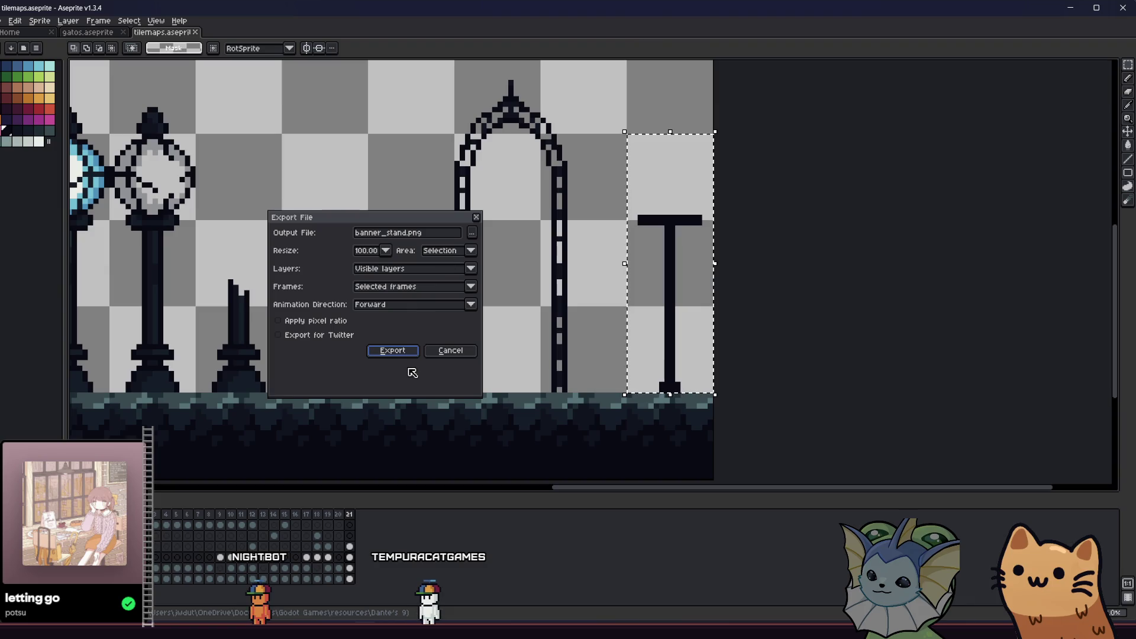
left_click(393, 351)
key("Return")
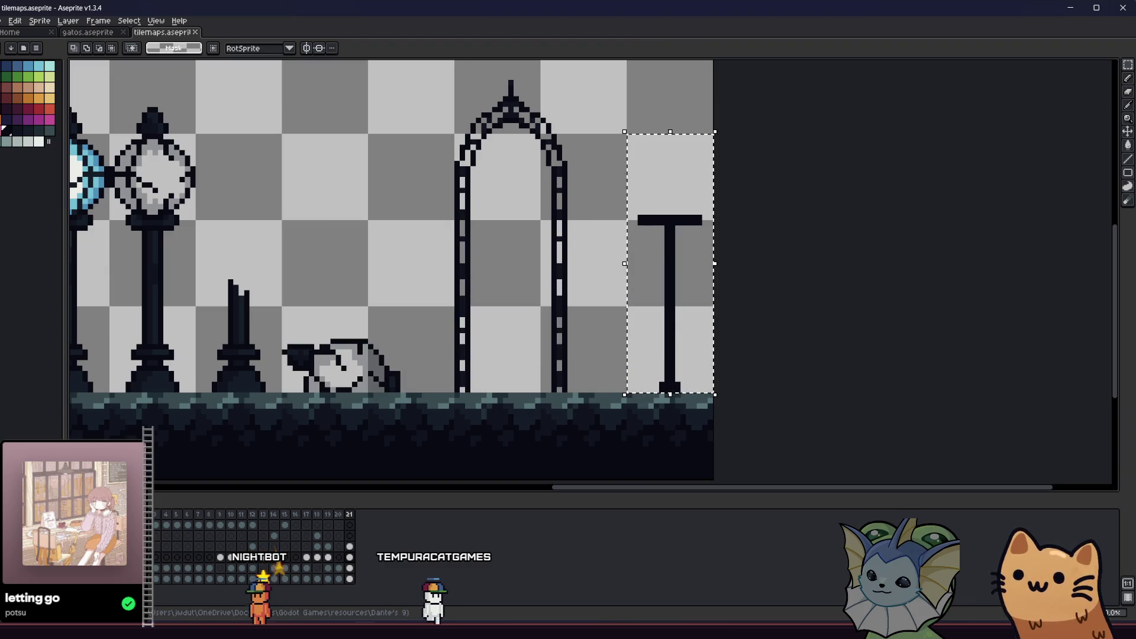
key("alt+Tab")
key("alt+Tab")
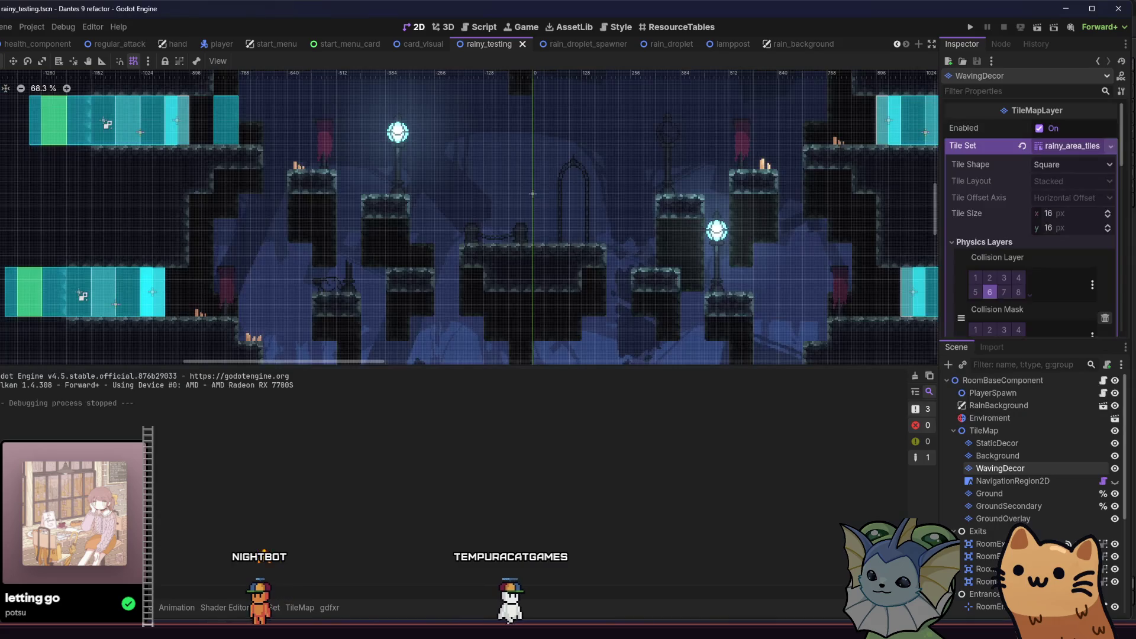
- Let Godot reimport the updated banner_stand.png and run the rainy_testing level
key("alt+f")
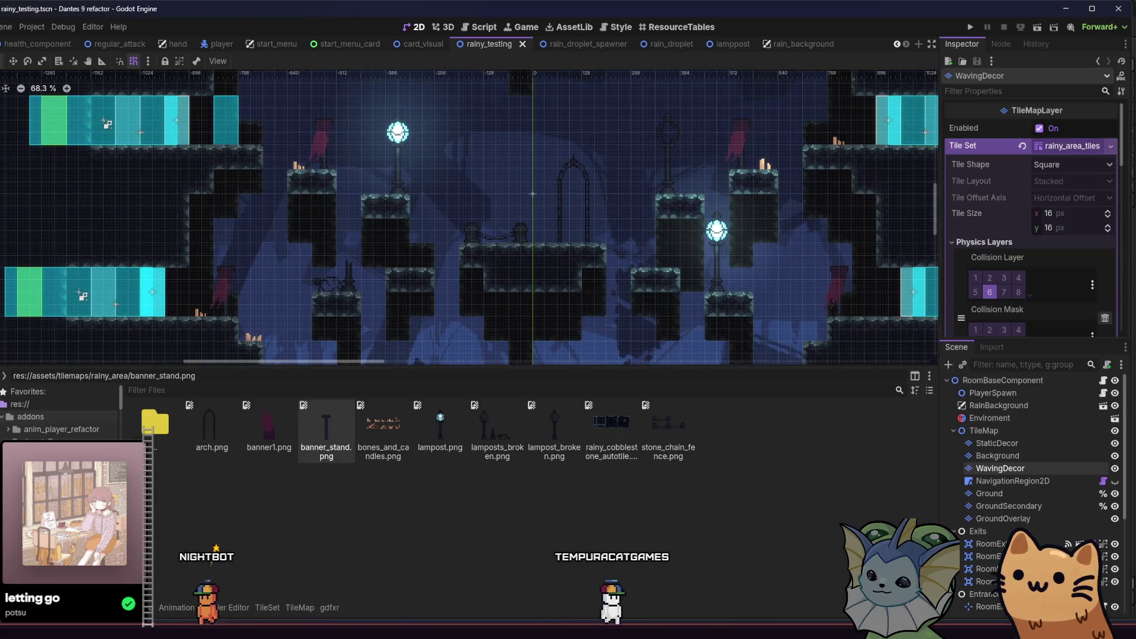
key("alt+Tab")
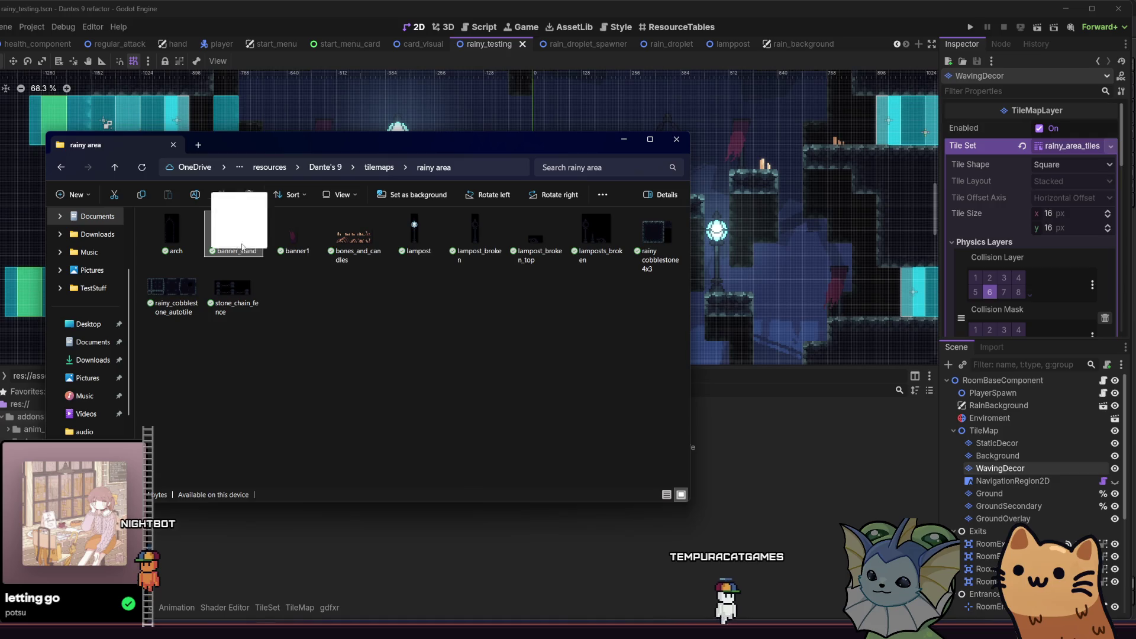
left_click(1045, 28)
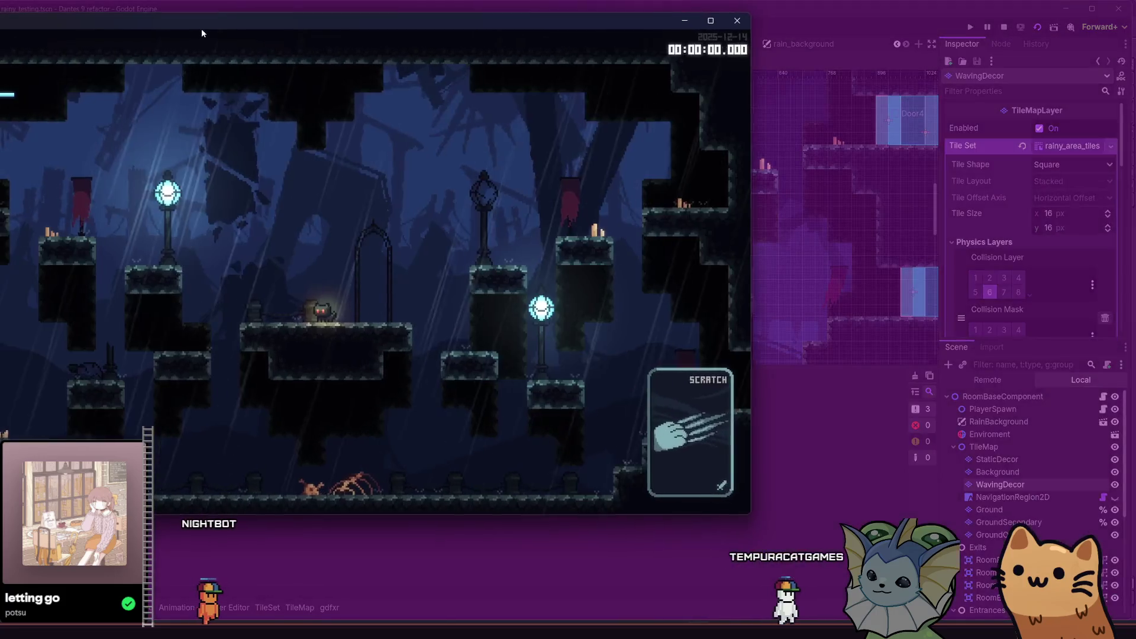
- Walk the cat past the lamp platform and banner stairs, then jump up onto the arch platform
key("d")
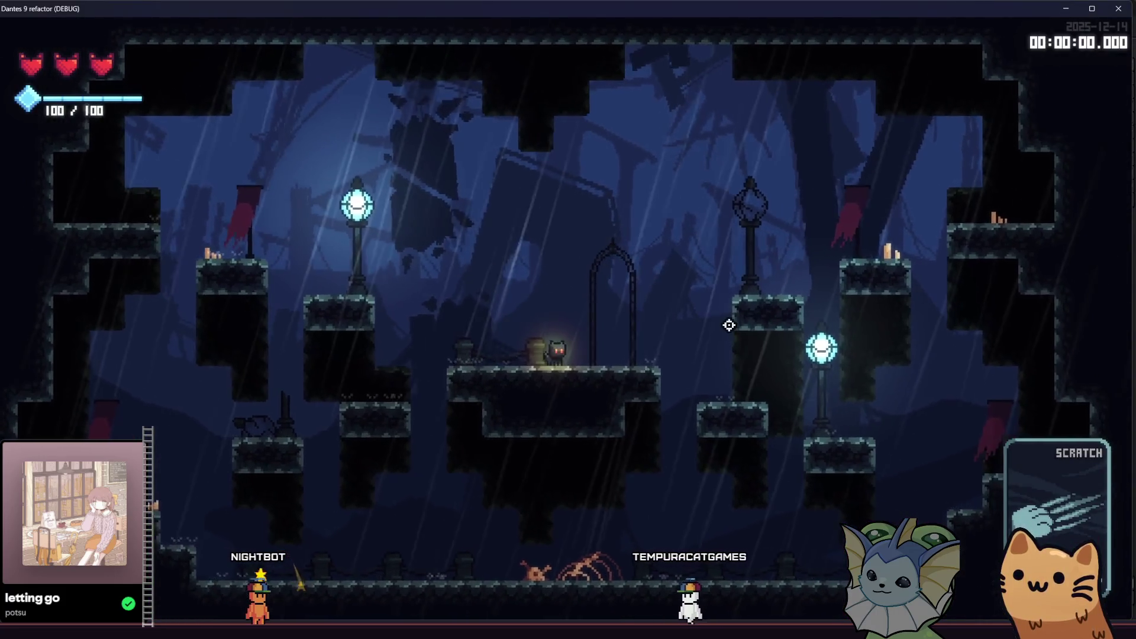
key("d")
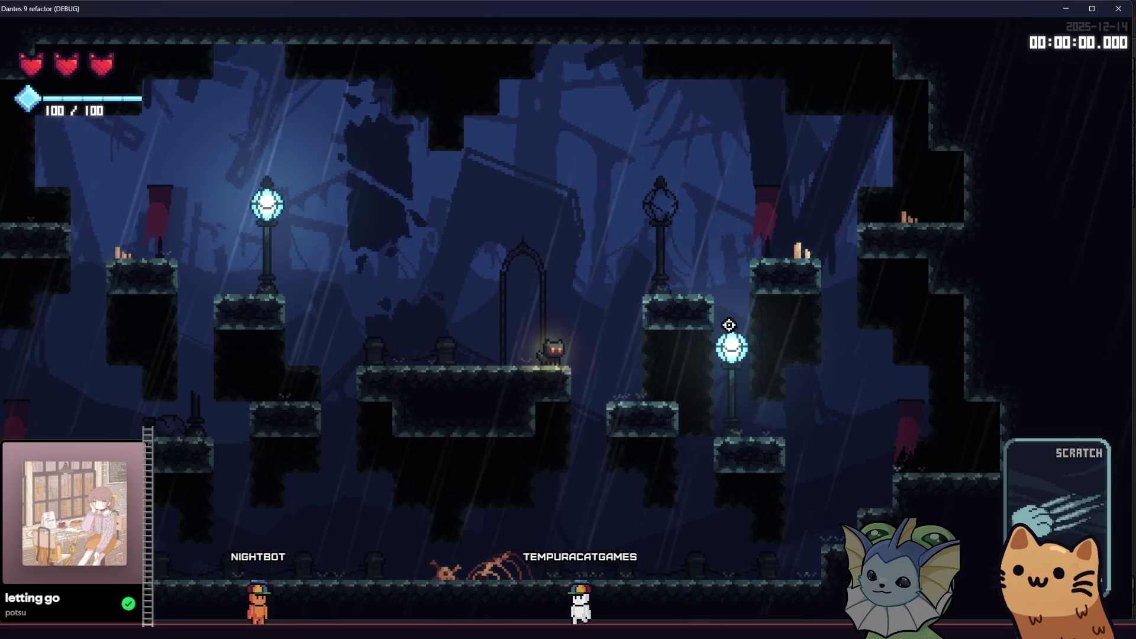
key("a")
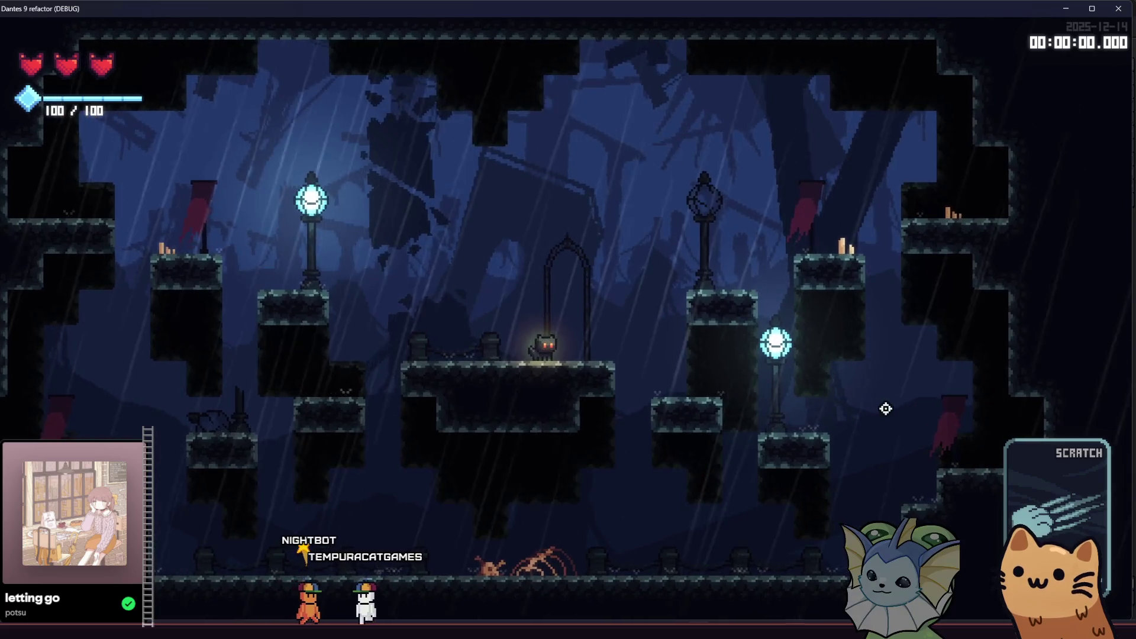
key("d")
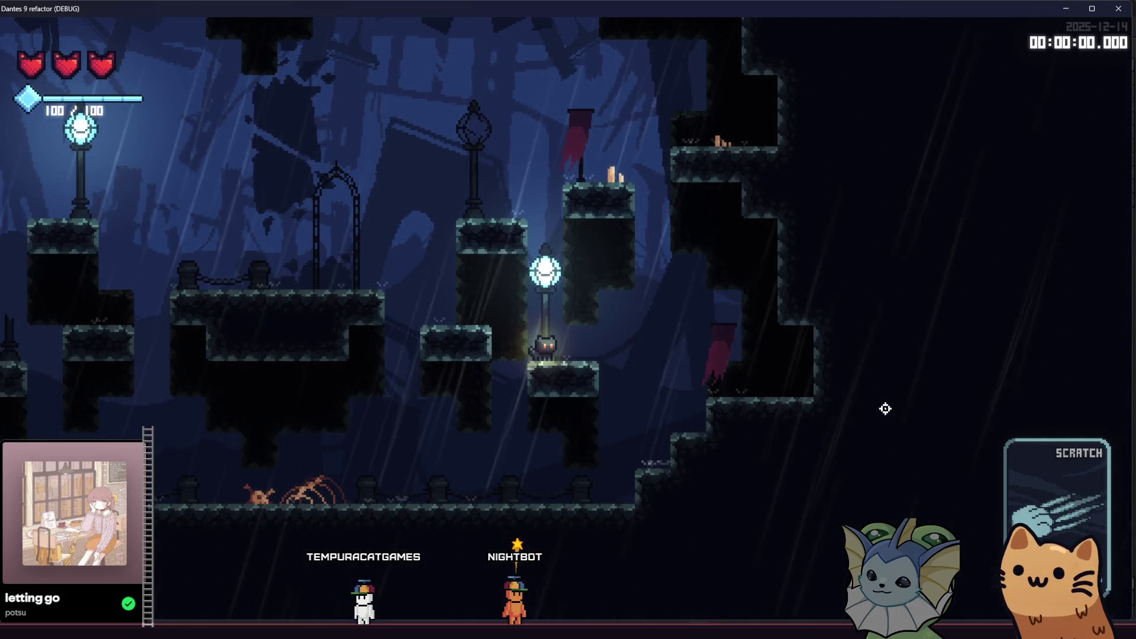
key("d")
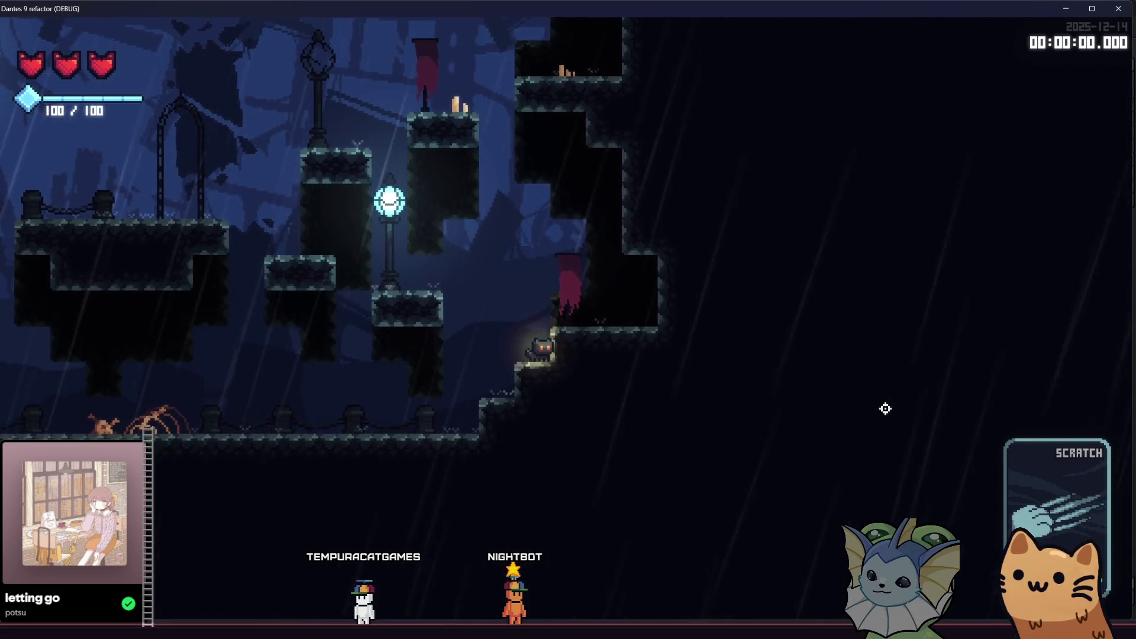
key("Left")
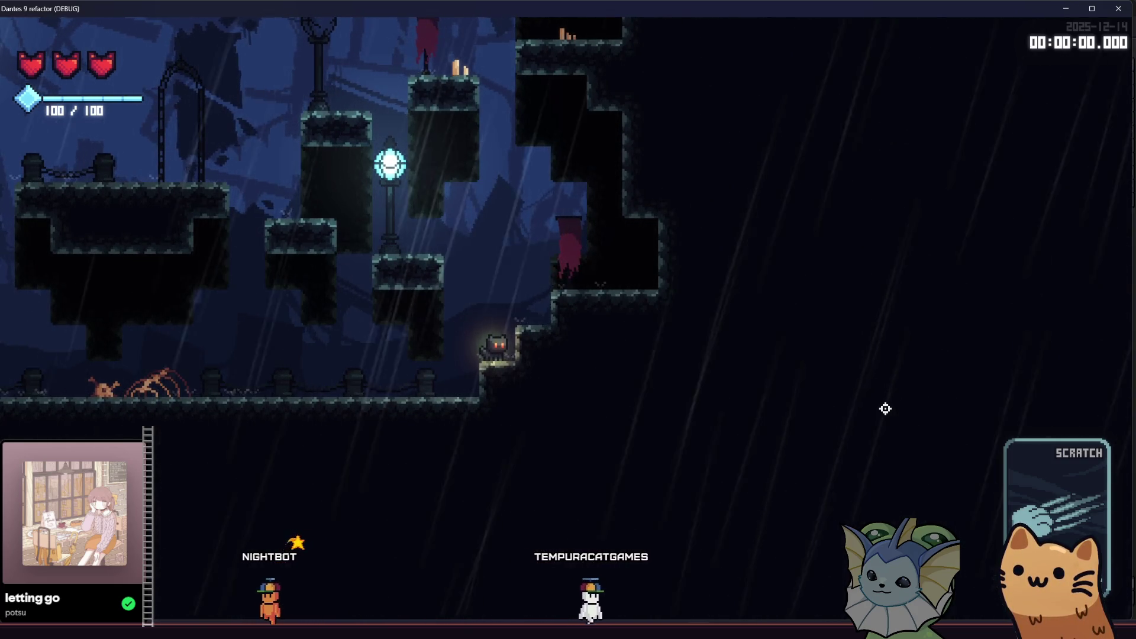
key("Left")
key("space")
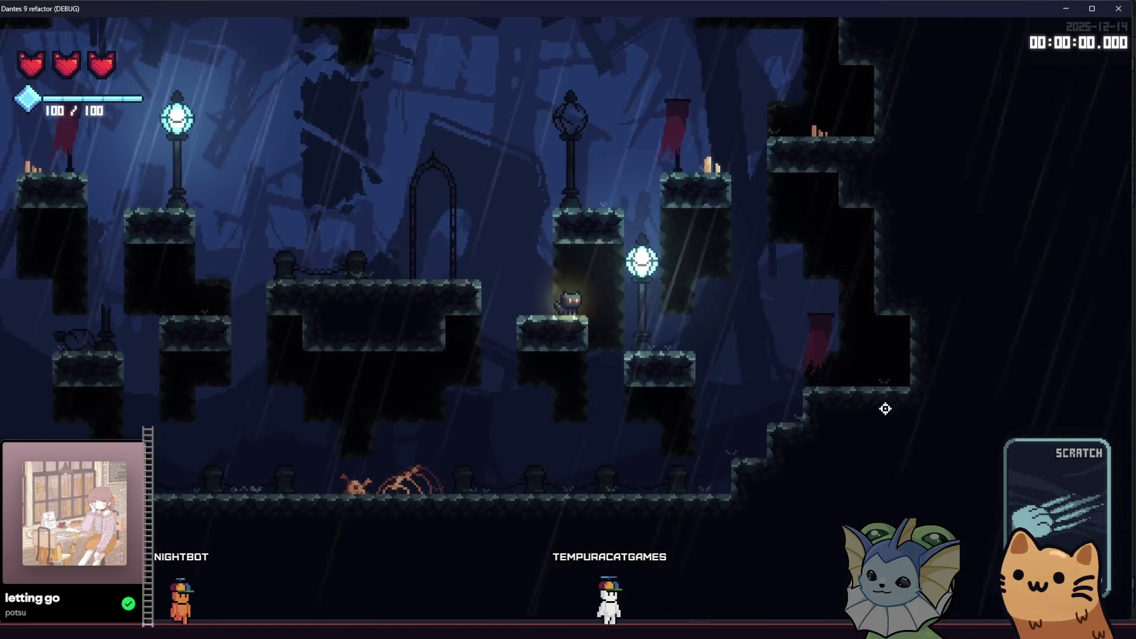
key("Left")
key("space")
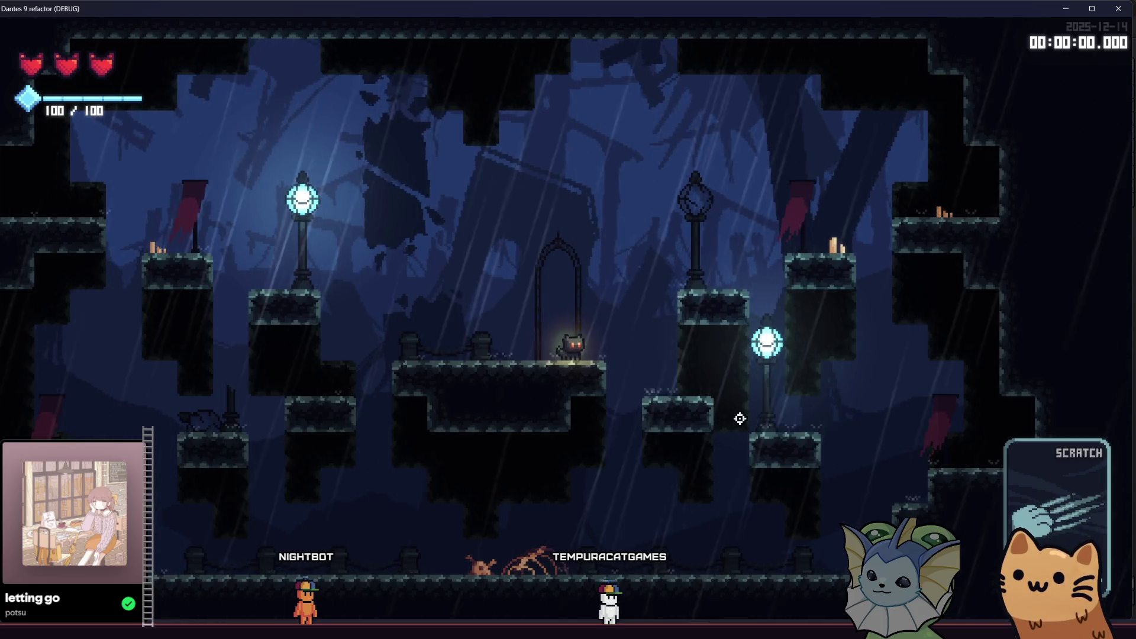
key("Left")
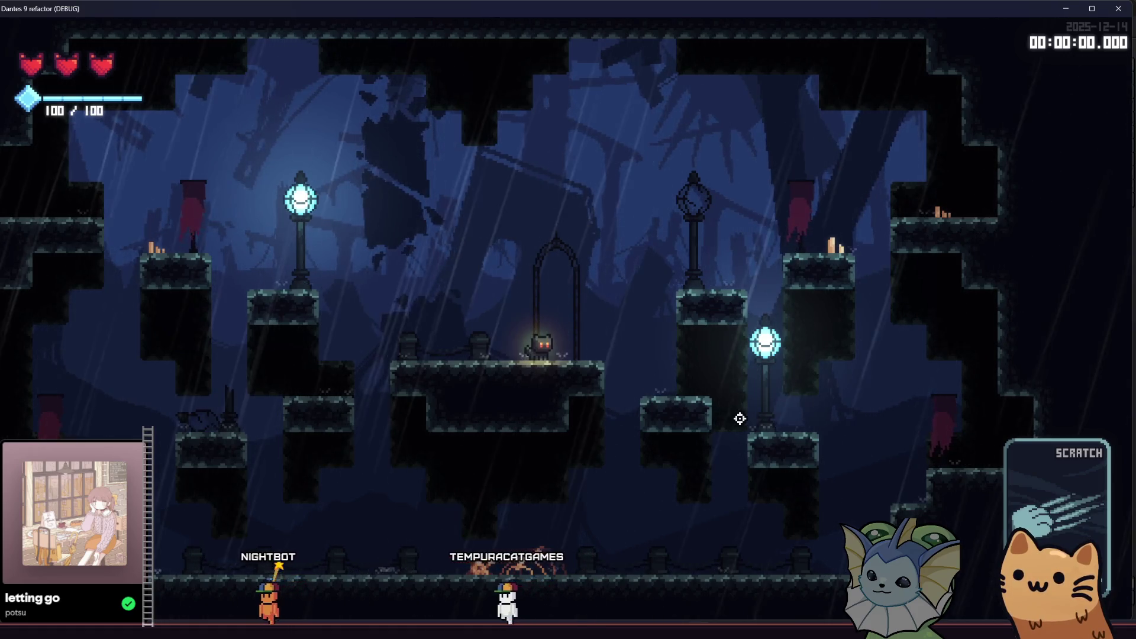
key("Left")
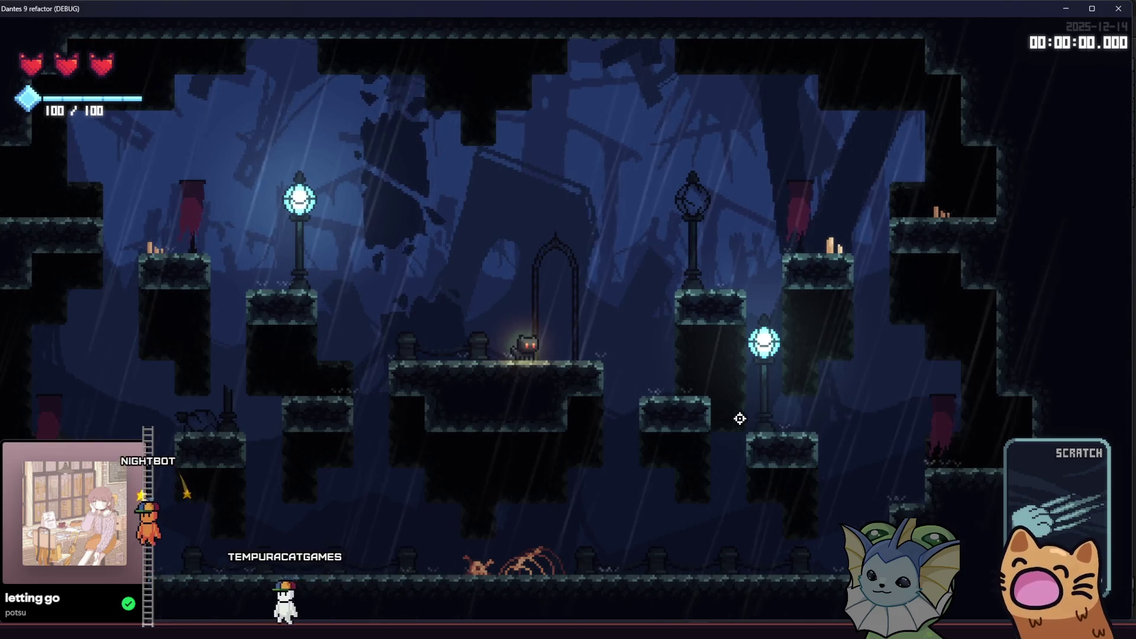
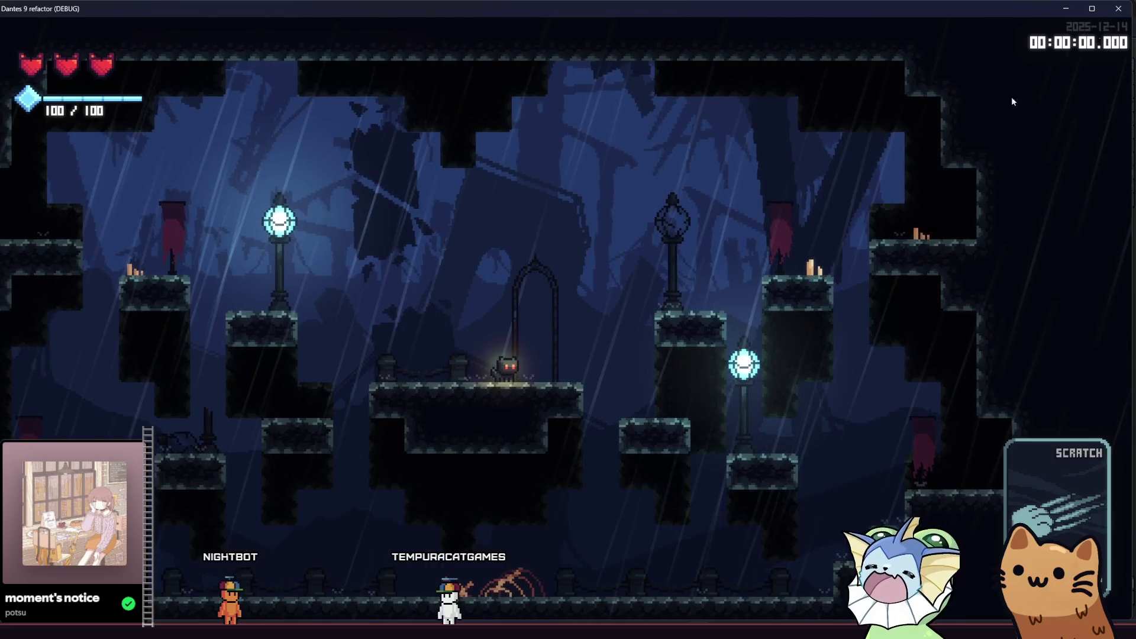
- Stop the running rainy level and switch to tilemaps.aseprite in Aseprite
key("F8")
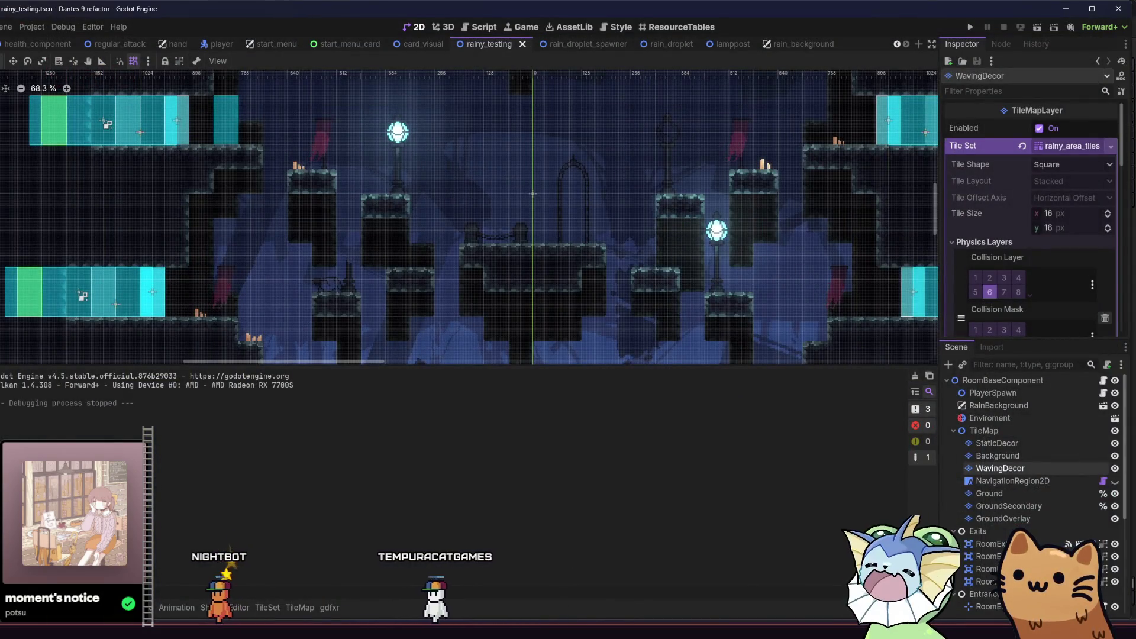
key("alt+Tab")
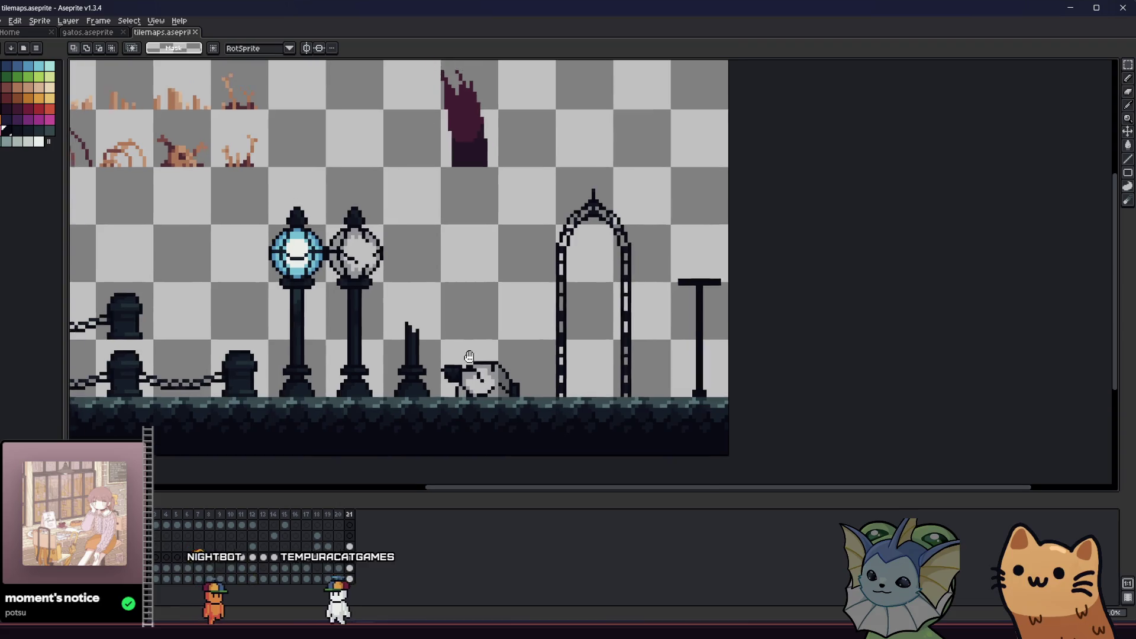
- Move the dark purple drape shape to the right edge of the tile sheet
scroll(476, 306, "down", 3)
scroll(475, 305, "up", 1)
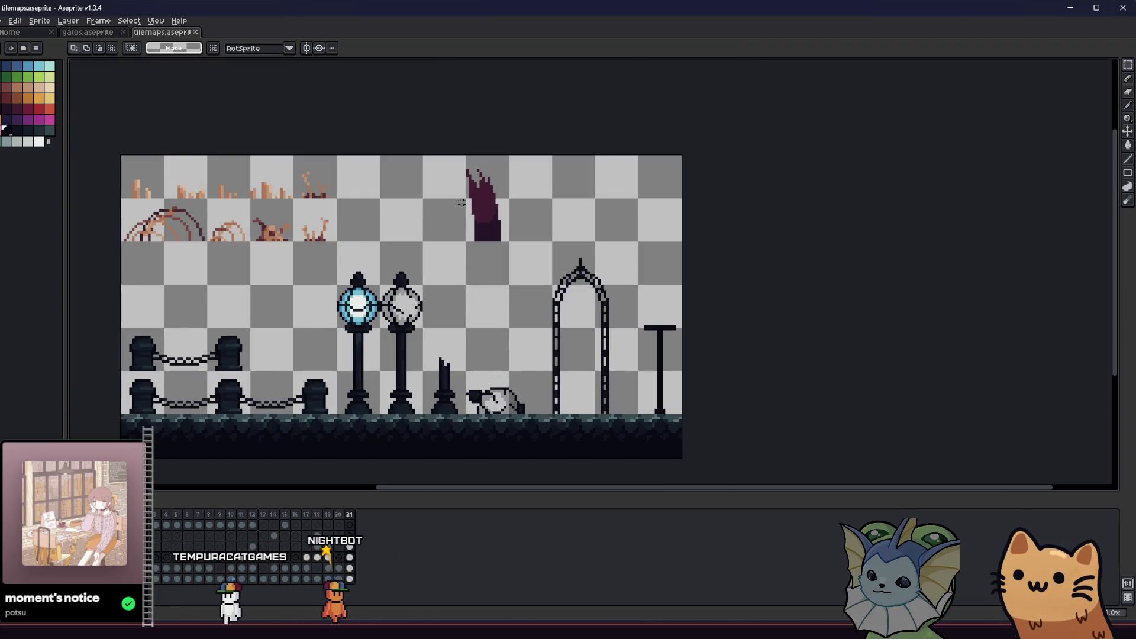
left_click_drag(452, 164, 536, 260)
left_click_drag(465, 231, 641, 234)
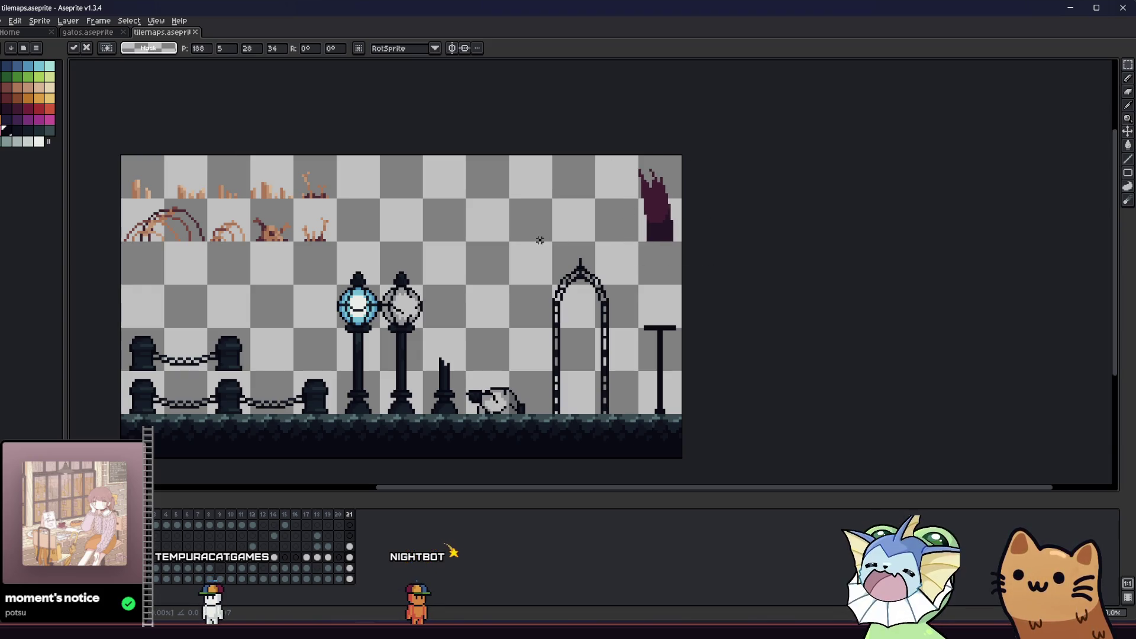
left_click(103, 146)
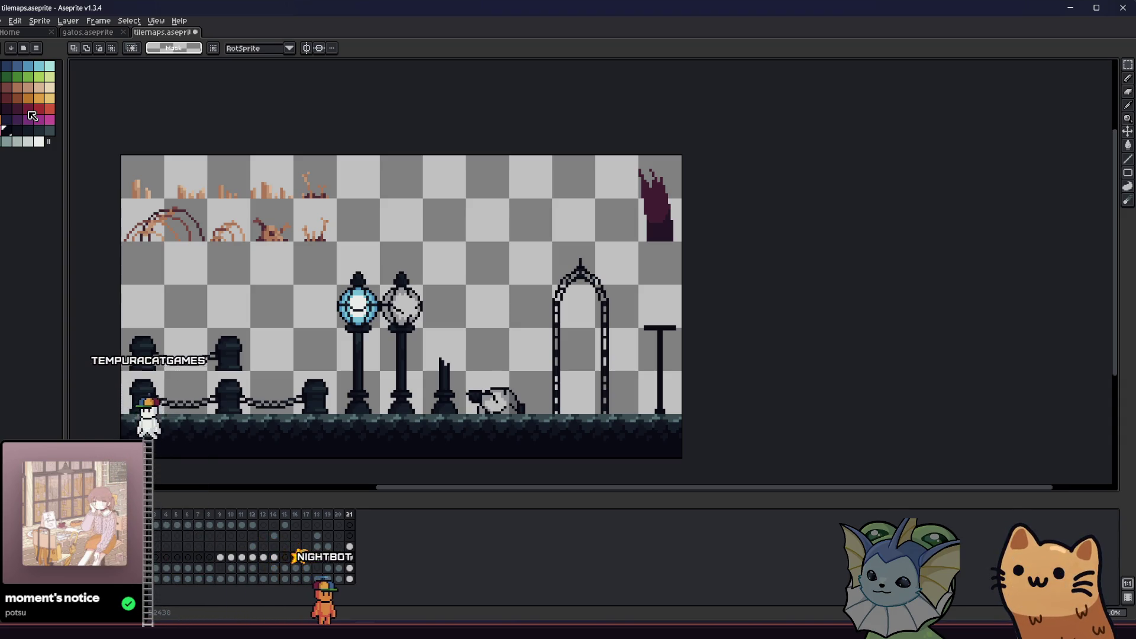
- Pick dark maroon and draw a vertical Pencil line for the banner's side
left_click(28, 111)
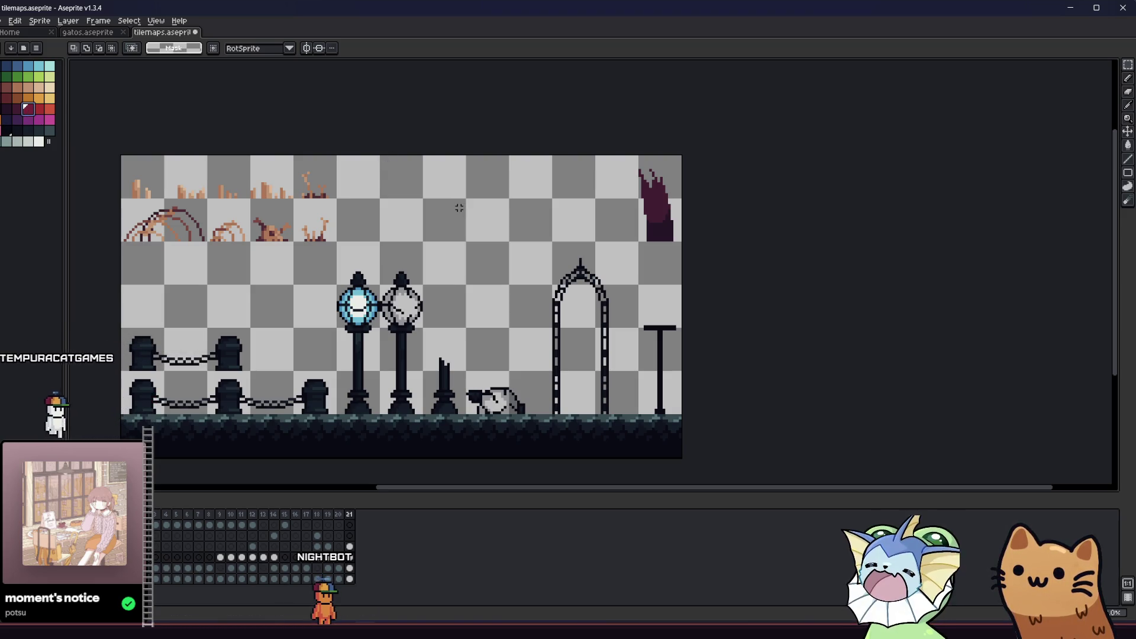
key("b")
scroll(450, 177, "down", 1)
scroll(436, 146, "up", 2)
left_click_drag(433, 125, 433, 325)
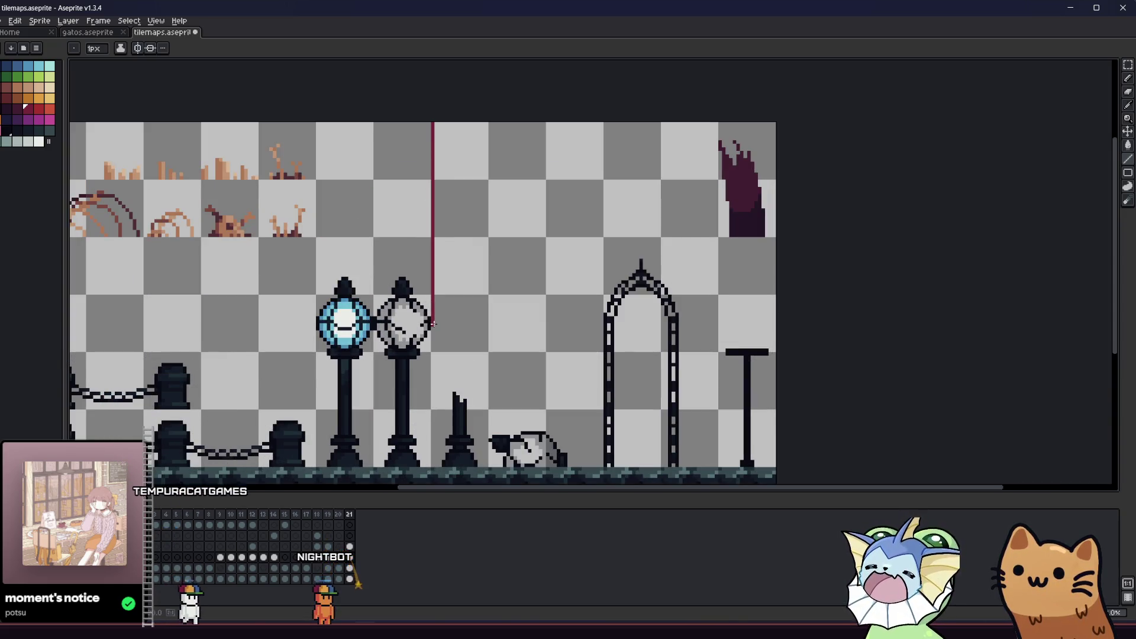
- Shorten the banner's side line and draw the diagonal toward its pointed bottom
key("ctrl+z")
left_click_drag(433, 125, 433, 292)
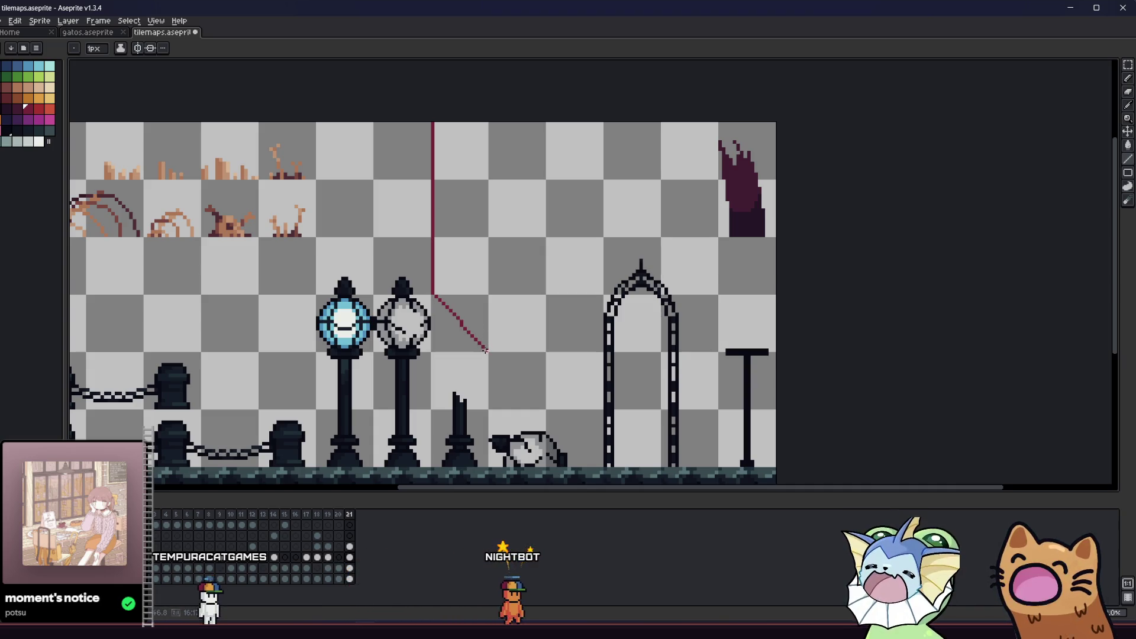
left_click(466, 322)
scroll(466, 321, "up", 1)
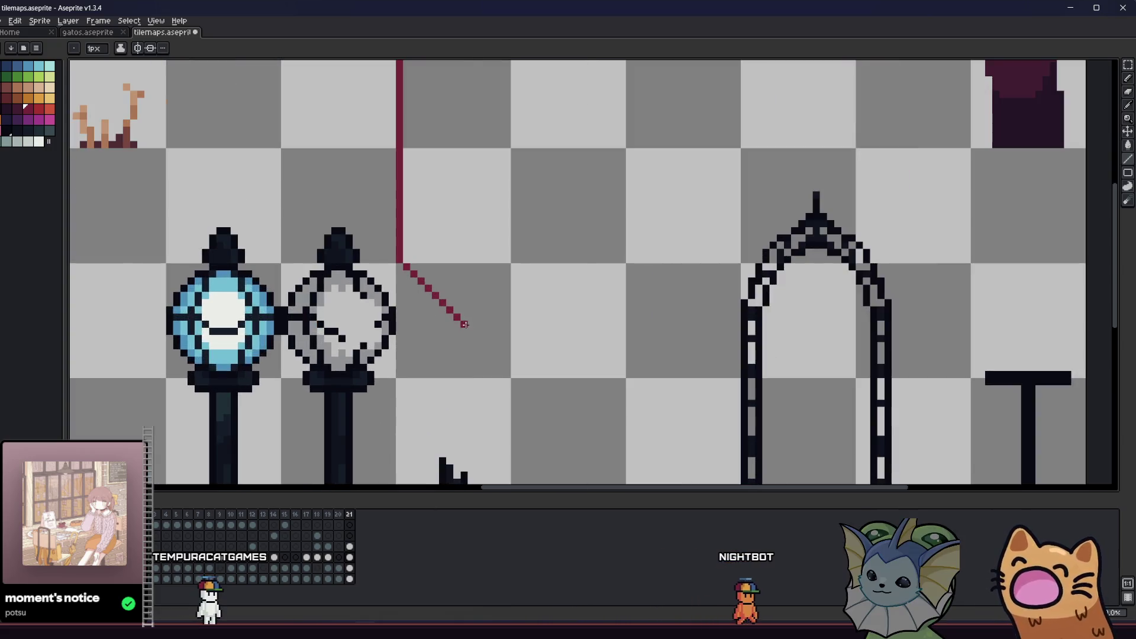
scroll(527, 152, "up", 2)
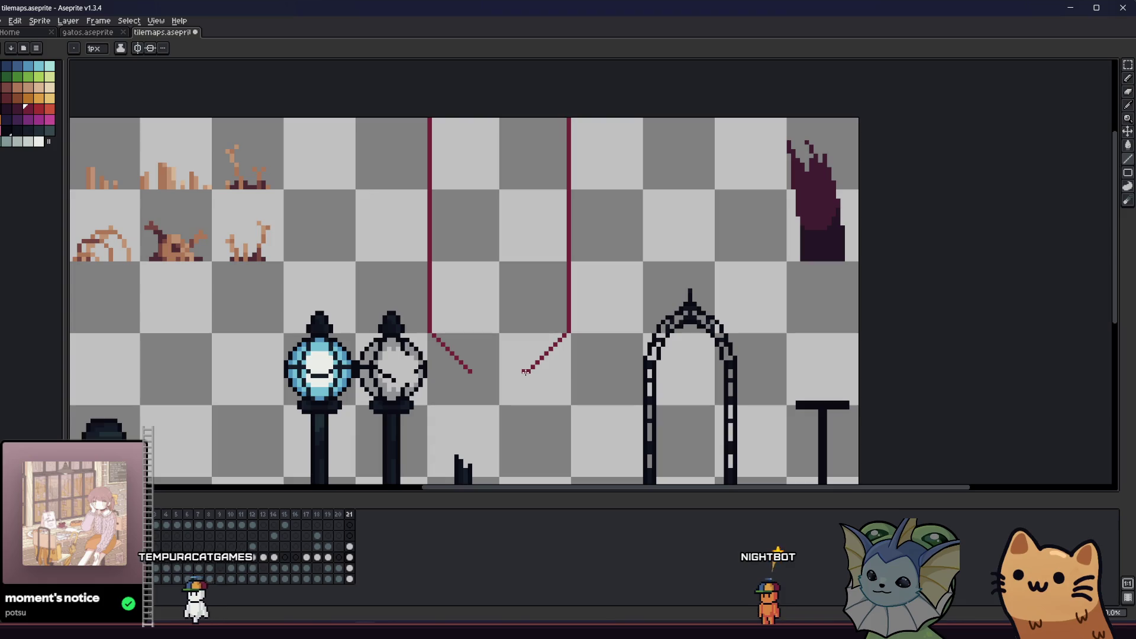
- Rejoin the two diagonals at the point and fill the banner outline solid maroon
key("ctrl+z")
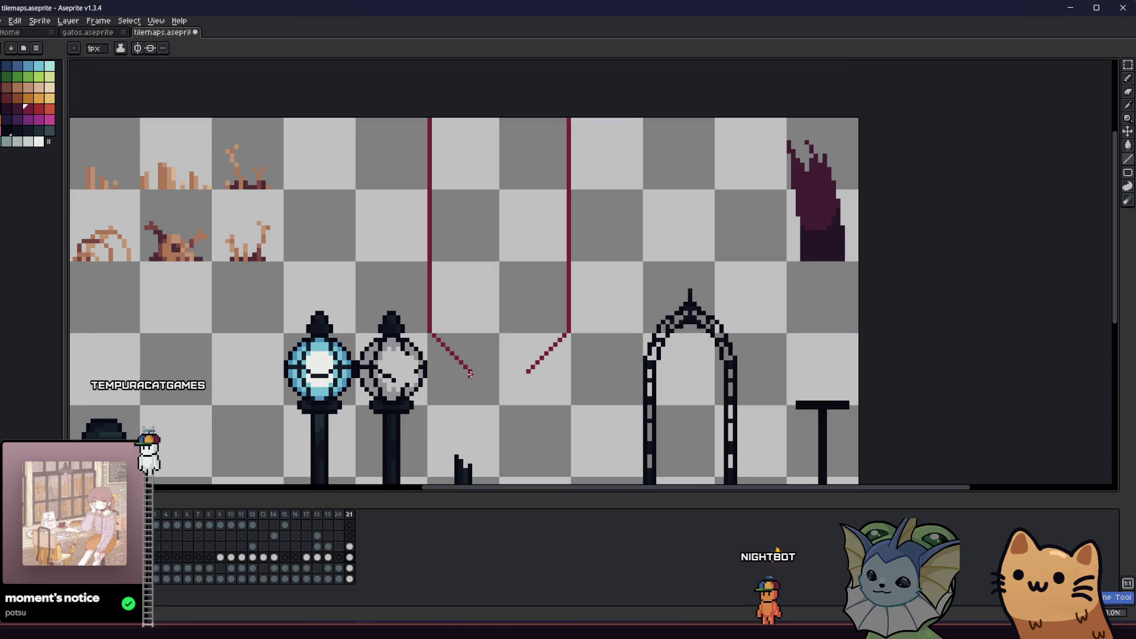
left_click_drag(473, 371, 478, 379)
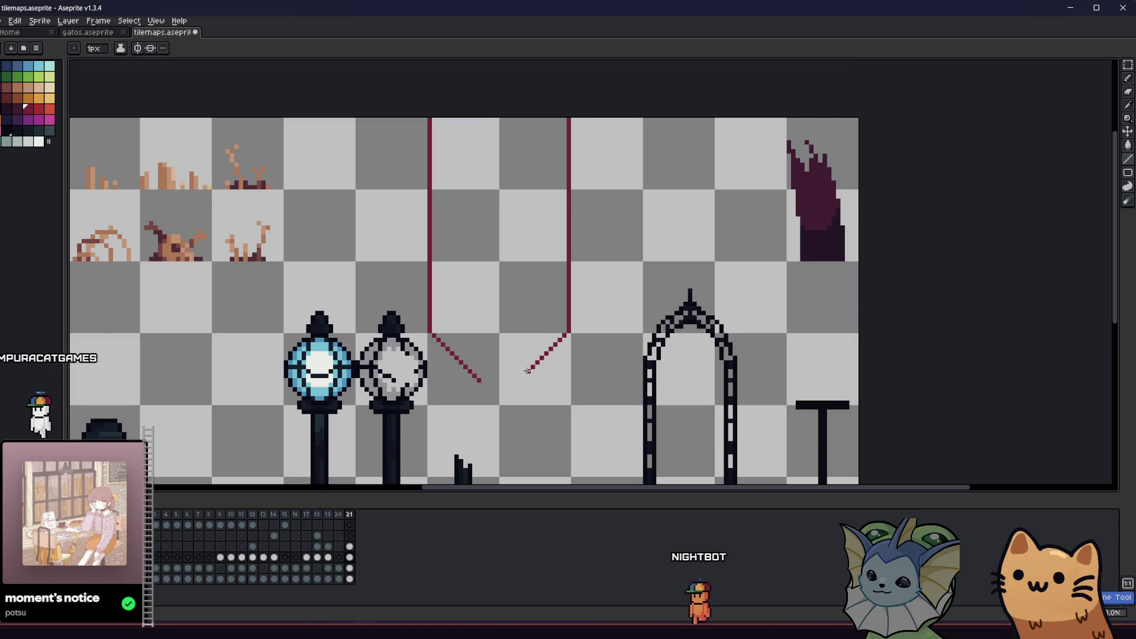
left_click_drag(529, 371, 478, 379)
key("g")
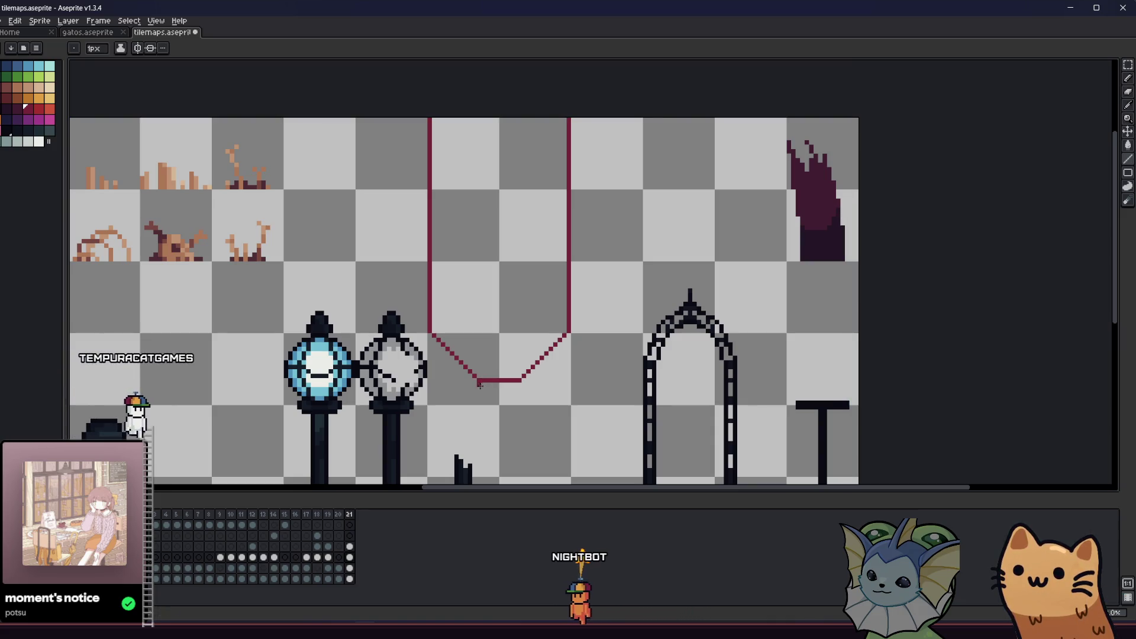
left_click(495, 349)
scroll(495, 349, "down", 2)
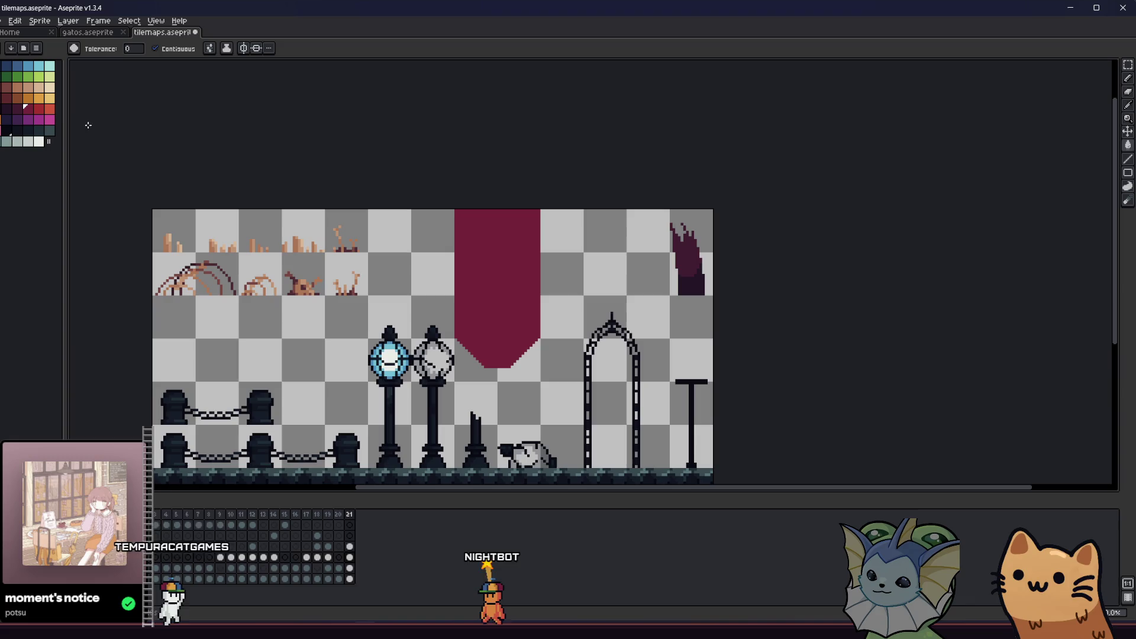
- Fill the banner body with a dark purple colour
left_click(21, 108)
key("b")
scroll(414, 326, "up", 2)
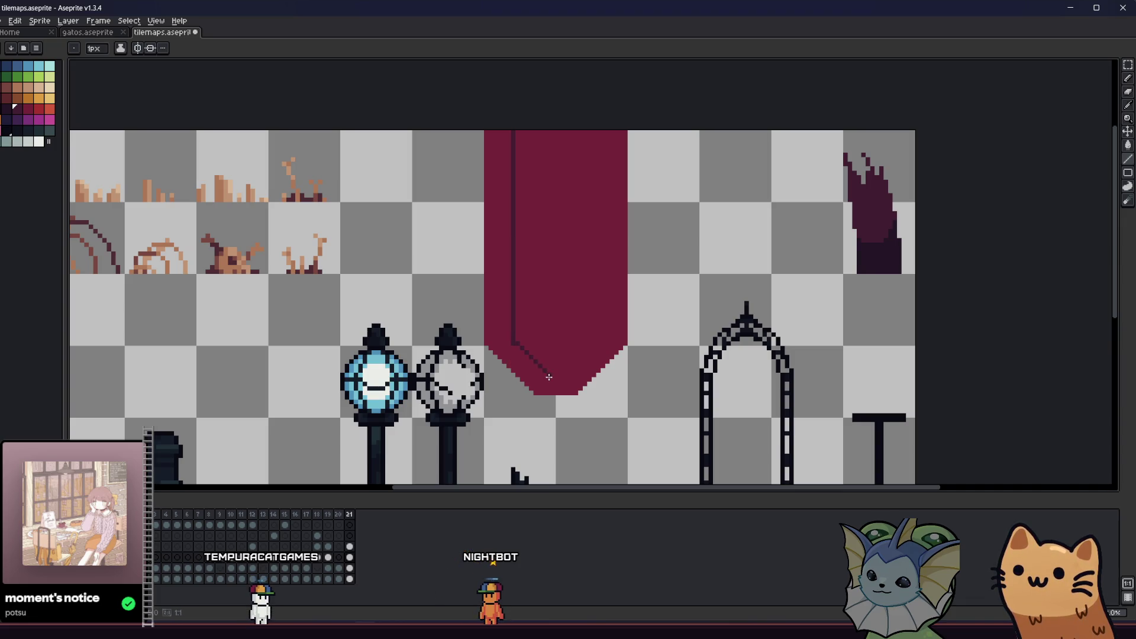
key("v")
key("b")
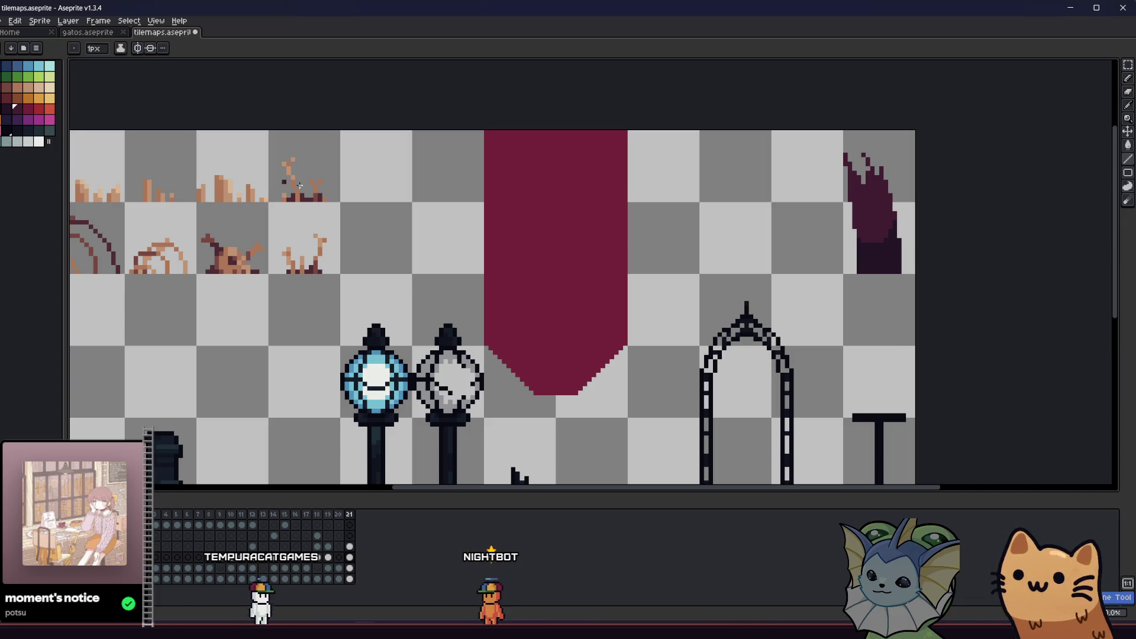
key("g")
left_click(589, 274)
- Bucket-fill the banner's left and right stripes bright magenta
left_click(30, 110)
key("b")
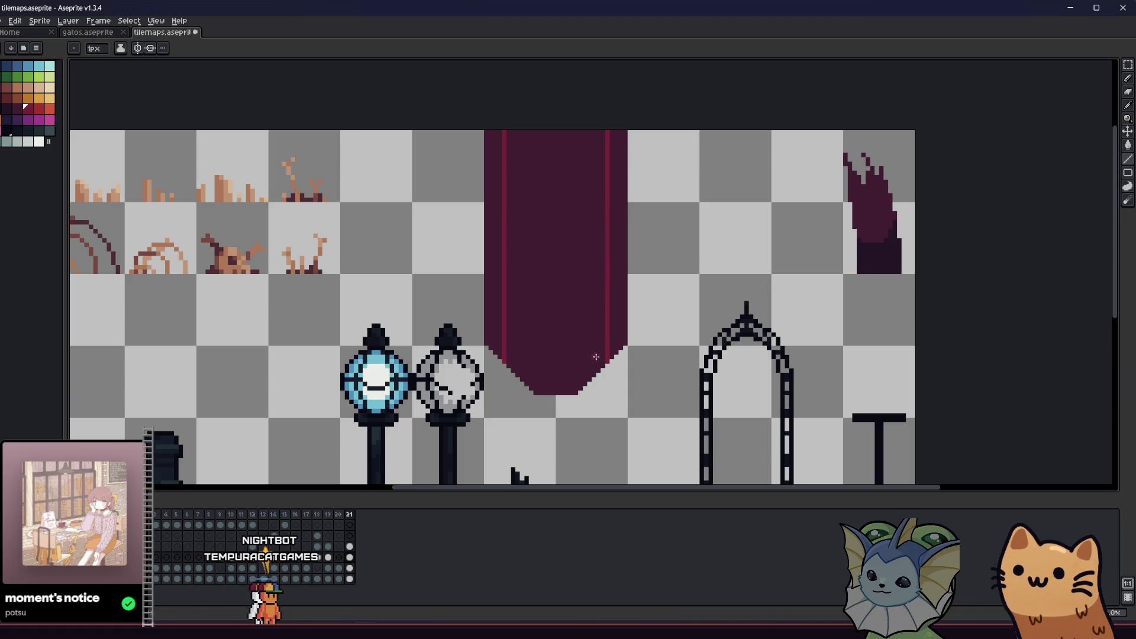
key("g")
left_click(500, 308)
left_click(612, 294)
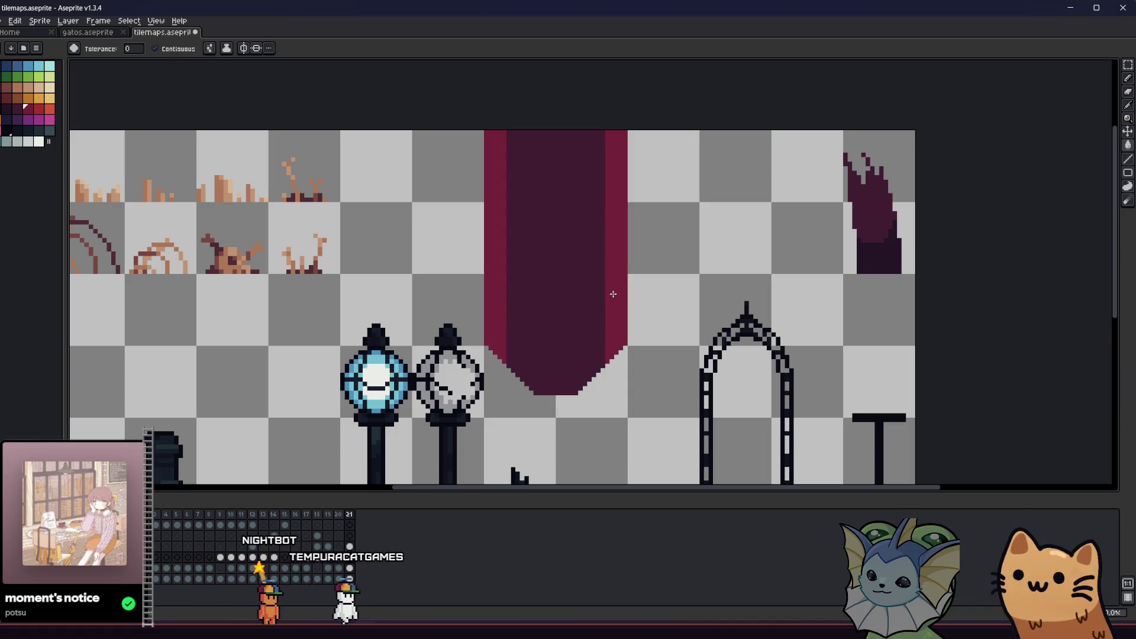
- Draw a magenta diagonal along the lower-right edge and fill both bottom triangles magenta
scroll(611, 294, "down", 5)
scroll(590, 315, "up", 4)
scroll(595, 319, "up", 1)
key("b")
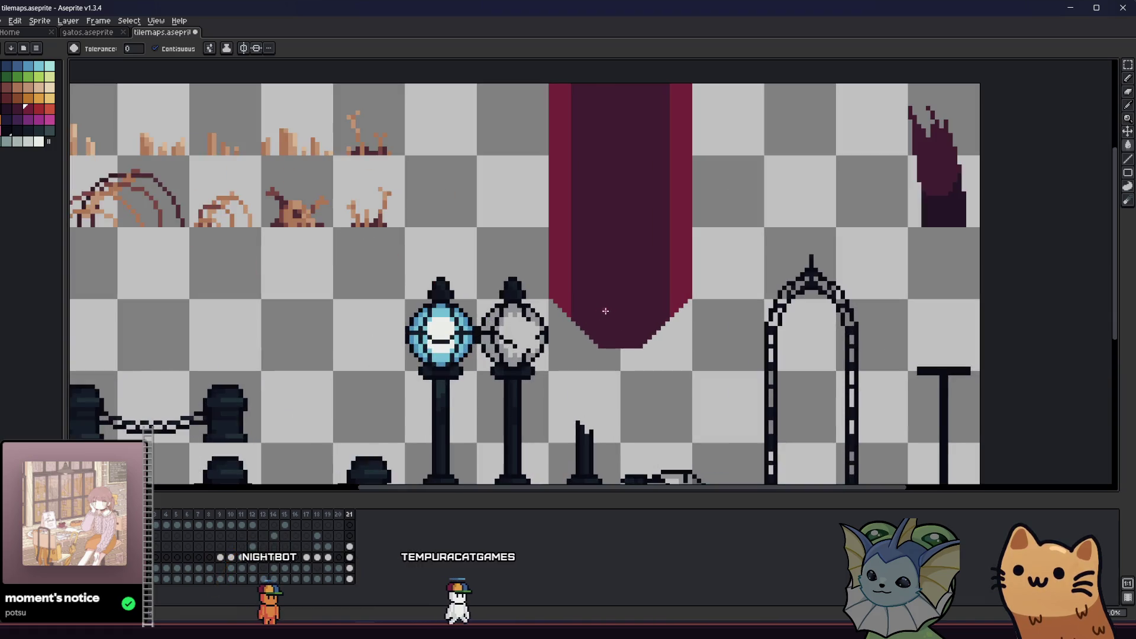
left_click_drag(670, 287, 622, 346)
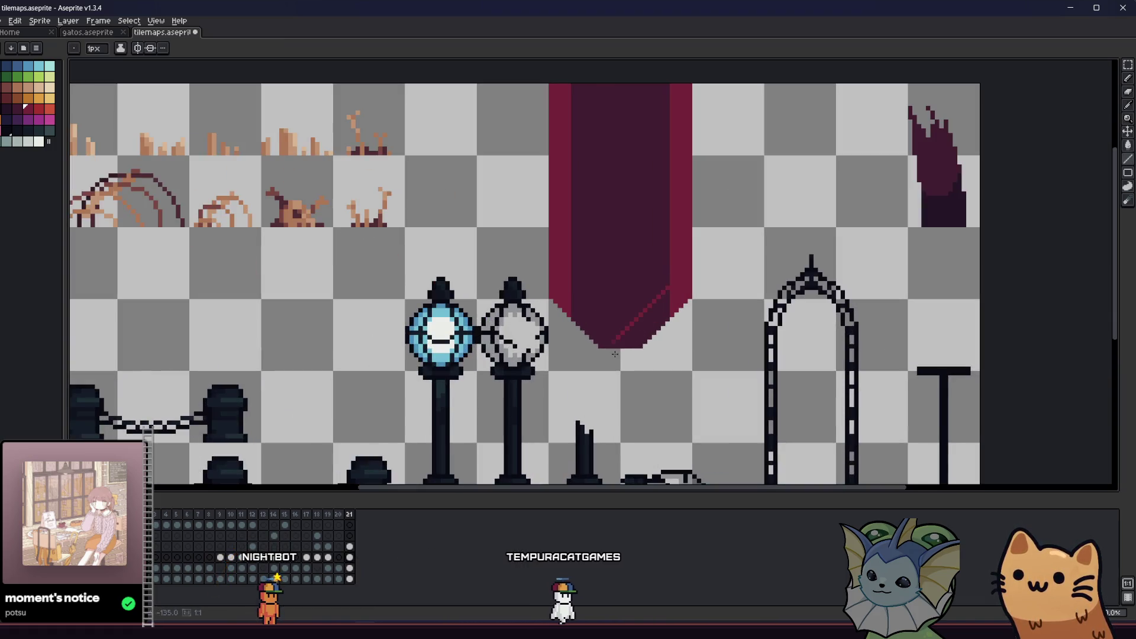
key("g")
left_click(630, 332)
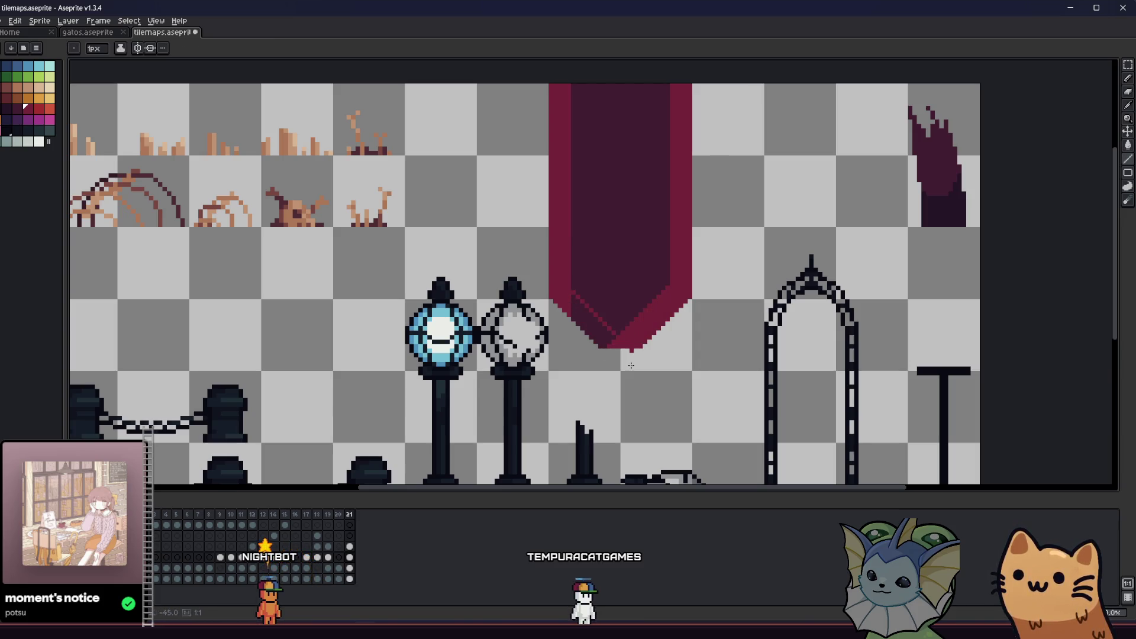
key("g")
left_click(589, 324)
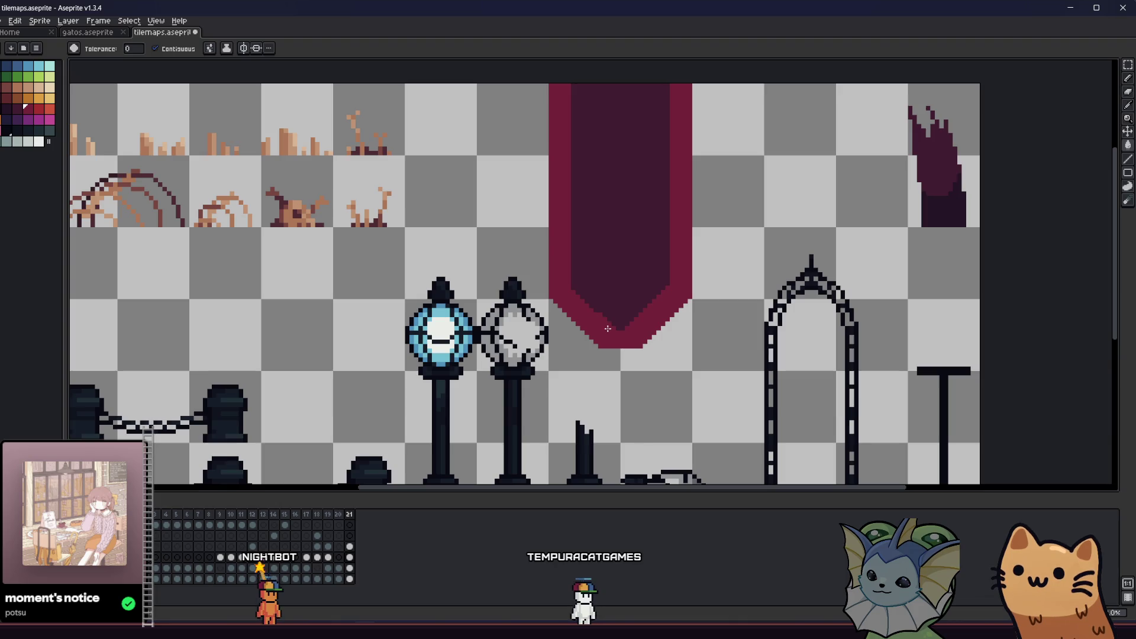
- Touch up the pixels along the banner's lower-left diagonal edge
key("b")
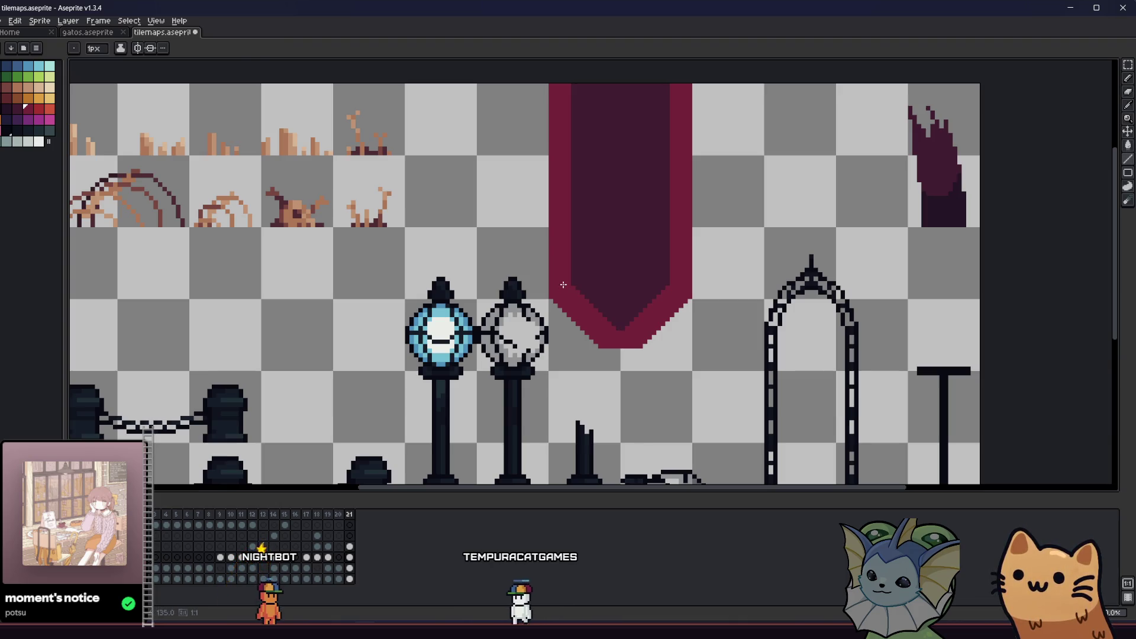
left_click_drag(553, 288, 542, 300)
scroll(542, 300, "down", 6)
scroll(502, 344, "up", 4)
scroll(502, 344, "up", 1)
key("b")
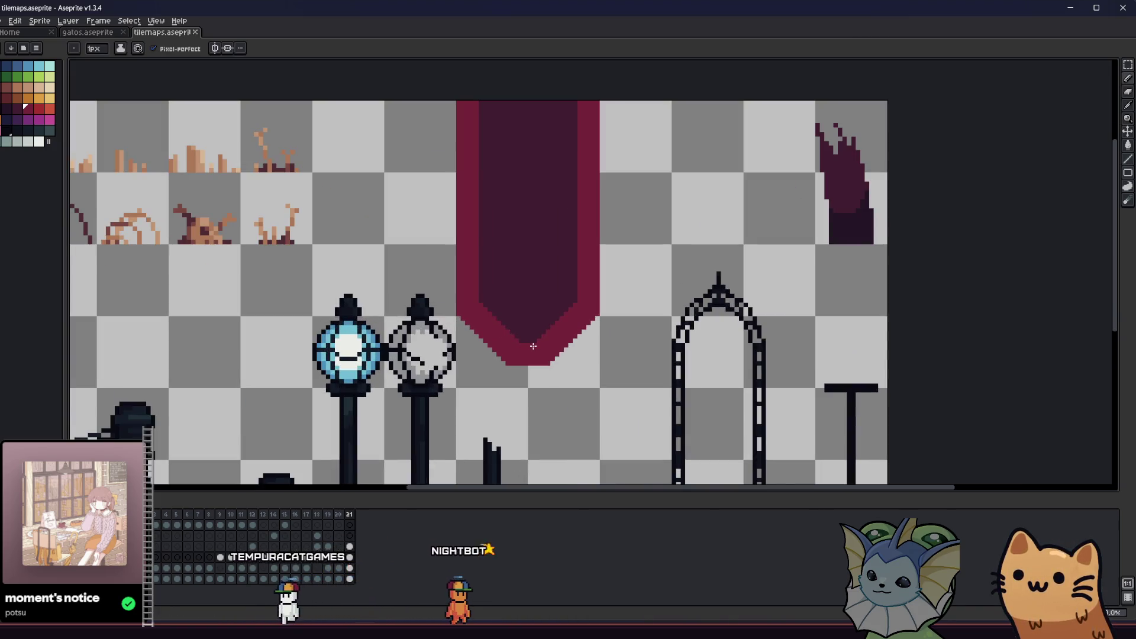
scroll(512, 367, "down", 1)
mouse_move(443, 347)
left_mouse_down()
mouse_move(449, 383)
mouse_move(611, 404)
mouse_move(436, 374)
left_mouse_up()
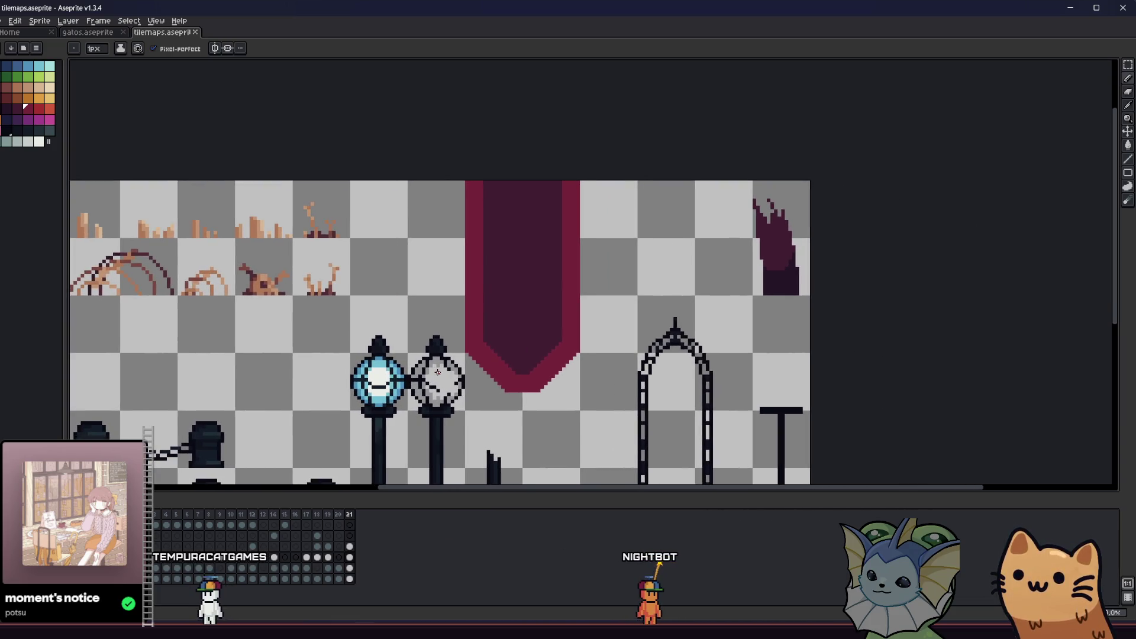
left_click(581, 383)
key("i")
key("ctrl+z")
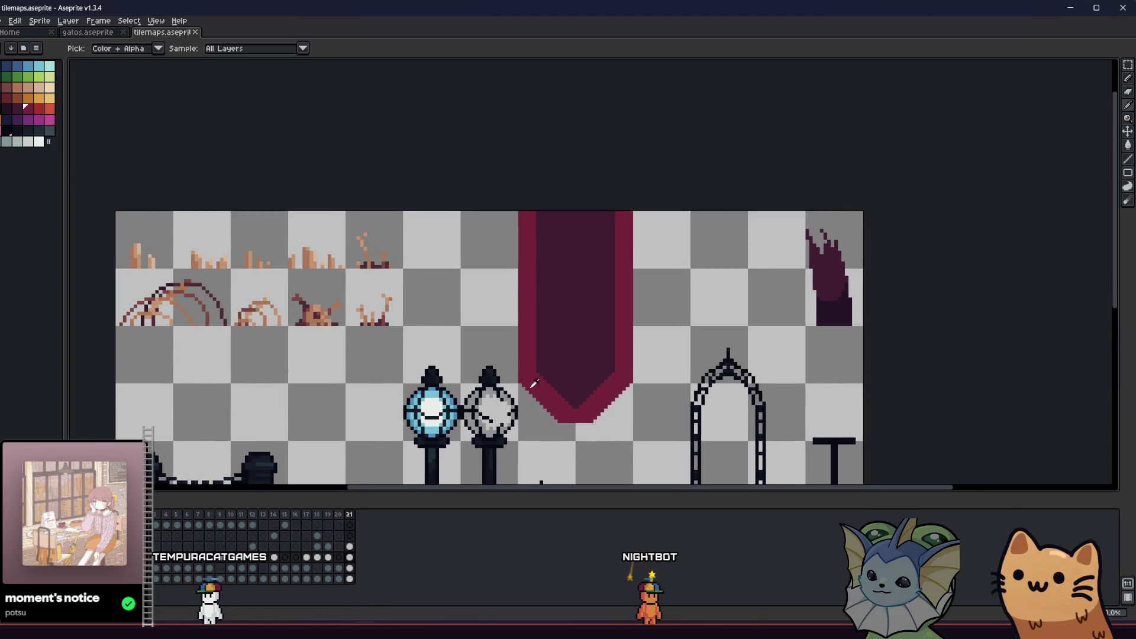
scroll(573, 377, "up", 1)
key("b")
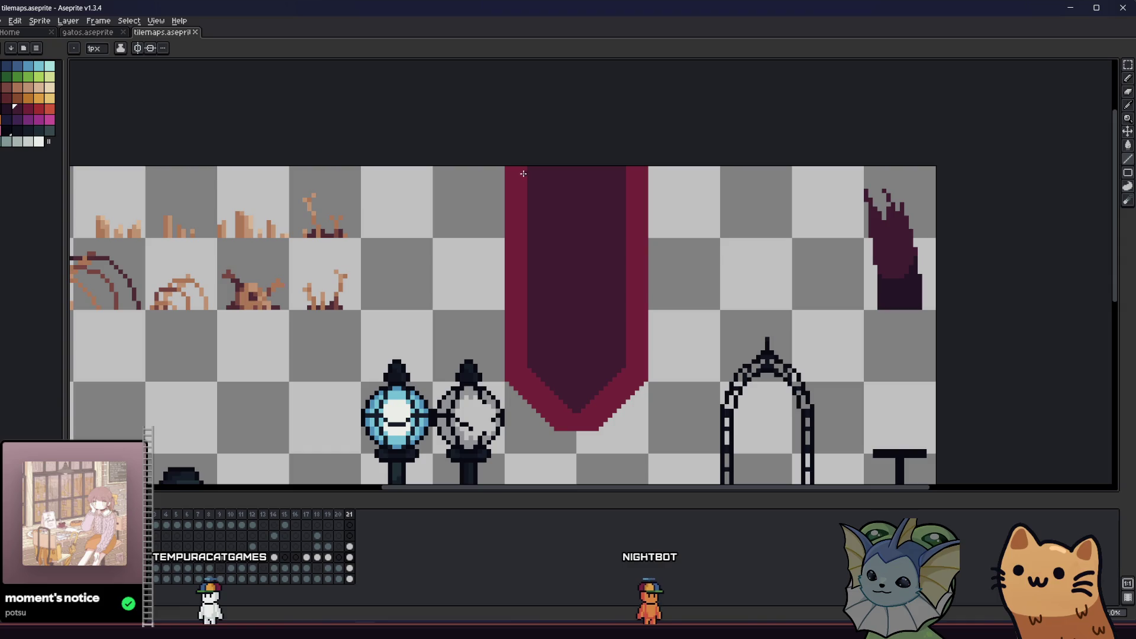
mouse_move(528, 366)
left_mouse_down()
mouse_move(520, 375)
mouse_move(568, 406)
mouse_move(540, 382)
left_mouse_up()
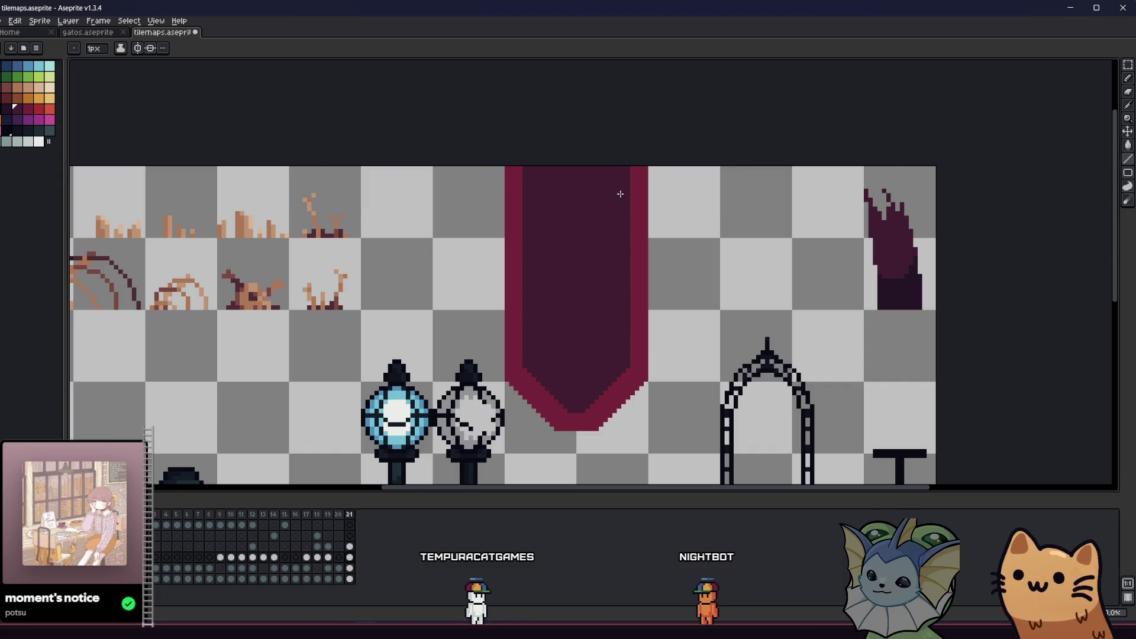
- Save the tilemaps sprite sheet
scroll(495, 350, "down", 1)
key("ctrl+s")
scroll(490, 368, "down", 2)
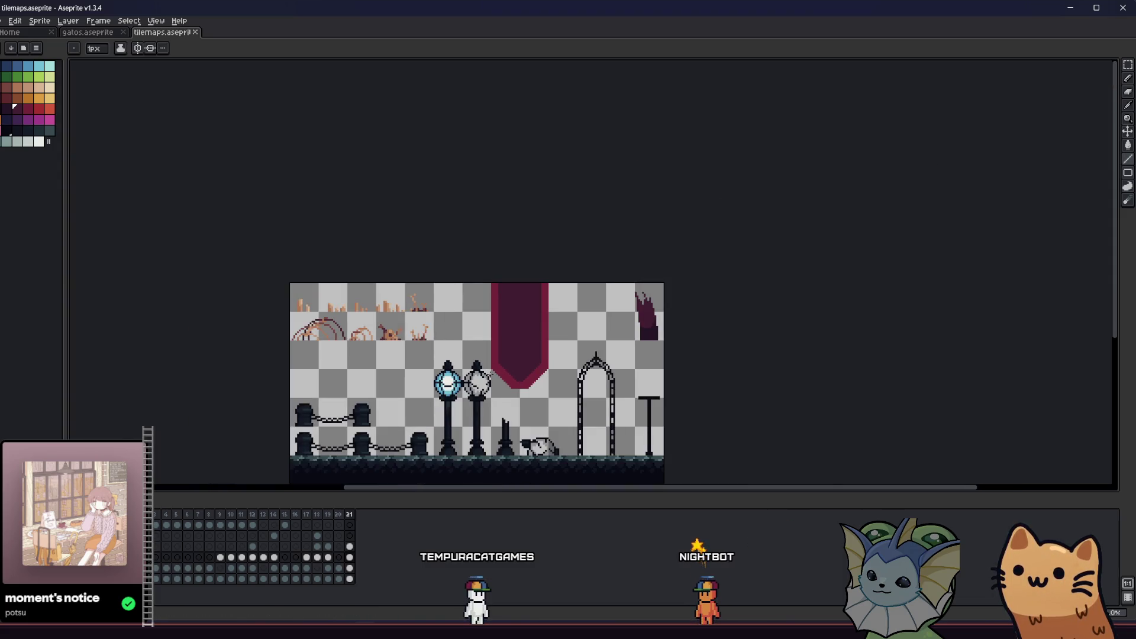
- Select the banner's left half and shift it one pixel right
scroll(491, 375, "down", 1)
left_click_drag(492, 379, 430, 384)
scroll(436, 387, "up", 3)
scroll(436, 388, "down", 1)
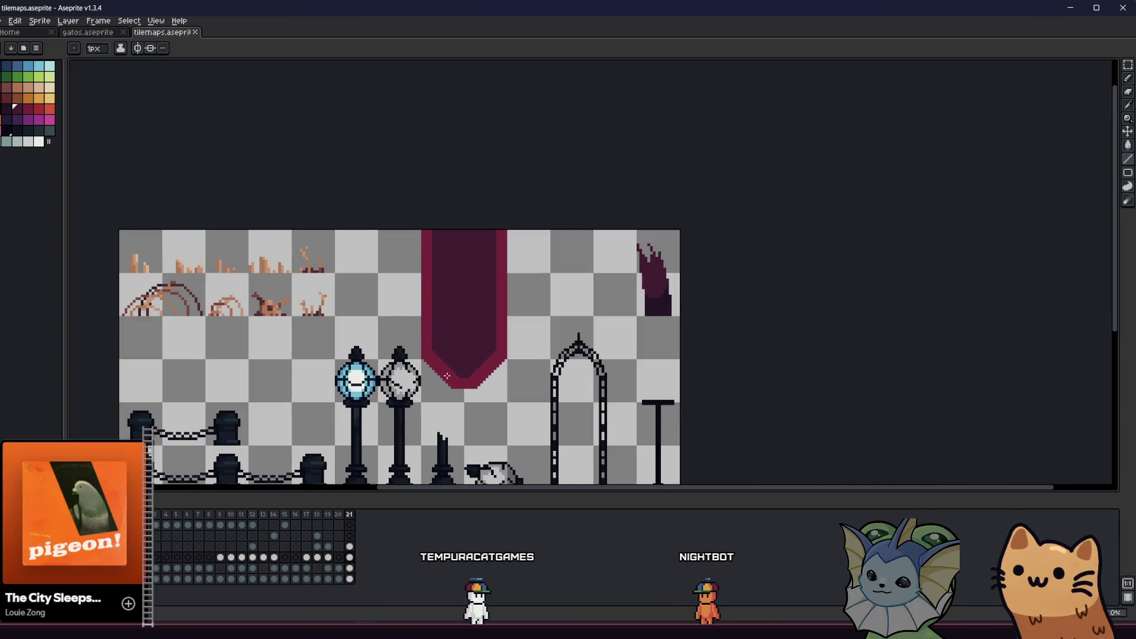
key("m")
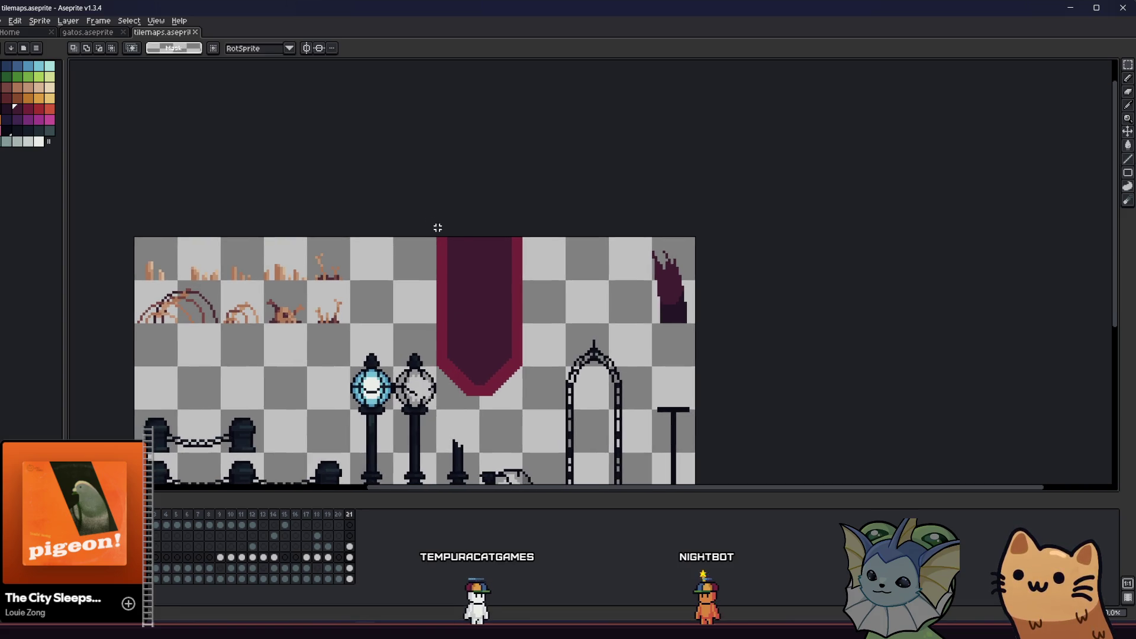
scroll(473, 405, "up", 1)
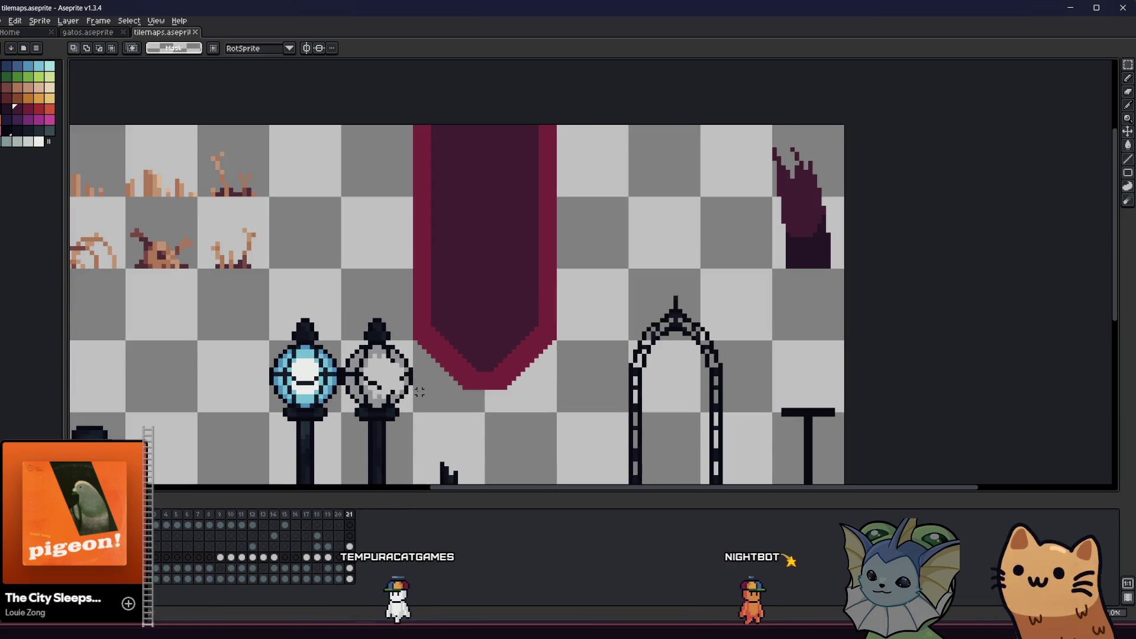
left_click_drag(415, 392, 477, 105)
key("Right")
key("Right")
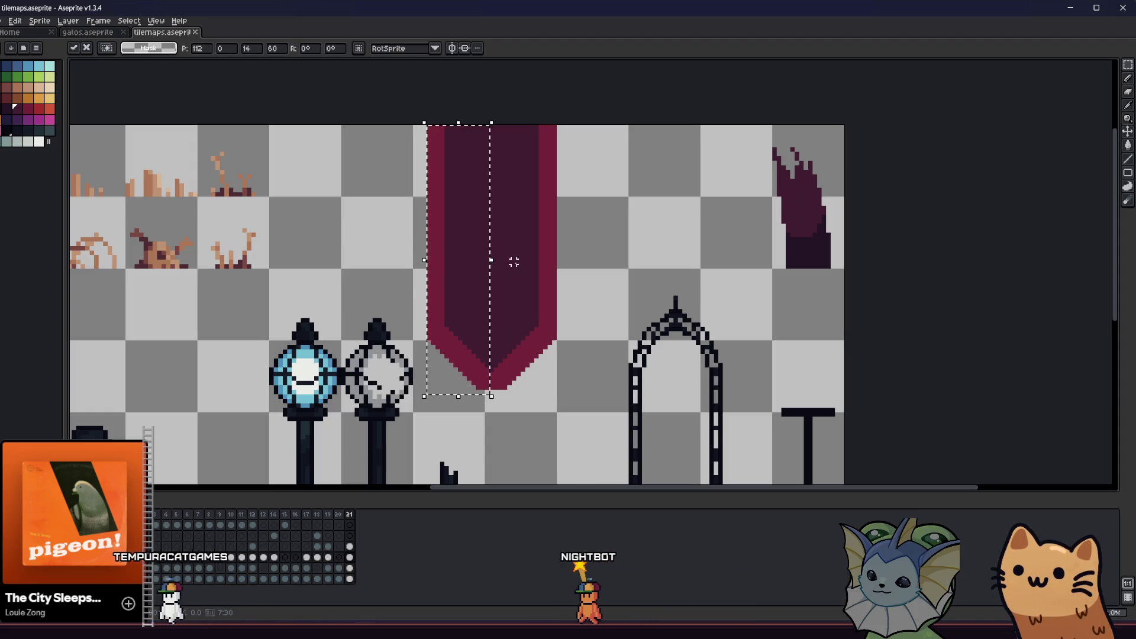
key("Right")
key("Right")
key("Right")
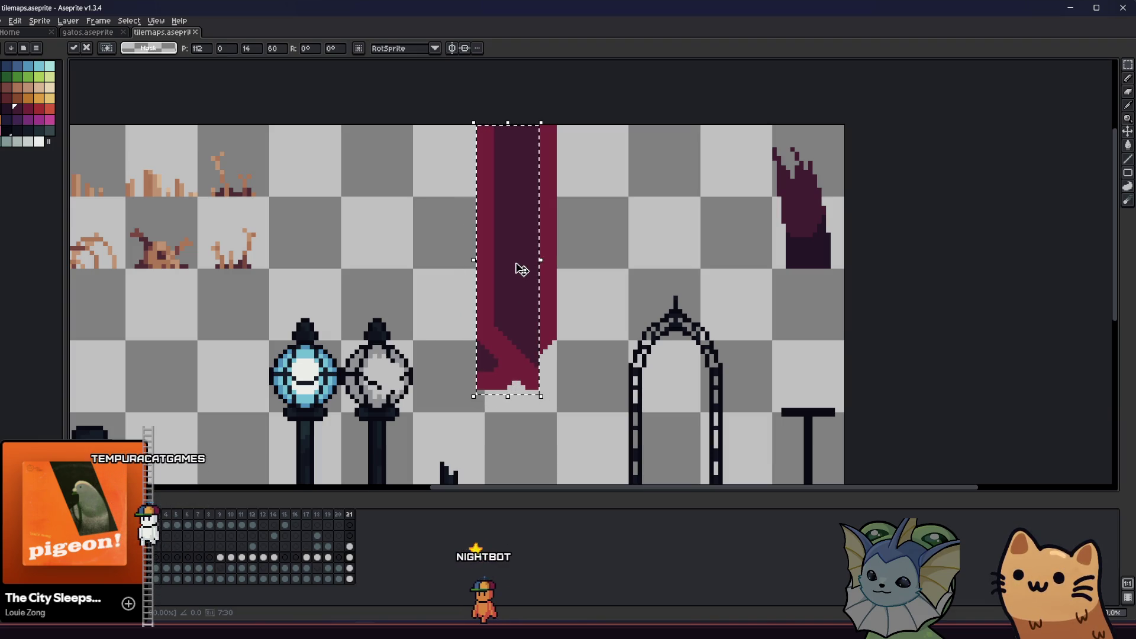
key("Left")
key("Left")
key("Left")
key("Left")
key("Left")
key("Left")
key("Return")
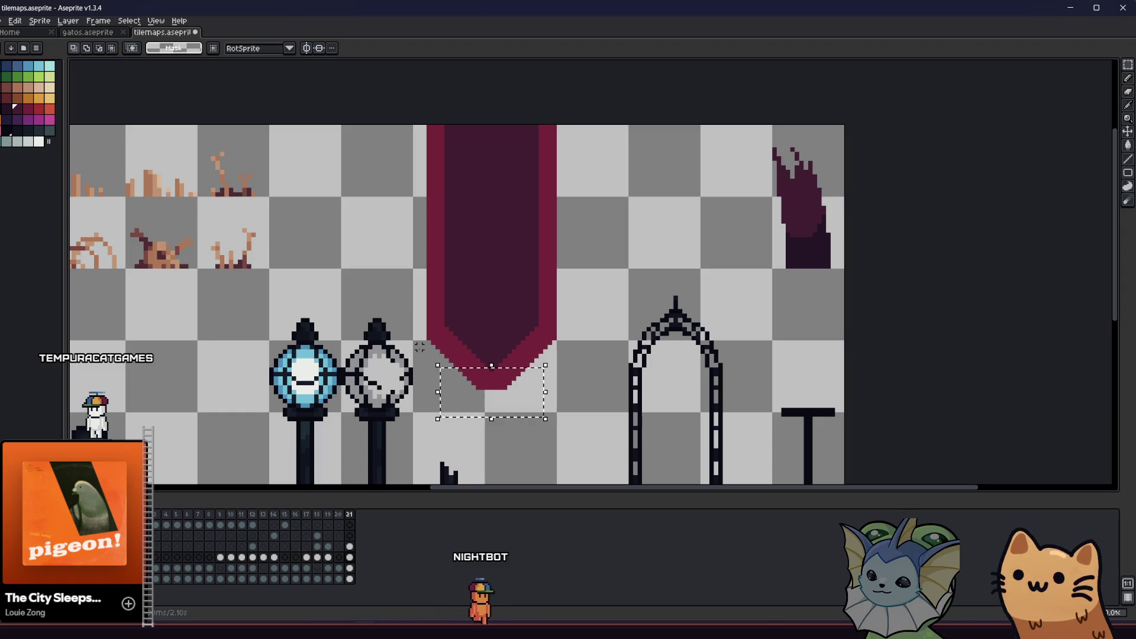
- Try raising the banner's tip one pixel, then revert it
key("Up")
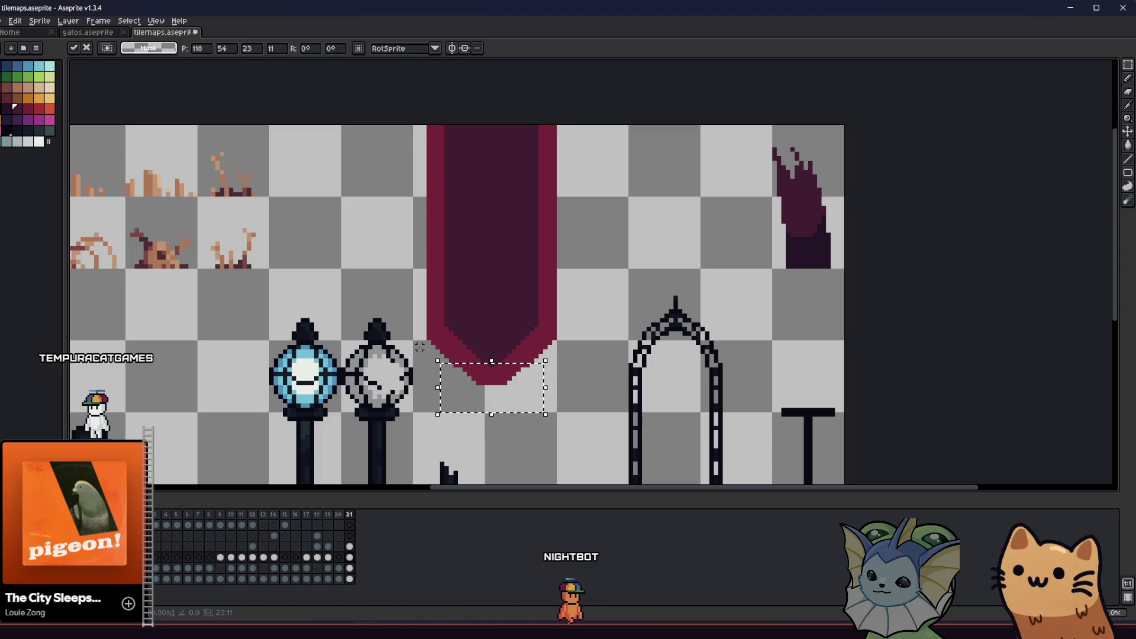
key("Escape")
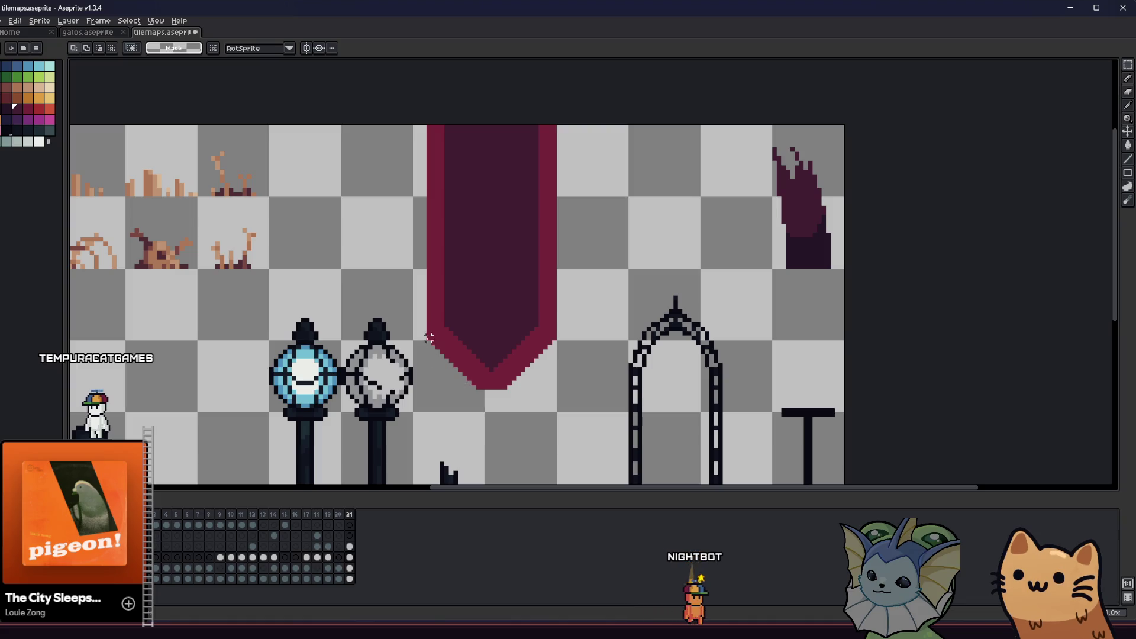
scroll(446, 369, "down", 1)
scroll(474, 375, "up", 3)
key("i")
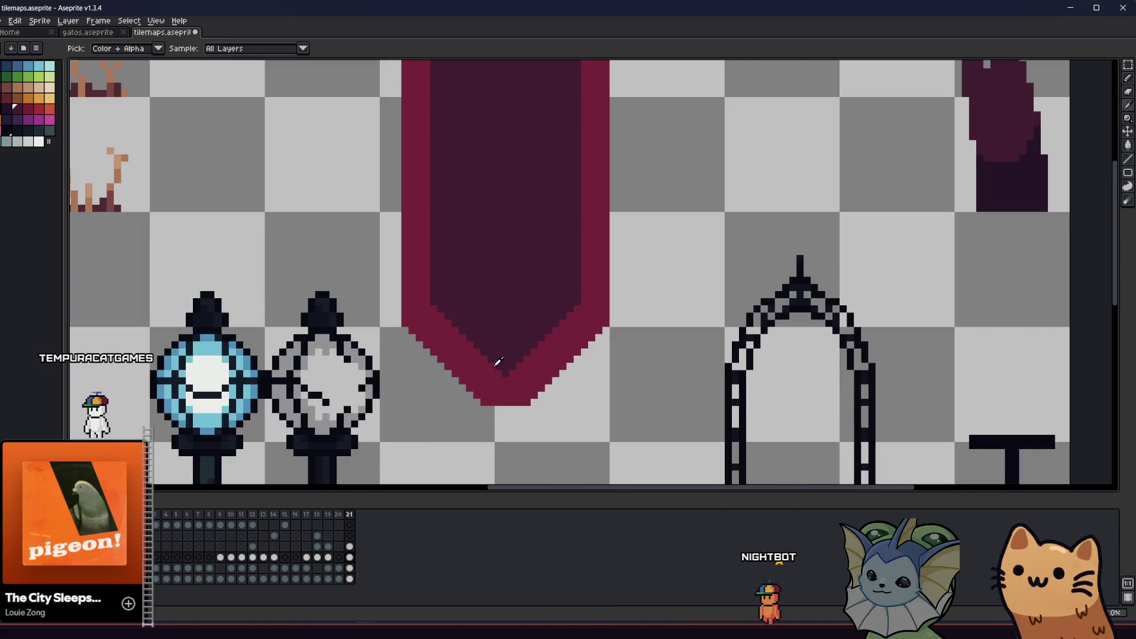
key("b")
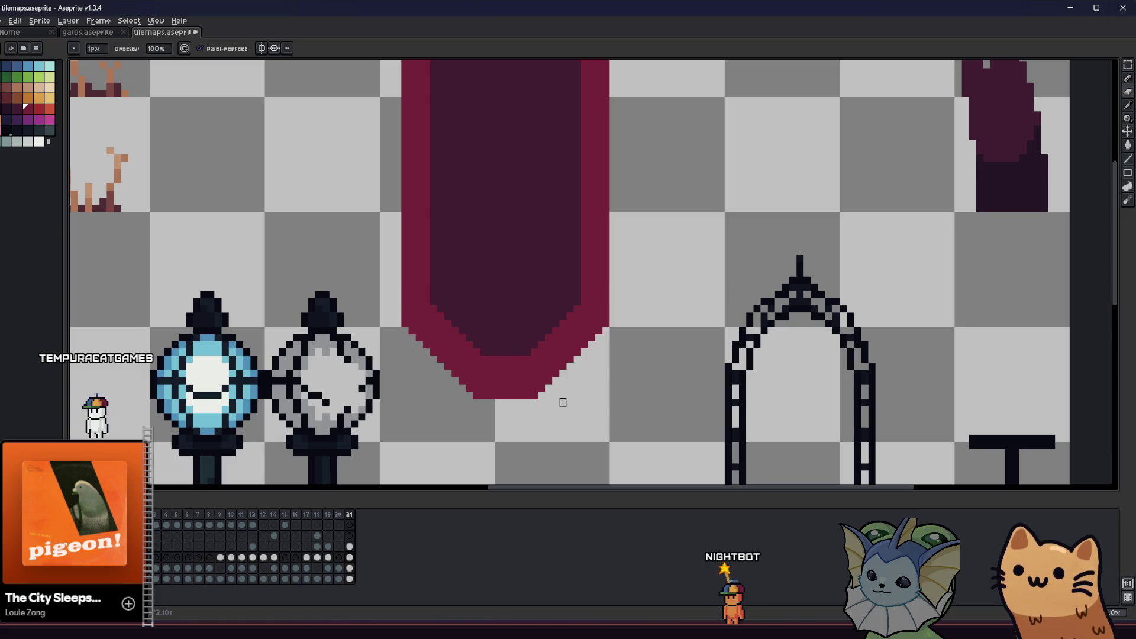
scroll(462, 388, "down", 4)
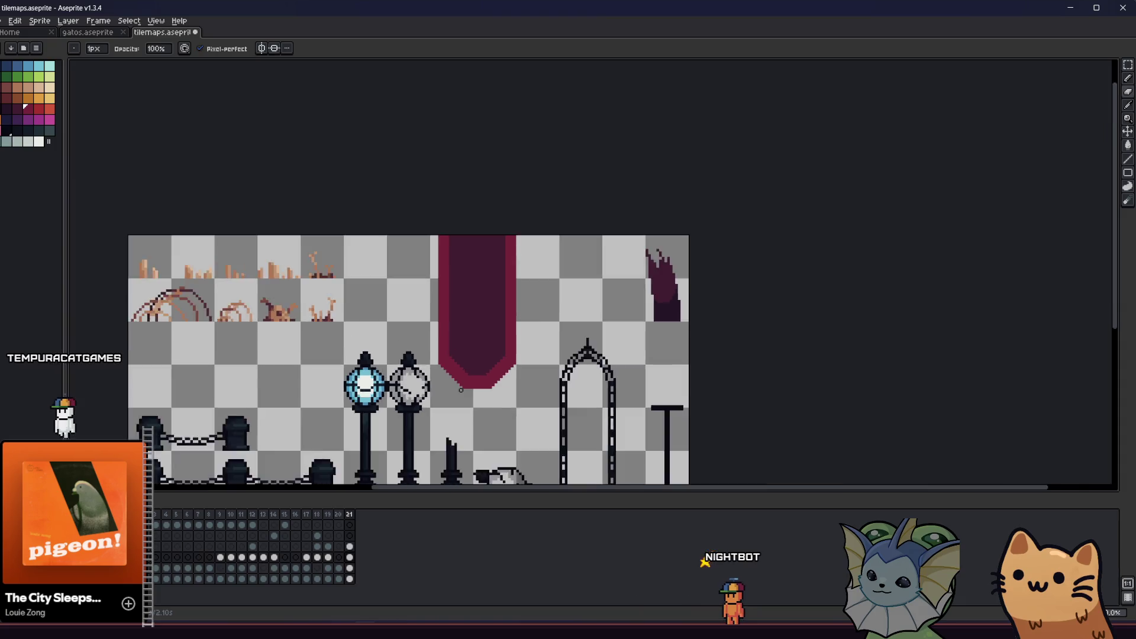
scroll(463, 381, "up", 3)
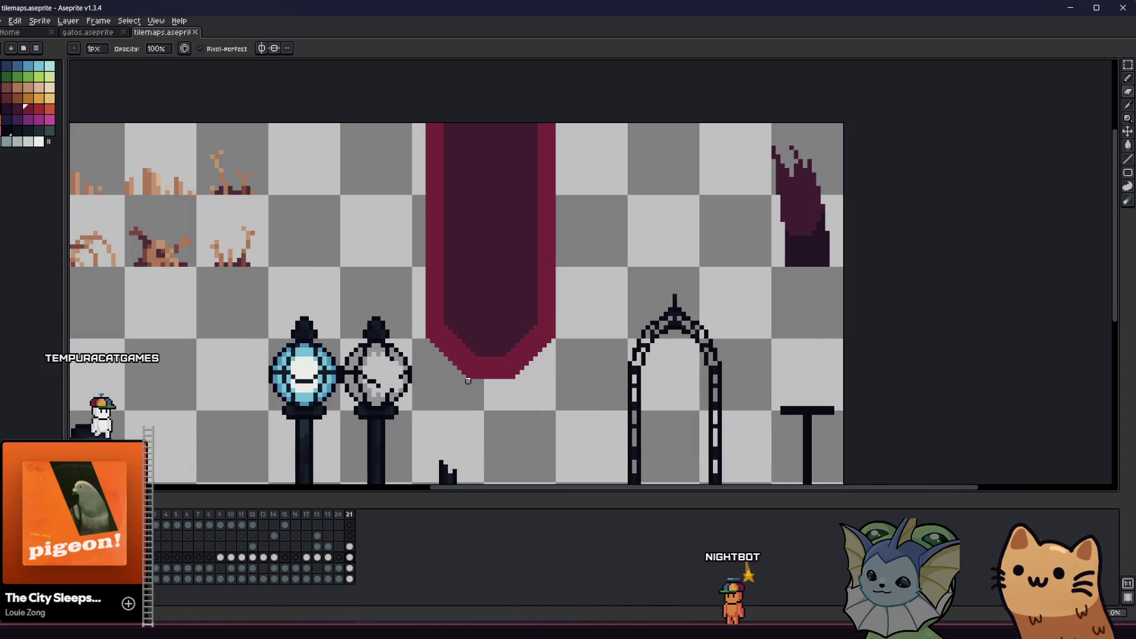
scroll(468, 381, "up", 1)
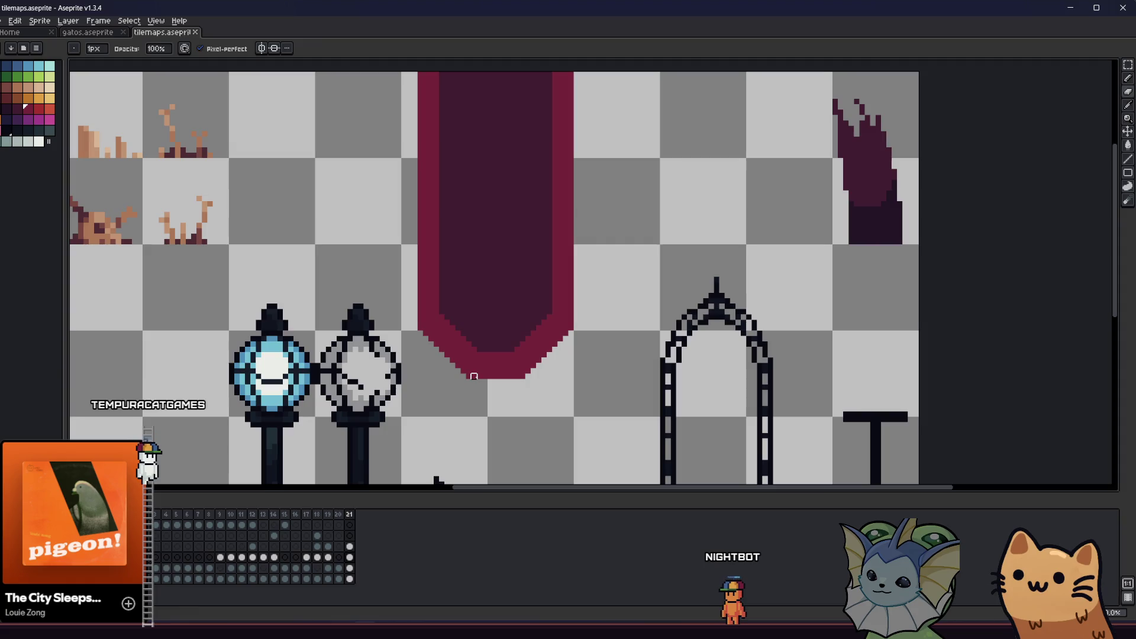
scroll(474, 376, "up", 1)
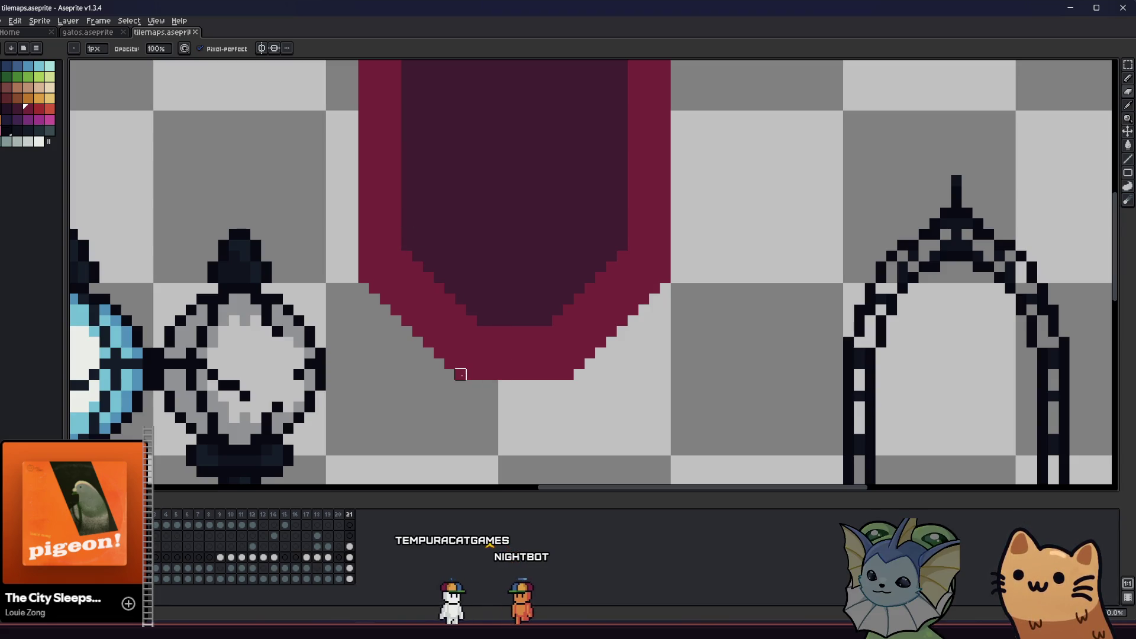
- Reselect the banner's left half, shift it two more pixels right, and deselect
key("v")
scroll(460, 375, "down", 4)
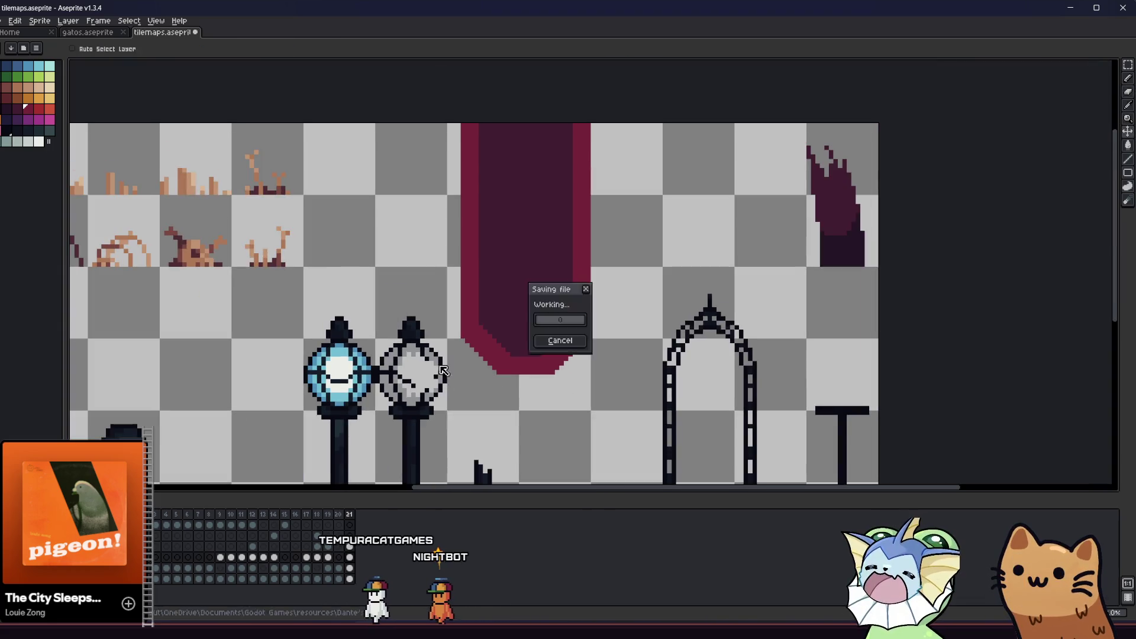
key("b")
scroll(455, 378, "down", 5)
left_click_drag(450, 404, 424, 404)
key("m")
scroll(423, 404, "down", 2)
scroll(400, 330, "up", 5)
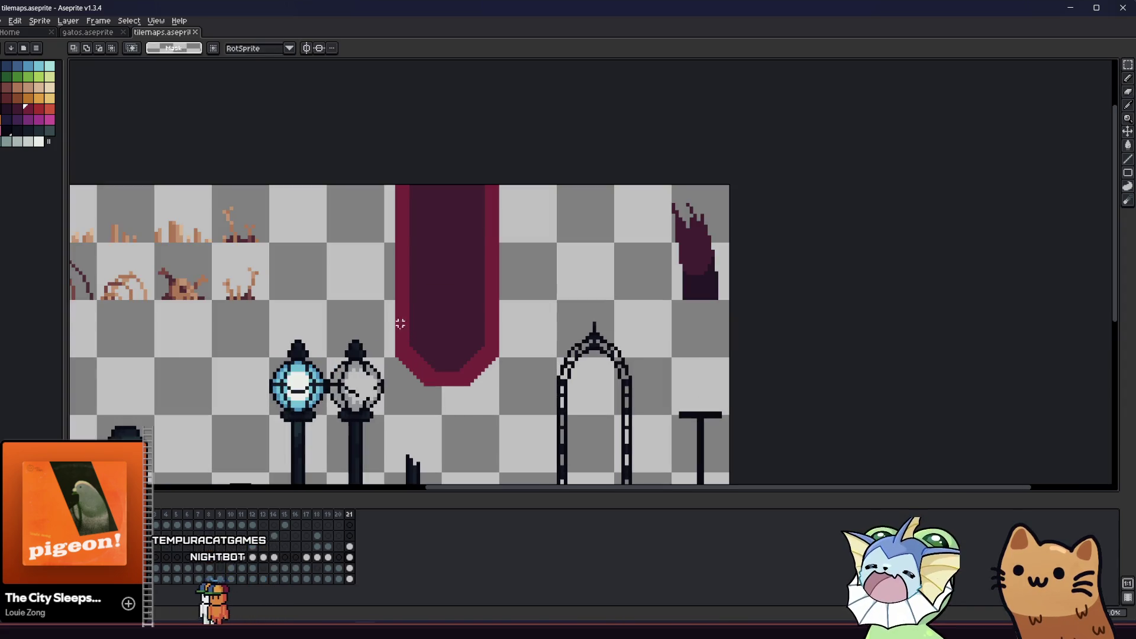
left_click_drag(389, 225, 452, 401)
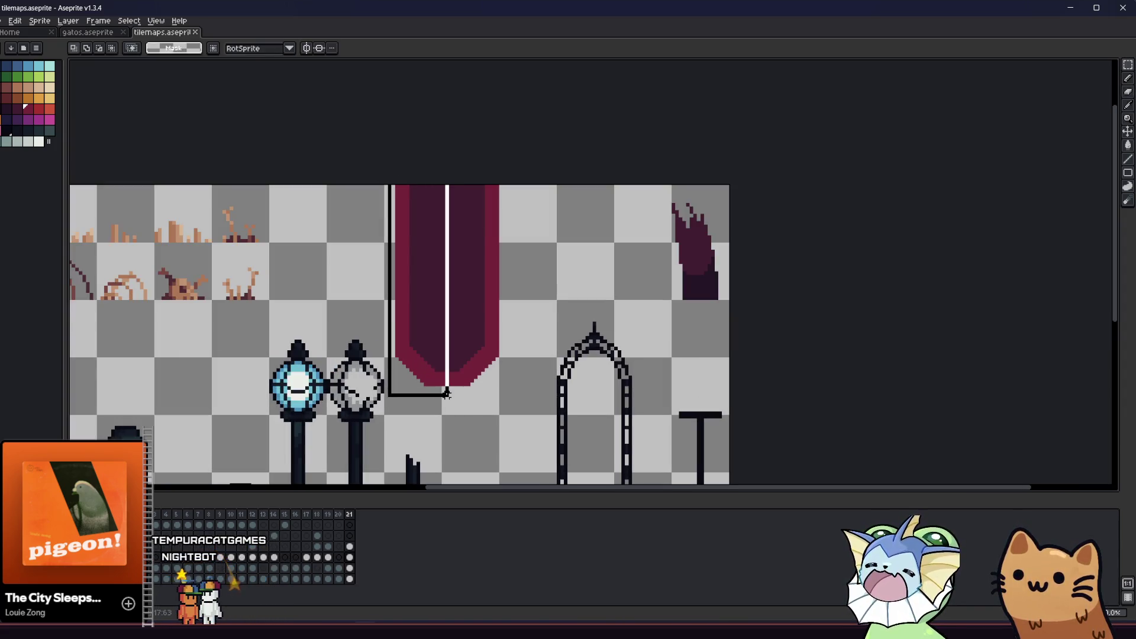
key("Right")
key("Right")
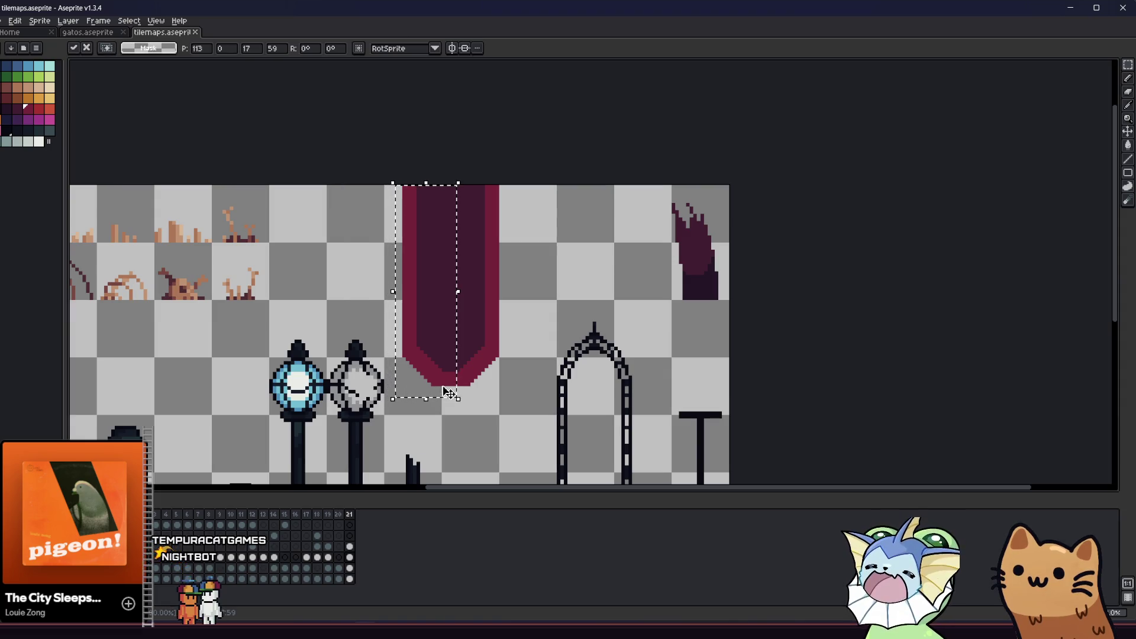
key("Right")
key("ctrl+d")
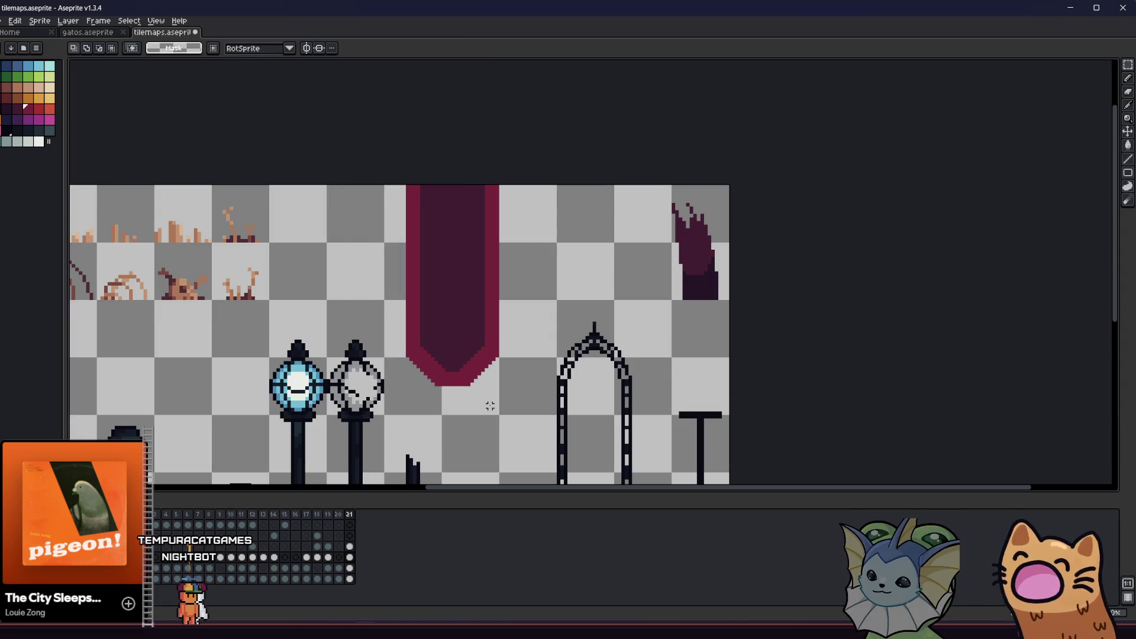
- Select the whole banner
scroll(409, 342, "down", 3)
scroll(411, 337, "up", 6)
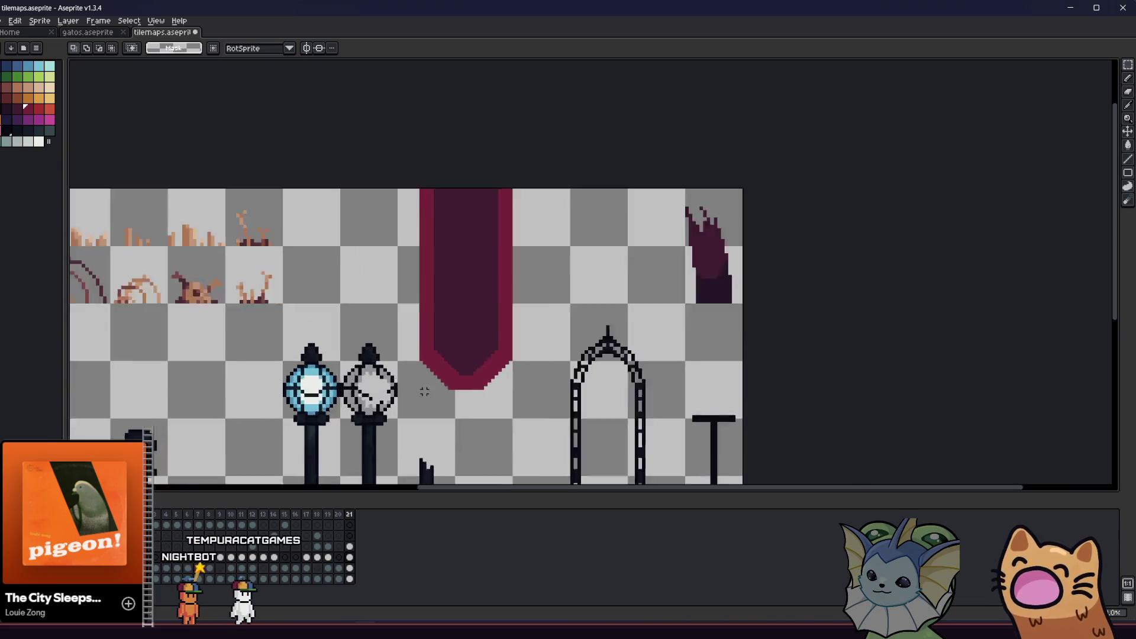
scroll(412, 333, "up", 2)
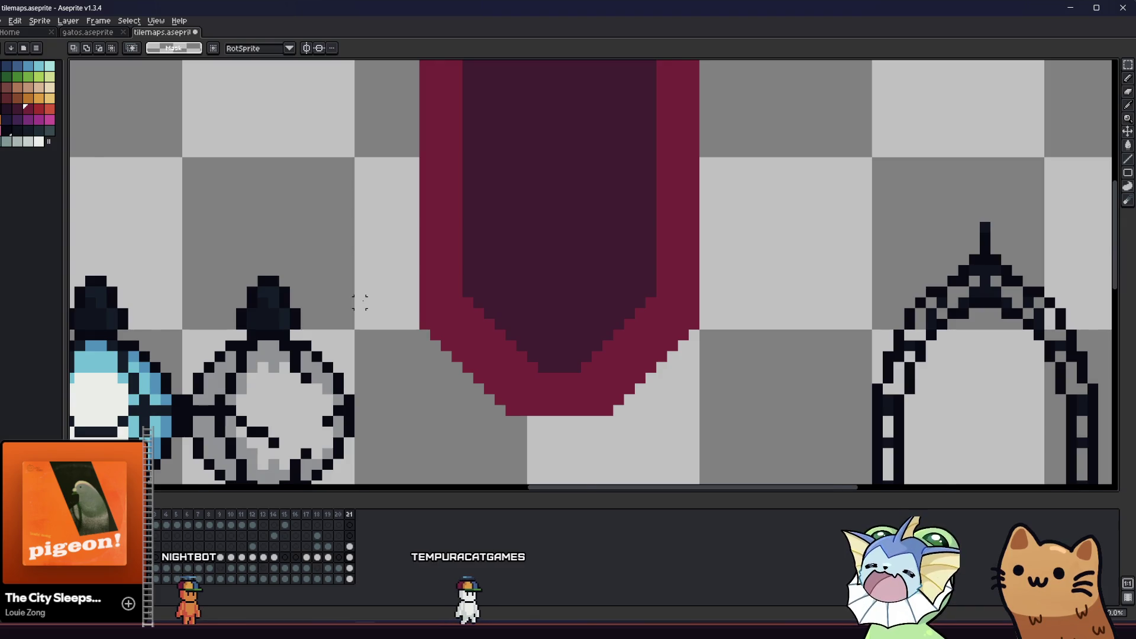
scroll(360, 301, "down", 4)
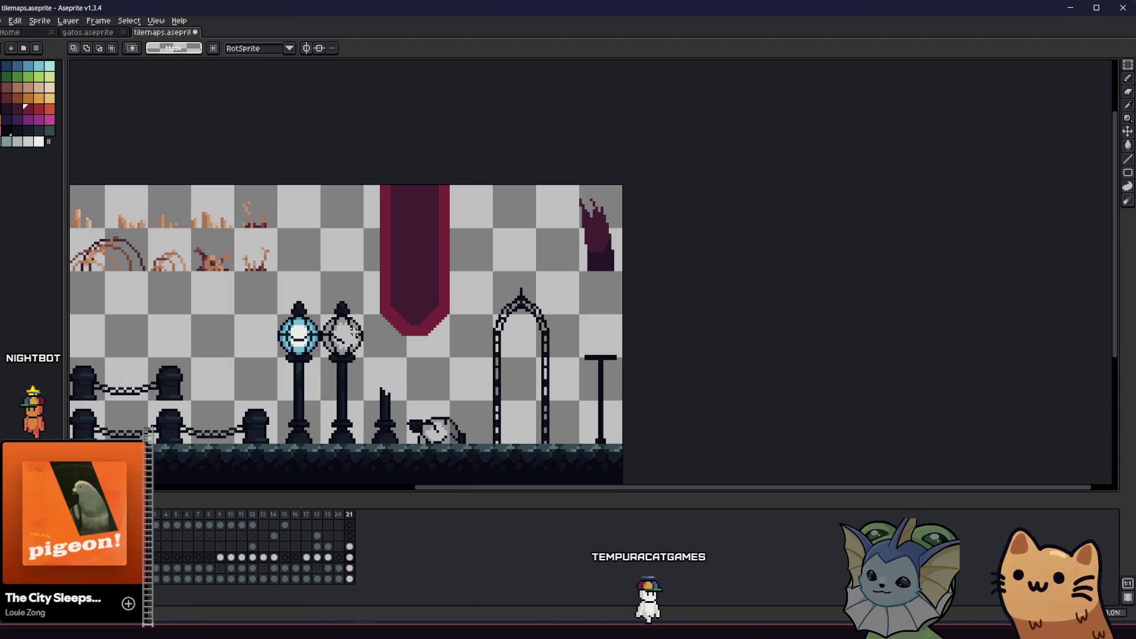
scroll(365, 335, "up", 1)
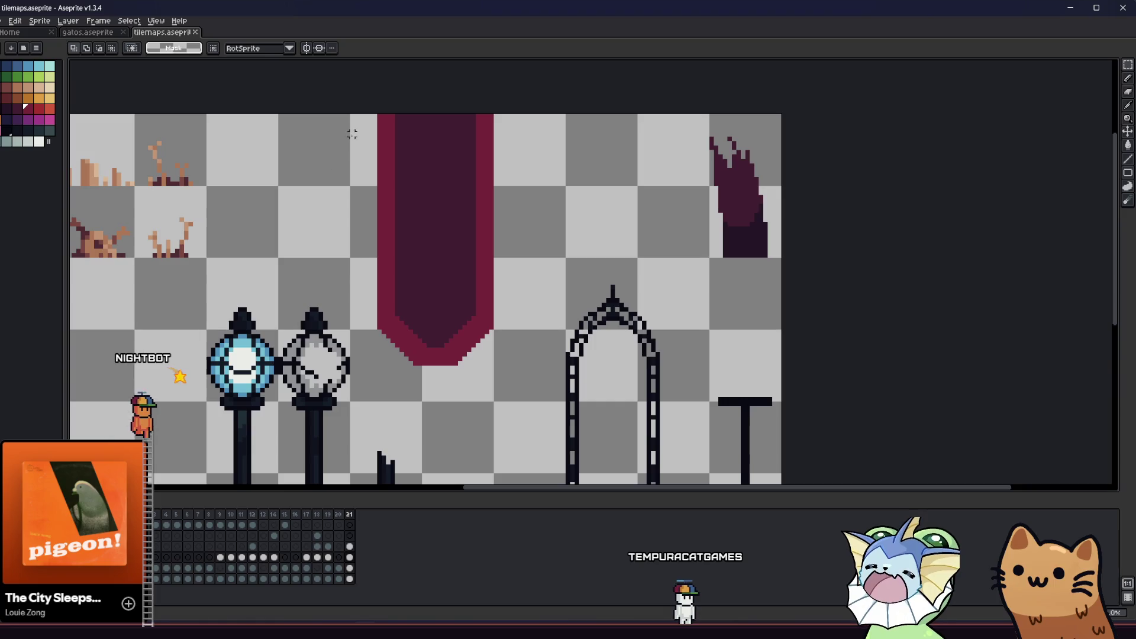
mouse_move(349, 113)
left_mouse_down()
mouse_move(513, 340)
mouse_move(518, 374)
left_mouse_up()
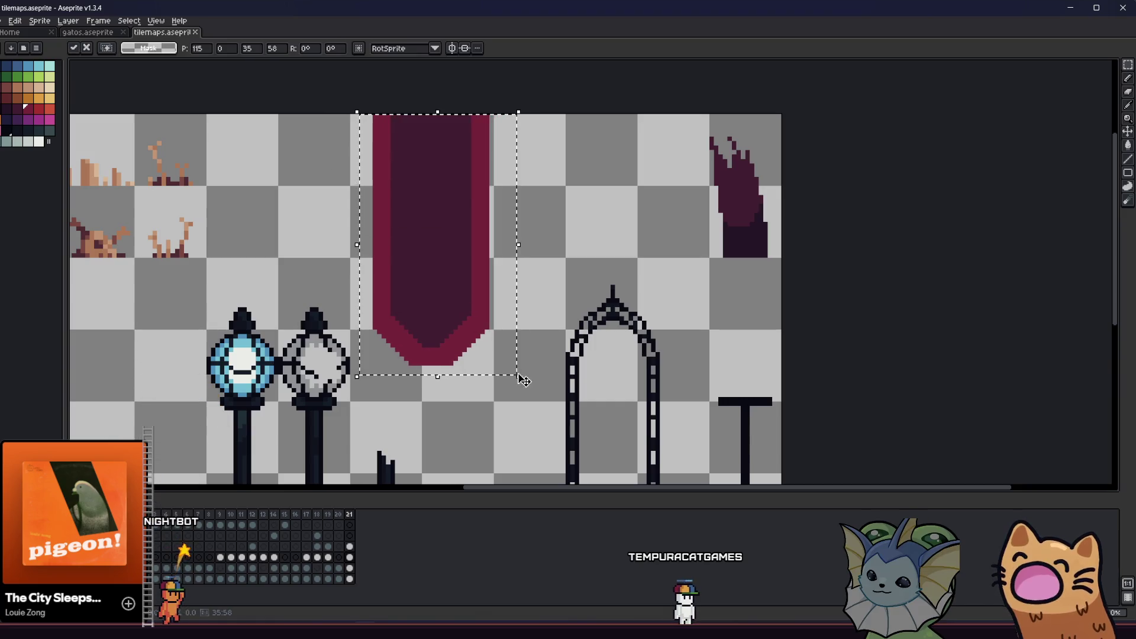
- Reselect the banner along whole tile boundaries; start an export, then cancel it
left_click(383, 409)
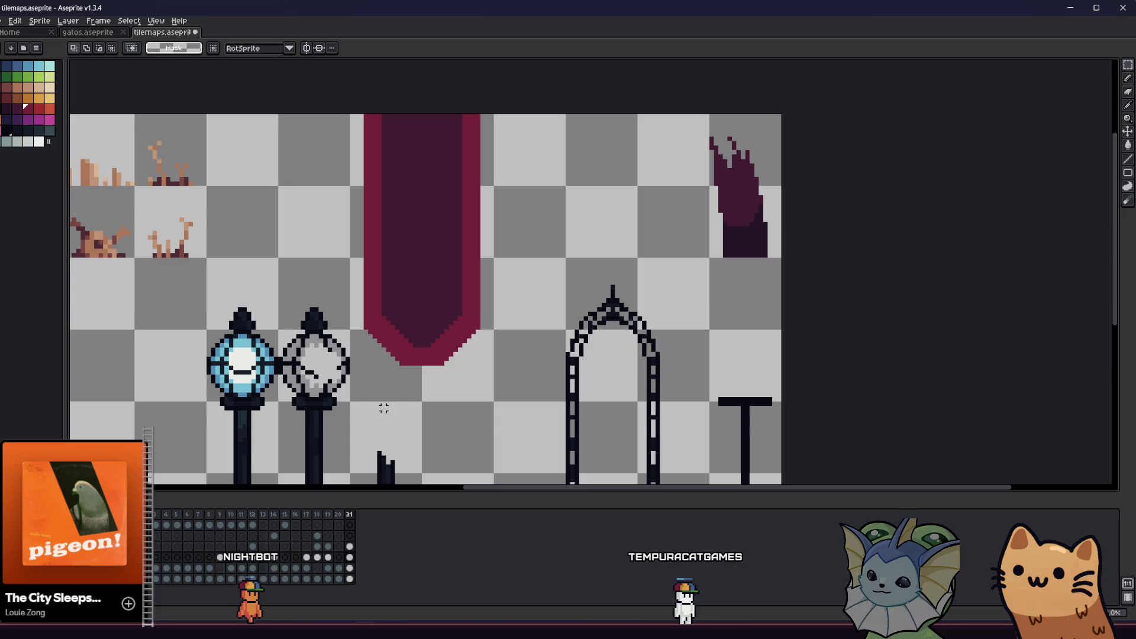
left_click_drag(365, 166, 455, 349)
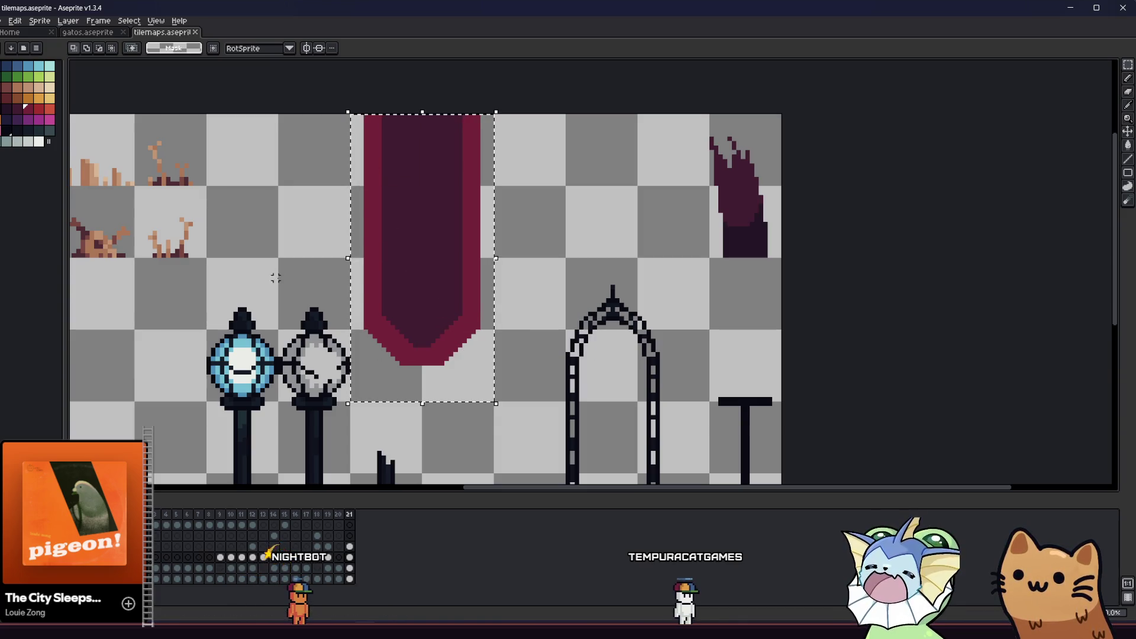
left_click(3, 20)
mouse_move(60, 109)
left_click(108, 110)
double_click(405, 234)
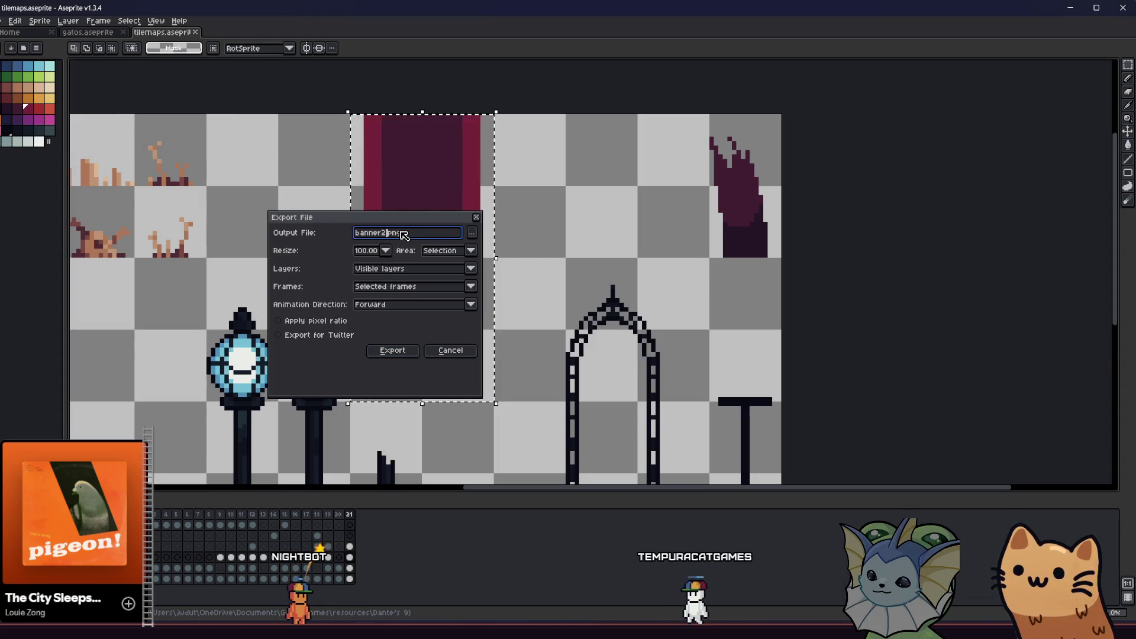
left_click(440, 349)
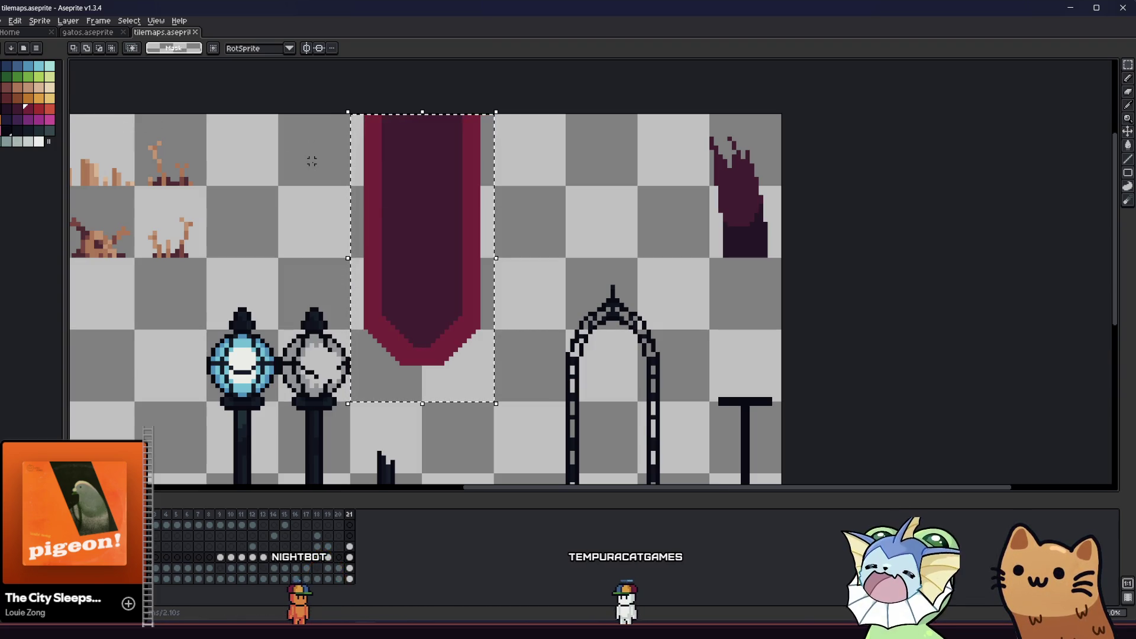
- Flip the banner vertically, export the selection as banner2.png, and save the file
key("shift+v")
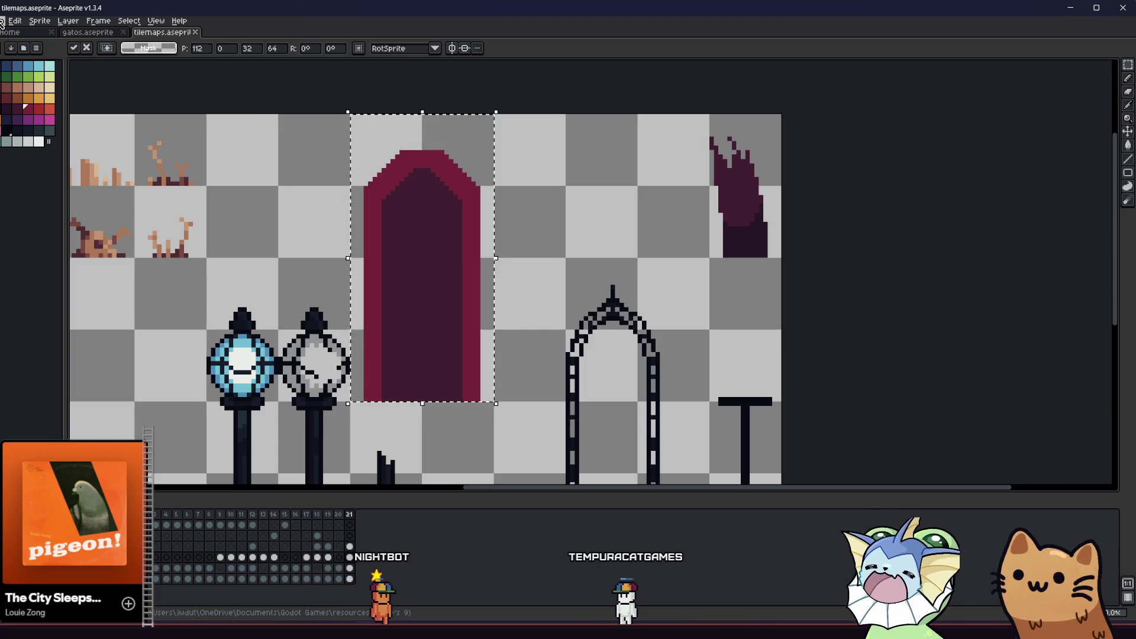
left_click(2, 22)
mouse_move(83, 115)
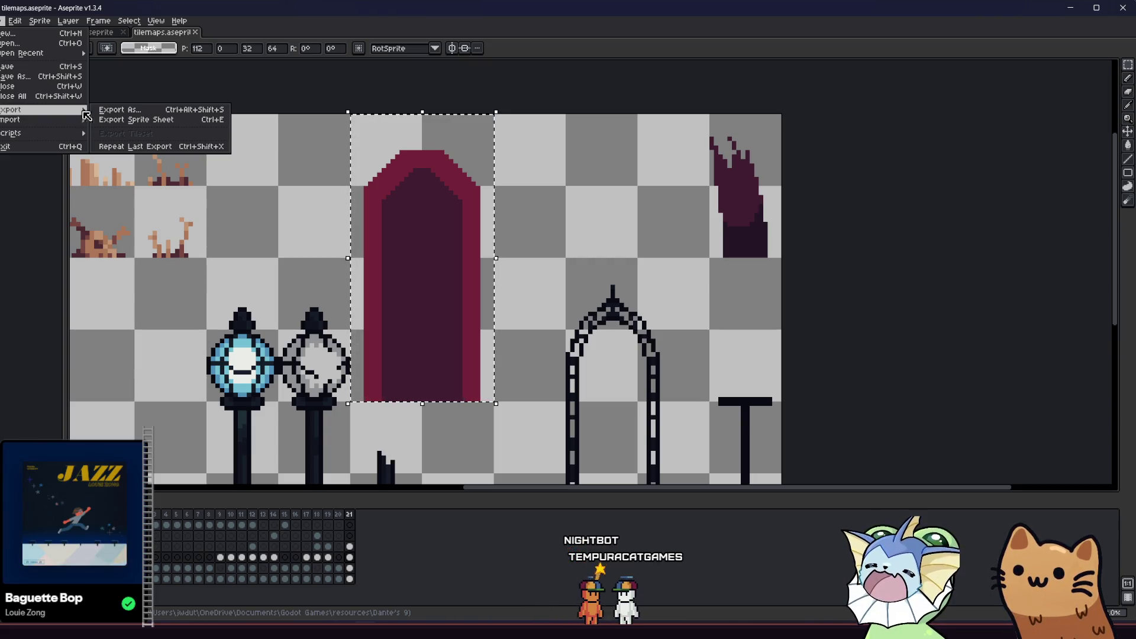
left_click(127, 112)
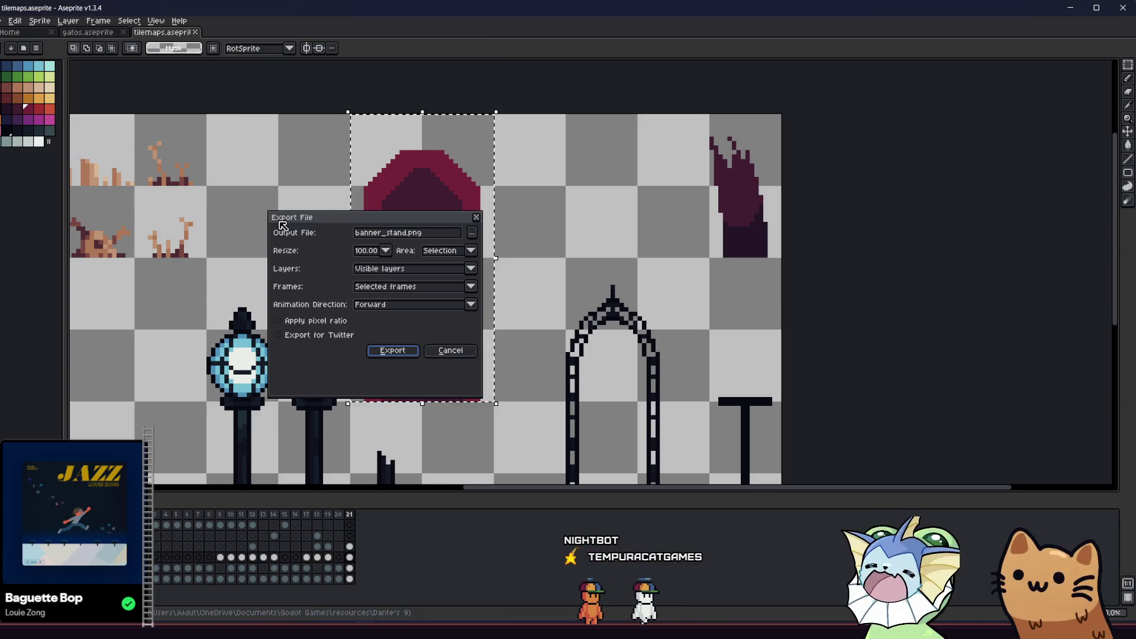
double_click(394, 233)
type("2")
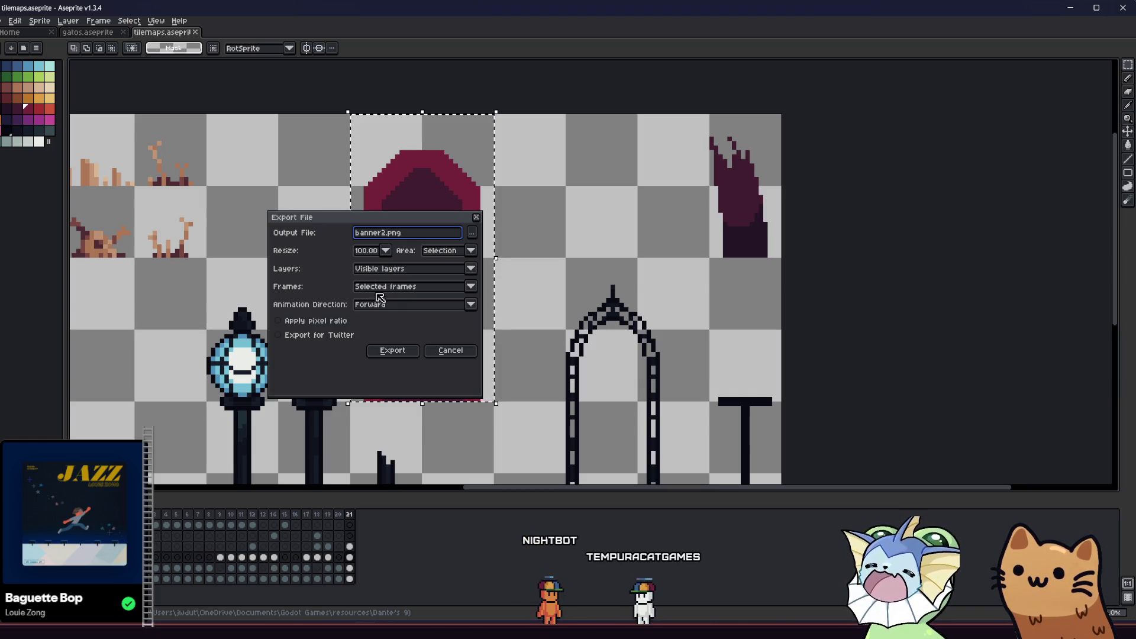
left_click(394, 349)
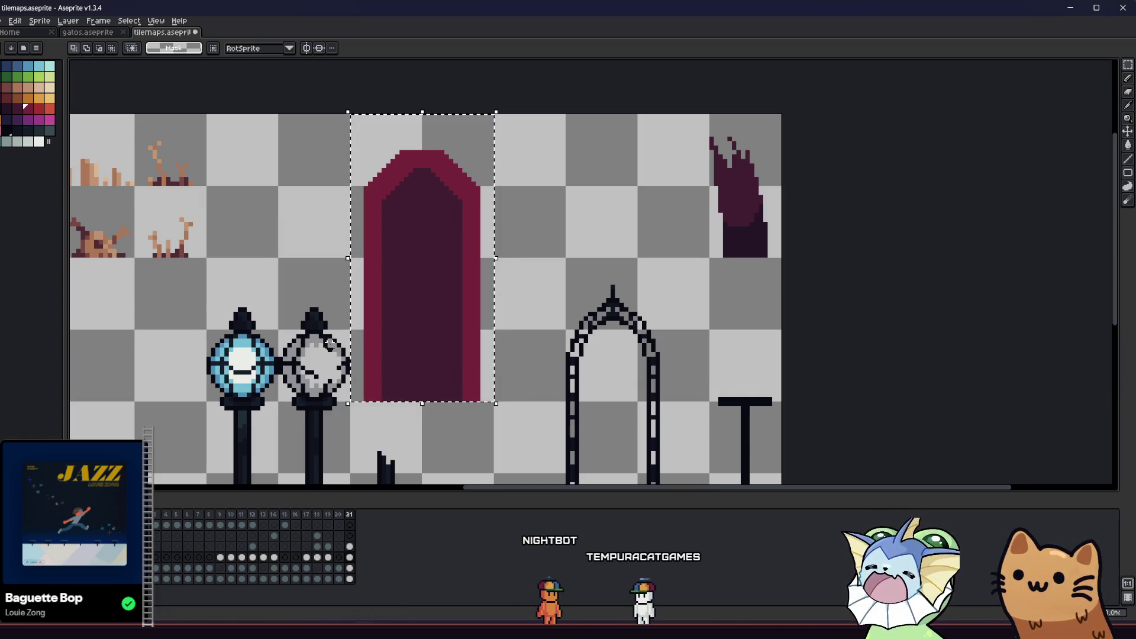
scroll(321, 326, "down", 2)
key("ctrl+s")
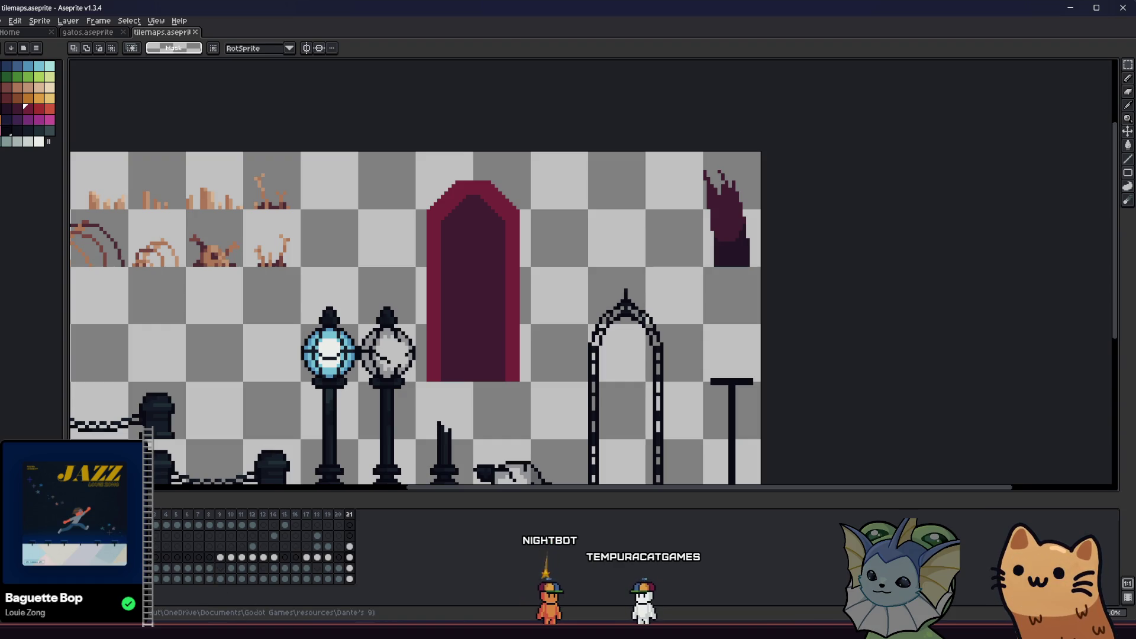
- Get banner2.png imported in Godot and drag it into the rainy_area_tiles tileset as an atlas
key("alt+Tab")
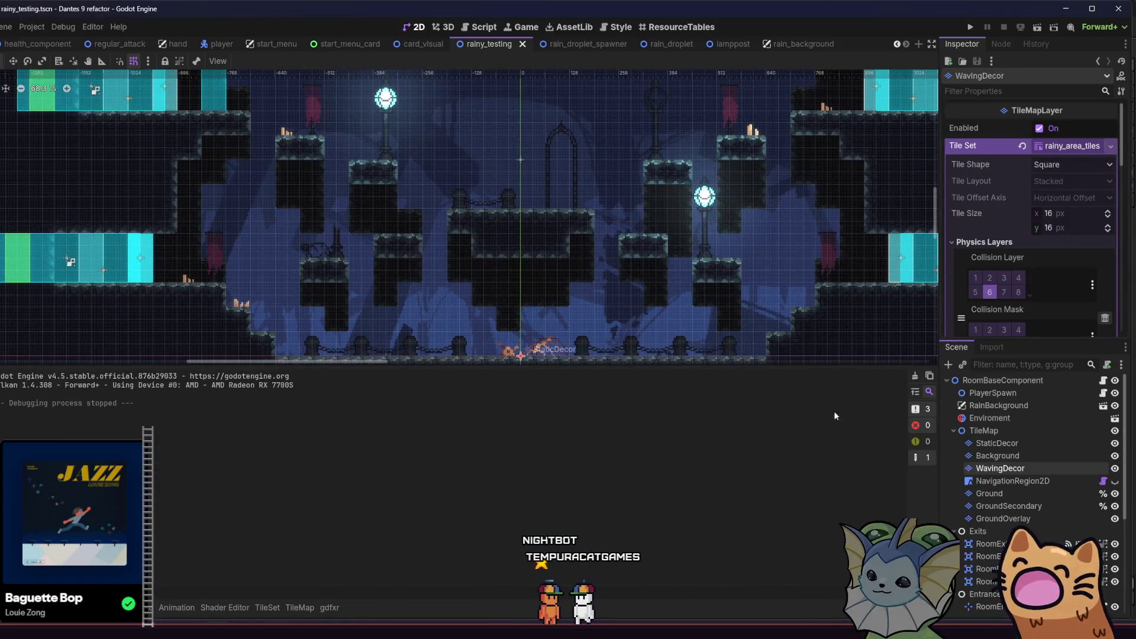
key("alt+f")
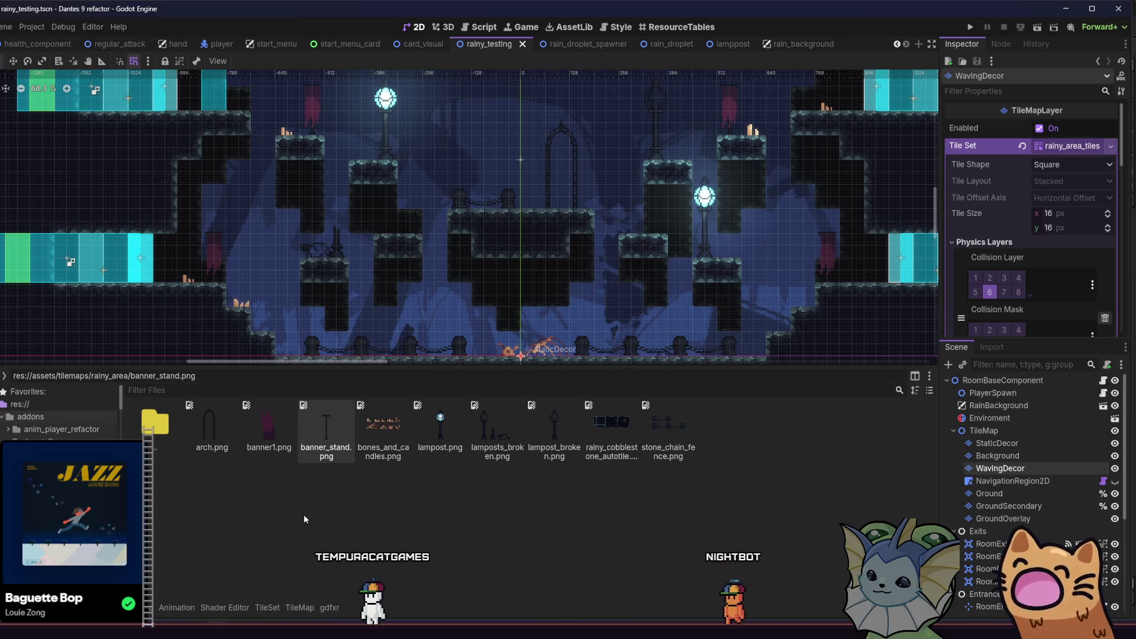
key("alt+Tab")
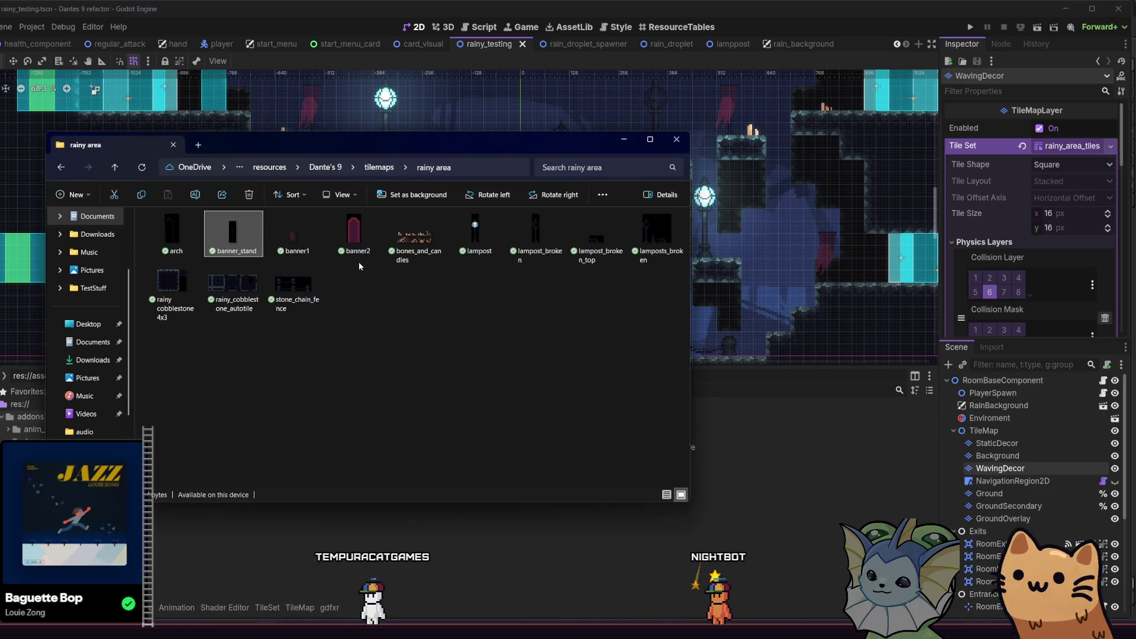
left_click(356, 246)
left_click(691, 561)
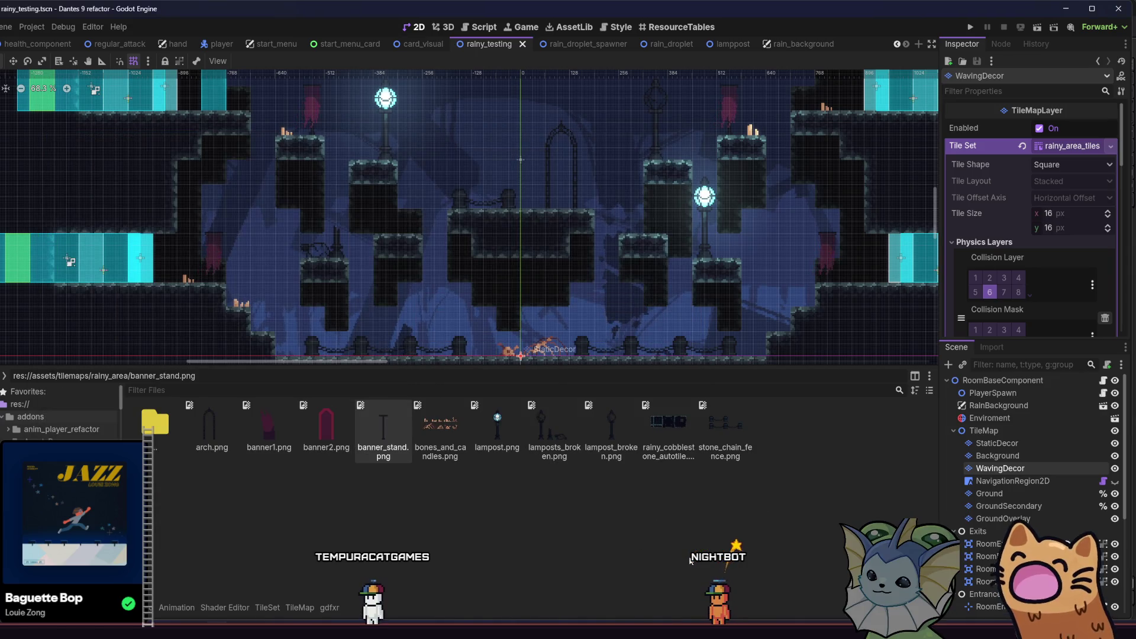
mouse_move(323, 424)
left_mouse_down()
mouse_move(299, 590)
mouse_move(268, 608)
mouse_move(148, 503)
mouse_move(77, 415)
left_mouse_up()
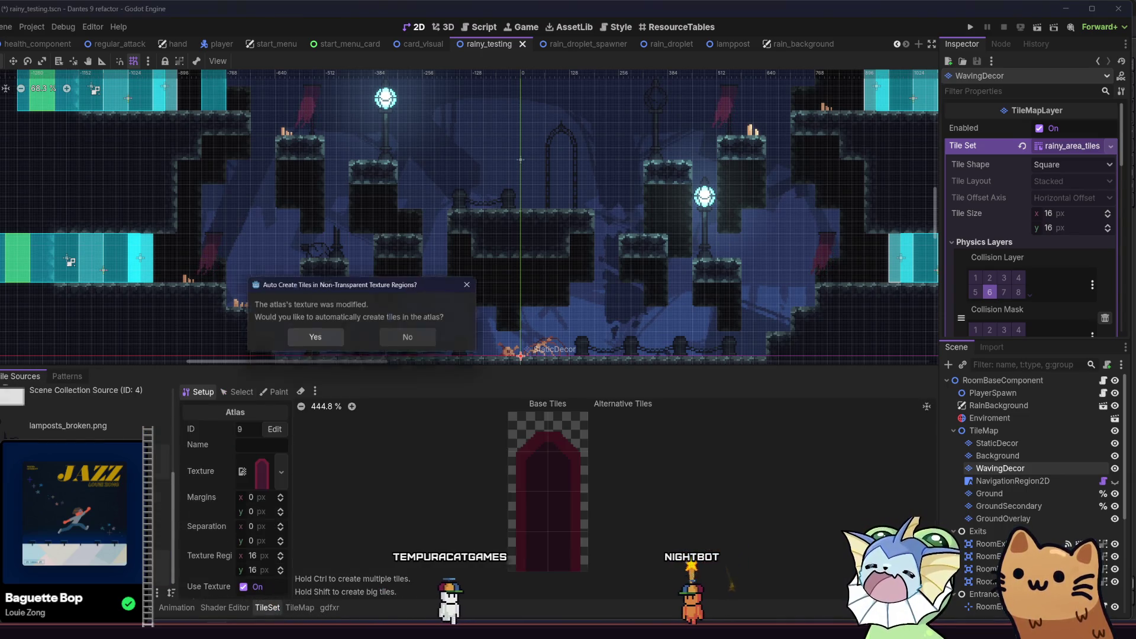
- Accept automatic tile creation and select the tall banner tile for editing
left_click(385, 342)
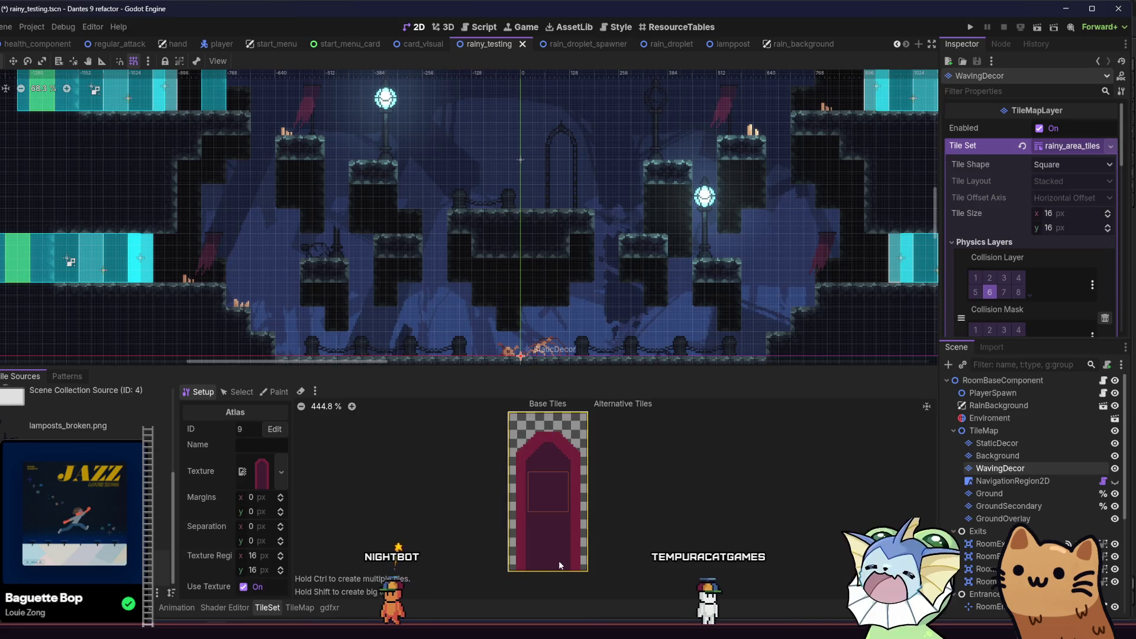
left_click(238, 392)
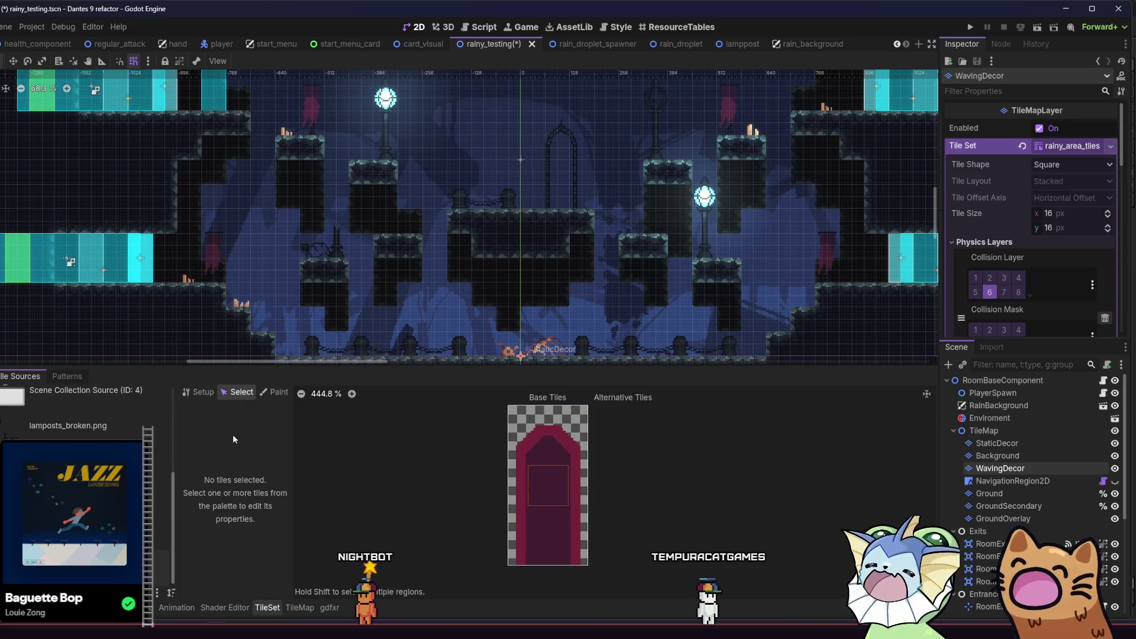
left_click(201, 392)
left_click(238, 392)
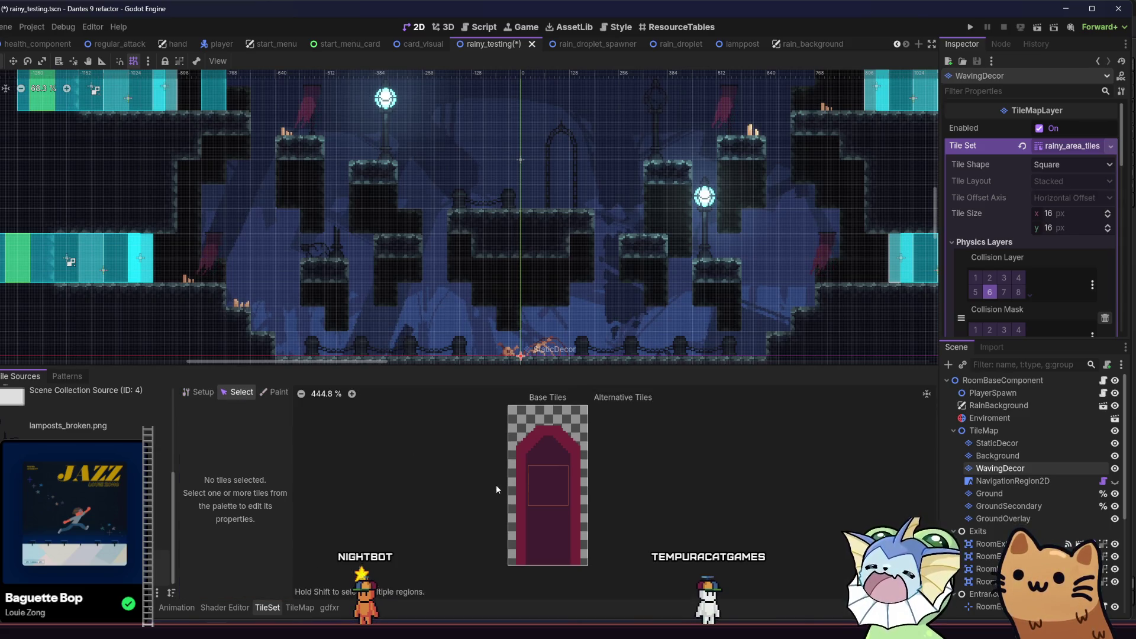
left_click(532, 486)
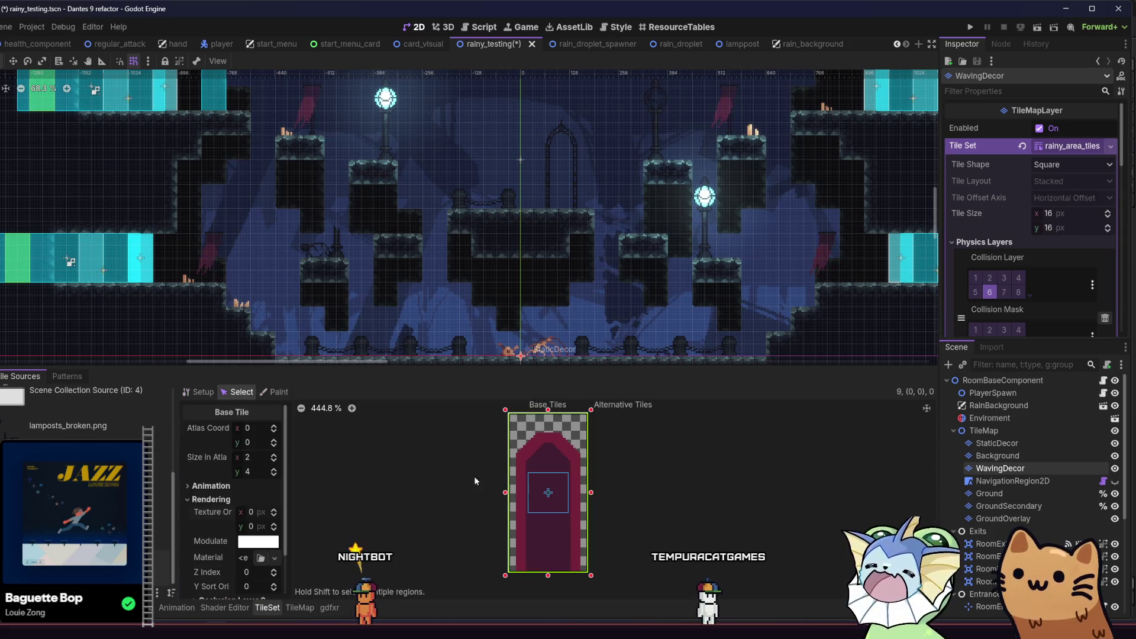
- Set the banner tile's texture origin to x 8, y 24, save, and open the TileMap panel
double_click(275, 526)
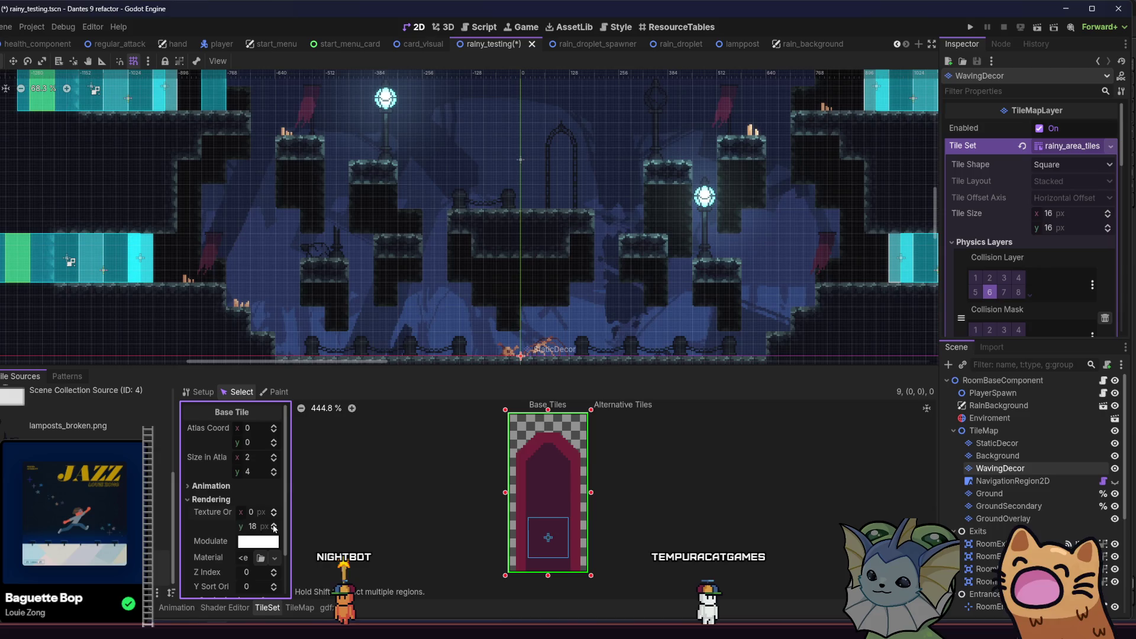
left_click(274, 525)
left_click(274, 525)
left_click(274, 525)
left_click(273, 511)
left_click(273, 510)
left_click(273, 510)
left_click(273, 510)
left_click(274, 510)
left_click(274, 510)
left_click(274, 511)
left_click(274, 510)
left_click(274, 510)
left_click(274, 514)
key("ctrl+s")
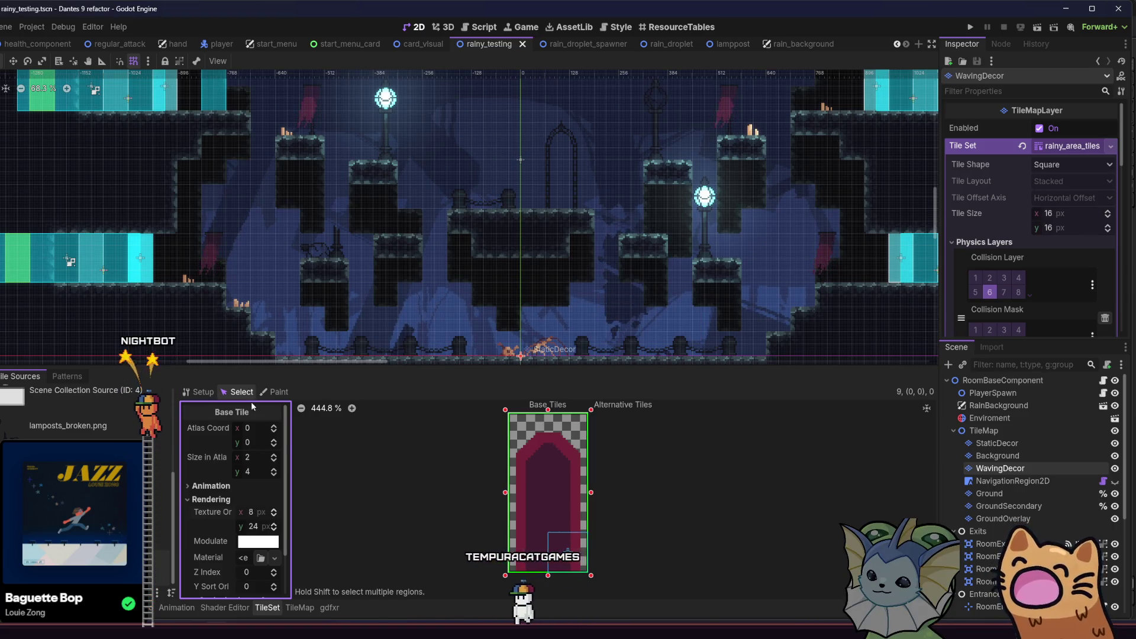
left_click(327, 607)
left_click(300, 608)
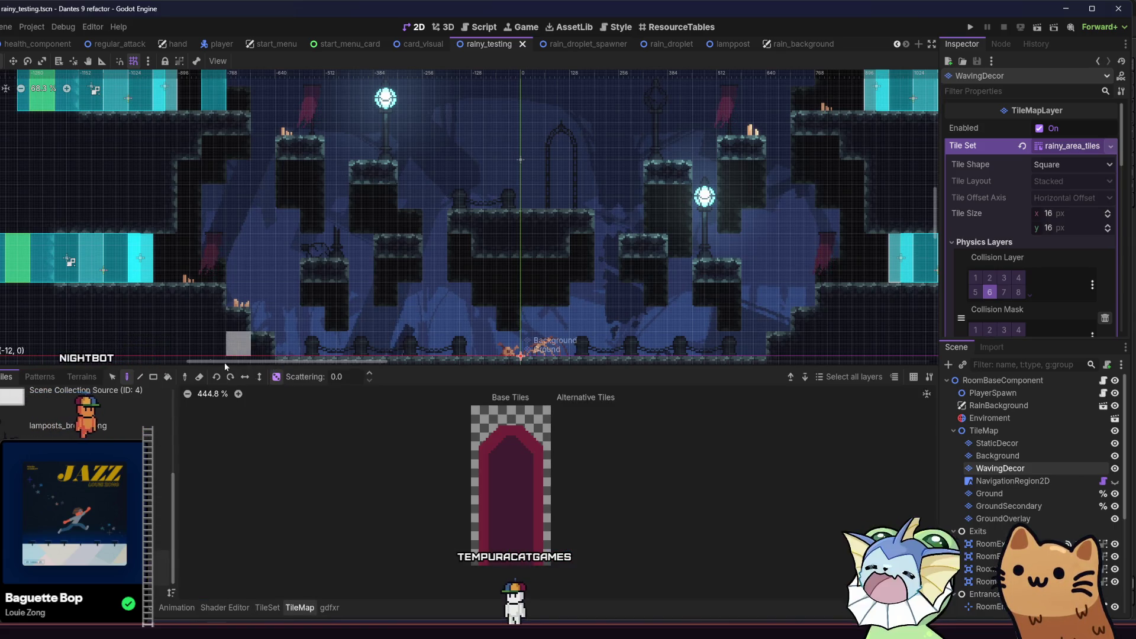
- Pick the red banner tile and try a first placement near the level top, undoing it
scroll(355, 231, "up", 1)
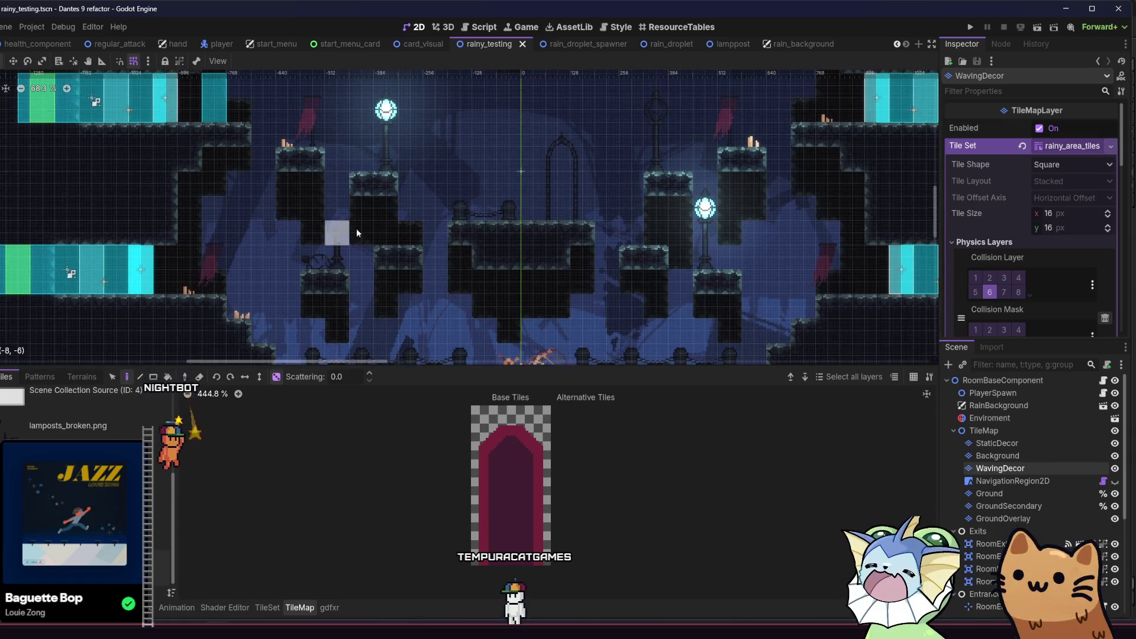
scroll(474, 157, "up", 2)
left_click(508, 490)
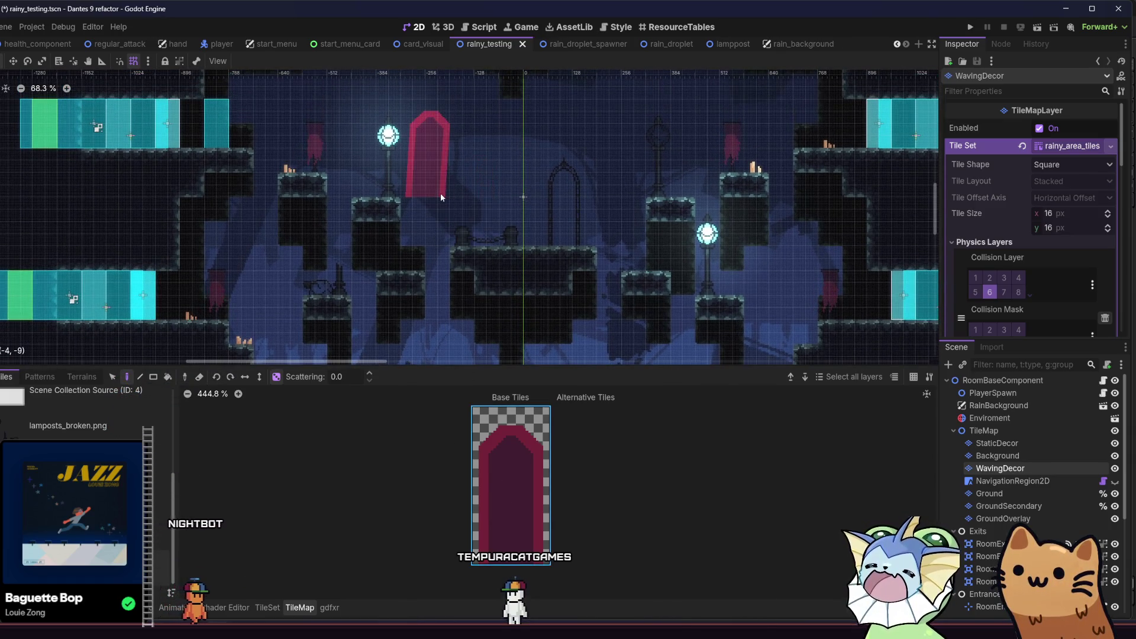
scroll(441, 197, "up", 5)
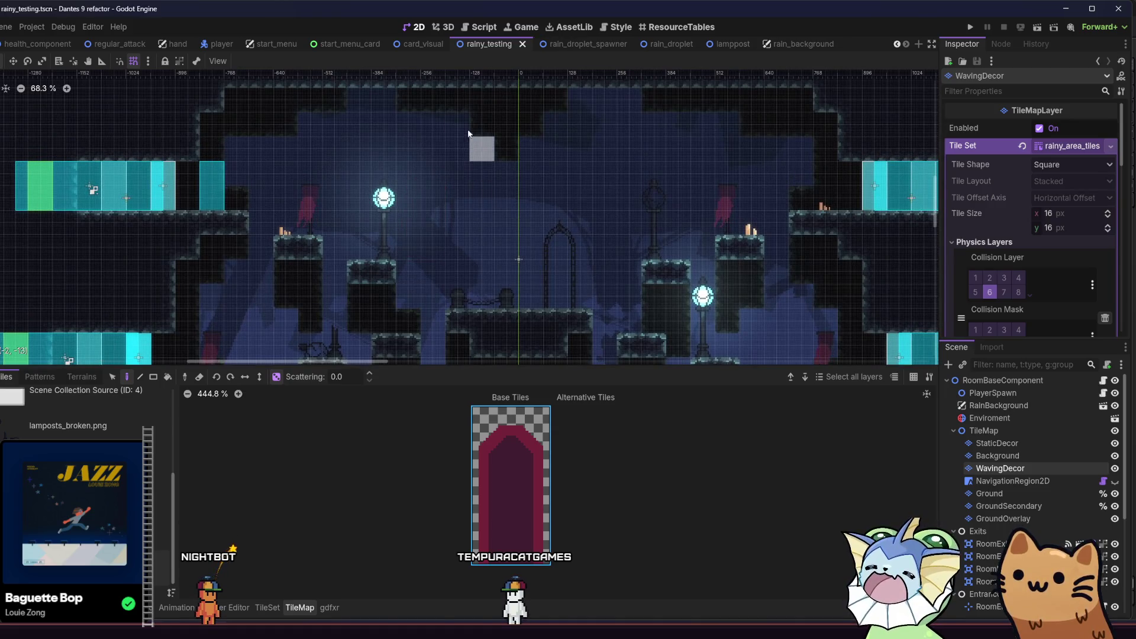
left_click(477, 106)
key("ctrl+z")
- Paint two crimson banners hanging from the ceiling, erase a misplaced one, and save the scene
left_click(459, 110)
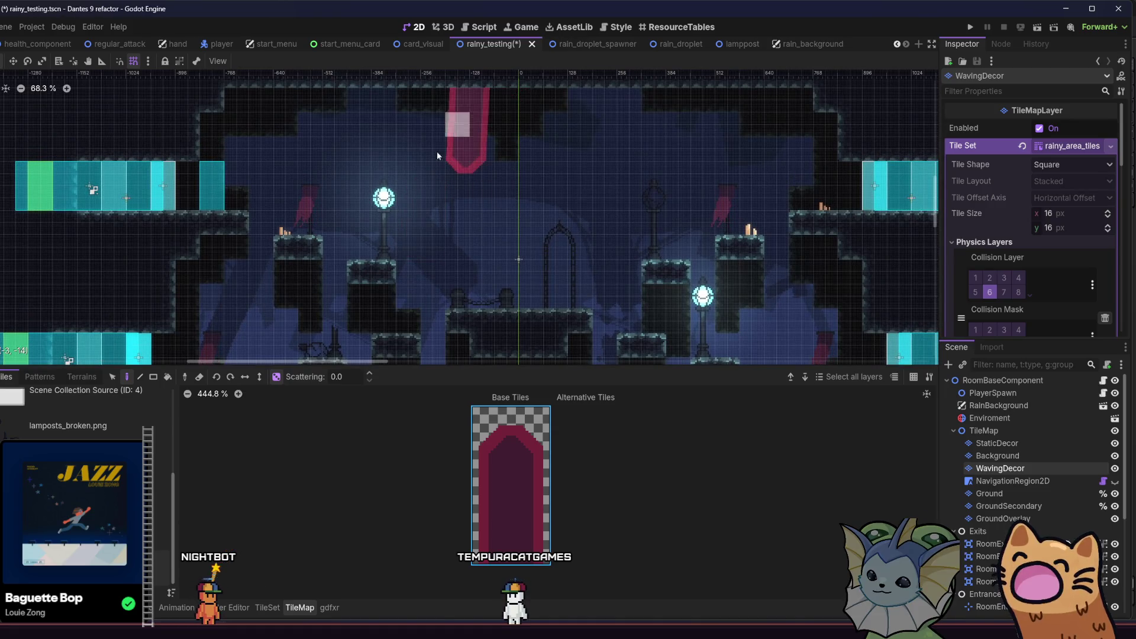
scroll(406, 189, "right", 5)
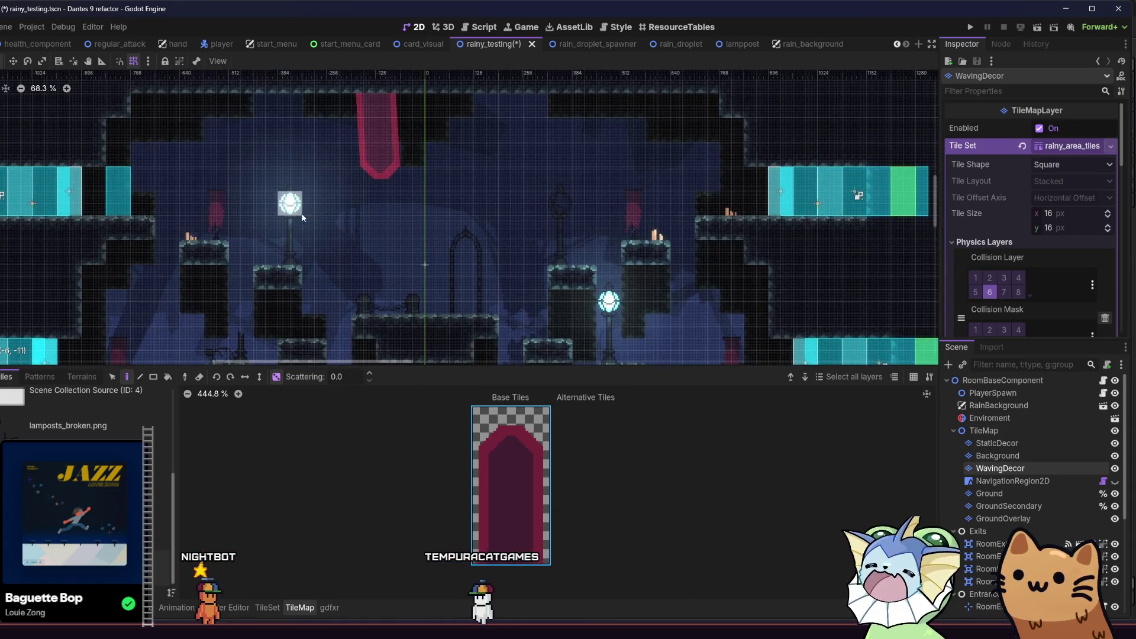
right_click(389, 109)
left_click(275, 111)
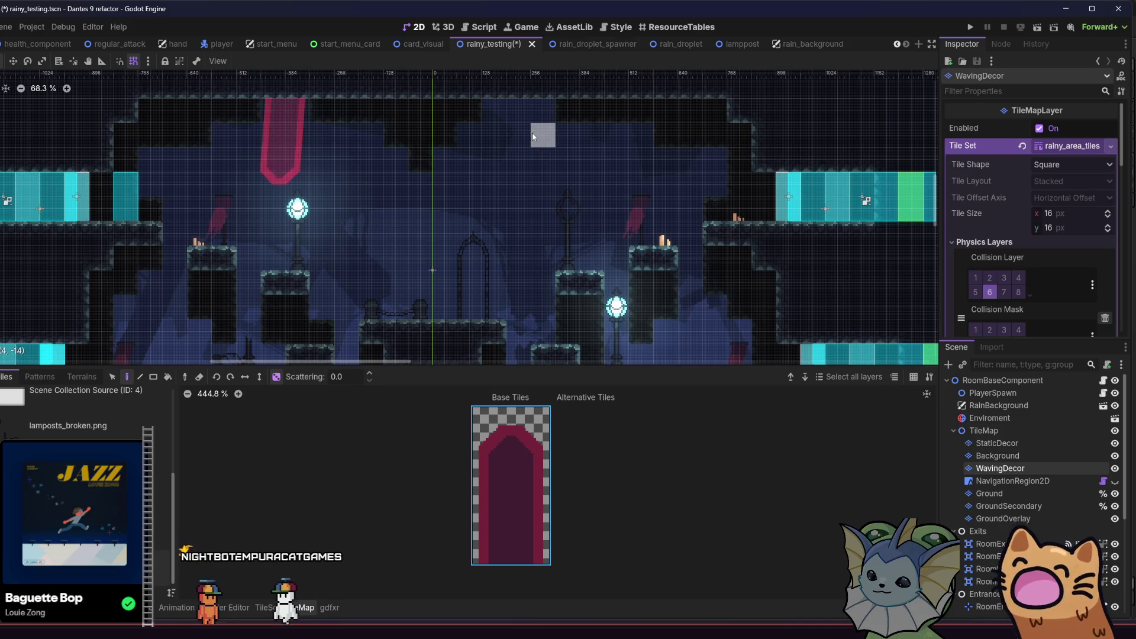
key("ctrl+s")
scroll(591, 178, "left", 5)
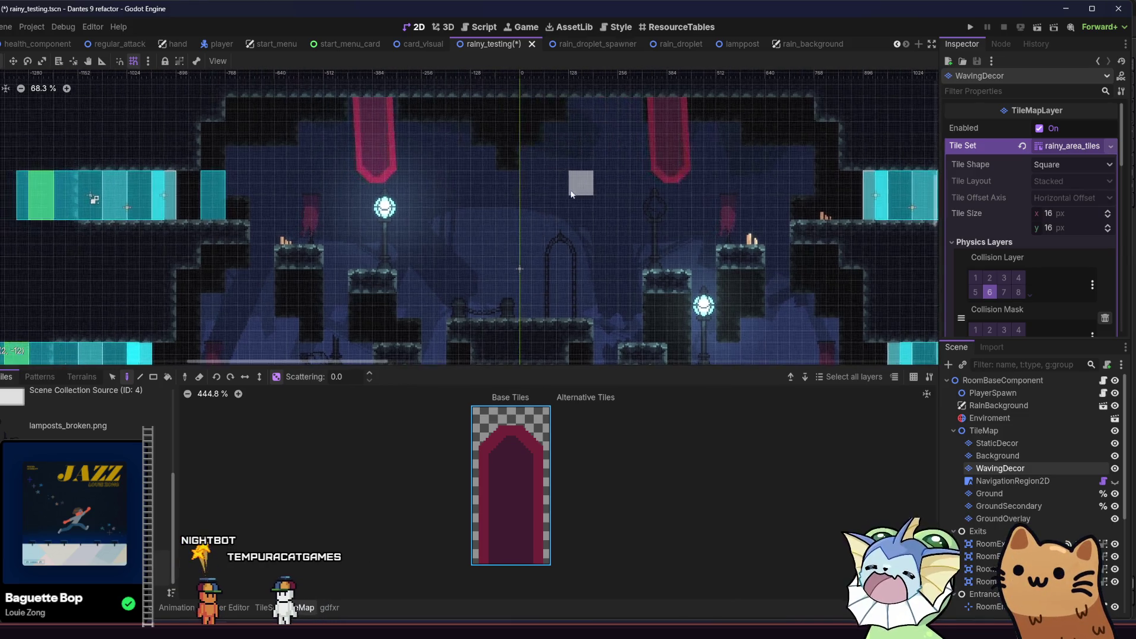
- Run the current scene and maximize the debug game window to fill the screen
left_click(1031, 30)
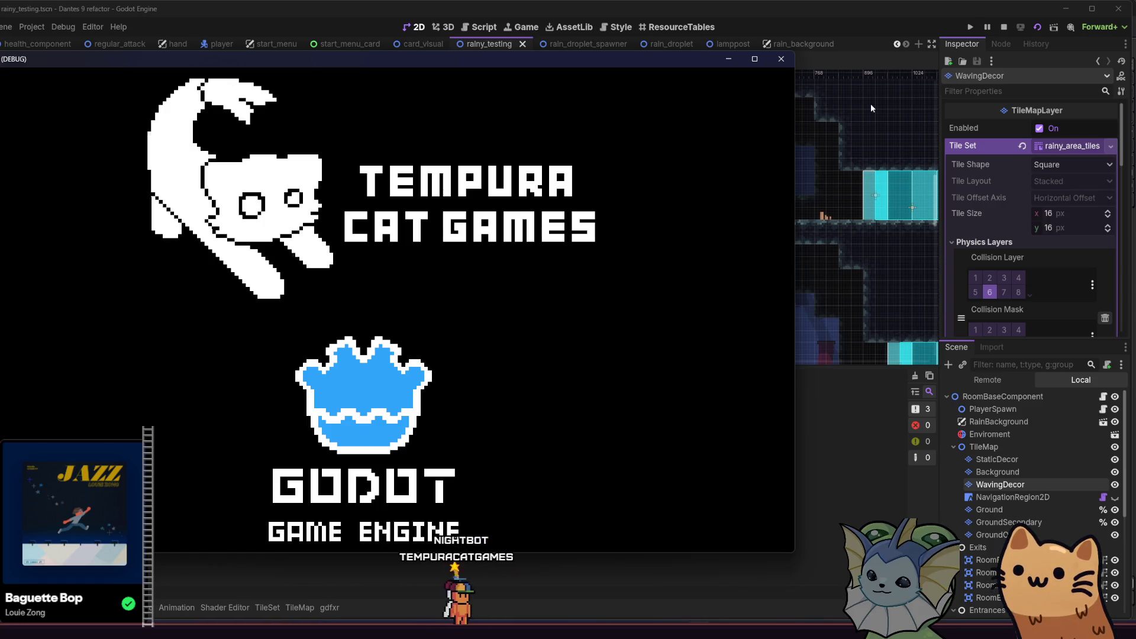
key("super+Up")
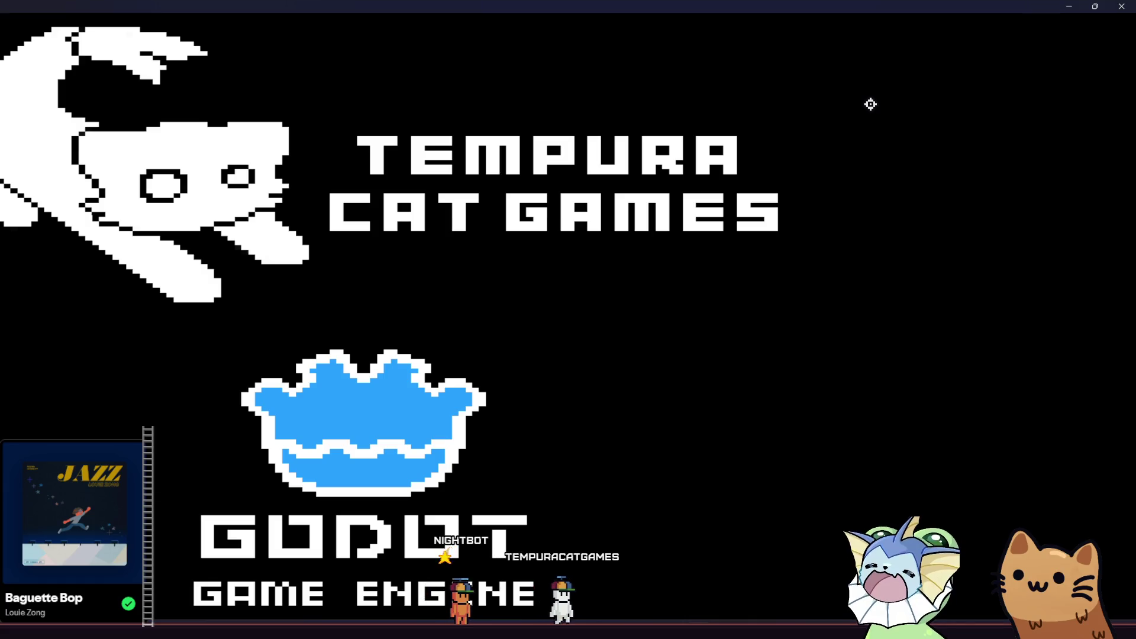